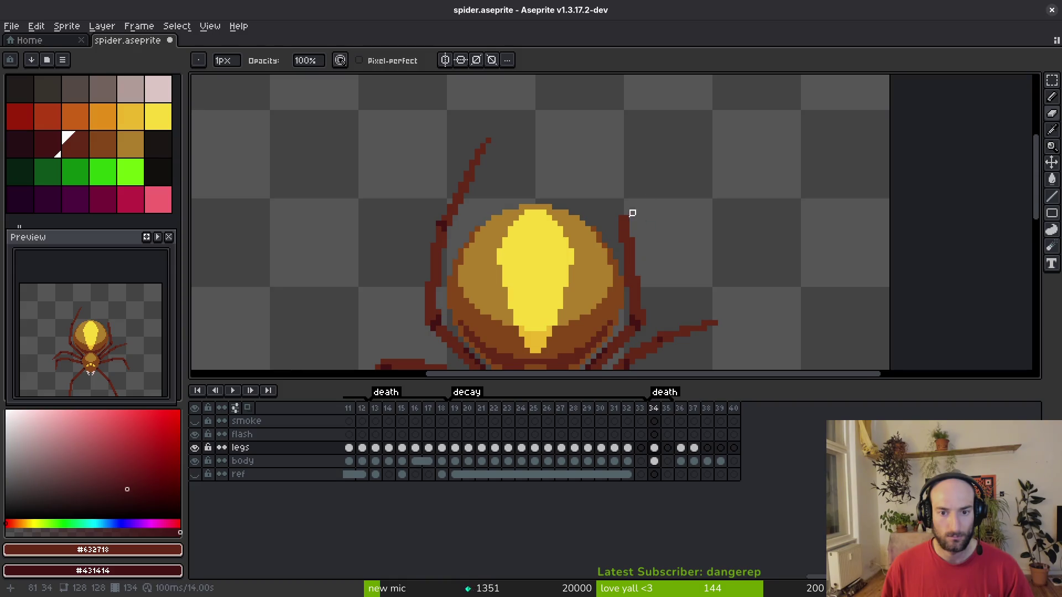
# Draw the right upper leg as a line rising from its joint to a pointed tip, then save.
pyautogui.scroll(1, 627, 221)
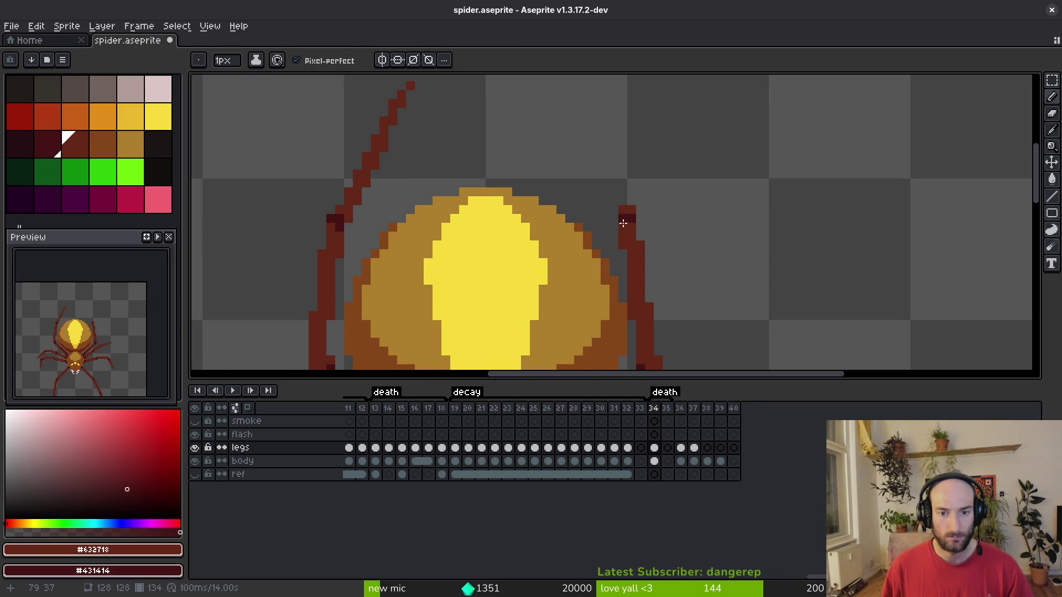
pyautogui.moveTo(618, 207)
pyautogui.mouseDown()
pyautogui.moveTo(631, 256)
pyautogui.moveTo(585, 152)
pyautogui.mouseUp()
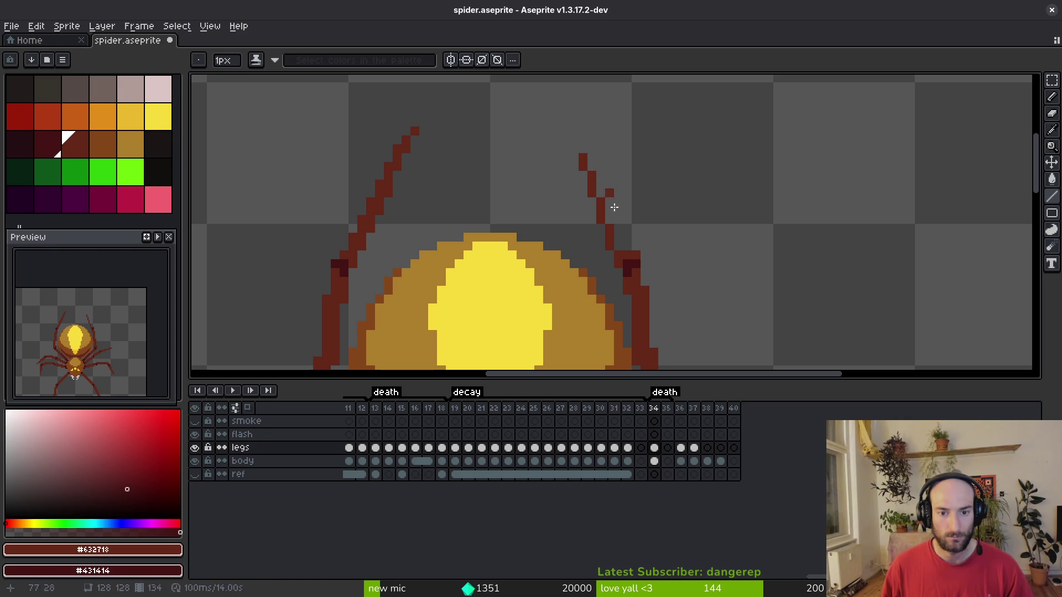
pyautogui.moveTo(628, 255); pyautogui.dragTo(583, 151)
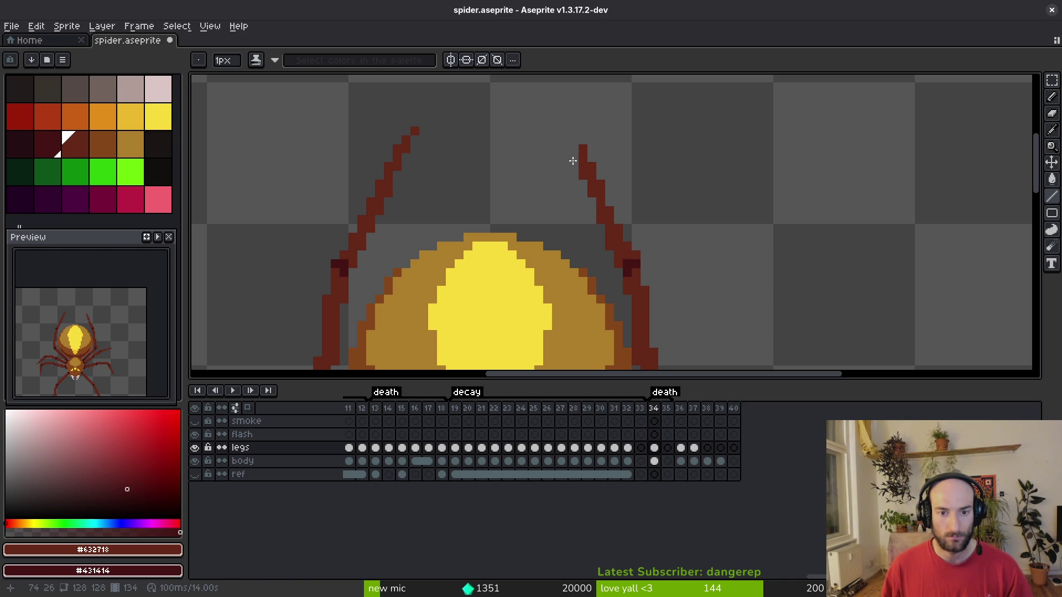
pyautogui.scroll(-1, 670, 210)
pyautogui.hotkey('ctrl', 's')
# Add extra pixels along the right leg to fill it out.
pyautogui.scroll(-5, 660, 245)
pyautogui.scroll(10, 660, 249)
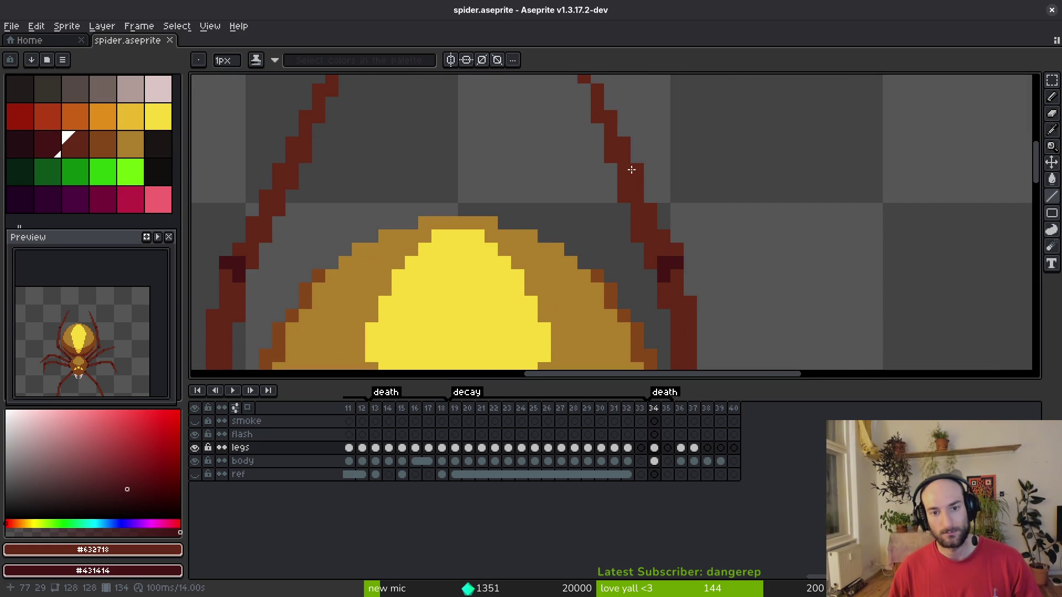
pyautogui.scroll(-4, 711, 171)
pyautogui.hotkey('ctrl', 's')
pyautogui.scroll(4, 699, 213)
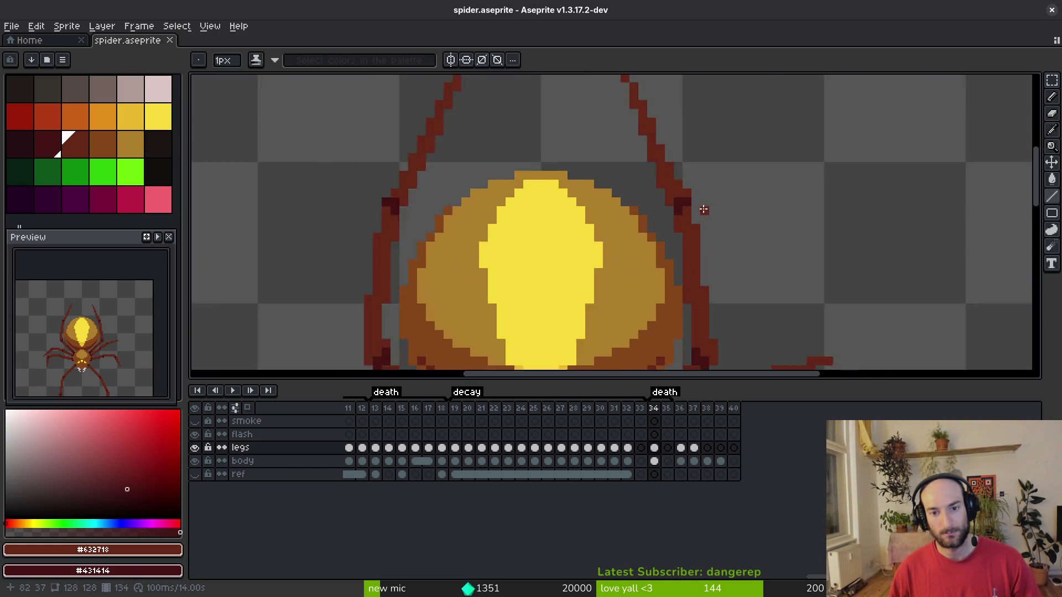
pyautogui.click(614, 173)
pyautogui.scroll(2, 617, 199)
pyautogui.click(617, 199)
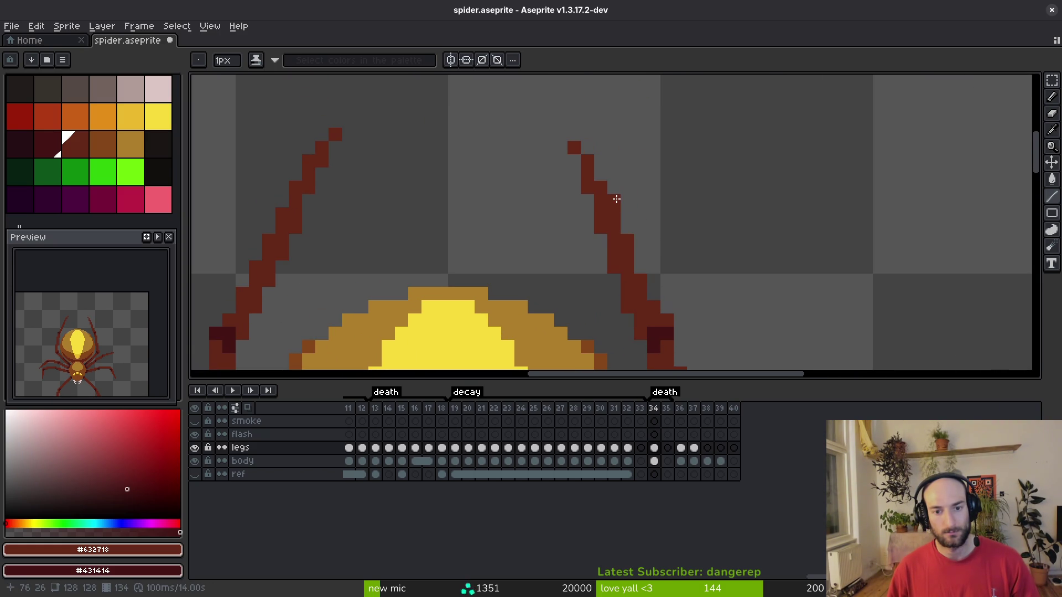
# Select the right leg tip with the Rectangular Marquee, nudge it one pixel, then deselect.
pyautogui.press('m')
pyautogui.moveTo(552, 125)
pyautogui.mouseDown()
pyautogui.moveTo(596, 168)
pyautogui.moveTo(596, 210)
pyautogui.moveTo(609, 211)
pyautogui.mouseUp()
pyautogui.press('Right')
pyautogui.press('Left')
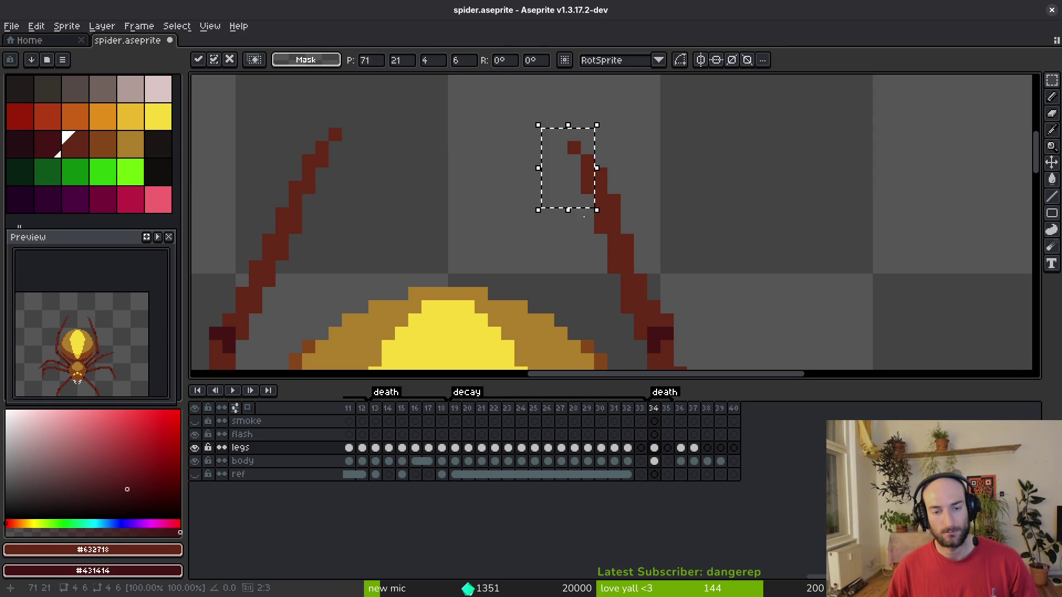
pyautogui.hotkey('ctrl', 'd')
pyautogui.press('b')
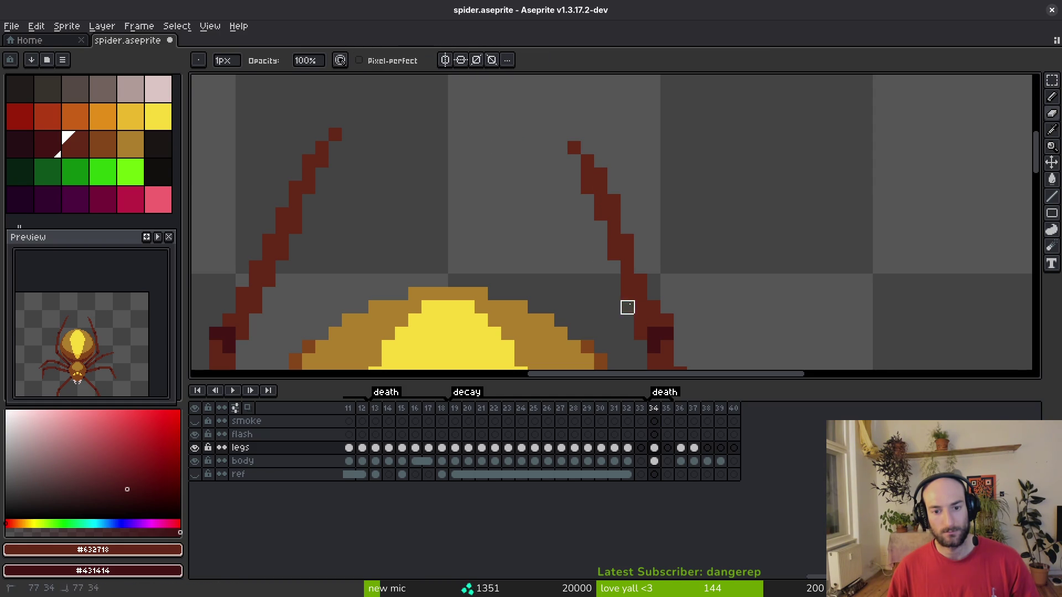
# Erase stray pixels around the leg tip and save spider.aseprite.
pyautogui.press('e')
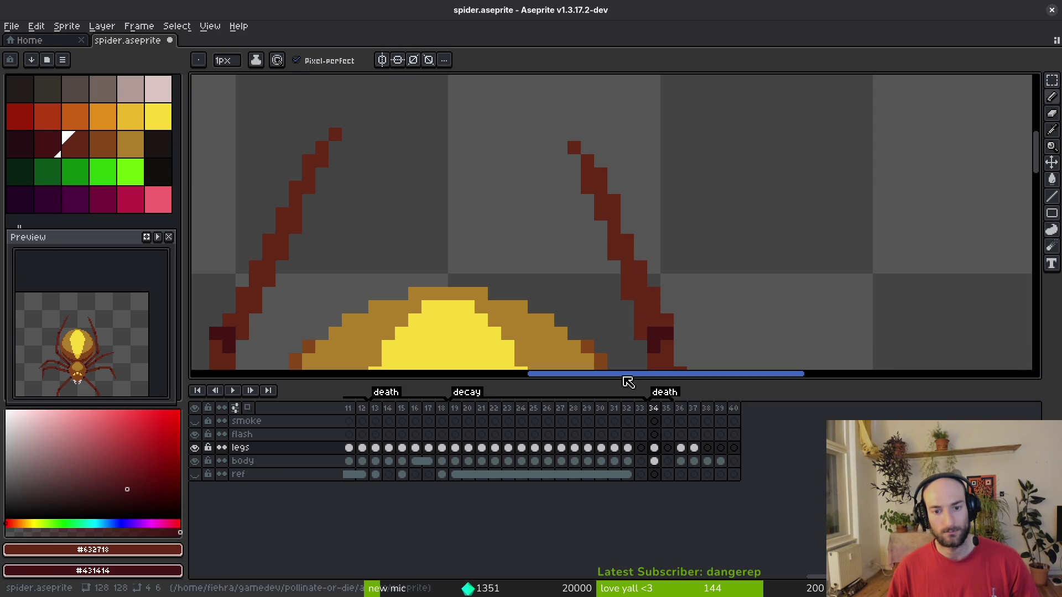
pyautogui.scroll(-4, 609, 336)
pyautogui.hotkey('ctrl', 's')
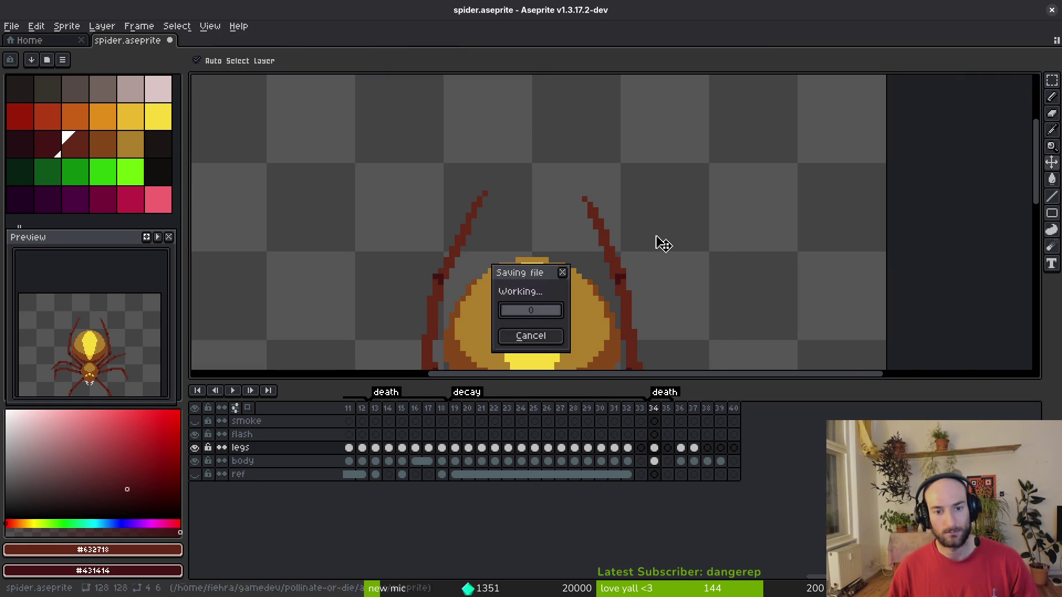
pyautogui.scroll(1, 573, 178)
pyautogui.press('b')
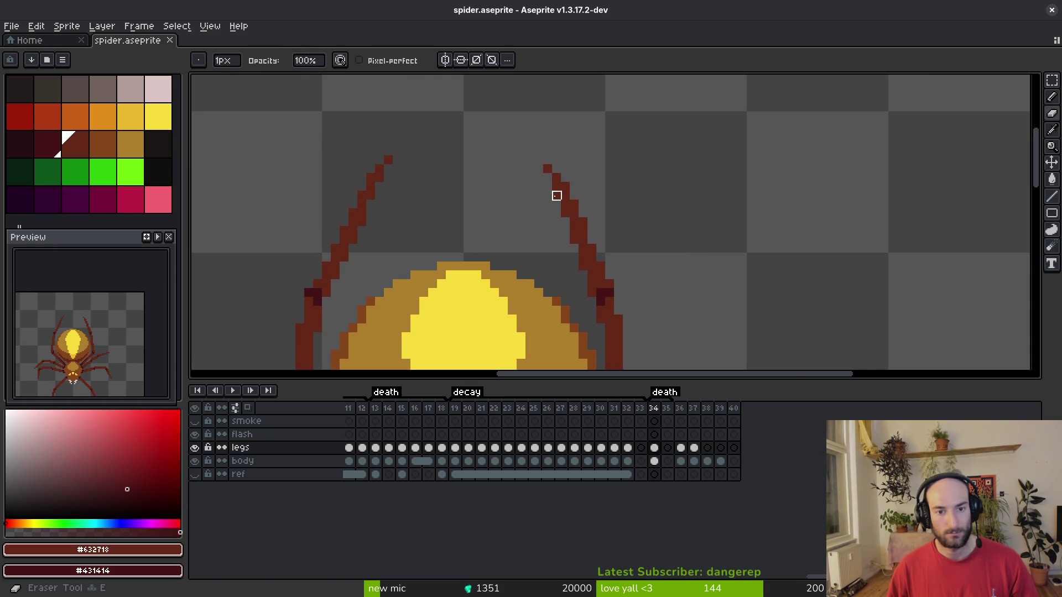
pyautogui.scroll(-2, 625, 201)
pyautogui.hotkey('ctrl', 's')
pyautogui.scroll(-5, 654, 208)
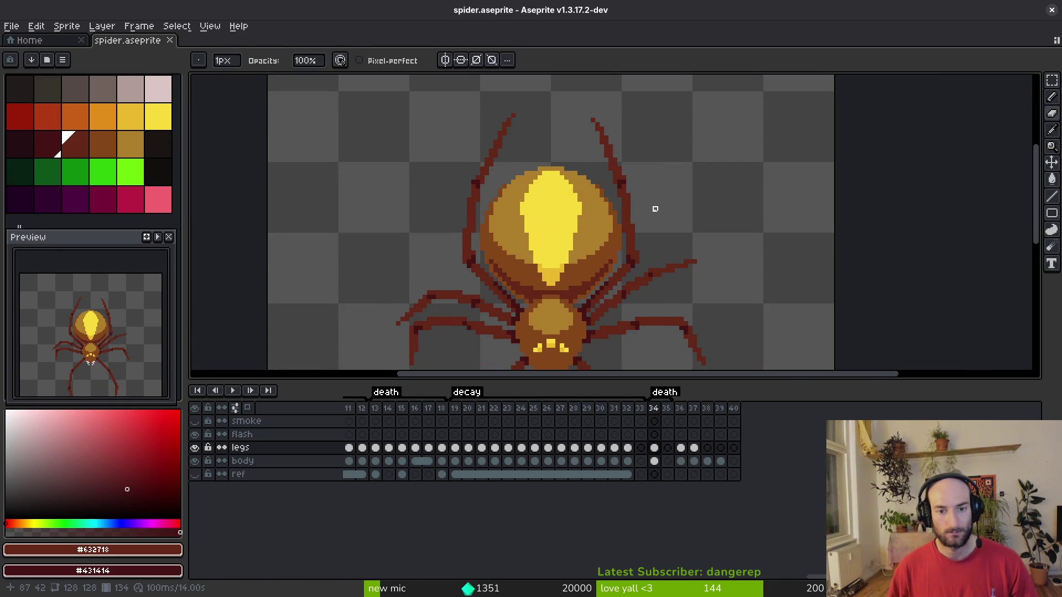
# Lasso the right upper leg, move it to the upper left and mirror it horizontally.
pyautogui.scroll(1, 653, 212)
pyautogui.scroll(-1, 636, 191)
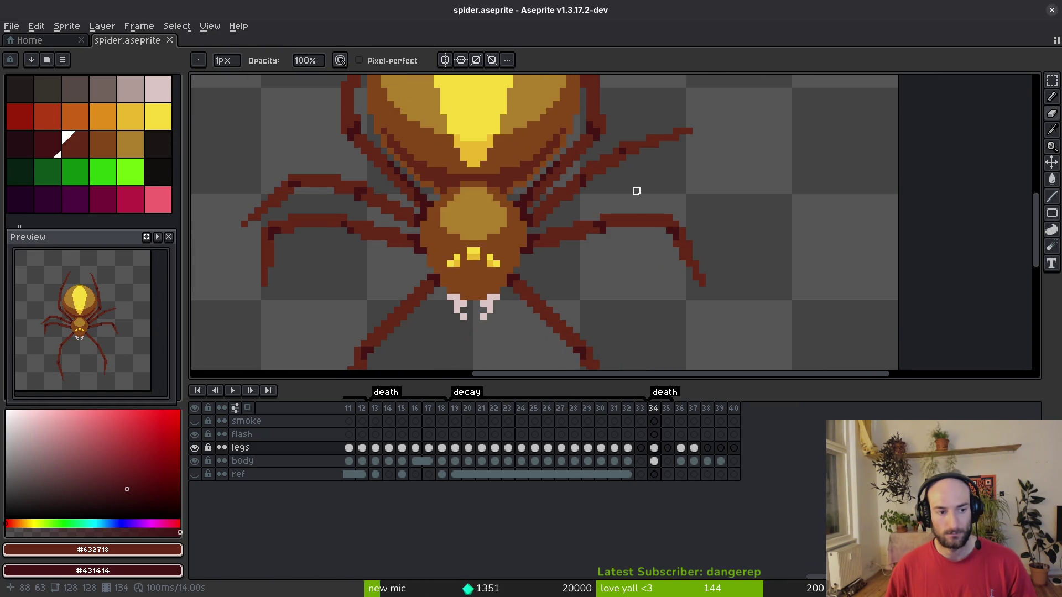
pyautogui.scroll(-3, 637, 191)
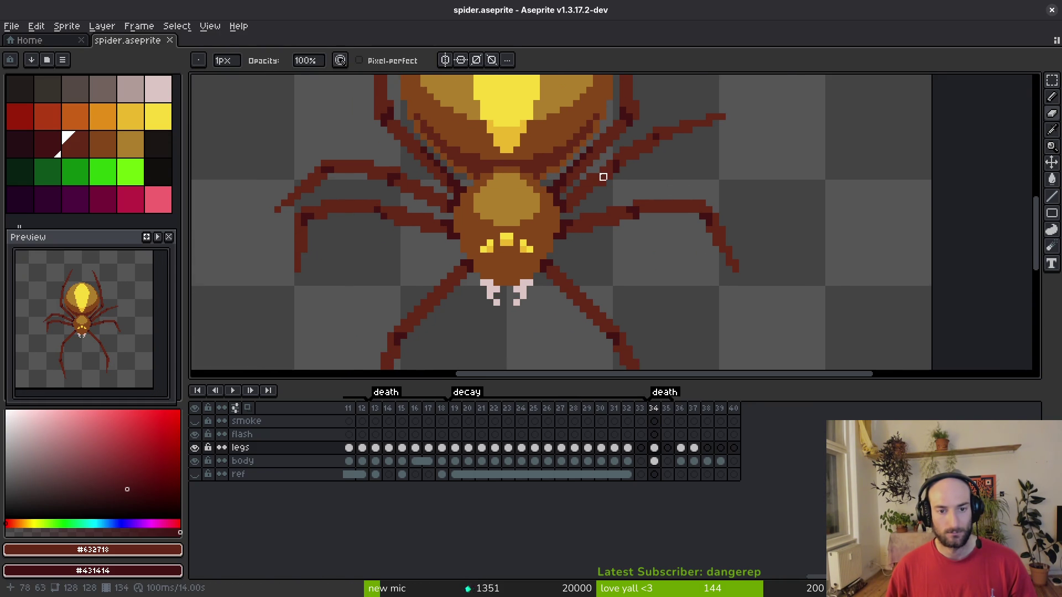
pyautogui.moveTo(647, 193); pyautogui.dragTo(654, 202)
pyautogui.scroll(1, 481, 206)
pyautogui.hotkey('shift', 'w')
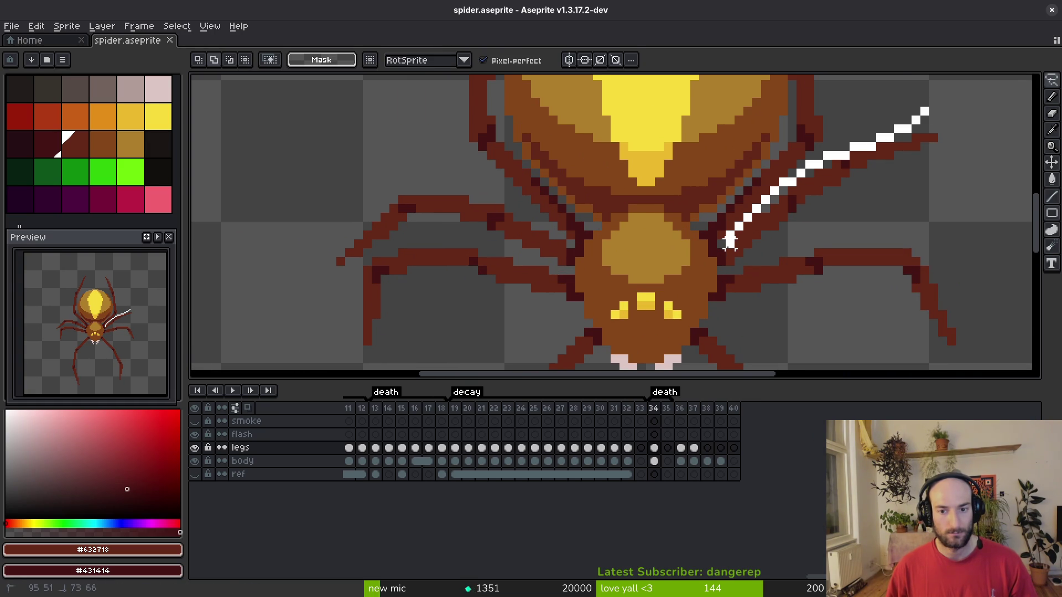
pyautogui.moveTo(771, 254); pyautogui.dragTo(943, 127)
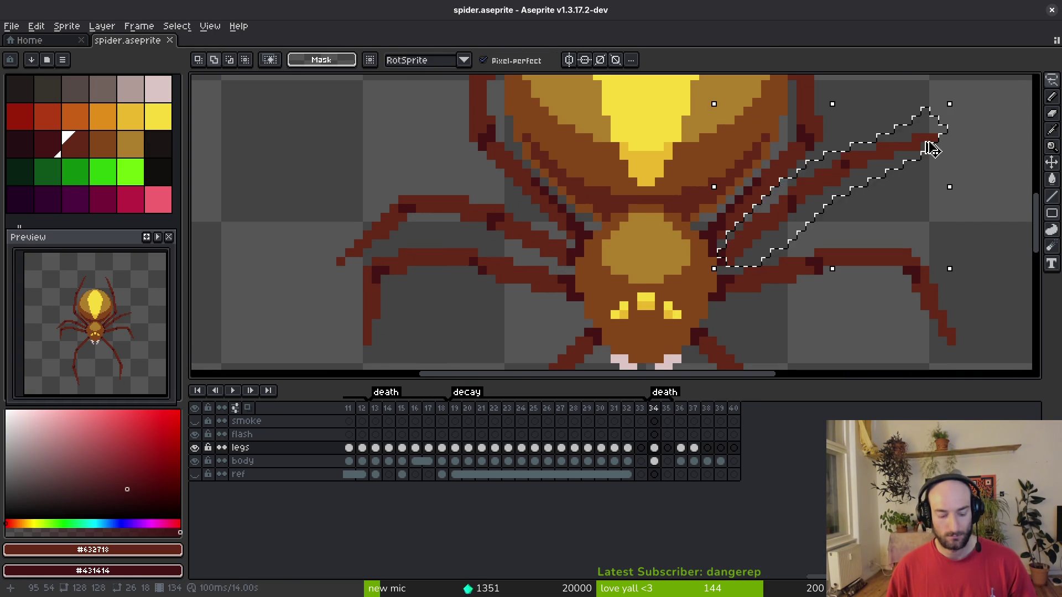
pyautogui.click(932, 148)
pyautogui.moveTo(863, 156)
pyautogui.mouseDown()
pyautogui.moveTo(481, 204)
pyautogui.moveTo(336, 161)
pyautogui.moveTo(498, 221)
pyautogui.moveTo(418, 141)
pyautogui.mouseUp()
pyautogui.hotkey('shift', 'h')
pyautogui.hotkey('ctrl', 'd')
# Delete the curved leg and shift the upper leg down-right into its new place.
pyautogui.moveTo(732, 279); pyautogui.dragTo(510, 303)
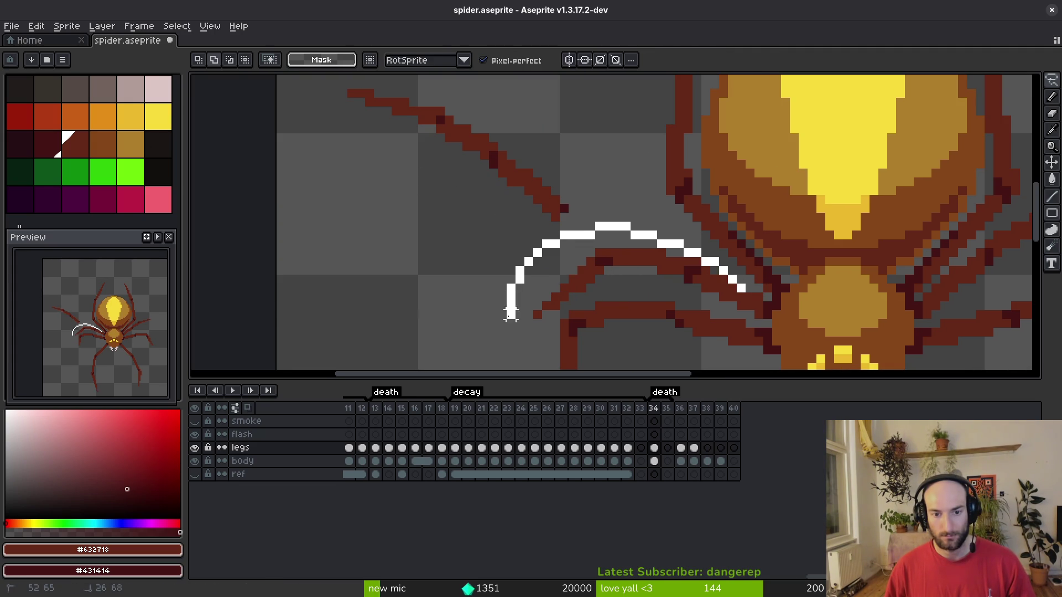
pyautogui.moveTo(748, 287); pyautogui.dragTo(741, 283)
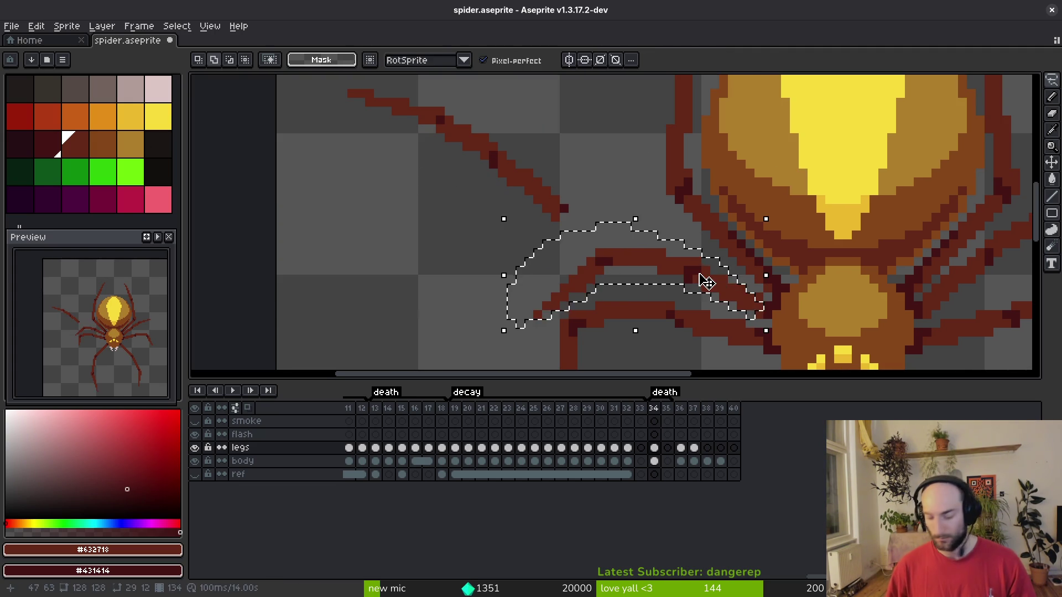
pyautogui.press('Delete')
pyautogui.moveTo(545, 166)
pyautogui.mouseDown()
pyautogui.moveTo(426, 91)
pyautogui.moveTo(522, 242)
pyautogui.moveTo(553, 161)
pyautogui.moveTo(696, 283)
pyautogui.moveTo(726, 290)
pyautogui.mouseUp()
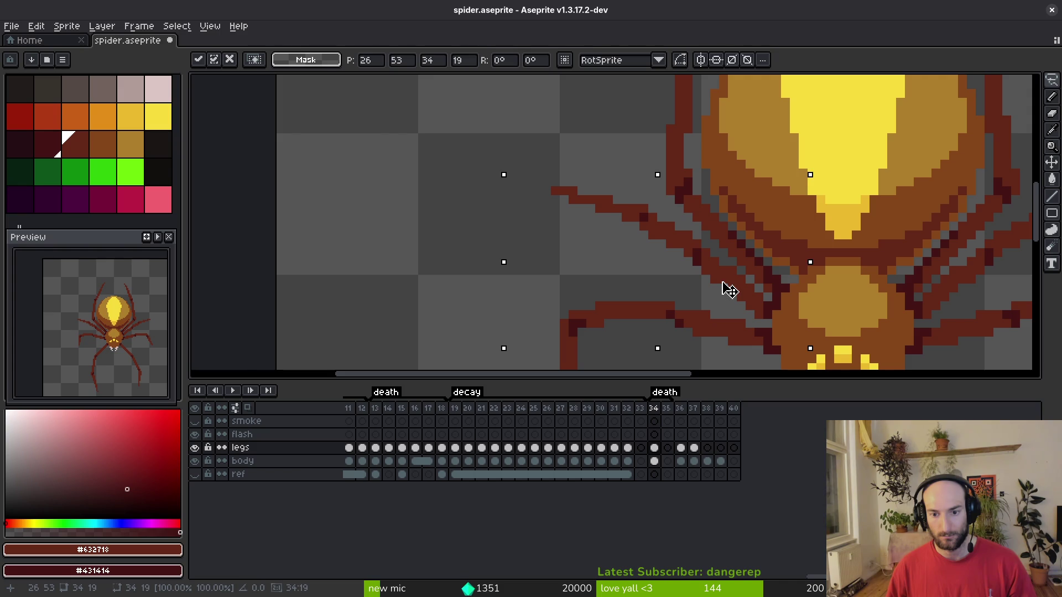
pyautogui.press('Return')
pyautogui.scroll(-2, 723, 279)
pyautogui.scroll(-1, 598, 194)
pyautogui.scroll(2, 614, 216)
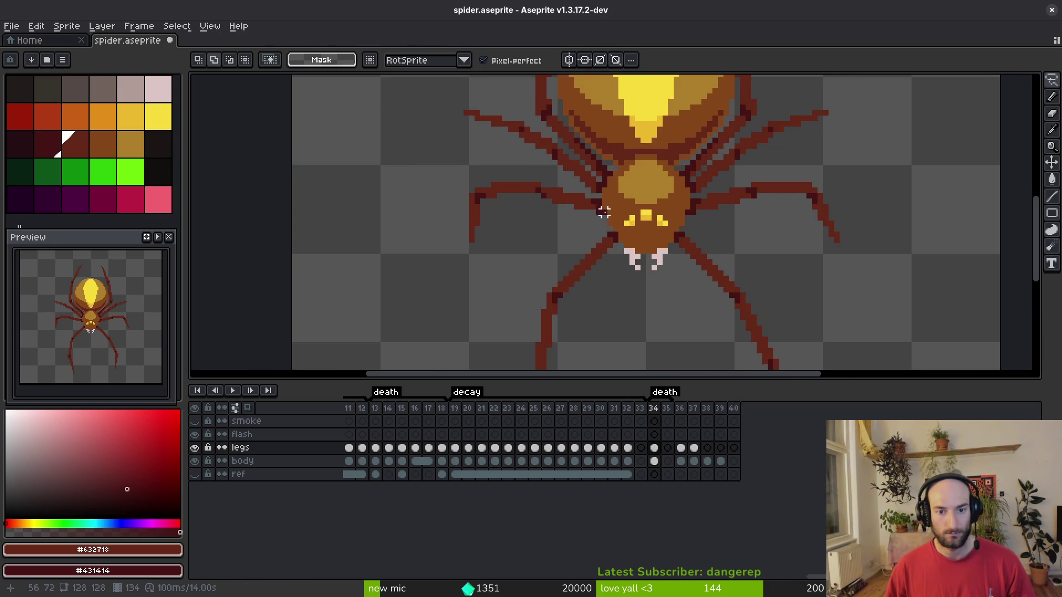
pyautogui.scroll(1, 574, 234)
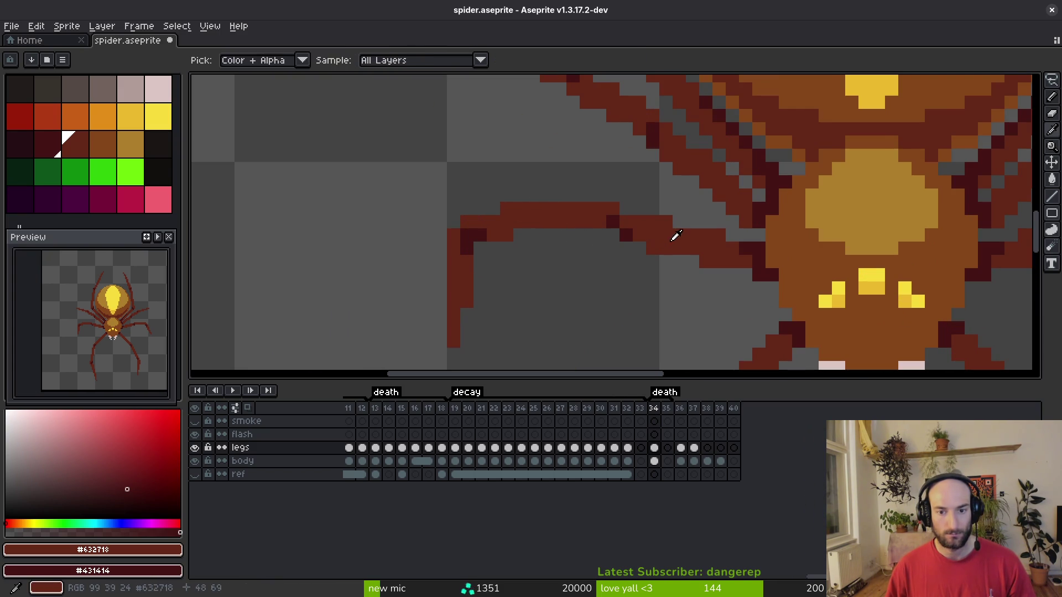
pyautogui.scroll(2, 588, 249)
pyautogui.press('b')
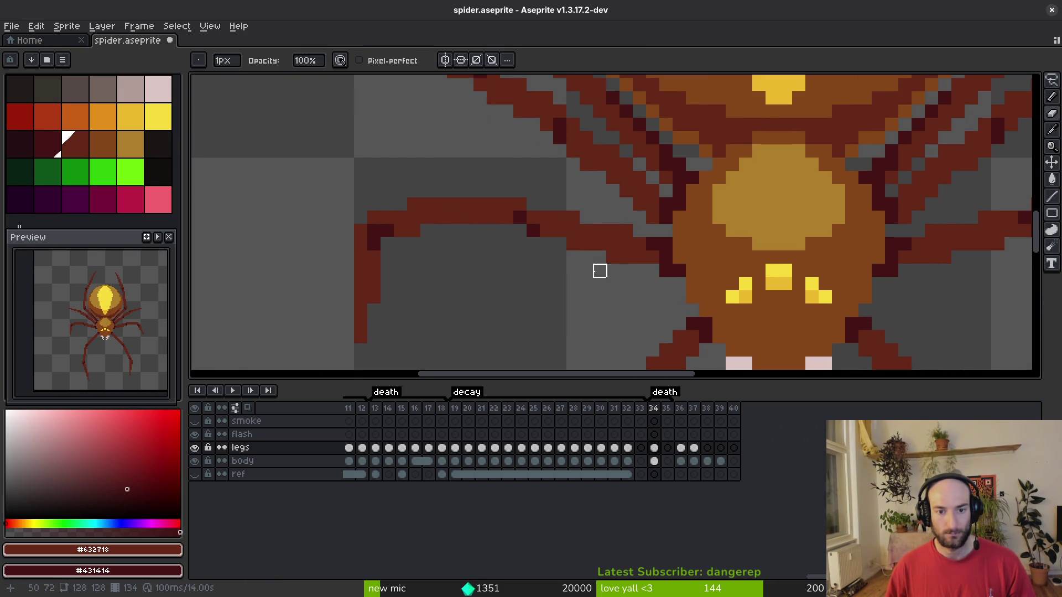
pyautogui.scroll(-3, 586, 260)
pyautogui.scroll(2, 780, 261)
# Rotate the right leg tip 90°, flip it vertically and reposition it.
pyautogui.press('m')
pyautogui.scroll(1, 873, 256)
pyautogui.moveTo(640, 191)
pyautogui.mouseDown()
pyautogui.moveTo(795, 365)
pyautogui.moveTo(764, 294)
pyautogui.mouseUp()
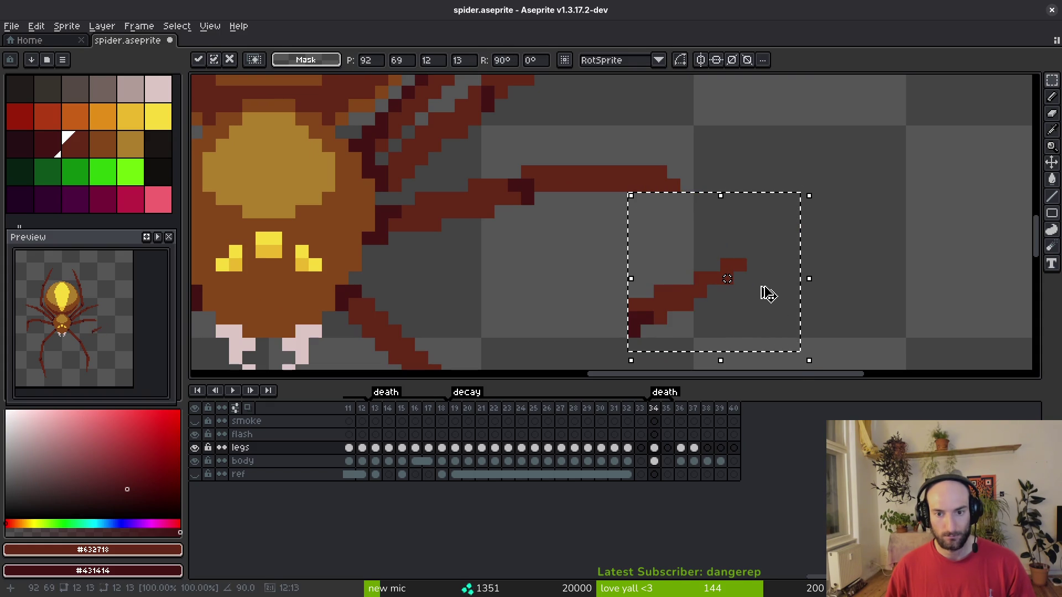
pyautogui.moveTo(684, 301)
pyautogui.mouseDown()
pyautogui.moveTo(729, 157)
pyautogui.moveTo(716, 166)
pyautogui.moveTo(789, 206)
pyautogui.mouseUp()
pyautogui.press('Return')
pyautogui.scroll(-2, 719, 235)
pyautogui.scroll(2, 693, 239)
pyautogui.hotkey('shift', 'v')
pyautogui.moveTo(723, 171)
pyautogui.mouseDown()
pyautogui.moveTo(726, 202)
pyautogui.moveTo(704, 206)
pyautogui.mouseUp()
pyautogui.press('Return')
# Paint dark #431414 pixels at the leg joint and leg tip, saving the sprite.
pyautogui.scroll(2, 707, 209)
pyautogui.press('i')
pyautogui.click(686, 192)
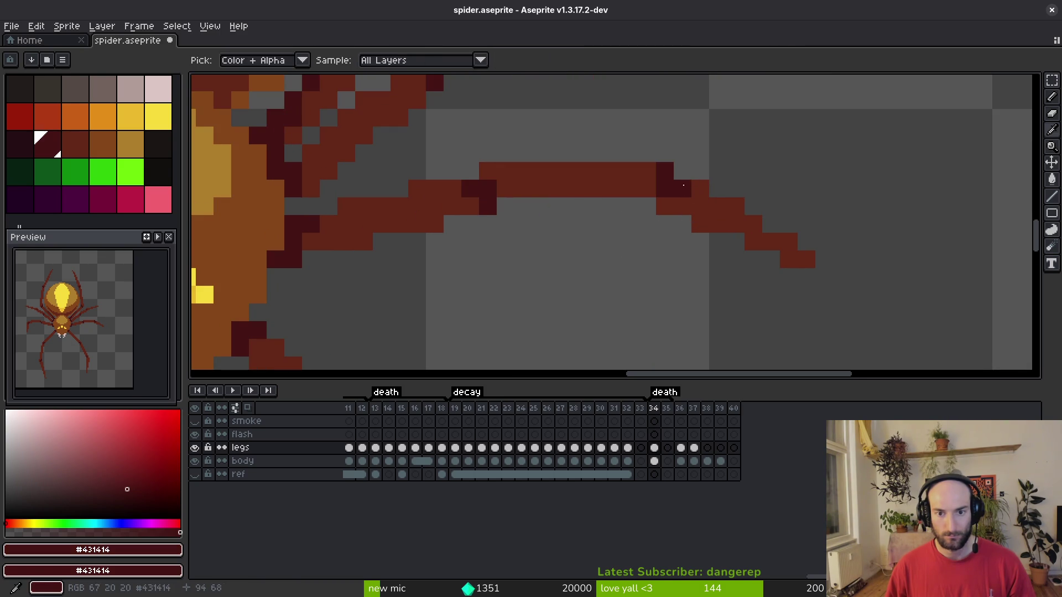
pyautogui.press('b')
pyautogui.click(682, 170)
pyautogui.hotkey('ctrl', 's')
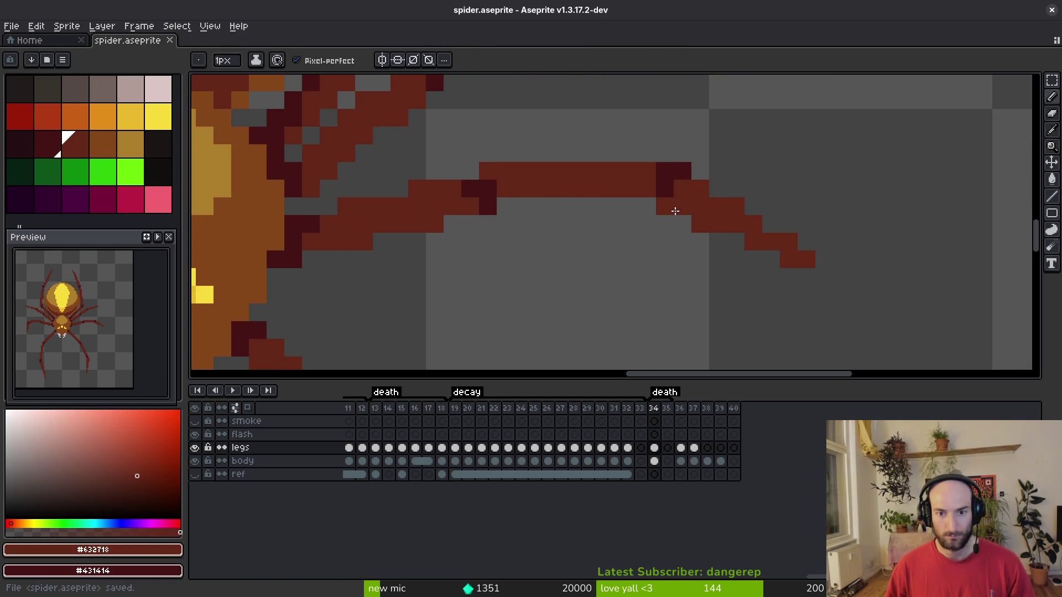
pyautogui.scroll(-4, 747, 206)
pyautogui.scroll(2, 737, 210)
pyautogui.click(817, 219)
pyautogui.scroll(-3, 818, 218)
pyautogui.scroll(3, 834, 259)
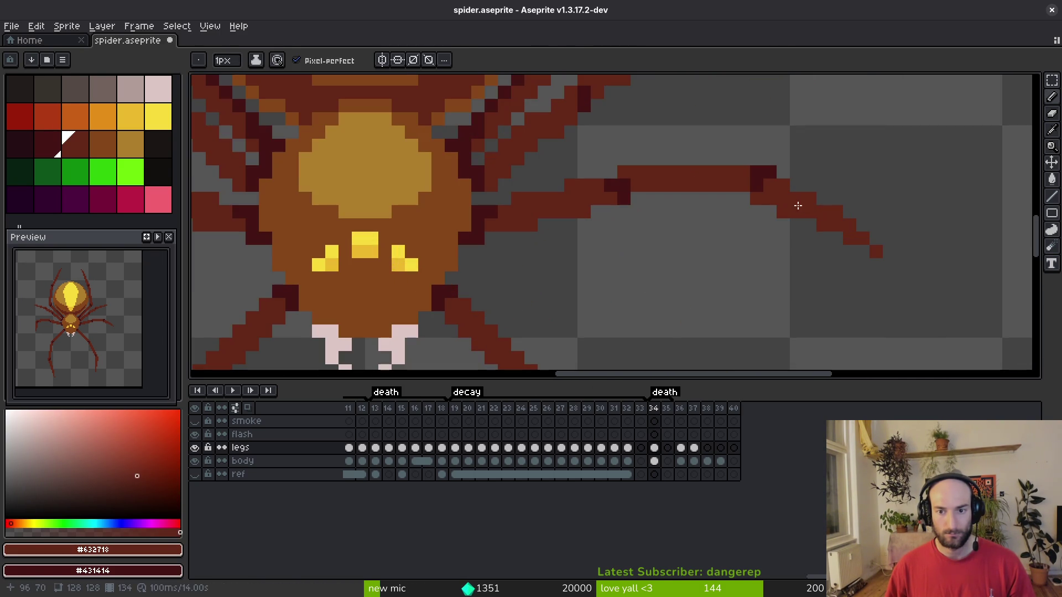
# Repaint a leg pixel in lighter #632718 and erase a stray pixel at the tip.
pyautogui.press('e')
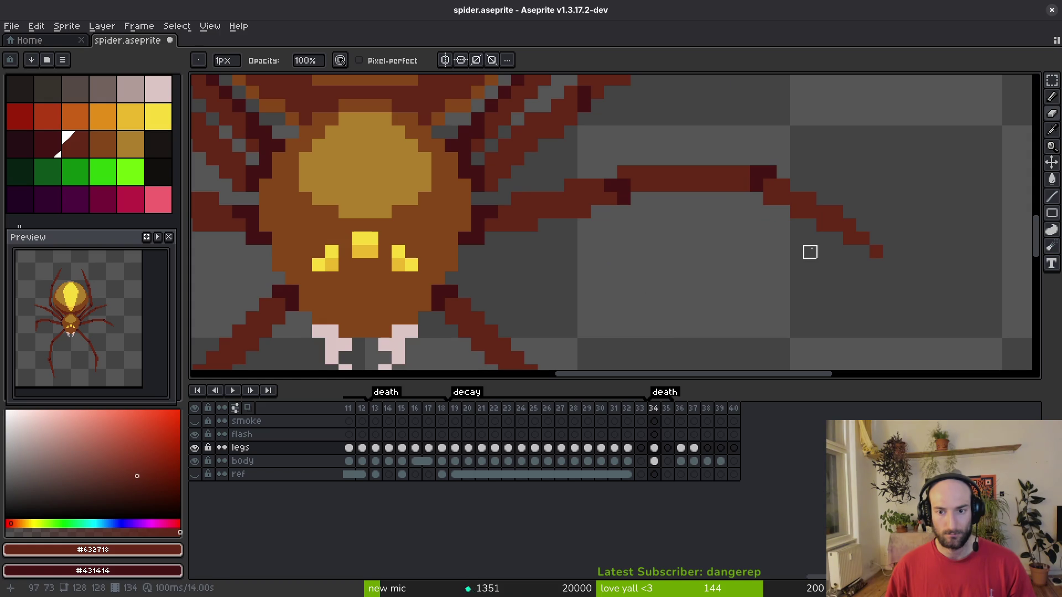
pyautogui.press('b')
pyautogui.keyDown('alt'); pyautogui.click(746, 176); pyautogui.keyUp('alt')
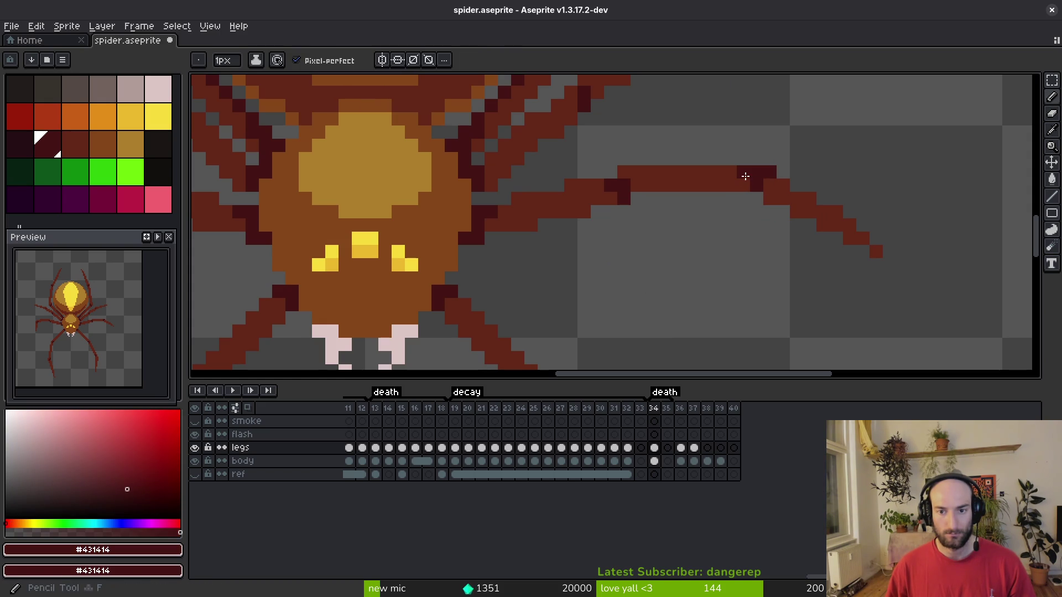
pyautogui.keyDown('alt'); pyautogui.click(768, 186); pyautogui.keyUp('alt')
pyautogui.click(759, 174)
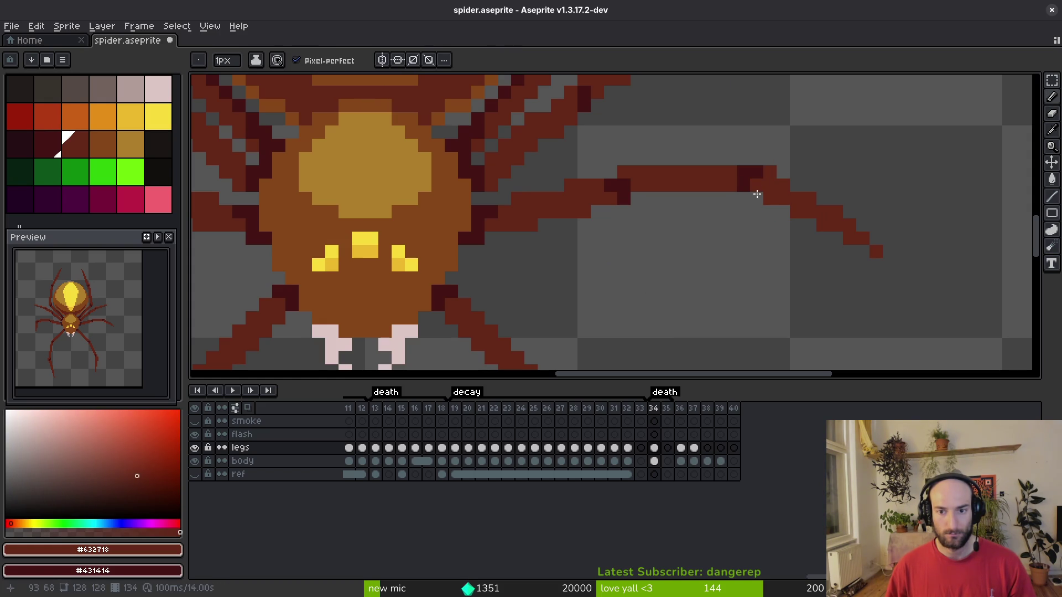
pyautogui.press('e')
pyautogui.click(770, 172)
pyautogui.scroll(-5, 794, 252)
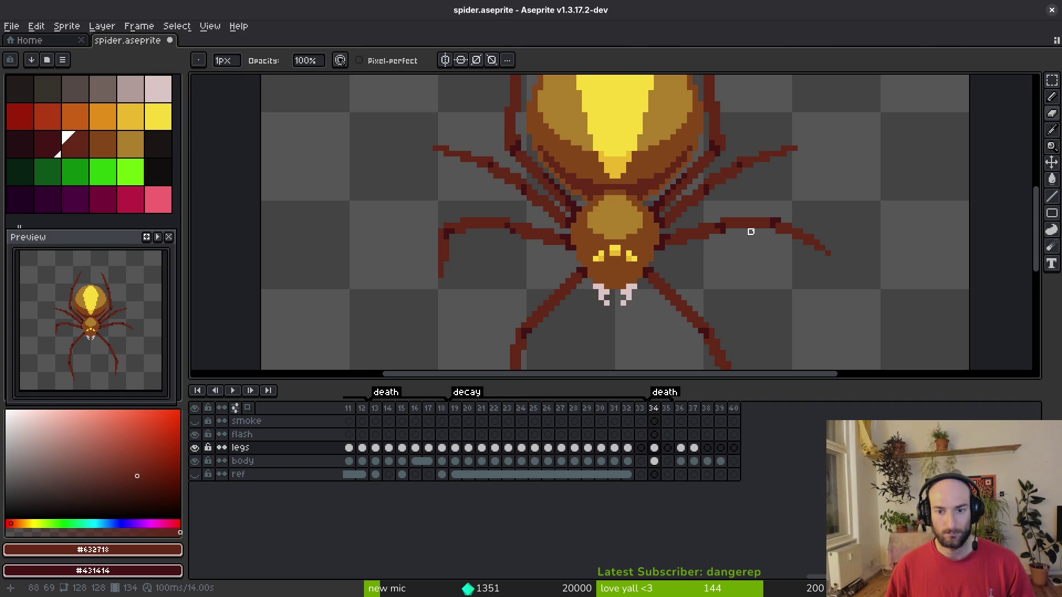
# Lasso the right middle leg, undoing an accidental deletion of both middle legs.
pyautogui.press('m')
pyautogui.moveTo(773, 212); pyautogui.dragTo(726, 223)
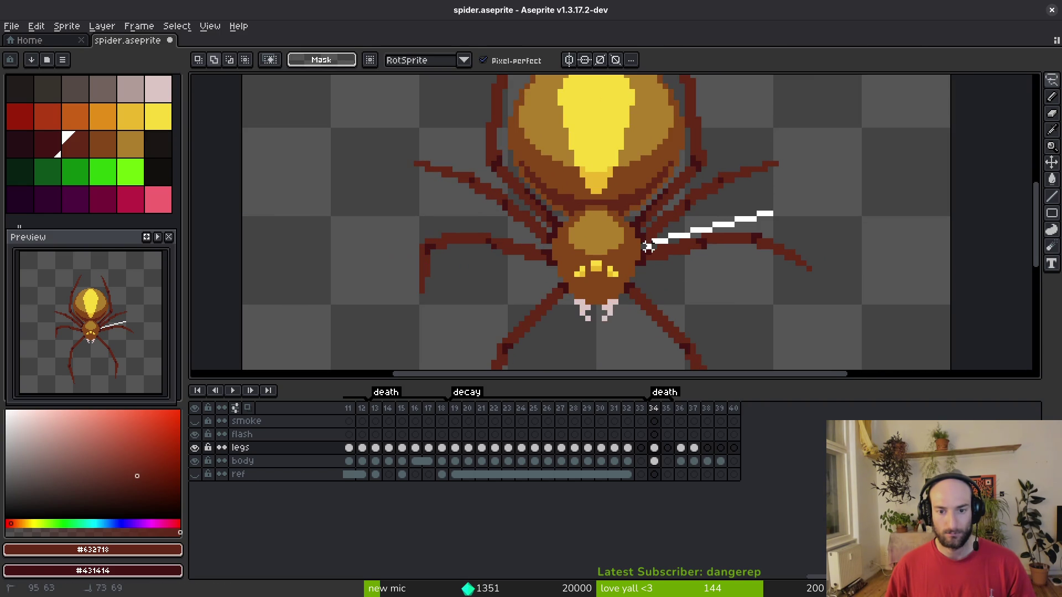
pyautogui.moveTo(732, 285); pyautogui.dragTo(777, 212)
pyautogui.moveTo(530, 237)
pyautogui.mouseDown()
pyautogui.moveTo(383, 289)
pyautogui.moveTo(570, 267)
pyautogui.moveTo(524, 249)
pyautogui.mouseUp()
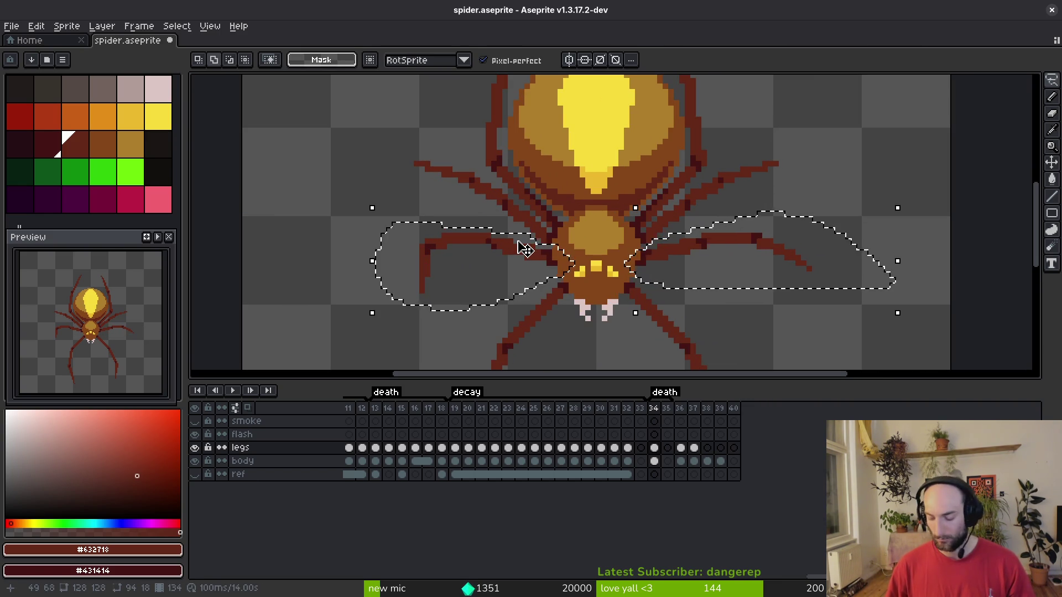
pyautogui.press('Delete')
pyautogui.hotkey('ctrl', 'v')
pyautogui.hotkey('ctrl', 'z')
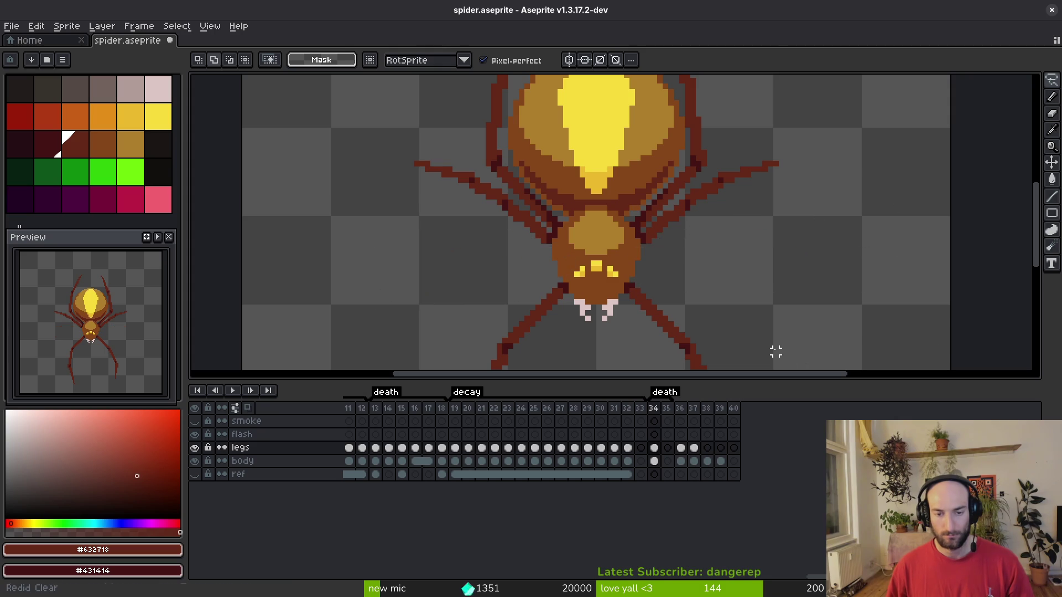
pyautogui.hotkey('ctrl', 'z')
pyautogui.hotkey('ctrl', 'z')
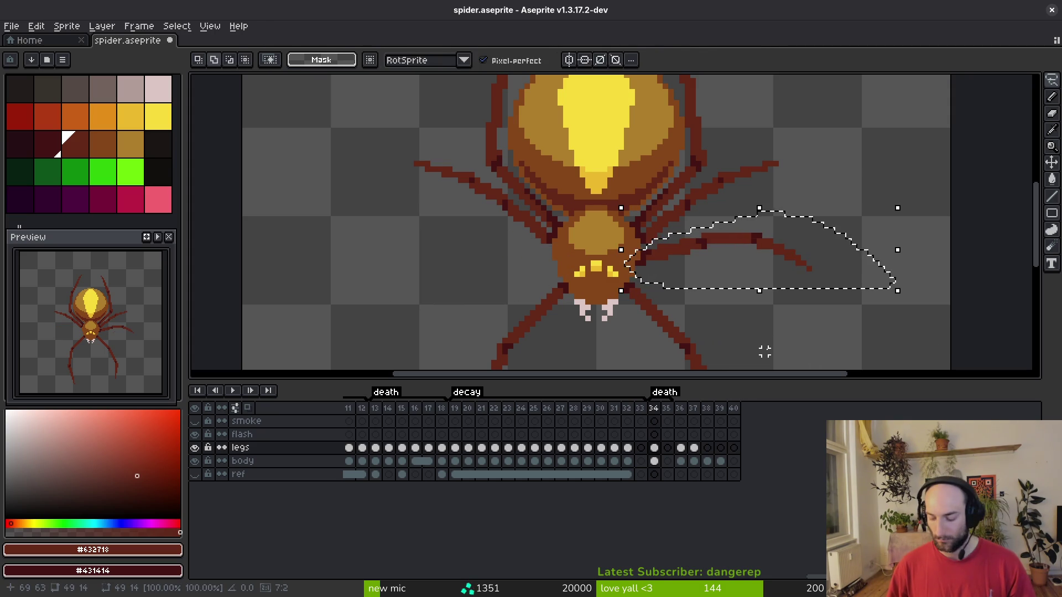
# Copy and paste the right middle leg, flip it horizontally and place it on the left side.
pyautogui.hotkey('ctrl', 'c')
pyautogui.hotkey('ctrl', 'v')
pyautogui.moveTo(801, 265)
pyautogui.mouseDown()
pyautogui.moveTo(455, 273)
pyautogui.moveTo(472, 265)
pyautogui.mouseUp()
pyautogui.hotkey('shift', 'h')
pyautogui.scroll(-3, 602, 206)
pyautogui.press('Return')
pyautogui.scroll(-2, 602, 206)
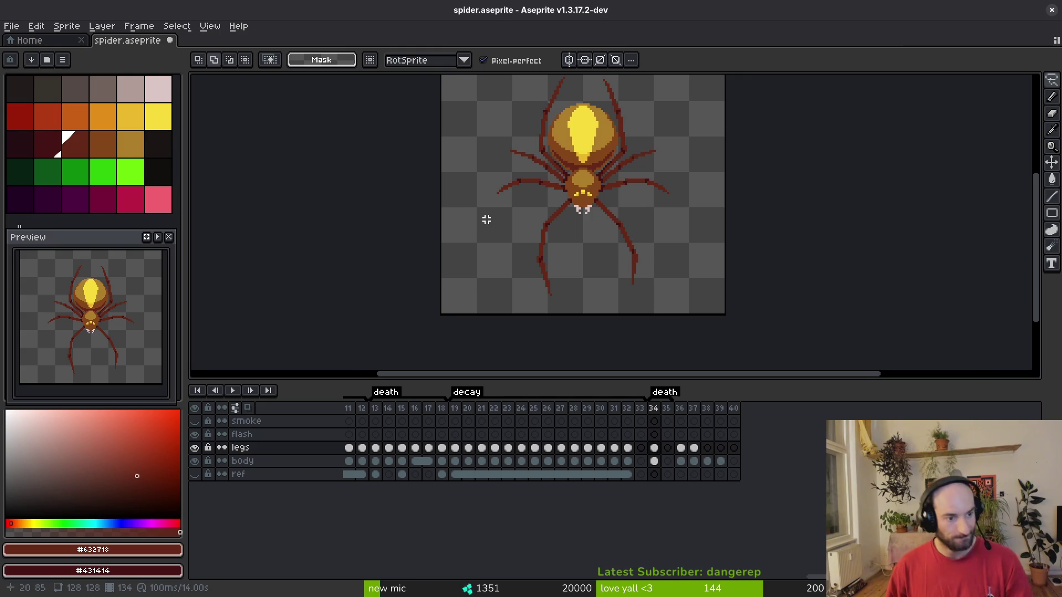
pyautogui.scroll(4, 598, 230)
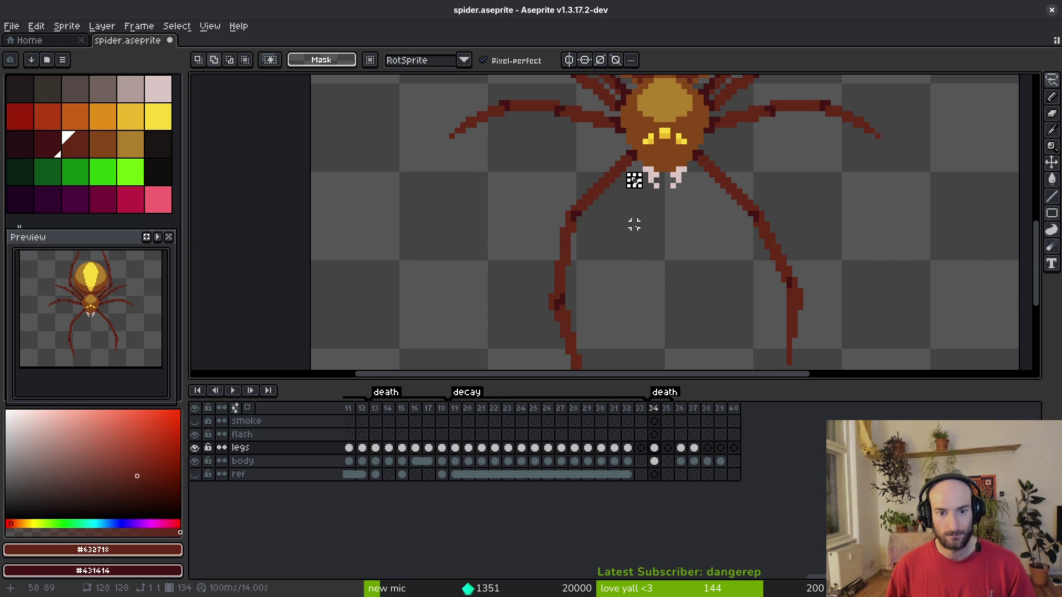
pyautogui.scroll(-2, 641, 179)
# Pick the leg colour and draw a new straight upper leg line down-left from the body.
pyautogui.press('alt')
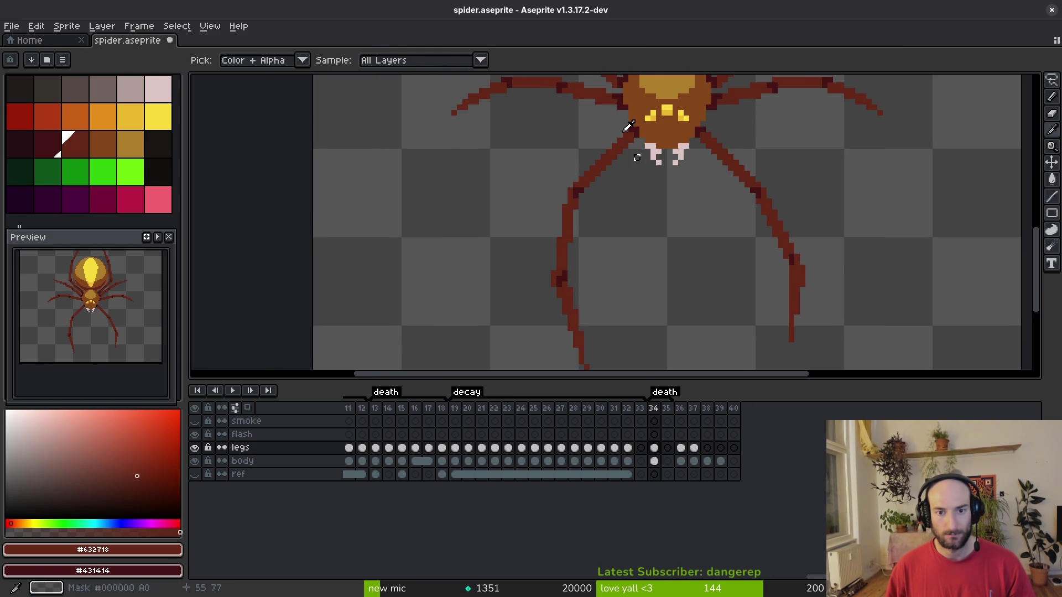
pyautogui.scroll(2, 636, 157)
pyautogui.moveTo(638, 157)
pyautogui.mouseDown()
pyautogui.moveTo(434, 209)
pyautogui.moveTo(509, 200)
pyautogui.moveTo(511, 220)
pyautogui.moveTo(649, 162)
pyautogui.mouseUp()
pyautogui.press('e')
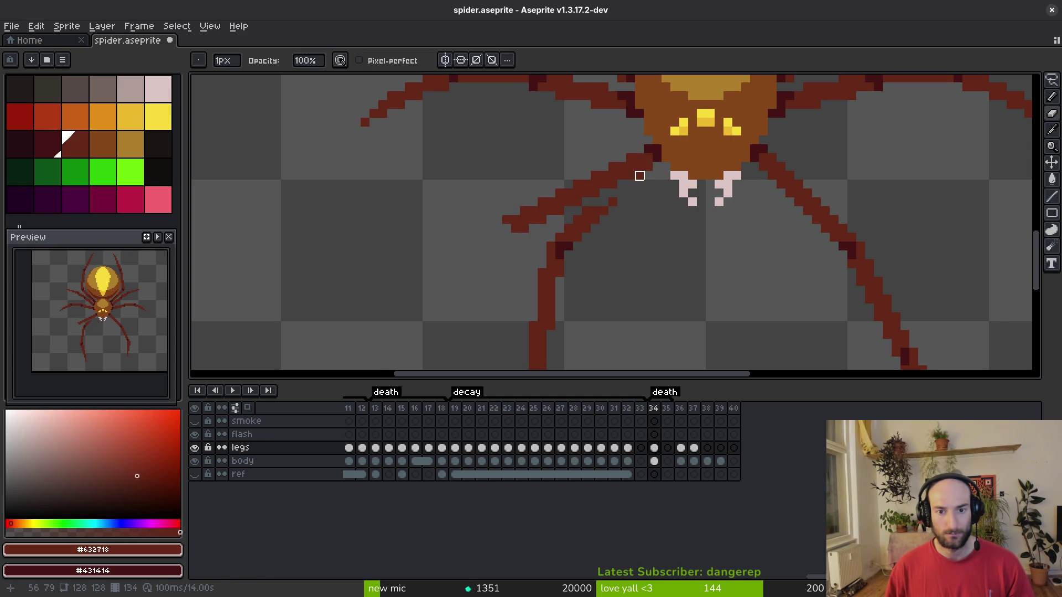
pyautogui.scroll(-1, 630, 246)
pyautogui.hscroll(-1, 630, 246)
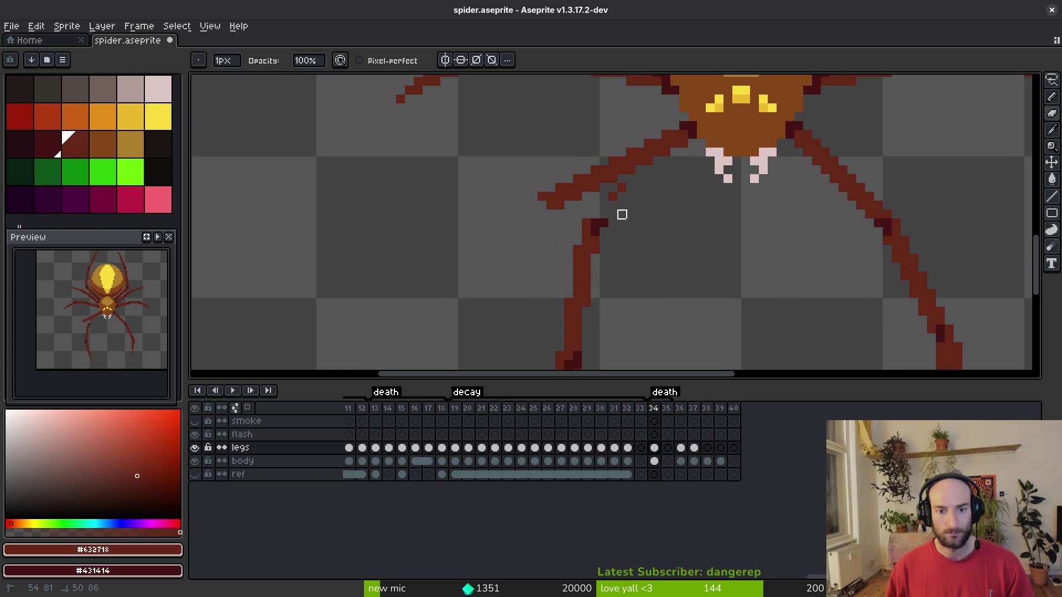
pyautogui.scroll(-1, 640, 236)
pyautogui.scroll(1, 571, 185)
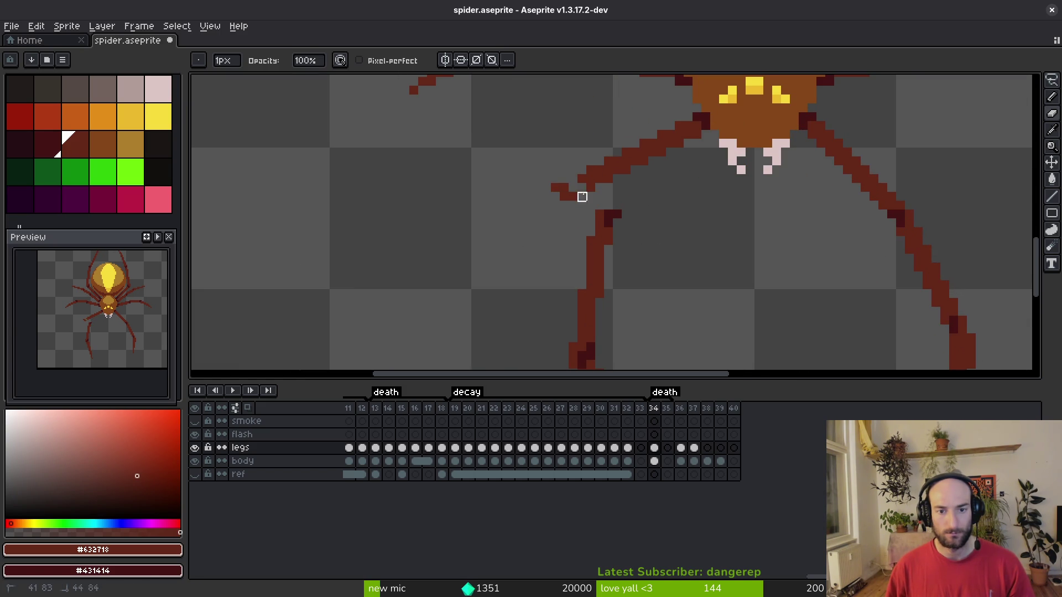
# Add pixels at the leg tip and draw a second parallel line along the new upper leg.
pyautogui.press('b')
pyautogui.moveTo(582, 188)
pyautogui.mouseDown()
pyautogui.moveTo(573, 180)
pyautogui.moveTo(605, 347)
pyautogui.moveTo(588, 196)
pyautogui.moveTo(504, 230)
pyautogui.mouseUp()
pyautogui.press('v')
pyautogui.scroll(-1, 631, 200)
pyautogui.press('q')
pyautogui.press('i')
pyautogui.scroll(2, 597, 187)
pyautogui.press('l')
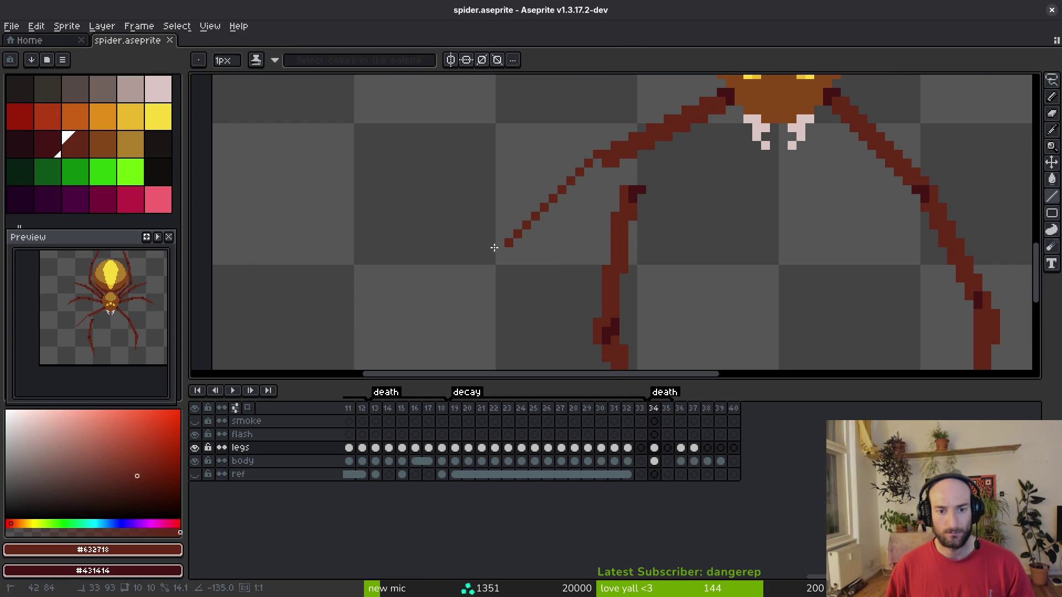
pyautogui.moveTo(591, 177)
pyautogui.mouseDown()
pyautogui.moveTo(515, 248)
pyautogui.moveTo(590, 169)
pyautogui.mouseUp()
pyautogui.keyDown('alt'); pyautogui.click(630, 191); pyautogui.keyUp('alt')
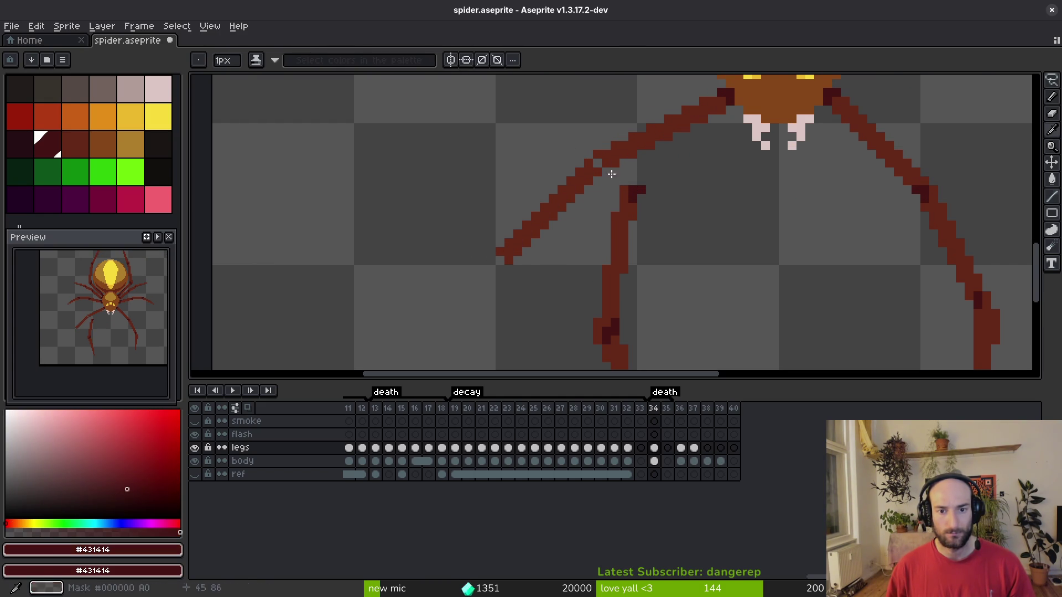
pyautogui.scroll(-4, 603, 160)
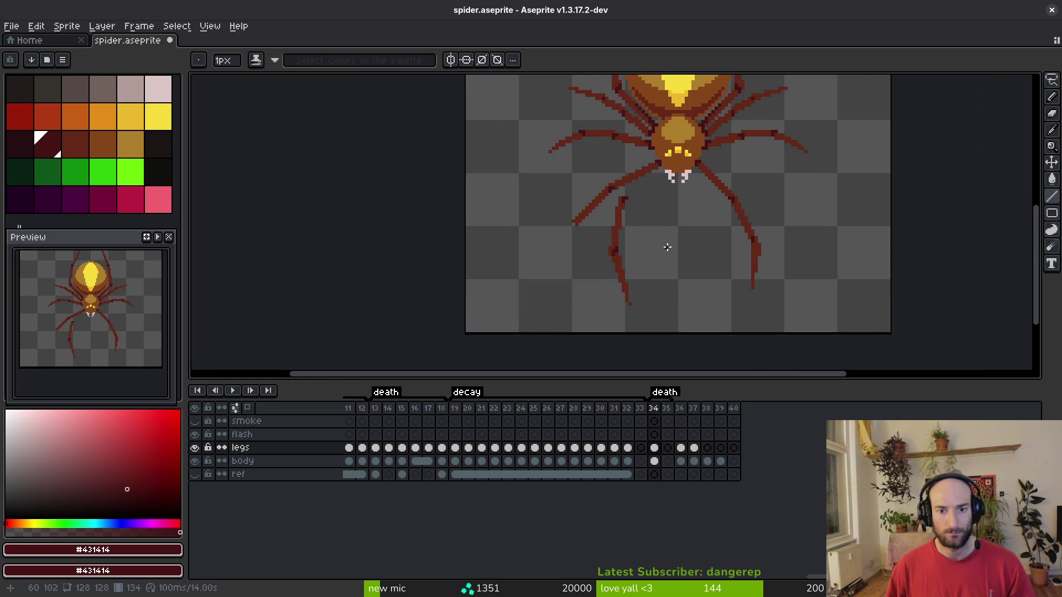
pyautogui.scroll(2, 597, 232)
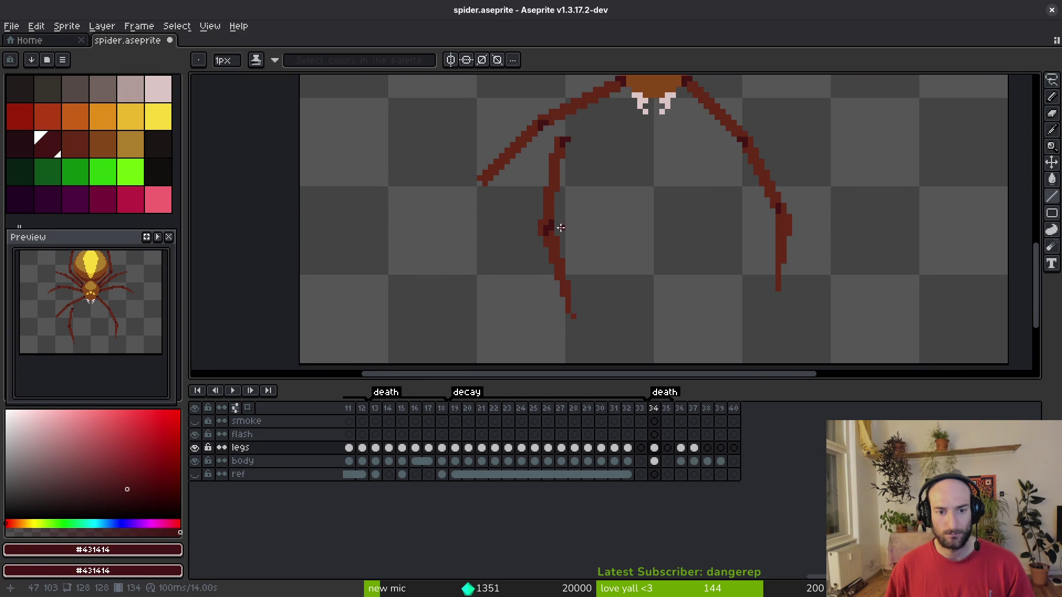
# Lasso and delete the unwanted old lower-leg section.
pyautogui.hotkey('shift', 'w')
pyautogui.moveTo(568, 128); pyautogui.dragTo(540, 226)
pyautogui.moveTo(579, 148); pyautogui.dragTo(570, 131)
pyautogui.scroll(2, 547, 221)
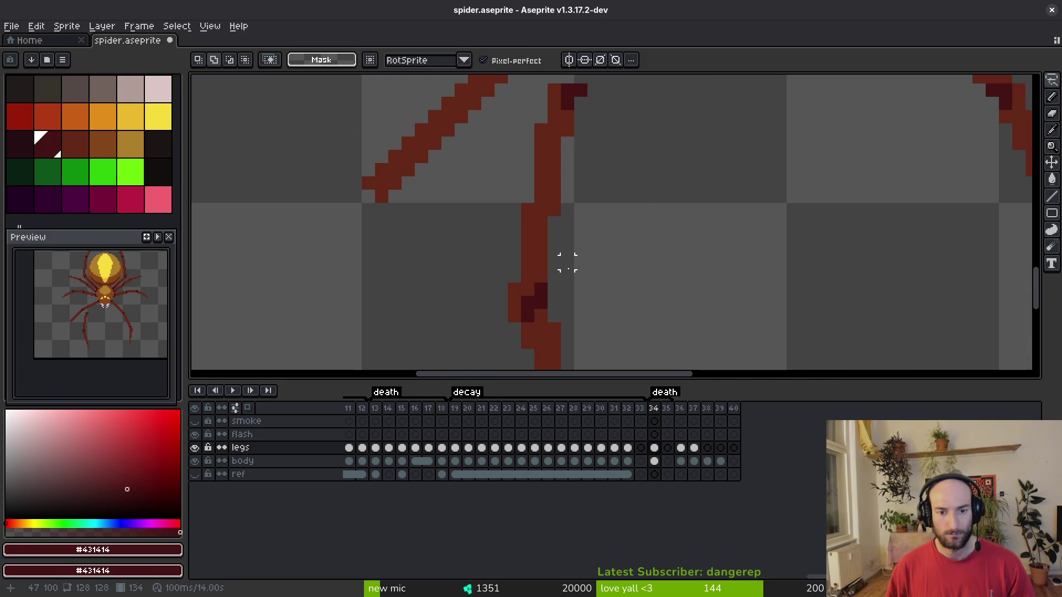
pyautogui.scroll(-1, 509, 187)
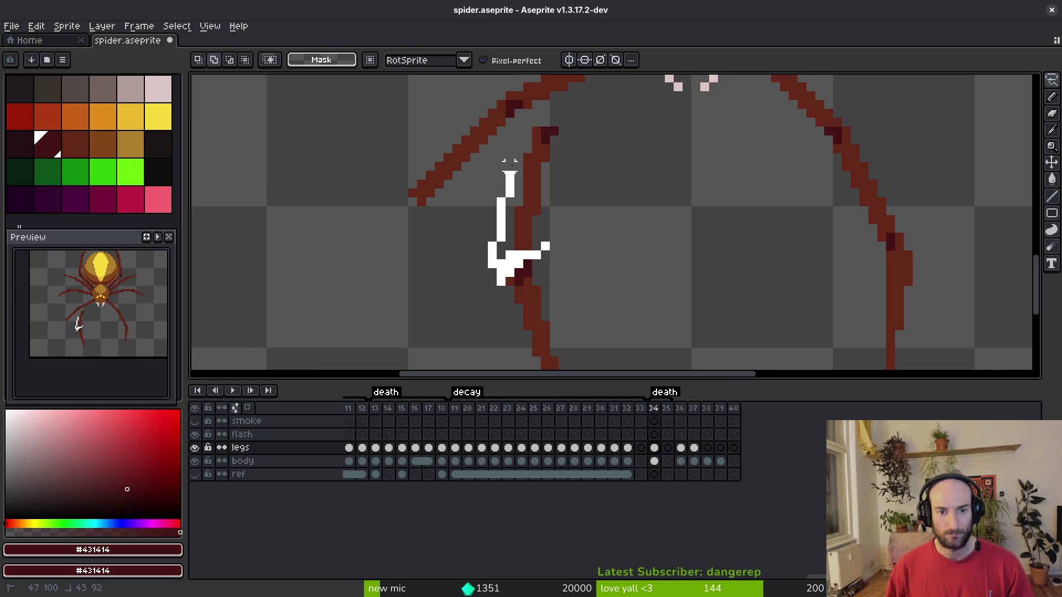
pyautogui.moveTo(563, 132); pyautogui.dragTo(551, 268)
pyautogui.press('Delete')
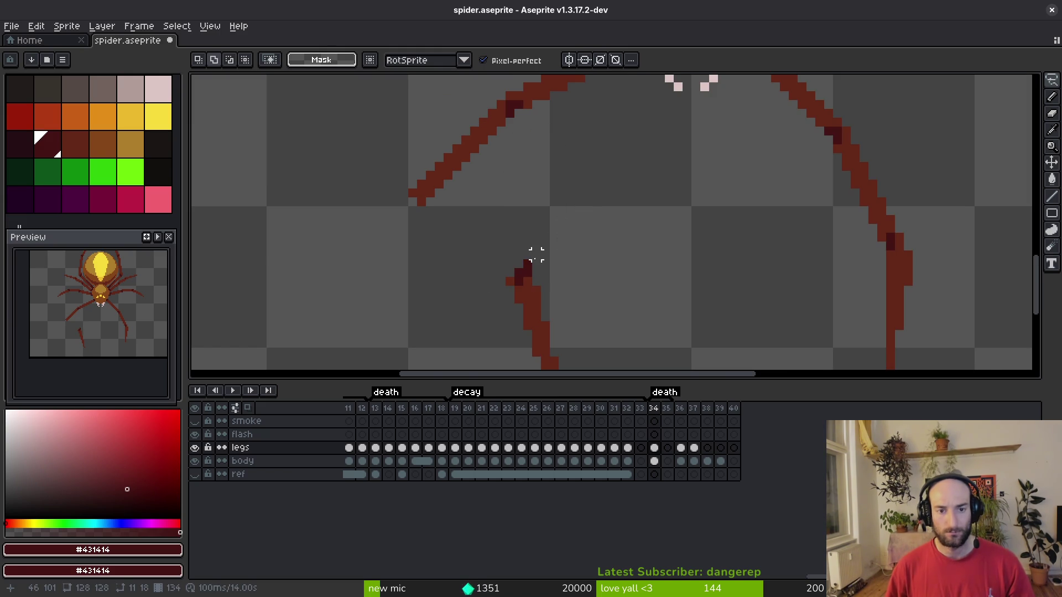
# Move the remaining lower leg piece up so it joins the new upper leg.
pyautogui.moveTo(441, 232)
pyautogui.mouseDown()
pyautogui.moveTo(550, 181)
pyautogui.moveTo(465, 232)
pyautogui.mouseUp()
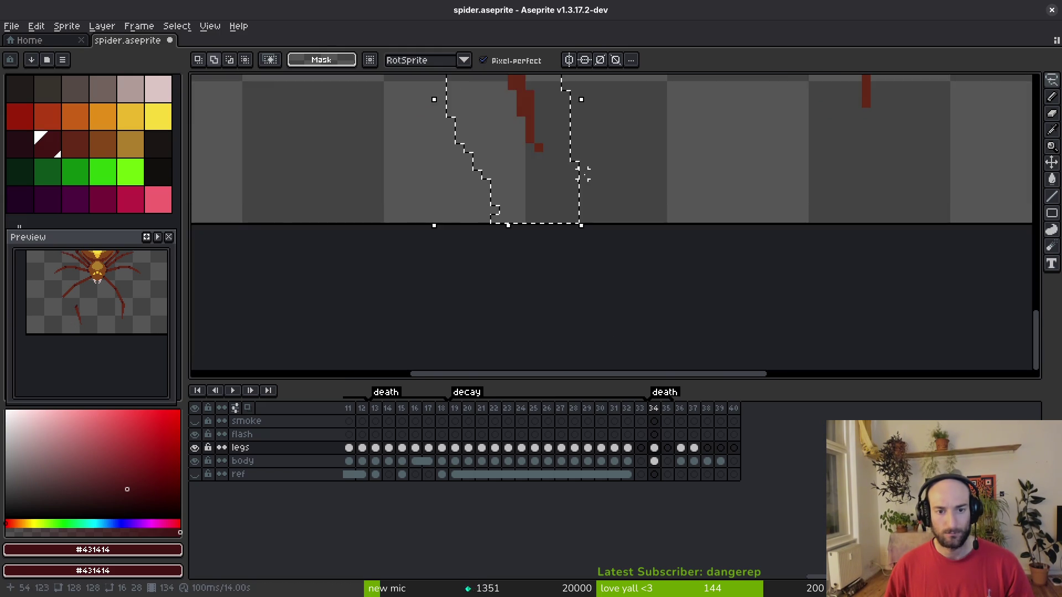
pyautogui.moveTo(537, 237)
pyautogui.mouseDown()
pyautogui.moveTo(458, 235)
pyautogui.moveTo(446, 209)
pyautogui.moveTo(456, 205)
pyautogui.mouseUp()
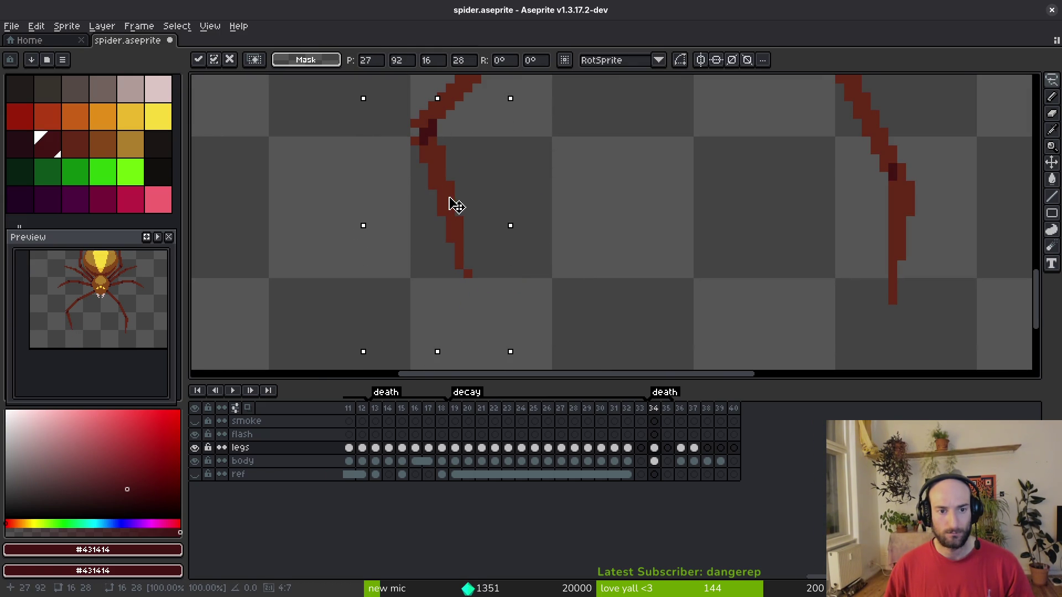
pyautogui.press('b')
pyautogui.scroll(2, 422, 130)
pyautogui.keyDown('alt'); pyautogui.click(393, 147); pyautogui.keyUp('alt')
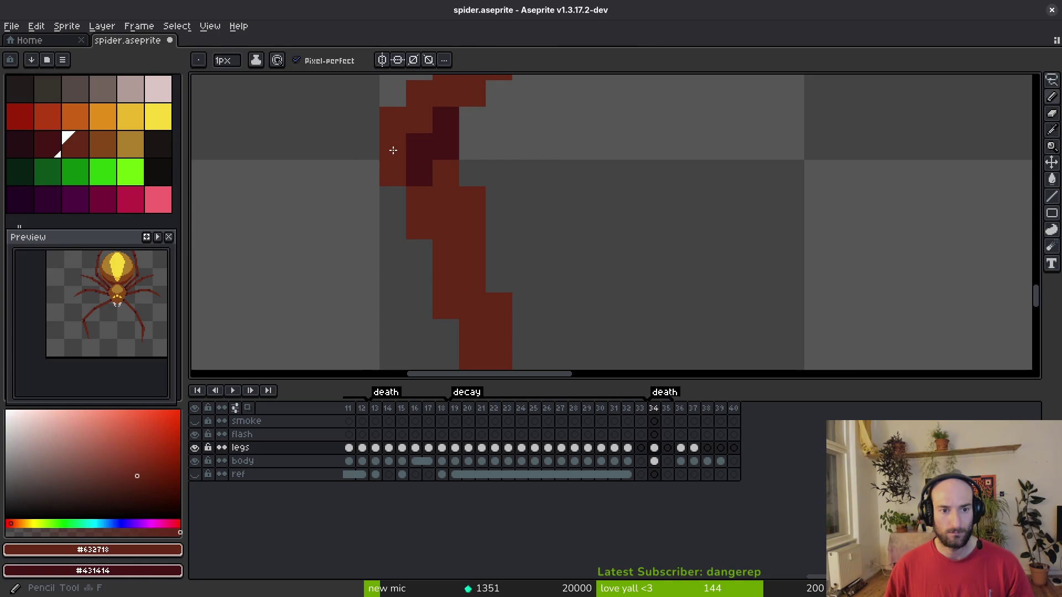
pyautogui.scroll(-1, 494, 160)
pyautogui.scroll(-3, 494, 160)
pyautogui.scroll(1, 506, 155)
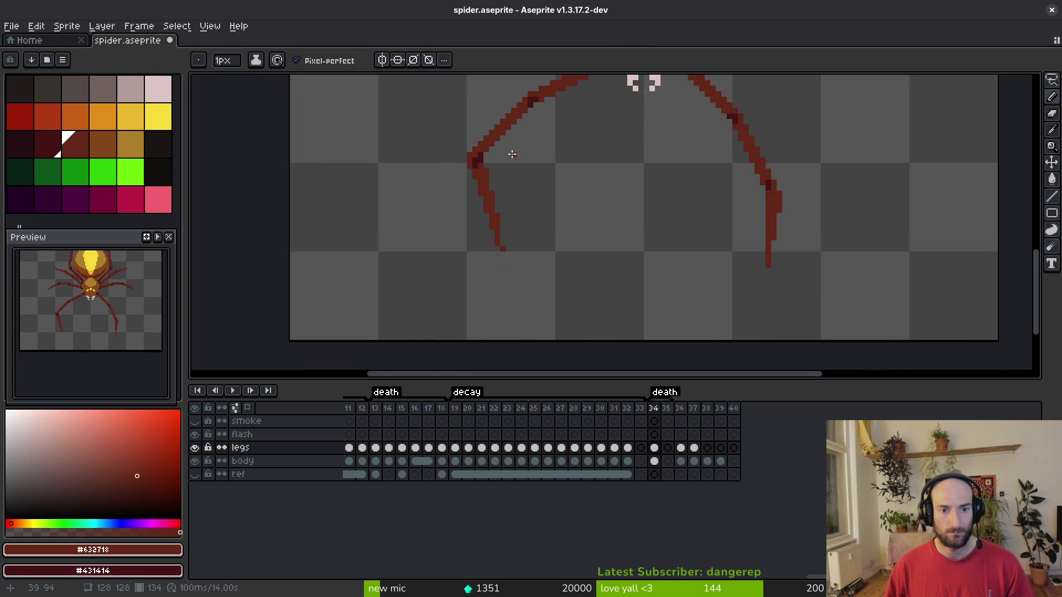
pyautogui.scroll(-2, 520, 167)
pyautogui.scroll(-4, 552, 176)
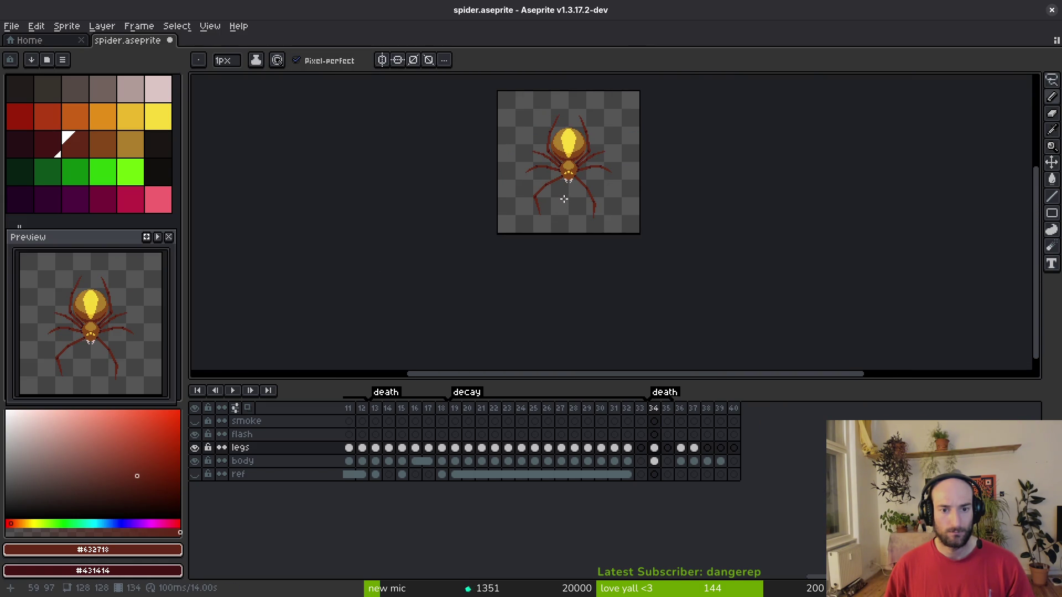
pyautogui.scroll(3, 565, 202)
pyautogui.scroll(1, 564, 199)
# Lasso and delete the spider's lower-right leg.
pyautogui.press('q')
pyautogui.moveTo(647, 138)
pyautogui.mouseDown()
pyautogui.moveTo(635, 135)
pyautogui.moveTo(607, 271)
pyautogui.moveTo(692, 150)
pyautogui.mouseUp()
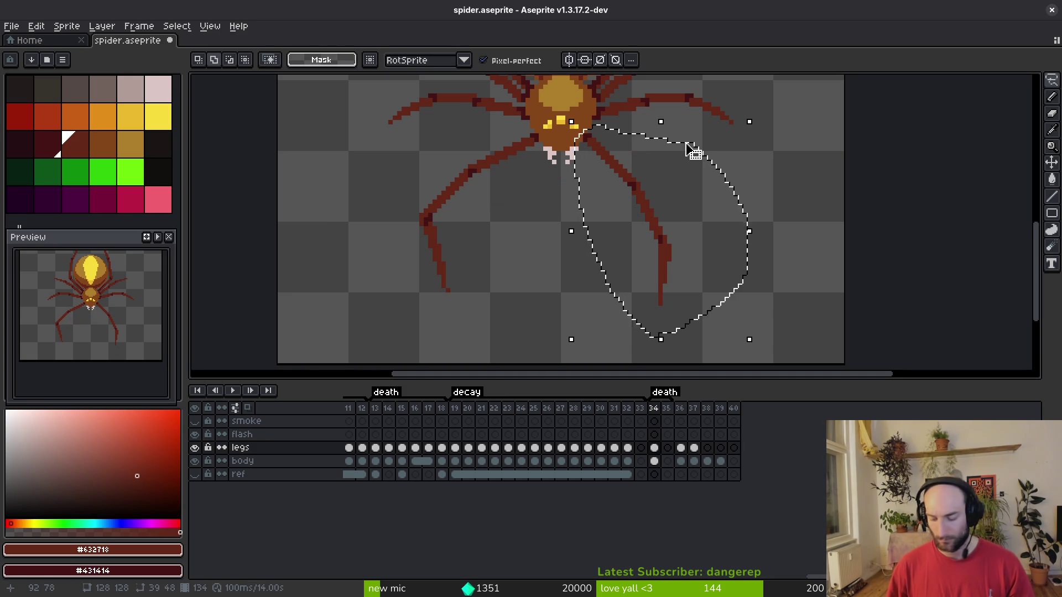
pyautogui.press('Delete')
# Copy the lower-left leg, mirror it horizontally onto the right side, and save.
pyautogui.moveTo(554, 134)
pyautogui.mouseDown()
pyautogui.moveTo(398, 296)
pyautogui.moveTo(559, 158)
pyautogui.moveTo(556, 133)
pyautogui.mouseUp()
pyautogui.click(573, 203)
pyautogui.hotkey('shift', 'h')
pyautogui.moveTo(482, 140)
pyautogui.mouseDown()
pyautogui.moveTo(680, 220)
pyautogui.moveTo(668, 212)
pyautogui.mouseUp()
pyautogui.press('Return')
pyautogui.hotkey('ctrl', 's')
# Rotate the right leg's lower tip about 38 degrees and shift it to rejoin the leg.
pyautogui.scroll(-4, 661, 208)
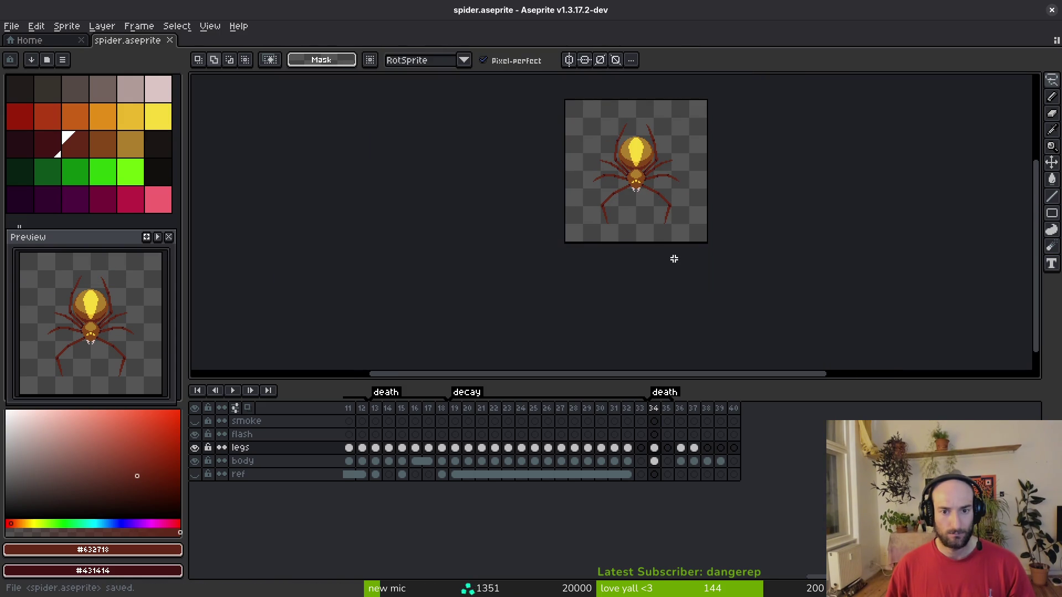
pyautogui.scroll(4, 636, 218)
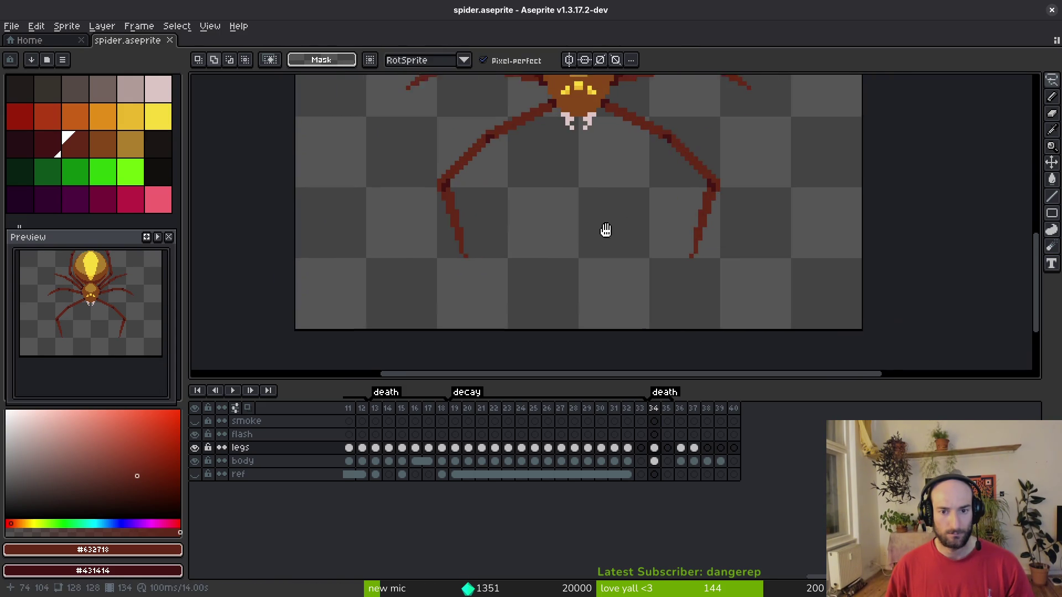
pyautogui.scroll(1, 666, 221)
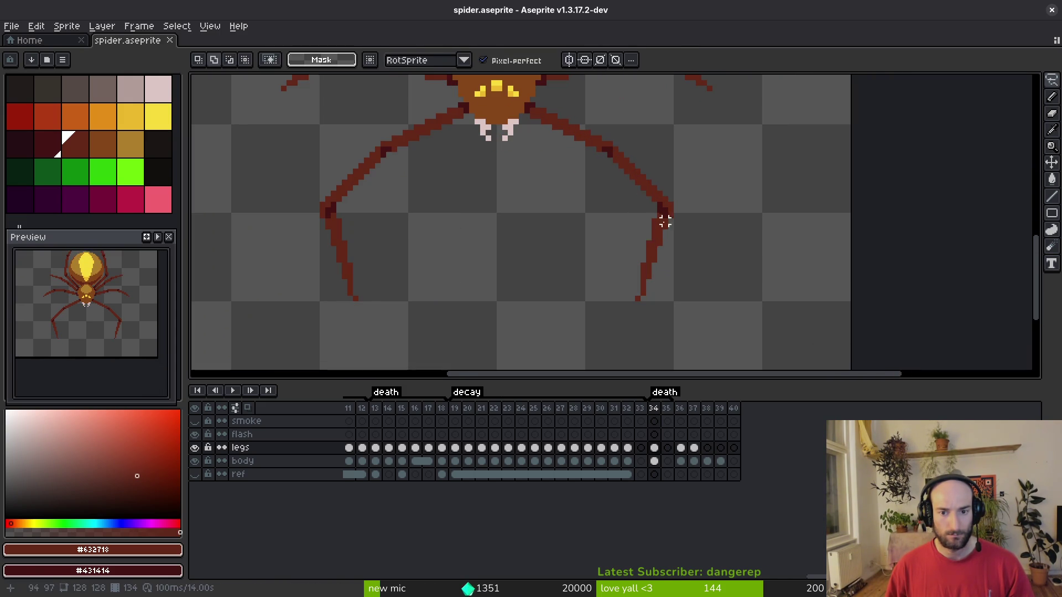
pyautogui.moveTo(670, 227)
pyautogui.mouseDown()
pyautogui.moveTo(620, 293)
pyautogui.moveTo(667, 218)
pyautogui.moveTo(681, 265)
pyautogui.moveTo(702, 270)
pyautogui.mouseUp()
pyautogui.hotkey('ctrl', 'z')
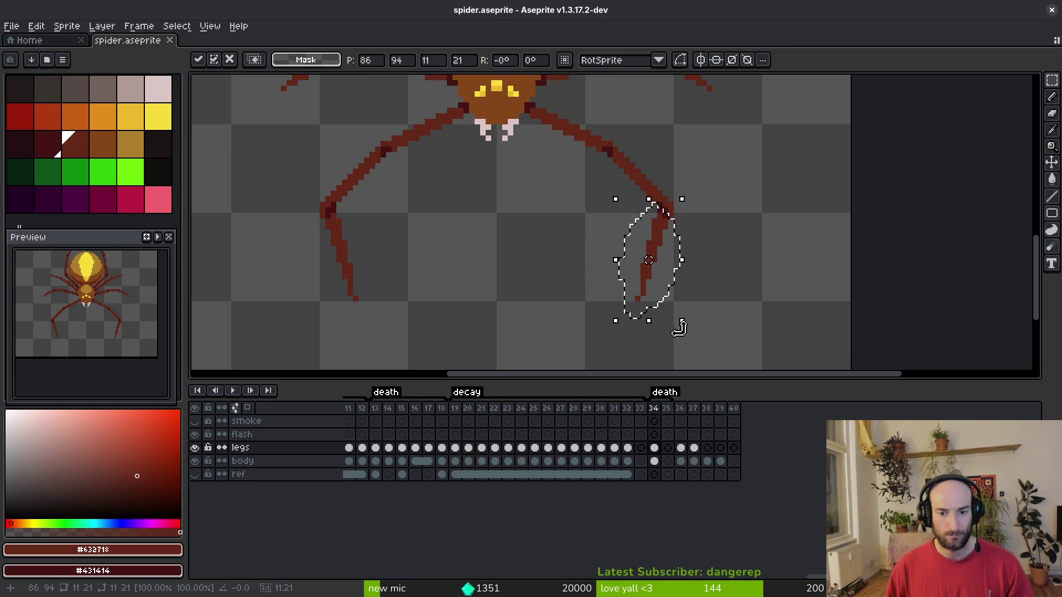
pyautogui.moveTo(683, 332)
pyautogui.mouseDown()
pyautogui.moveTo(742, 292)
pyautogui.moveTo(735, 311)
pyautogui.mouseUp()
pyautogui.moveTo(657, 239)
pyautogui.mouseDown()
pyautogui.moveTo(683, 247)
pyautogui.moveTo(716, 332)
pyautogui.moveTo(653, 274)
pyautogui.moveTo(673, 271)
pyautogui.mouseUp()
pyautogui.press('Return')
pyautogui.scroll(3, 713, 249)
# Touch up the leg with a connecting pixel and dark and lighter red shading pixels.
pyautogui.press('b')
pyautogui.click(656, 263)
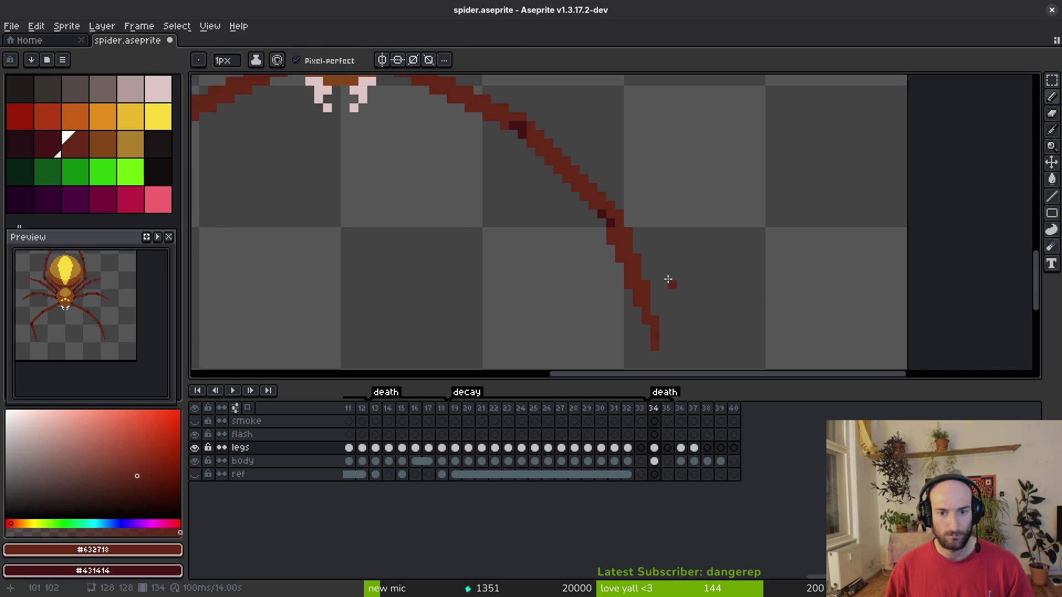
pyautogui.scroll(3, 643, 238)
pyautogui.keyDown('alt'); pyautogui.click(570, 188); pyautogui.keyUp('alt')
pyautogui.click(577, 190)
pyautogui.scroll(-4, 586, 221)
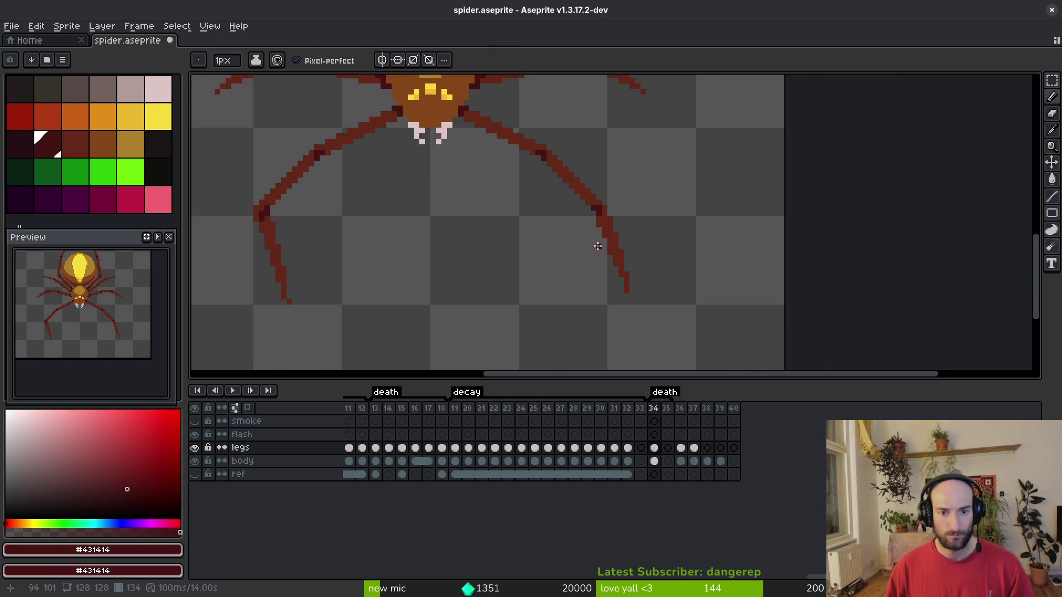
pyautogui.scroll(4, 593, 207)
pyautogui.scroll(-1, 586, 199)
pyautogui.keyDown('alt'); pyautogui.click(588, 194); pyautogui.keyUp('alt')
pyautogui.click(569, 194)
pyautogui.scroll(-2, 691, 258)
pyautogui.scroll(3, 737, 219)
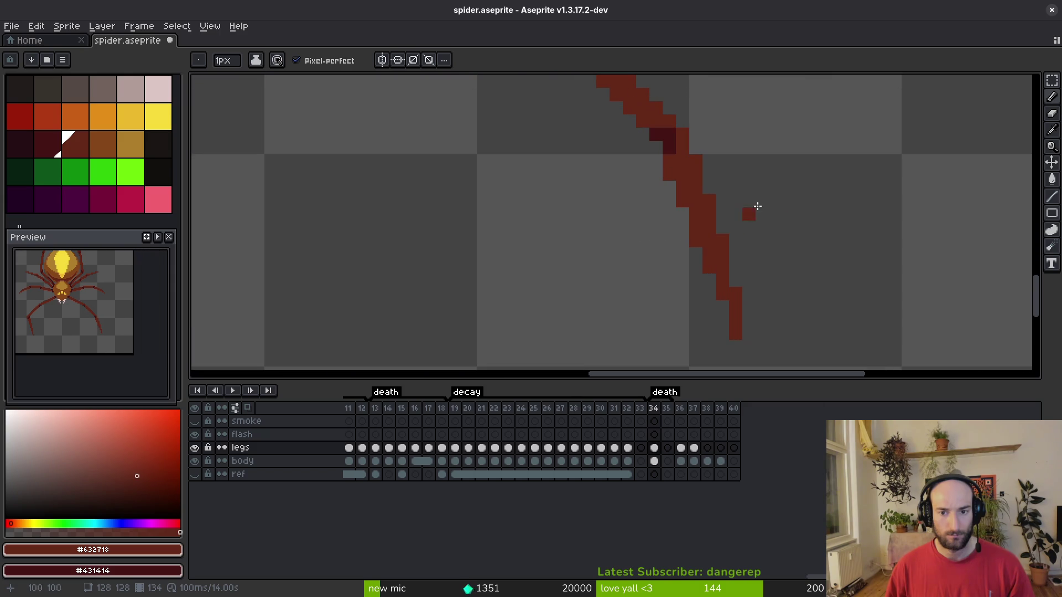
pyautogui.hscroll(2, 684, 168)
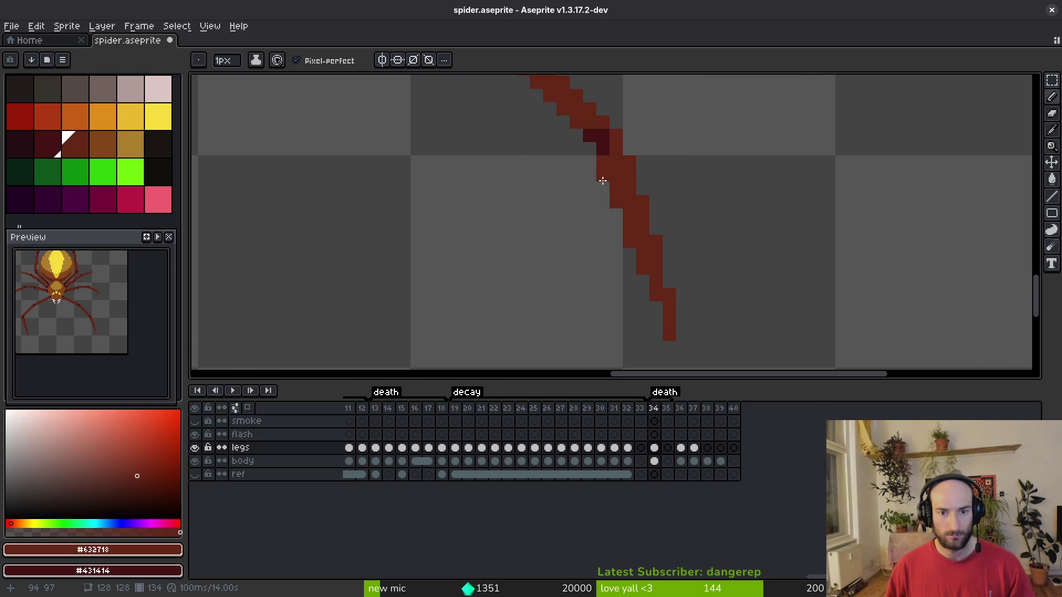
# Erase the bottom three pixels of the right leg tip and redraw its end.
pyautogui.press('e')
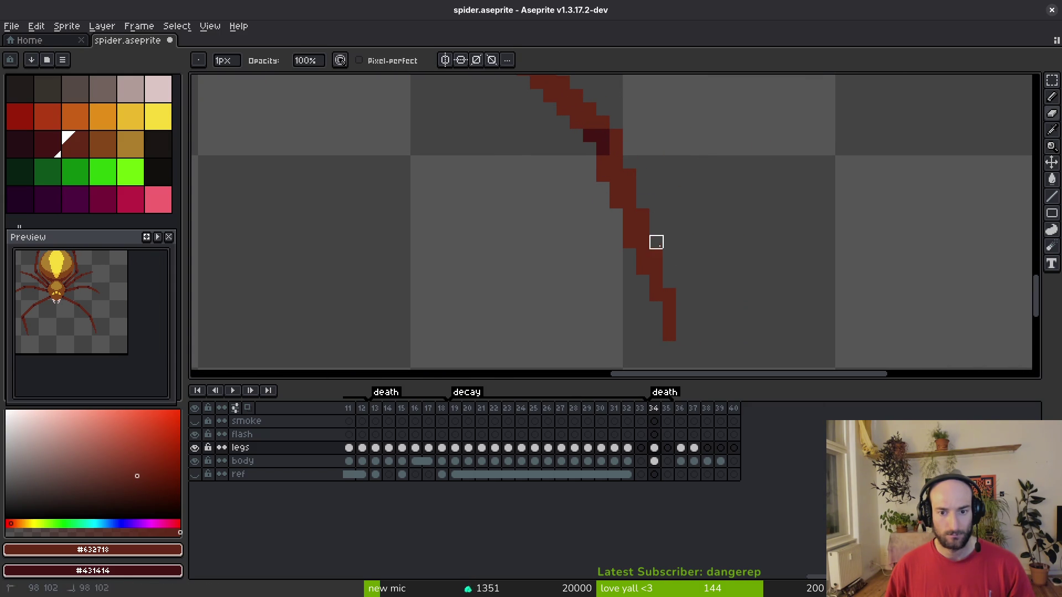
pyautogui.press('f')
pyautogui.press('e')
pyautogui.moveTo(669, 337); pyautogui.dragTo(669, 303)
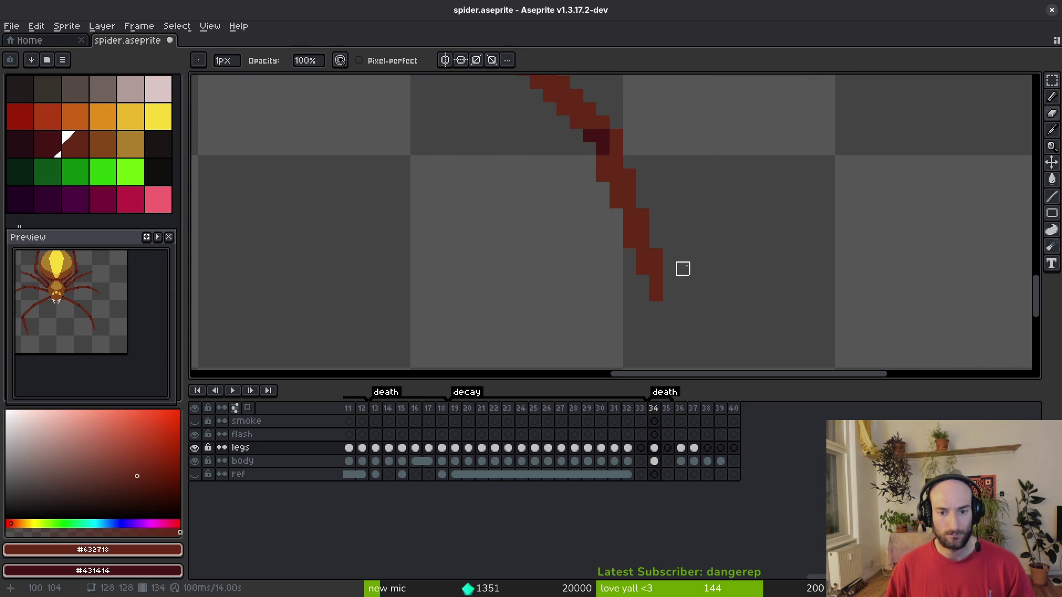
pyautogui.press('f')
pyautogui.scroll(-2, 645, 280)
pyautogui.moveTo(647, 256)
pyautogui.mouseDown()
pyautogui.moveTo(674, 294)
pyautogui.moveTo(676, 261)
pyautogui.mouseUp()
pyautogui.press('e')
pyautogui.press('b')
pyautogui.scroll(3, 676, 260)
pyautogui.scroll(3, 699, 255)
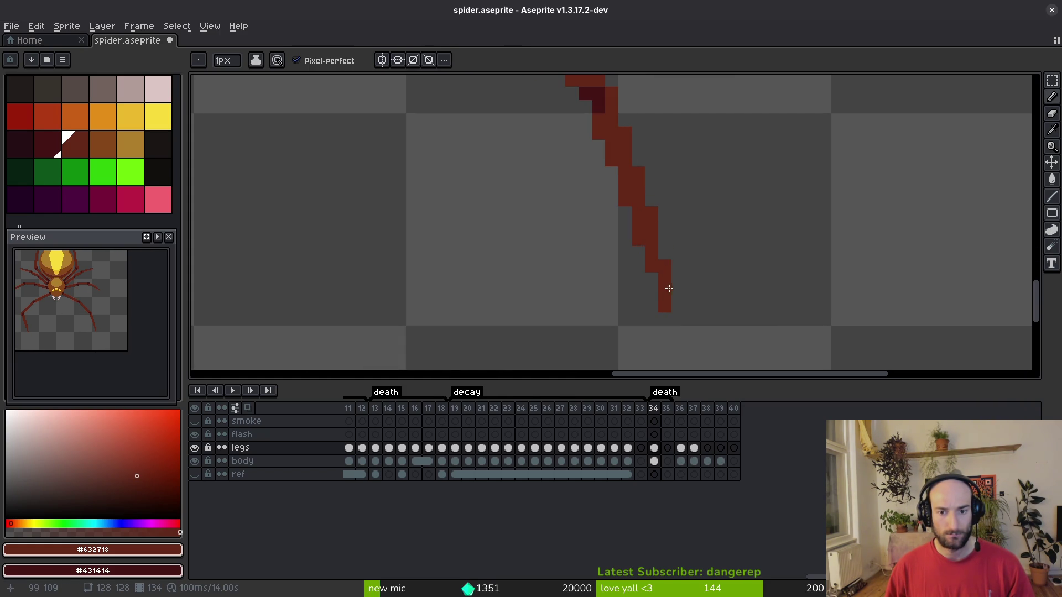
pyautogui.scroll(-4, 646, 128)
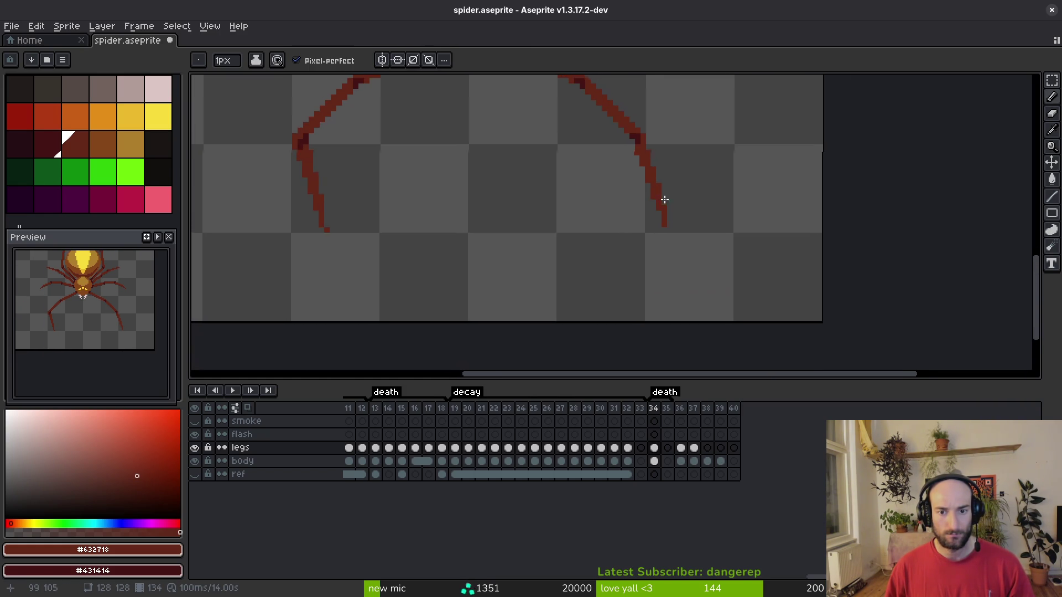
# Lasso and delete the lower-left leg's tip.
pyautogui.press('q')
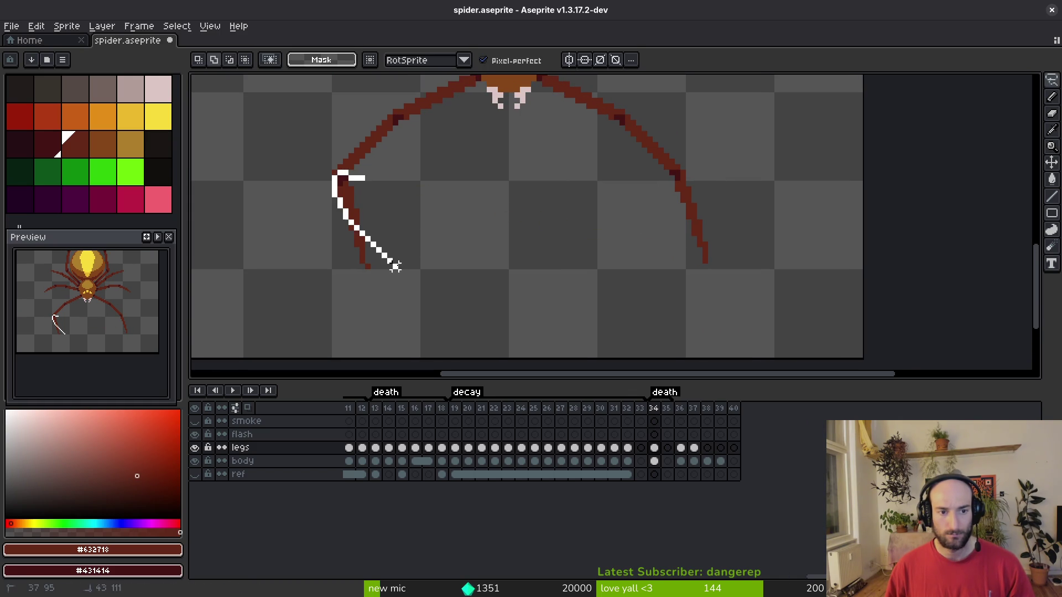
pyautogui.moveTo(391, 189); pyautogui.dragTo(381, 182)
pyautogui.moveTo(360, 303)
pyautogui.mouseDown()
pyautogui.moveTo(339, 221)
pyautogui.moveTo(354, 238)
pyautogui.mouseUp()
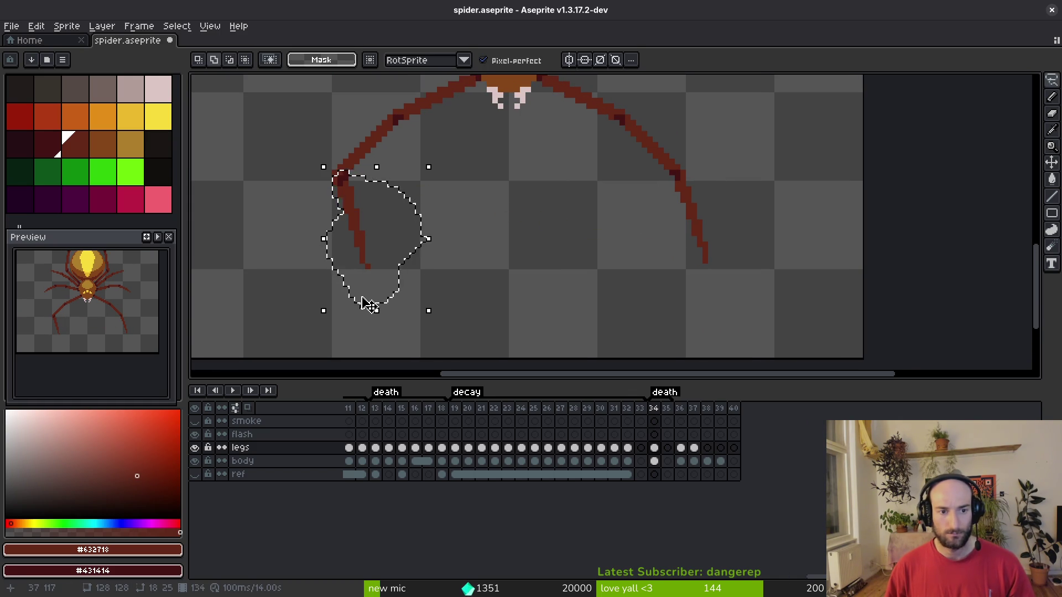
pyautogui.press('Delete')
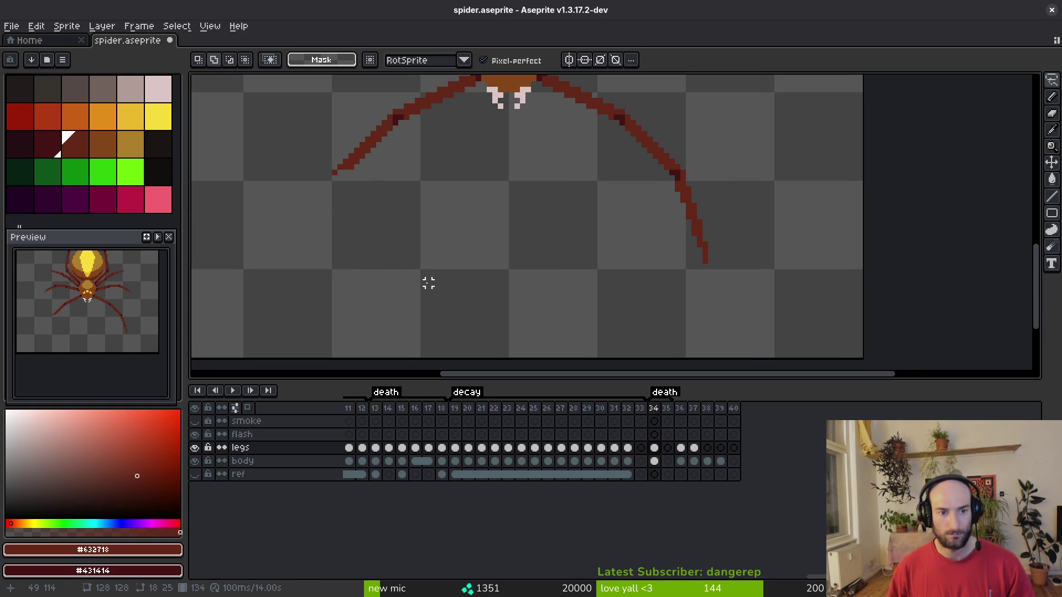
# Mirror the right leg tip onto the left leg and save spider.aseprite.
pyautogui.moveTo(694, 173)
pyautogui.mouseDown()
pyautogui.moveTo(703, 309)
pyautogui.moveTo(733, 166)
pyautogui.mouseUp()
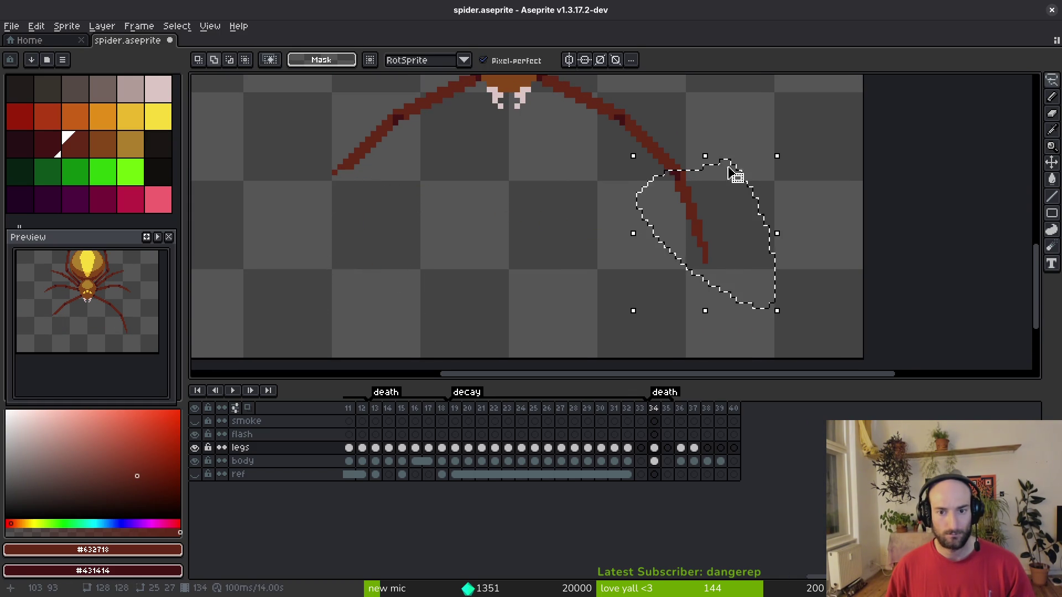
pyautogui.click(729, 166)
pyautogui.hotkey('shift', 'h')
pyautogui.moveTo(737, 204)
pyautogui.mouseDown()
pyautogui.moveTo(504, 260)
pyautogui.moveTo(344, 227)
pyautogui.moveTo(345, 211)
pyautogui.mouseUp()
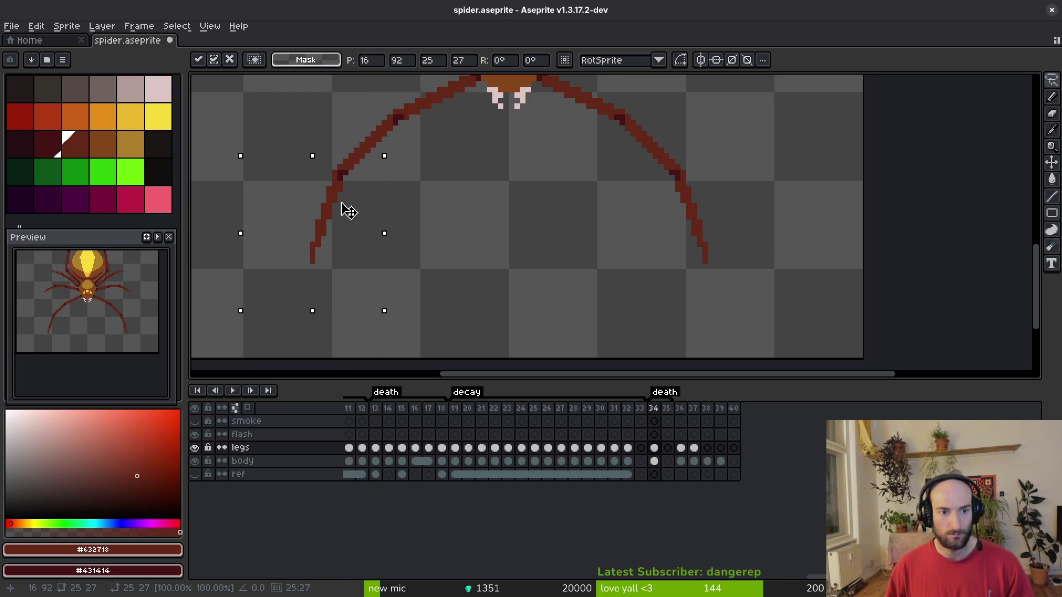
pyautogui.press('Return')
pyautogui.hotkey('ctrl', 's')
pyautogui.scroll(-1, 544, 223)
pyautogui.scroll(-3, 550, 235)
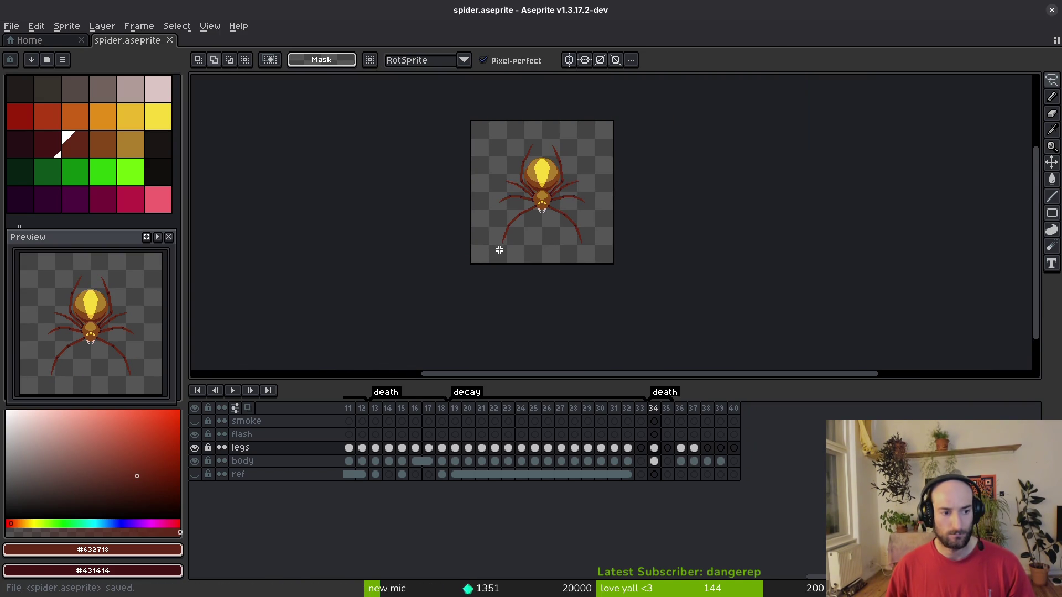
pyautogui.scroll(3, 549, 200)
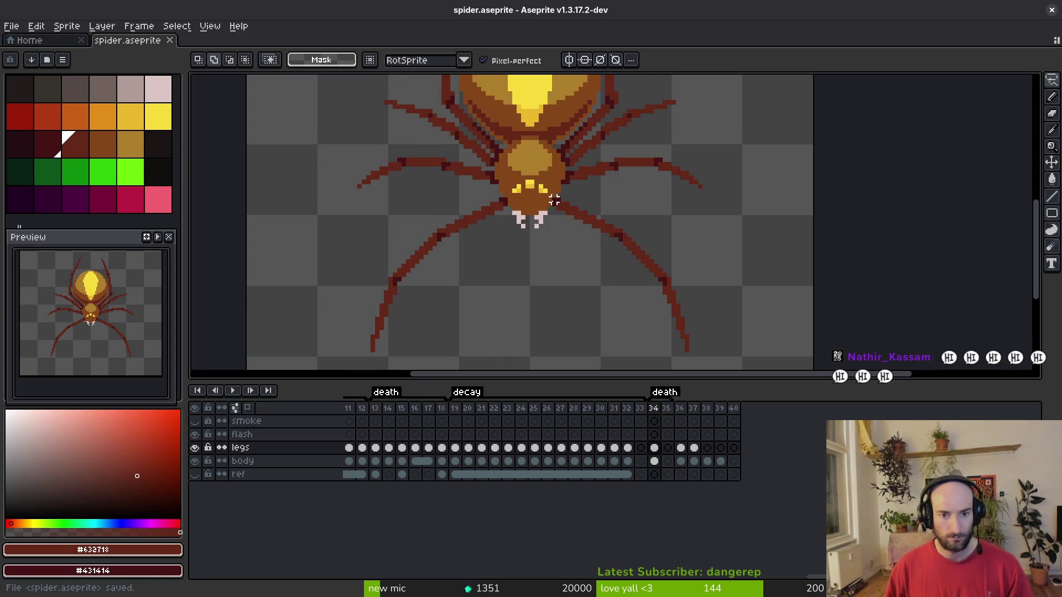
# Paint a bright yellow stroke and pixel on the spider's left eye.
pyautogui.moveTo(550, 209); pyautogui.dragTo(539, 214)
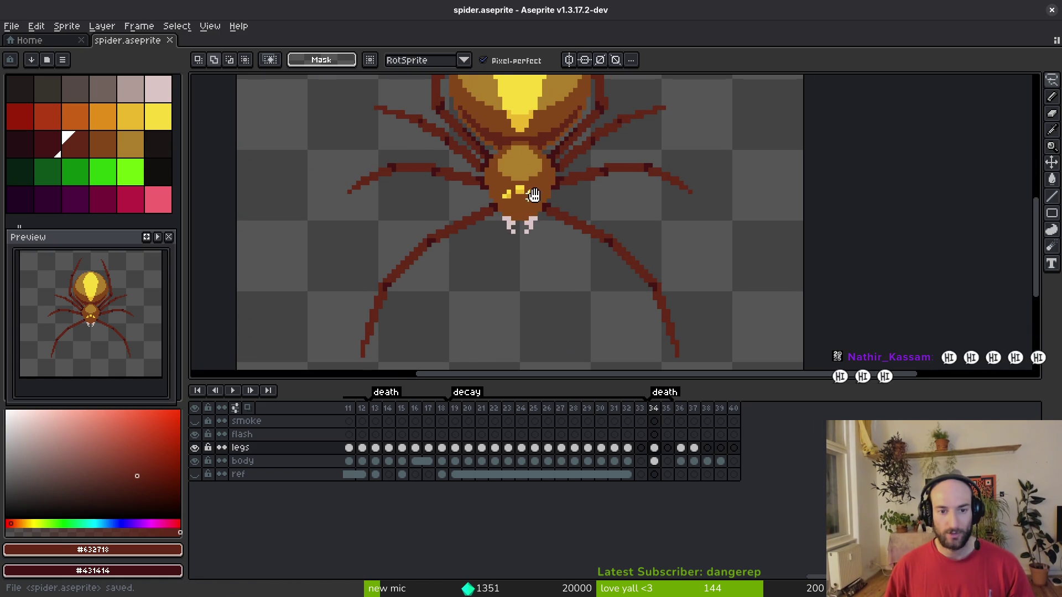
pyautogui.scroll(2, 531, 196)
pyautogui.press('b')
pyautogui.keyDown('alt'); pyautogui.click(522, 199); pyautogui.keyUp('alt')
pyautogui.scroll(1, 522, 199)
pyautogui.moveTo(519, 182)
pyautogui.mouseDown()
pyautogui.moveTo(489, 205)
pyautogui.moveTo(497, 235)
pyautogui.mouseUp()
pyautogui.click(520, 234)
# Paint bright yellow down the head, a darker yellow row under the eyes, and fix one brown pixel.
pyautogui.keyDown('alt'); pyautogui.click(526, 218); pyautogui.keyUp('alt')
pyautogui.keyDown('alt'); pyautogui.click(569, 177); pyautogui.keyUp('alt')
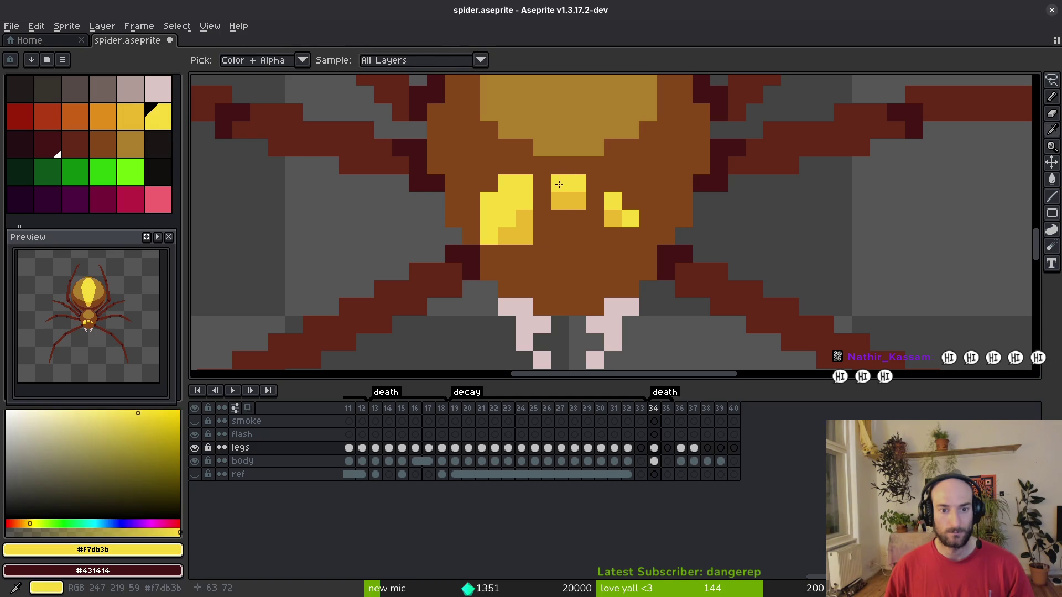
pyautogui.moveTo(570, 166)
pyautogui.mouseDown()
pyautogui.moveTo(552, 210)
pyautogui.moveTo(559, 231)
pyautogui.moveTo(594, 219)
pyautogui.moveTo(556, 219)
pyautogui.moveTo(580, 213)
pyautogui.mouseUp()
pyautogui.keyDown('alt'); pyautogui.click(555, 209); pyautogui.keyUp('alt')
pyautogui.keyDown('alt'); pyautogui.click(589, 204); pyautogui.keyUp('alt')
pyautogui.click(587, 240)
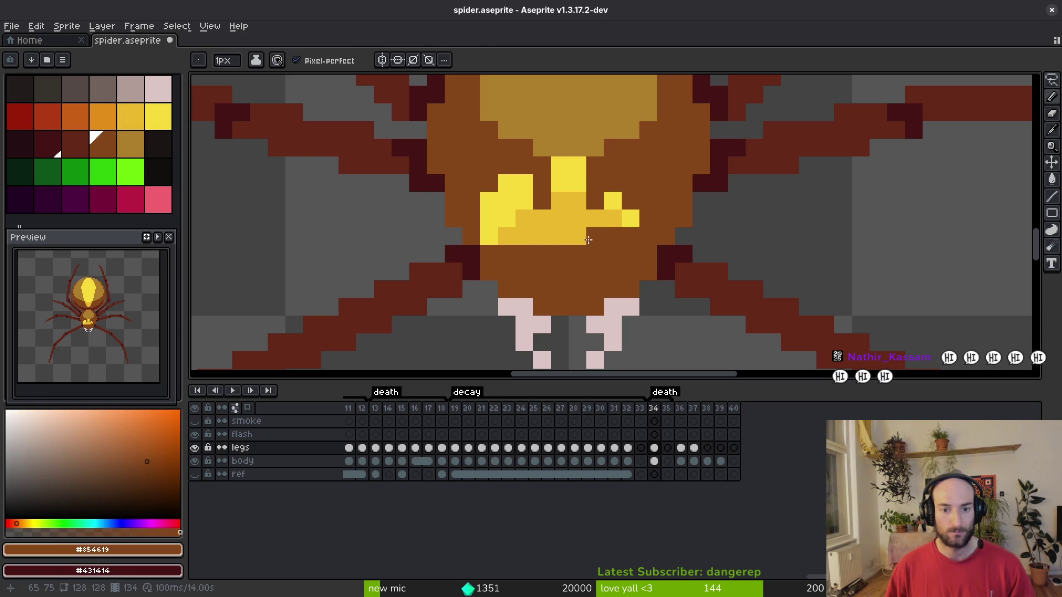
pyautogui.keyDown('alt'); pyautogui.click(593, 214); pyautogui.keyUp('alt')
pyautogui.moveTo(595, 202); pyautogui.dragTo(542, 201)
# Paint a vertical bright yellow stroke and two pixels on the right eye.
pyautogui.keyDown('alt'); pyautogui.click(612, 199); pyautogui.keyUp('alt')
pyautogui.moveTo(613, 182)
pyautogui.mouseDown()
pyautogui.moveTo(631, 191)
pyautogui.moveTo(637, 233)
pyautogui.mouseUp()
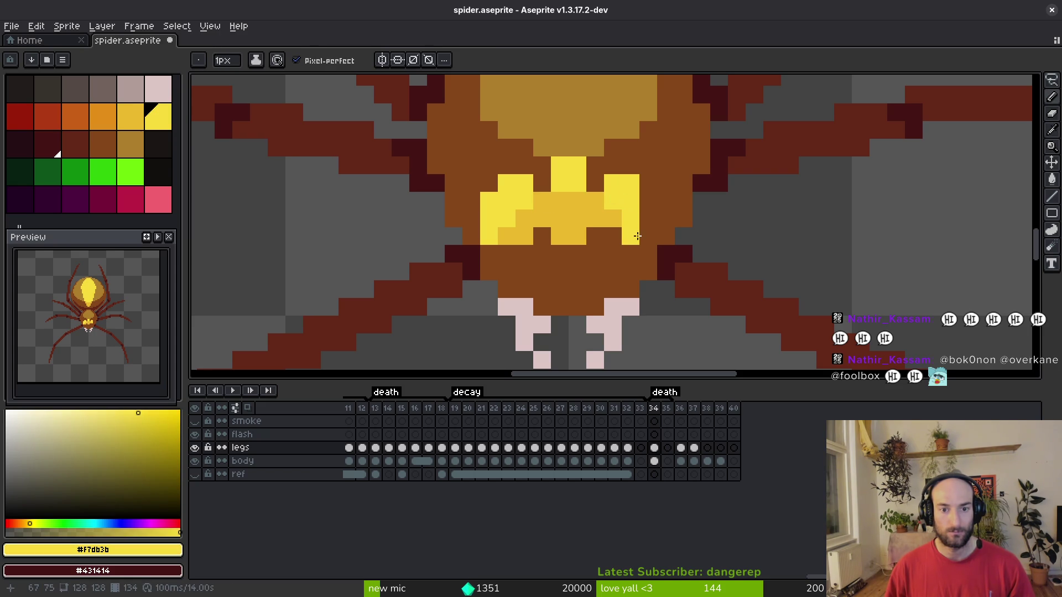
pyautogui.click(648, 237)
pyautogui.click(649, 200)
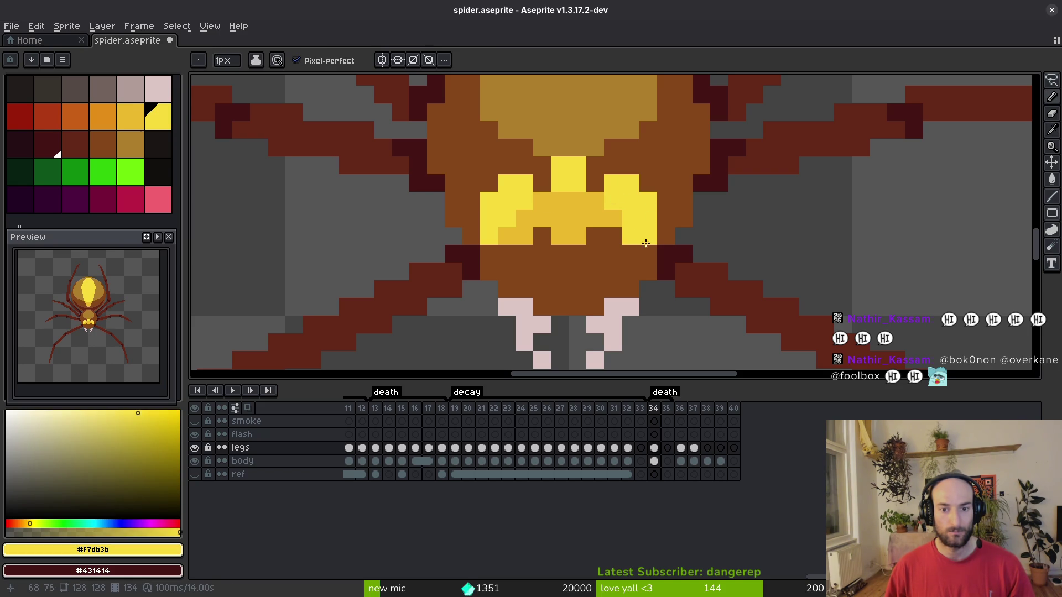
pyautogui.keyDown('alt'); pyautogui.click(614, 219); pyautogui.keyUp('alt')
pyautogui.scroll(-3, 619, 215)
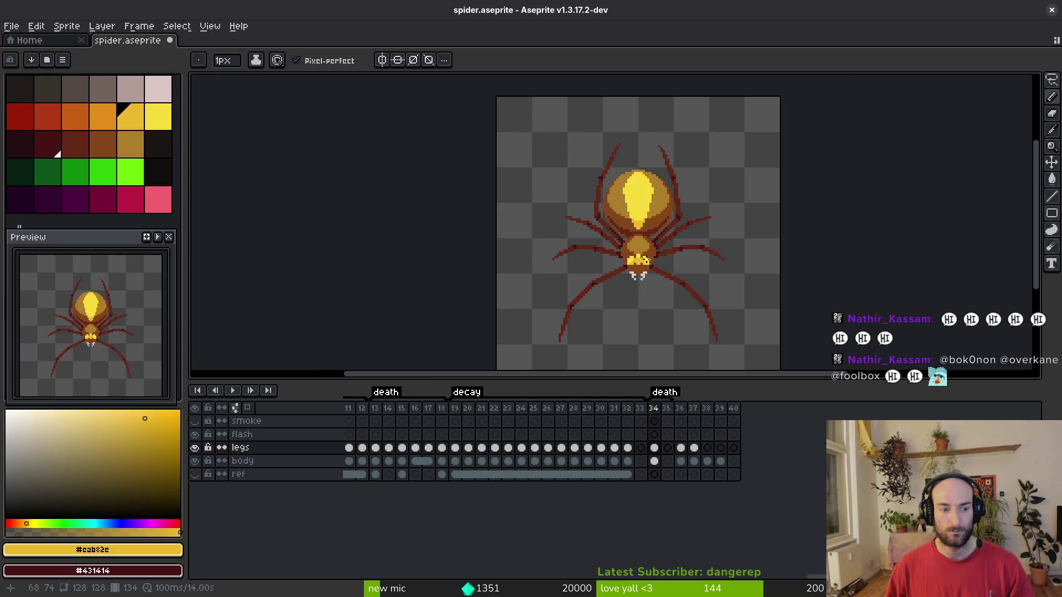
# Repaint pixels around the eyes in darker yellow, comparing frames 33 and 34.
pyautogui.scroll(3, 652, 264)
pyautogui.moveTo(622, 269)
pyautogui.mouseDown()
pyautogui.moveTo(622, 250)
pyautogui.moveTo(569, 269)
pyautogui.mouseUp()
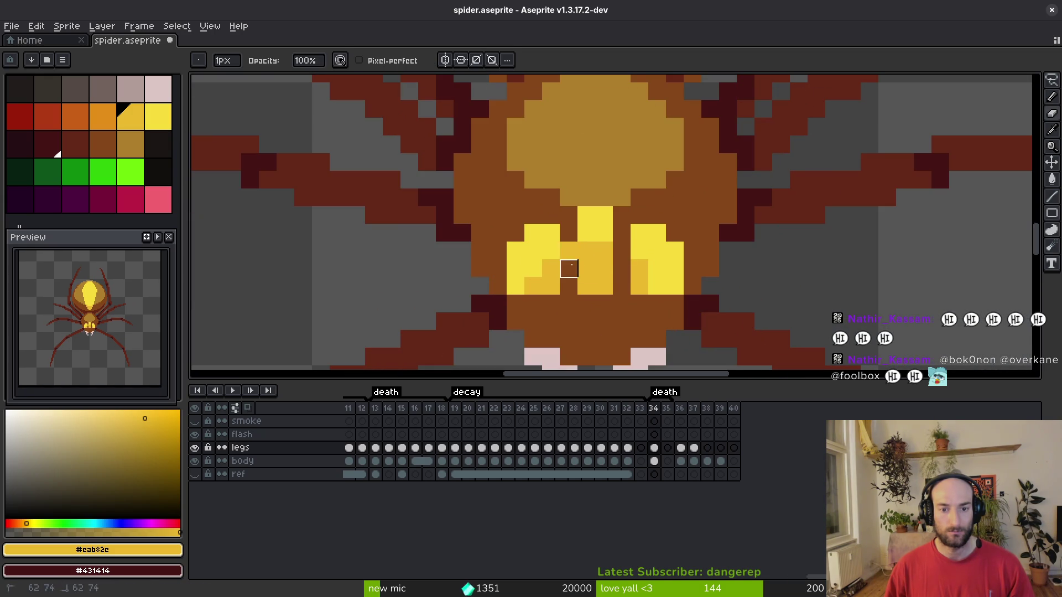
pyautogui.scroll(-3, 569, 269)
pyautogui.press('Left')
pyautogui.press('Right')
pyautogui.press('Left')
pyautogui.press('Right')
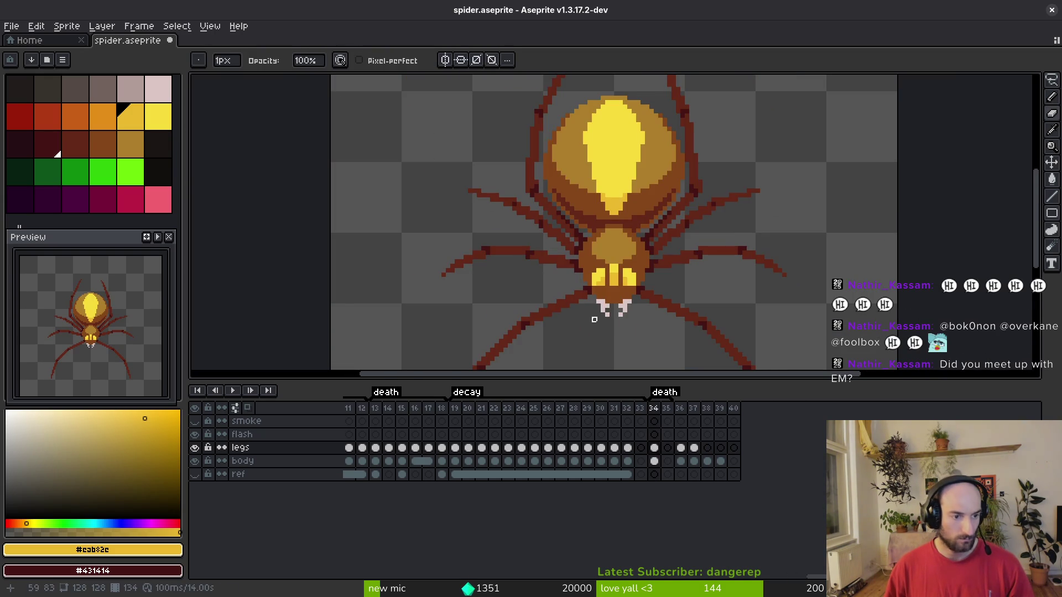
pyautogui.scroll(3, 594, 319)
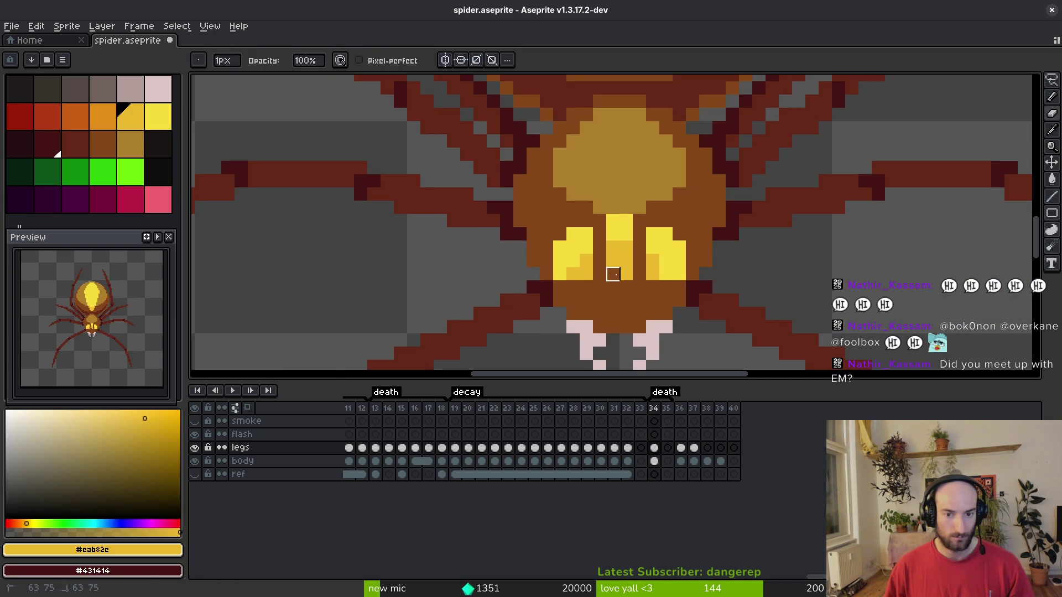
pyautogui.scroll(-3, 653, 300)
pyautogui.scroll(2, 646, 282)
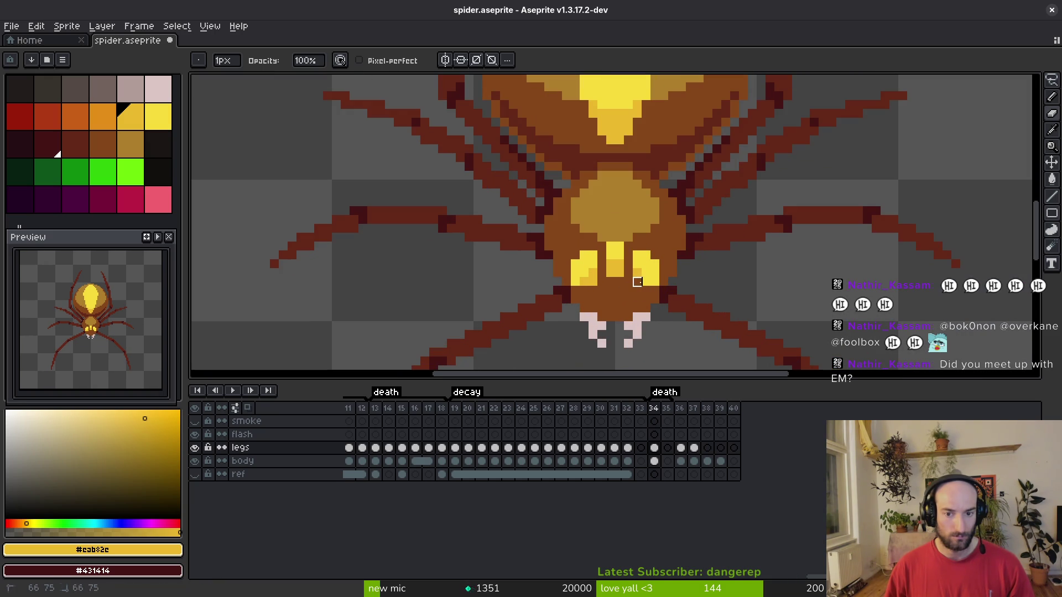
pyautogui.scroll(2, 593, 282)
# Darken a pixel in the left eye and brighten one below the eyes.
pyautogui.press('f')
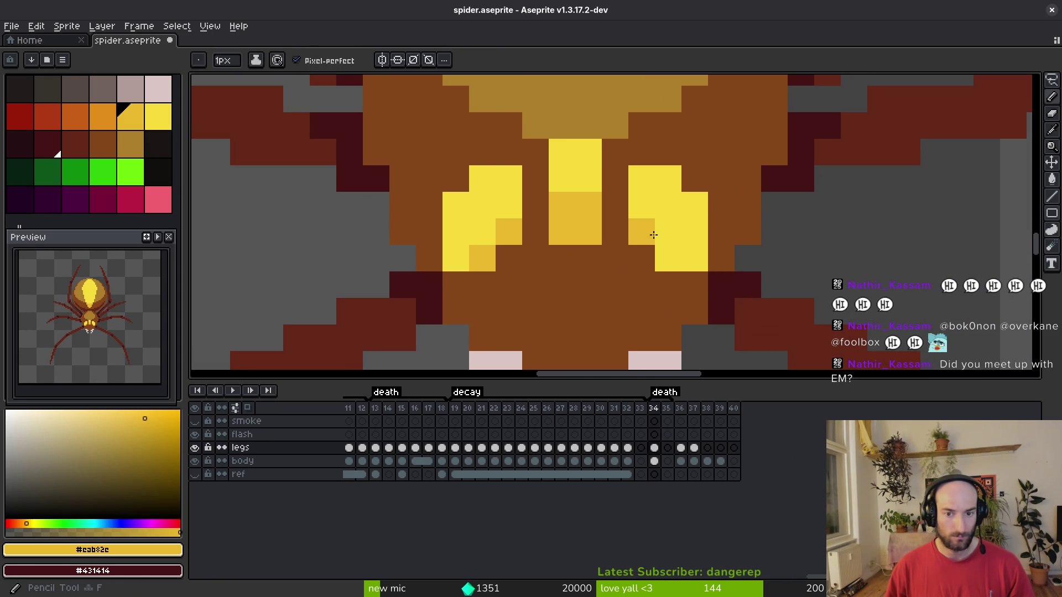
pyautogui.click(481, 231)
pyautogui.click(587, 284)
pyautogui.scroll(-4, 655, 328)
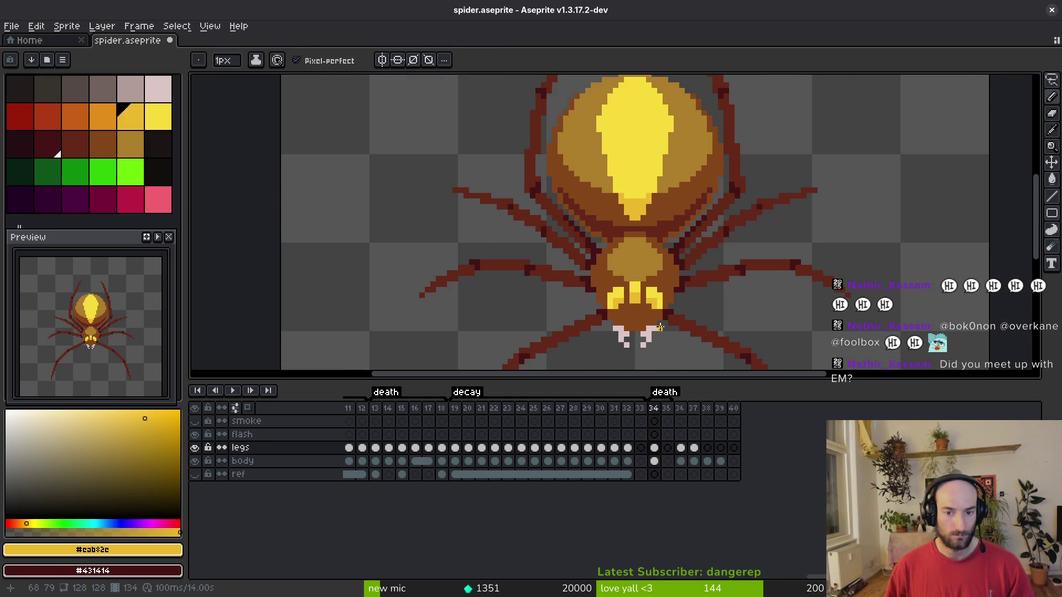
pyautogui.scroll(-1, 660, 327)
pyautogui.scroll(1, 636, 310)
# Save spider.aseprite and pan over the spider's body to review it.
pyautogui.hotkey('ctrl', 's')
pyautogui.scroll(2, 598, 223)
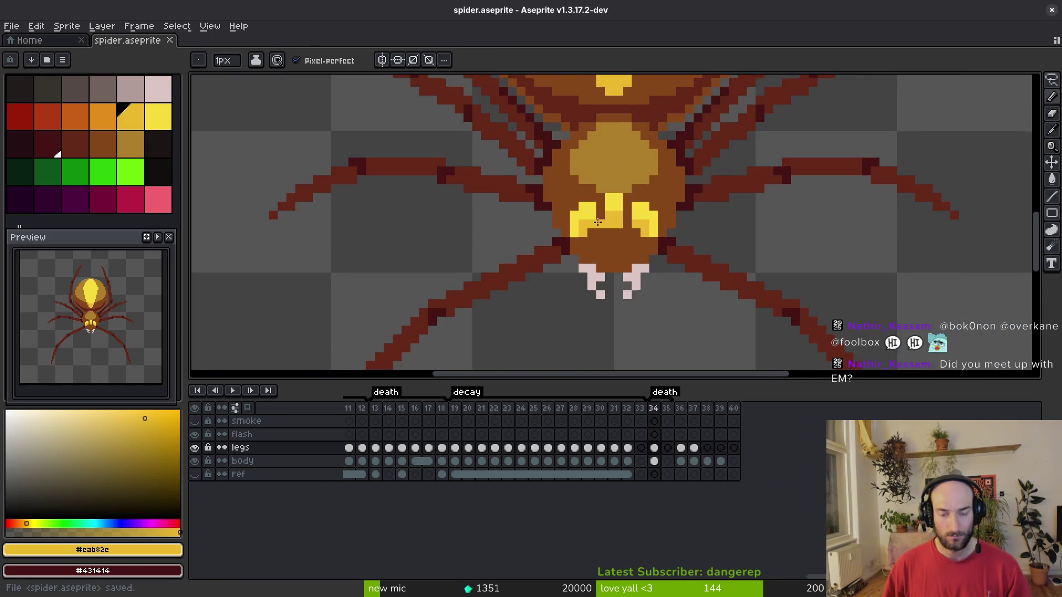
pyautogui.scroll(-2, 609, 218)
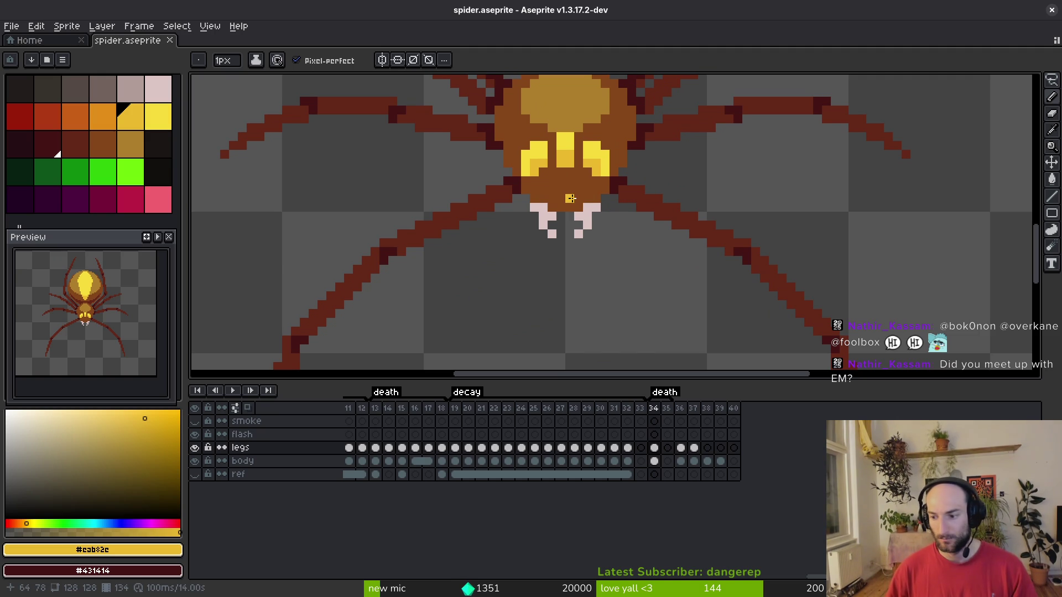
pyautogui.scroll(1, 570, 198)
pyautogui.hotkey('ctrl', 's')
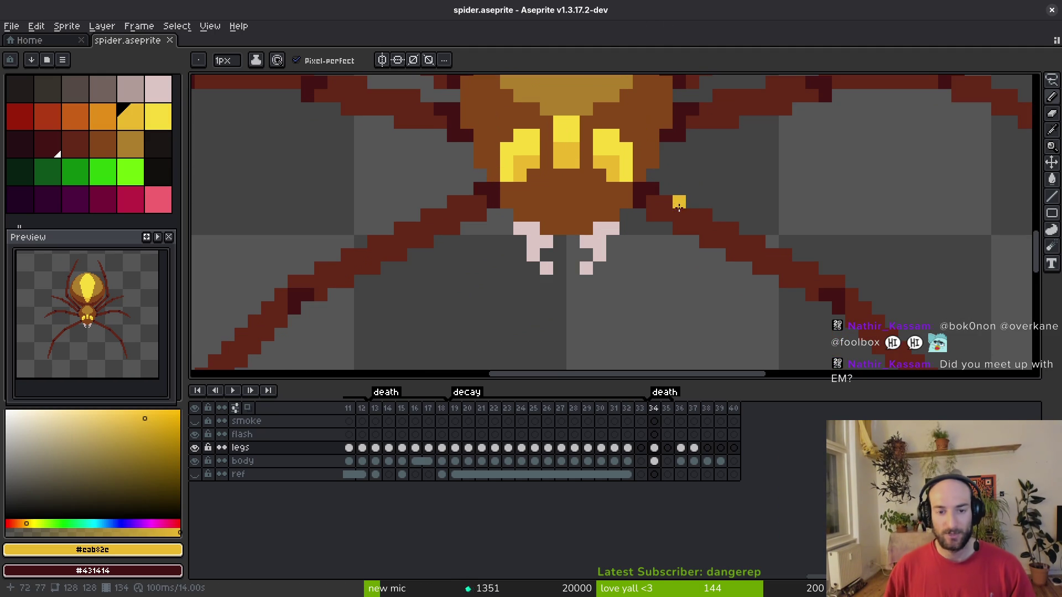
pyautogui.moveTo(580, 199); pyautogui.dragTo(569, 268)
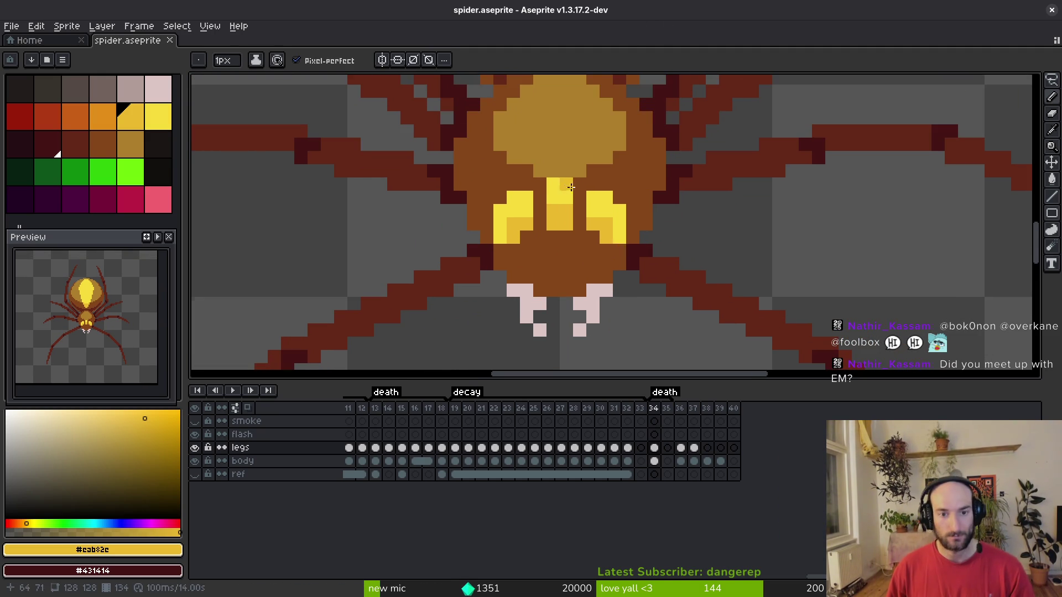
pyautogui.scroll(-5, 573, 185)
pyautogui.scroll(4, 586, 260)
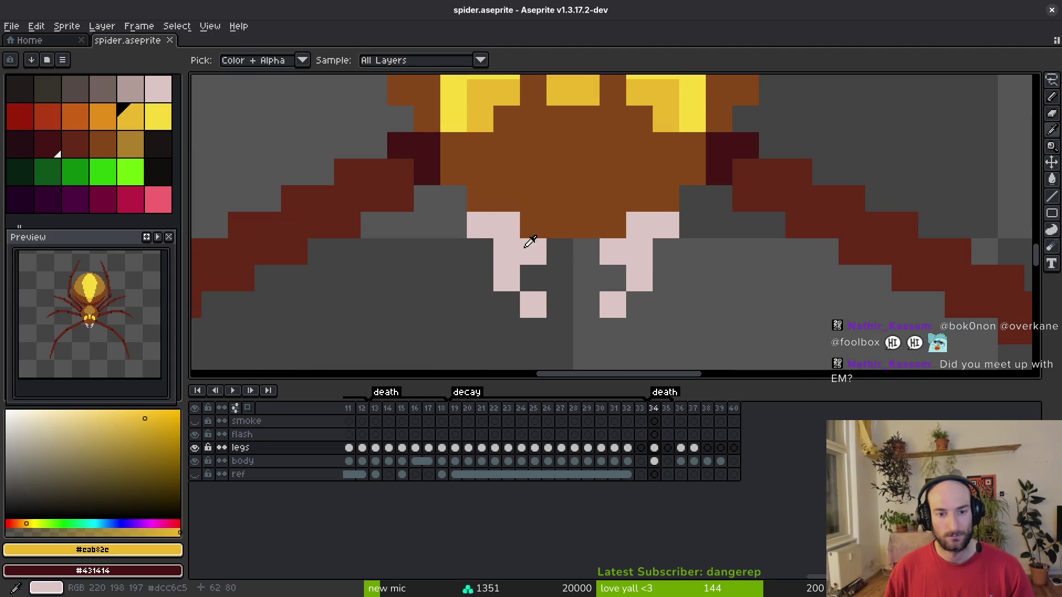
# Lengthen both fangs with pale pink pixels.
pyautogui.keyDown('alt'); pyautogui.click(505, 224); pyautogui.keyUp('alt')
pyautogui.click(469, 236)
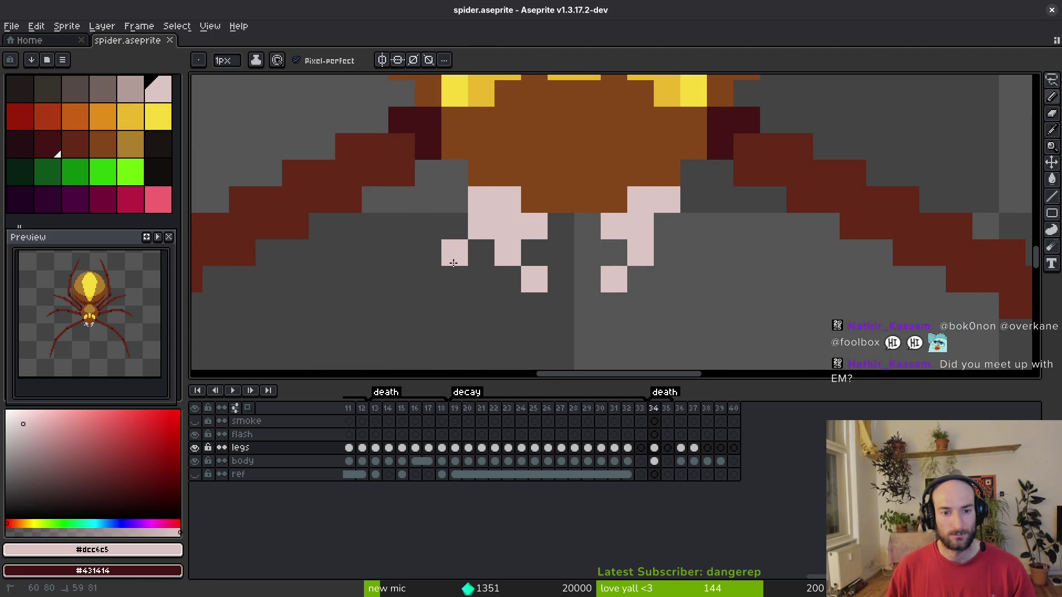
pyautogui.click(454, 225)
pyautogui.click(436, 284)
pyautogui.click(429, 305)
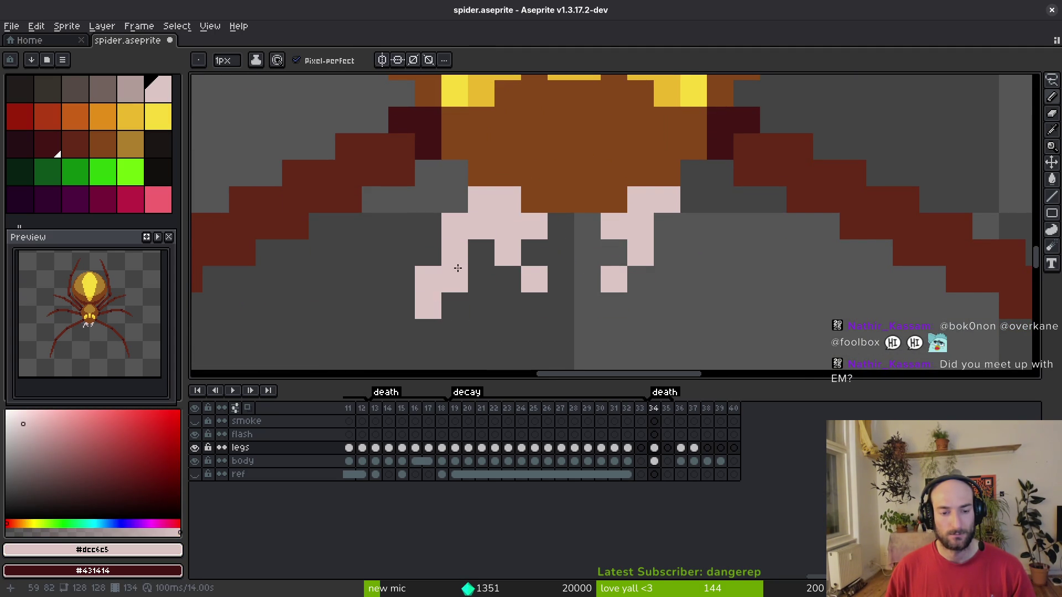
pyautogui.moveTo(670, 229); pyautogui.dragTo(687, 244)
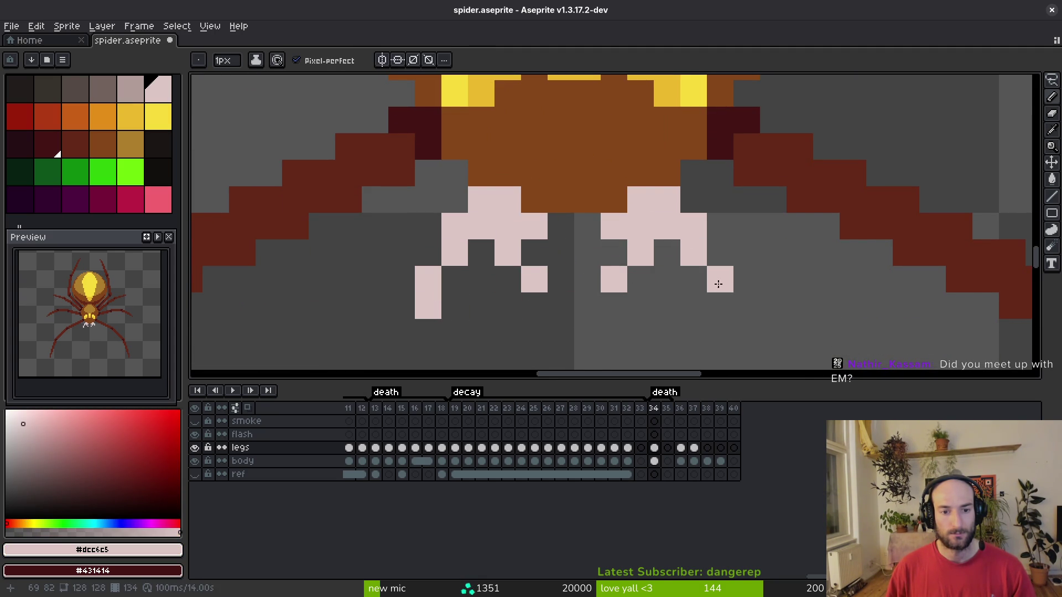
pyautogui.click(719, 305)
# Undo the most recently added fang pixels.
pyautogui.press('e')
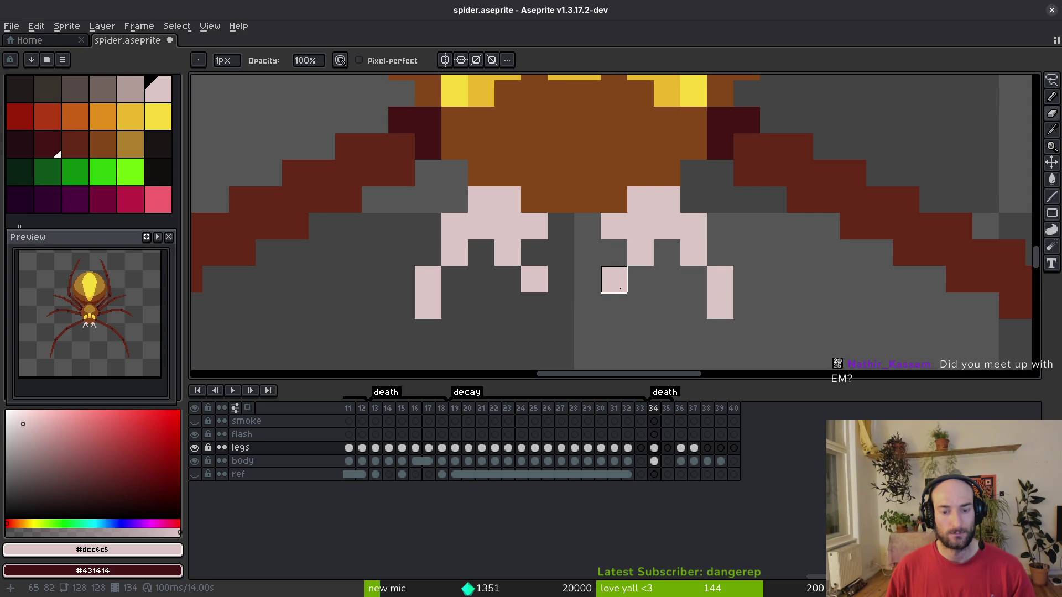
pyautogui.hotkey('ctrl', 'z')
pyautogui.hotkey('ctrl', 'z')
pyautogui.hotkey('ctrl', 'z')
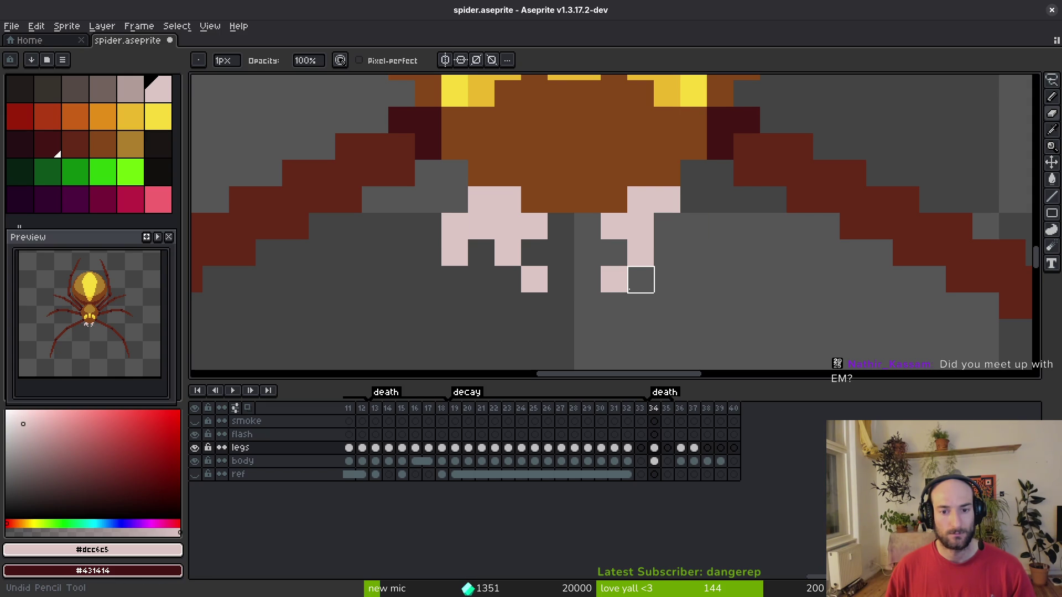
pyautogui.hotkey('ctrl', 'z')
pyautogui.hotkey('ctrl', 'z')
pyautogui.scroll(-5, 666, 304)
# Cut the lassoed yellow eye pixels from the legs layer, paste them onto the body at frame 34, and save.
pyautogui.press('v')
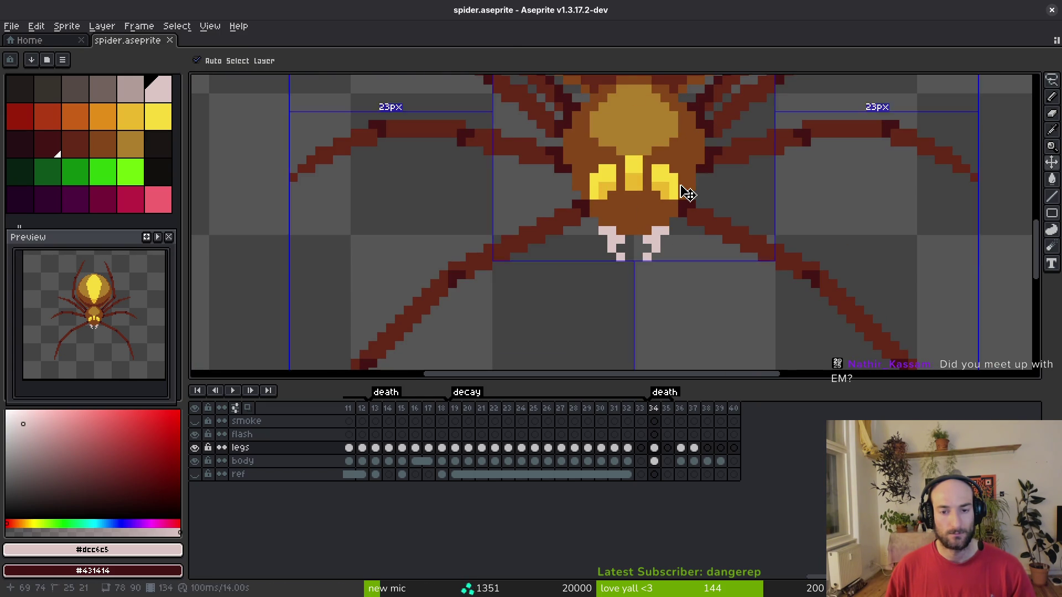
pyautogui.press('q')
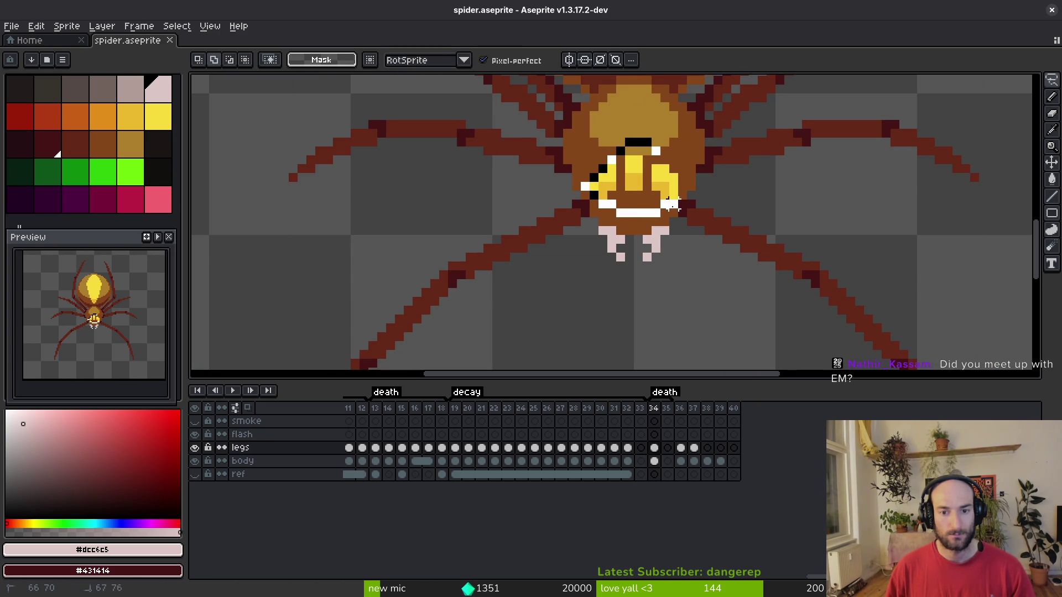
pyautogui.hotkey('ctrl', 'shift', 'd')
pyautogui.click(195, 461)
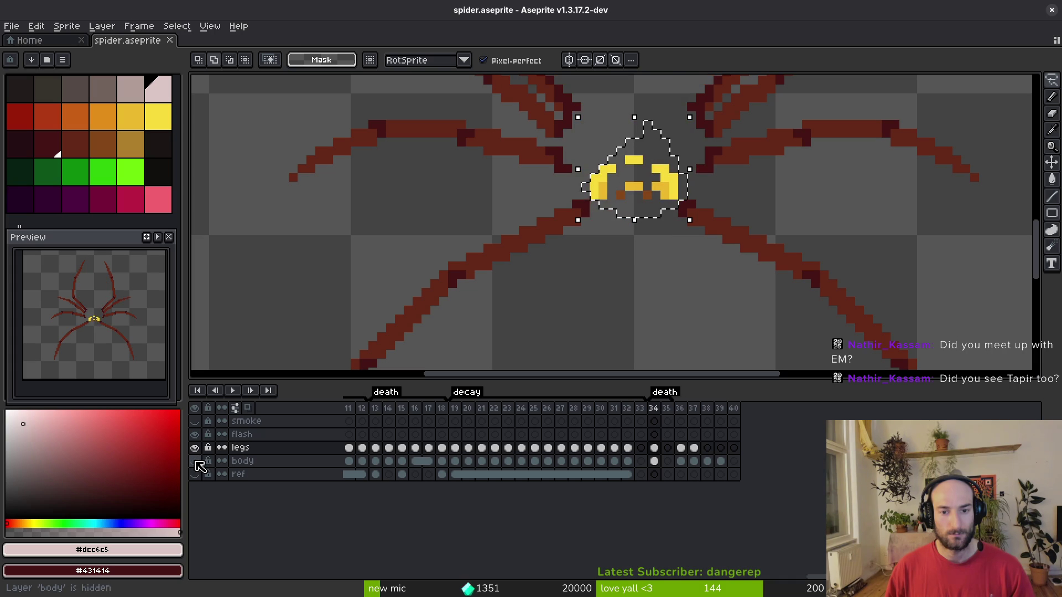
pyautogui.scroll(-1, 531, 302)
pyautogui.press('Delete')
pyautogui.click(195, 462)
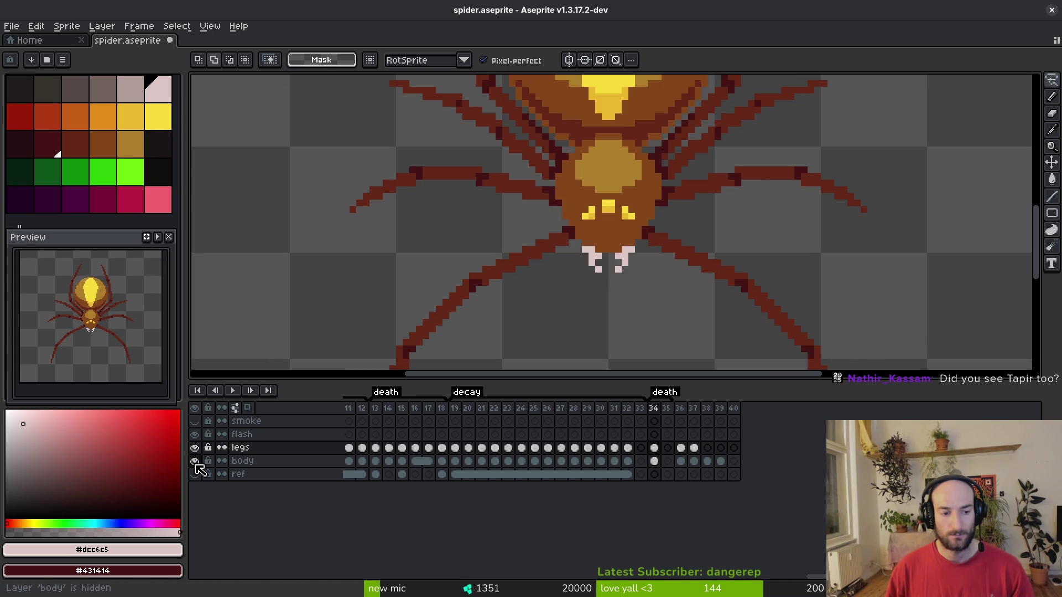
pyautogui.click(656, 461)
pyautogui.hotkey('ctrl', 'v')
pyautogui.click(671, 328)
pyautogui.hotkey('ctrl', 's')
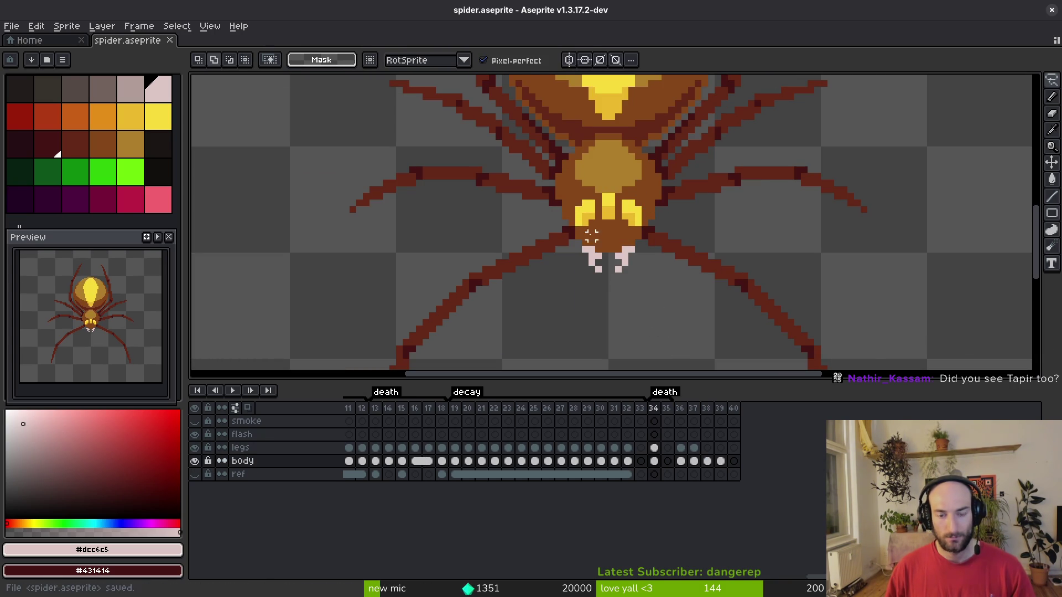
# Eyedrop the body and eye yellows and brighten a head pixel and a right-eye pixel.
pyautogui.scroll(2, 625, 221)
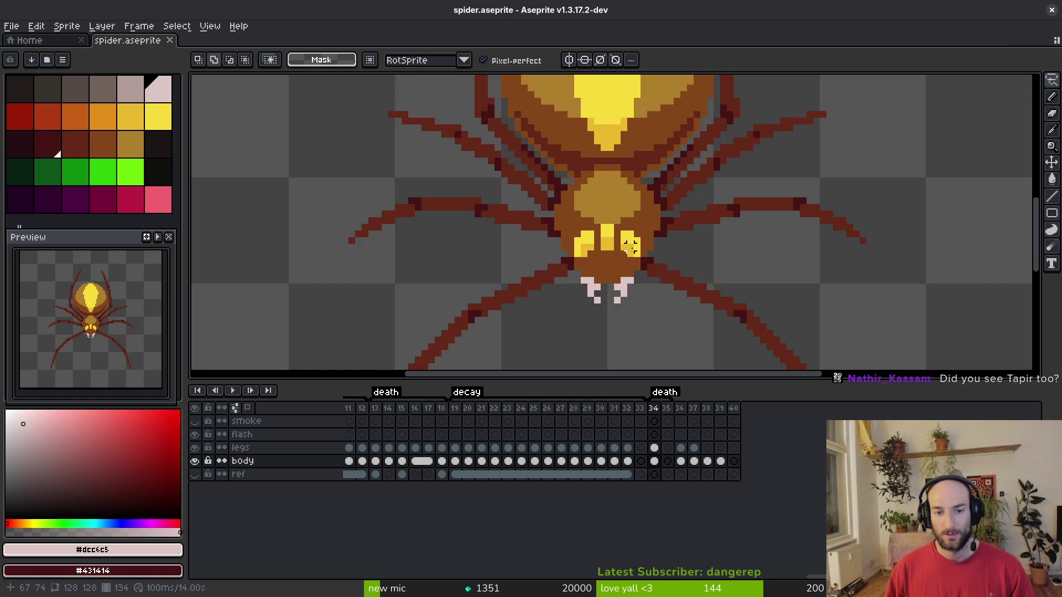
pyautogui.press('i')
pyautogui.click(573, 232)
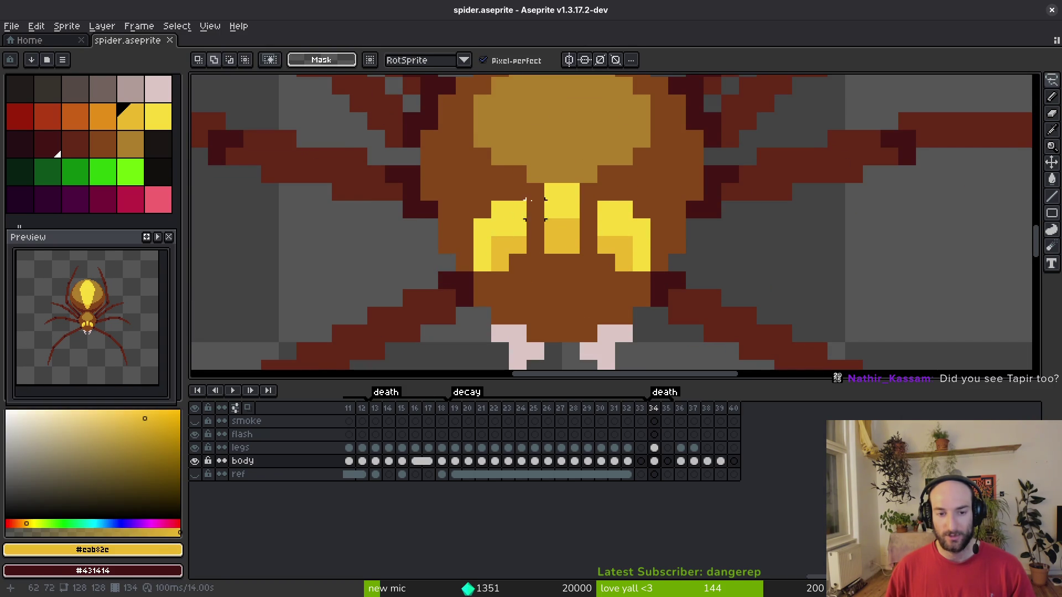
pyautogui.moveTo(503, 230); pyautogui.dragTo(510, 273)
pyautogui.click(510, 254)
pyautogui.press('m')
pyautogui.press('b')
pyautogui.click(664, 289)
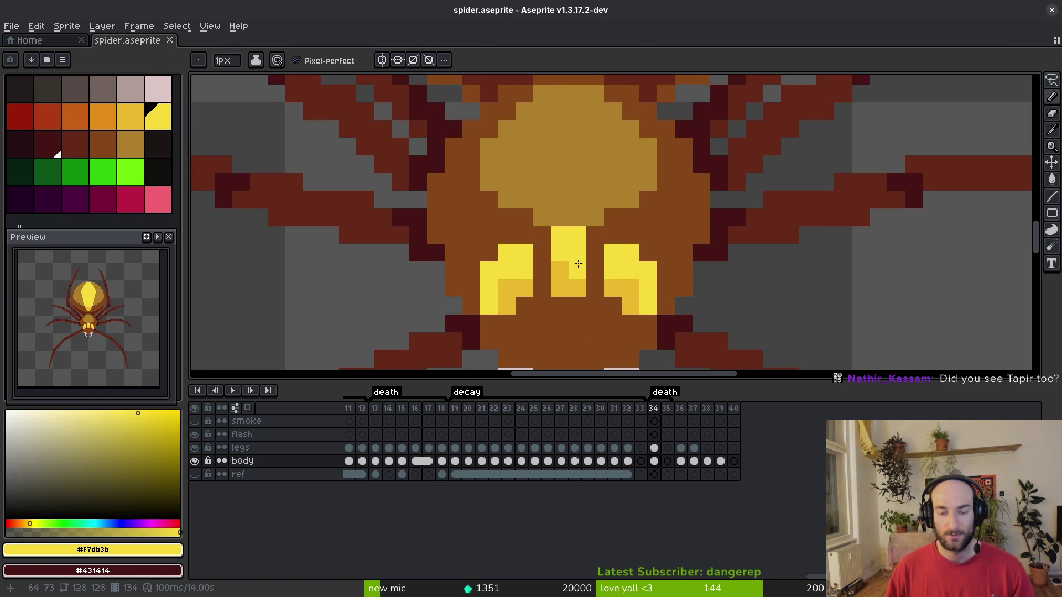
pyautogui.click(619, 283)
pyautogui.scroll(-3, 647, 298)
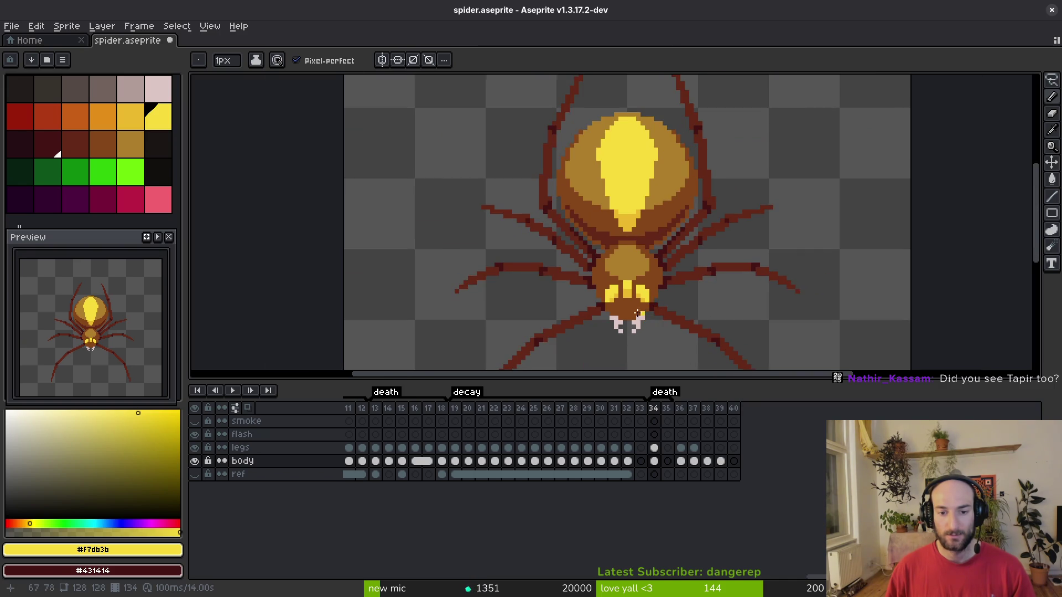
pyautogui.scroll(3, 646, 313)
# Paint dark pupil pixels in the eyes and below them, then eyedrop dark red #431414.
pyautogui.click(158, 144)
pyautogui.click(630, 271)
pyautogui.click(594, 258)
pyautogui.scroll(-5, 703, 309)
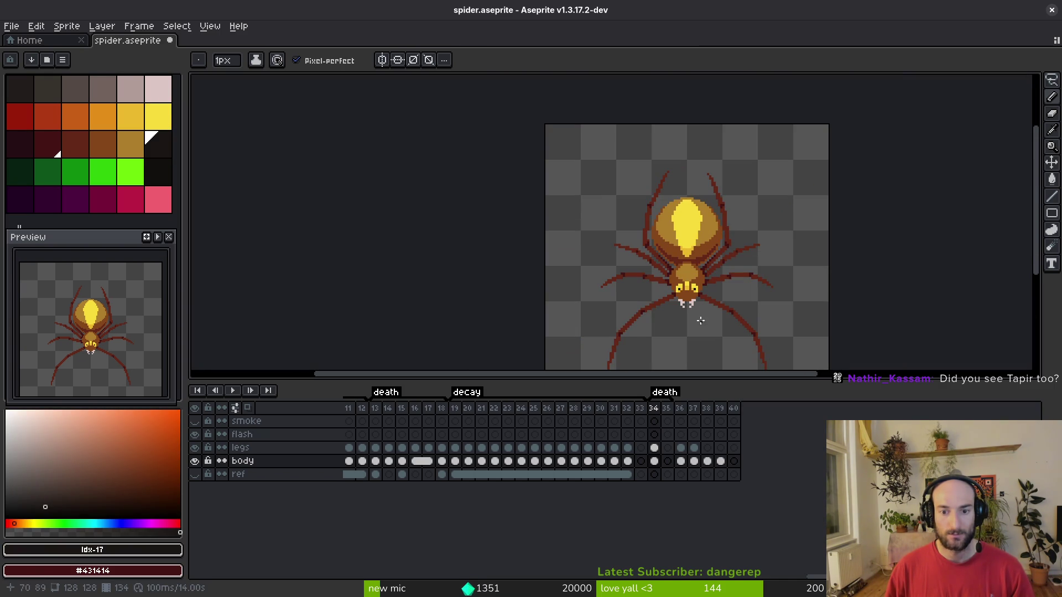
pyautogui.scroll(4, 679, 325)
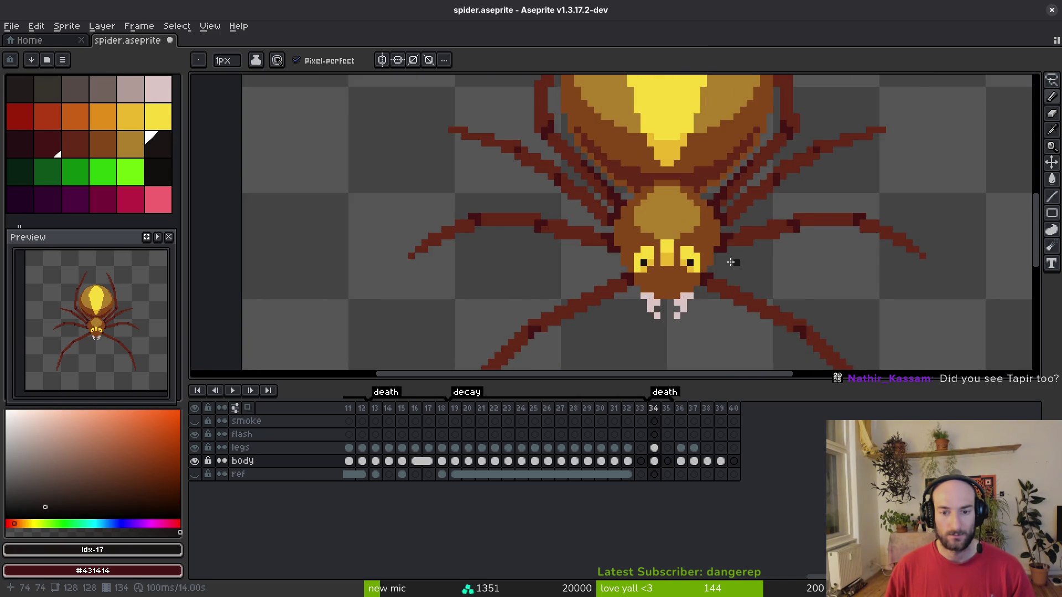
pyautogui.scroll(3, 742, 260)
pyautogui.press('i')
pyautogui.click(645, 315)
# Paint a #431414 pixel in the right eye and a bright yellow pixel beside the eyes.
pyautogui.press('b')
pyautogui.click(579, 261)
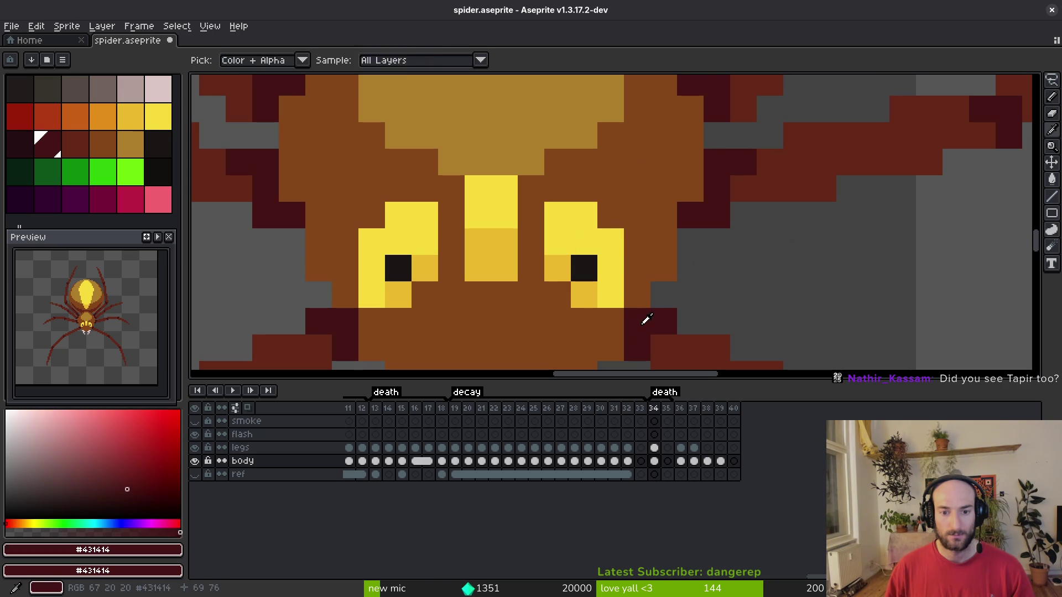
pyautogui.scroll(-3, 597, 305)
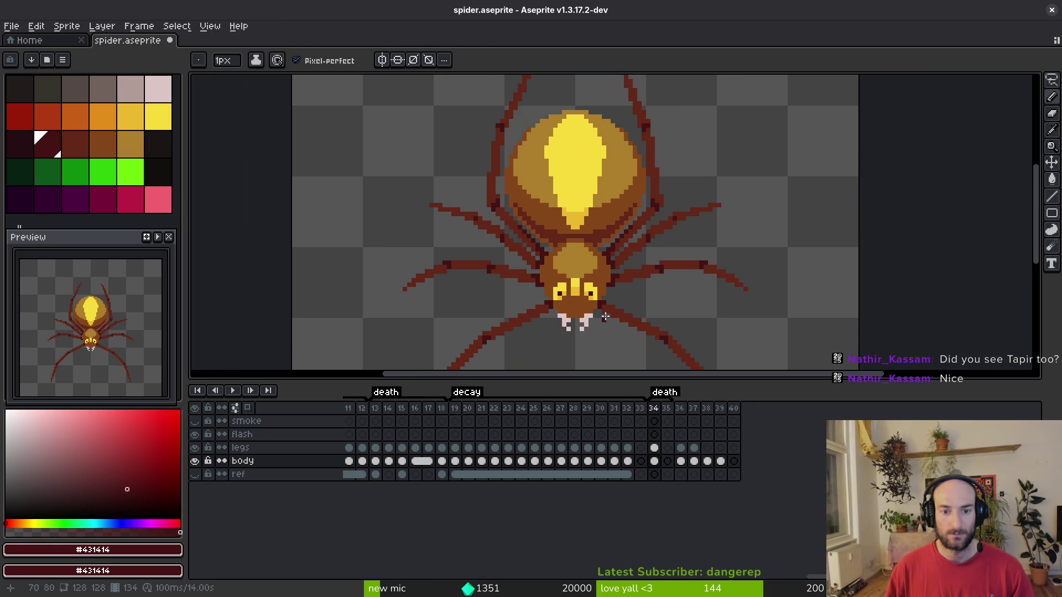
pyautogui.scroll(2, 612, 305)
pyautogui.keyDown('alt'); pyautogui.click(570, 258); pyautogui.keyUp('alt')
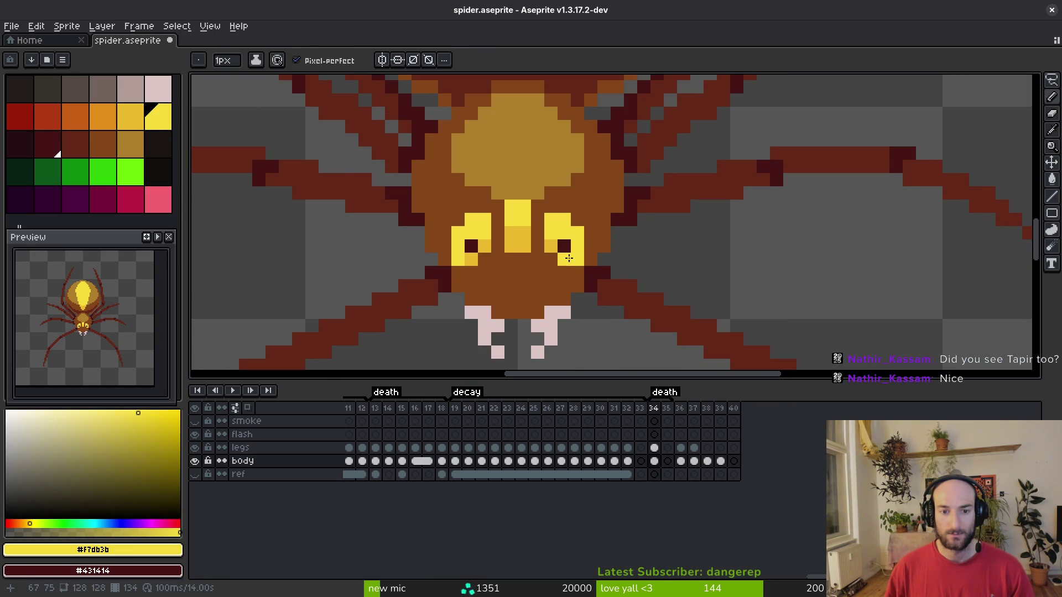
pyautogui.scroll(-3, 468, 259)
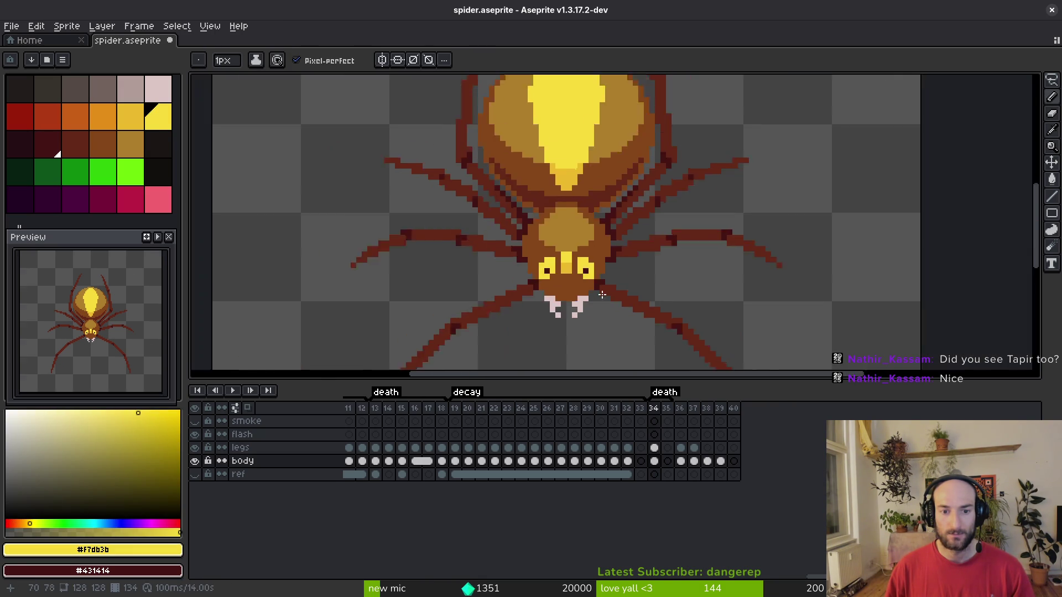
pyautogui.scroll(3, 594, 285)
pyautogui.click(591, 289)
# Extend both dark red pupils one pixel upward and save the sprite.
pyautogui.scroll(3, 592, 277)
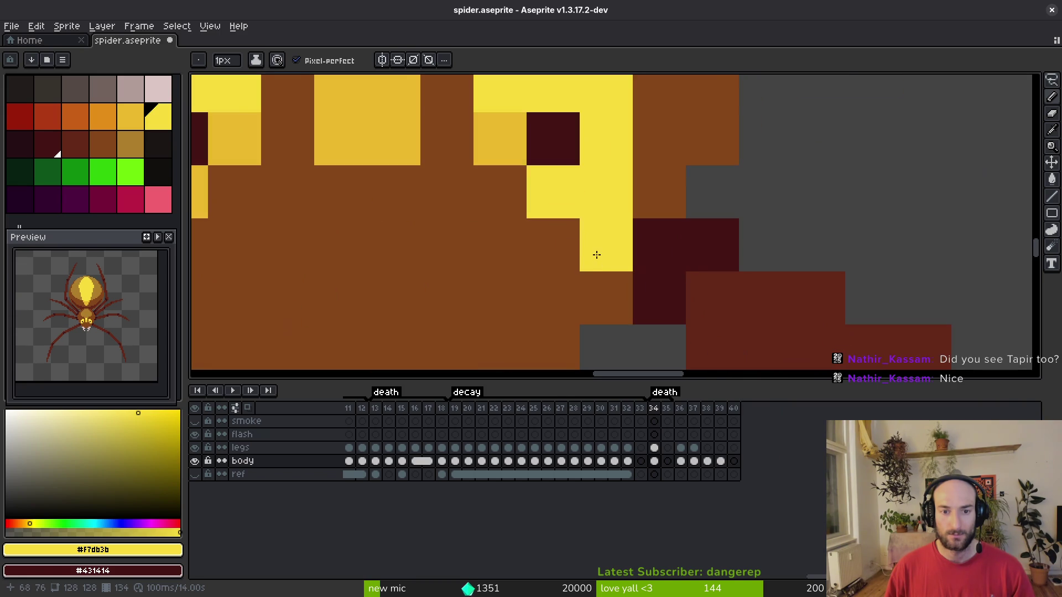
pyautogui.keyDown('alt'); pyautogui.click(557, 199); pyautogui.keyUp('alt')
pyautogui.click(560, 151)
pyautogui.moveTo(461, 205); pyautogui.dragTo(517, 206)
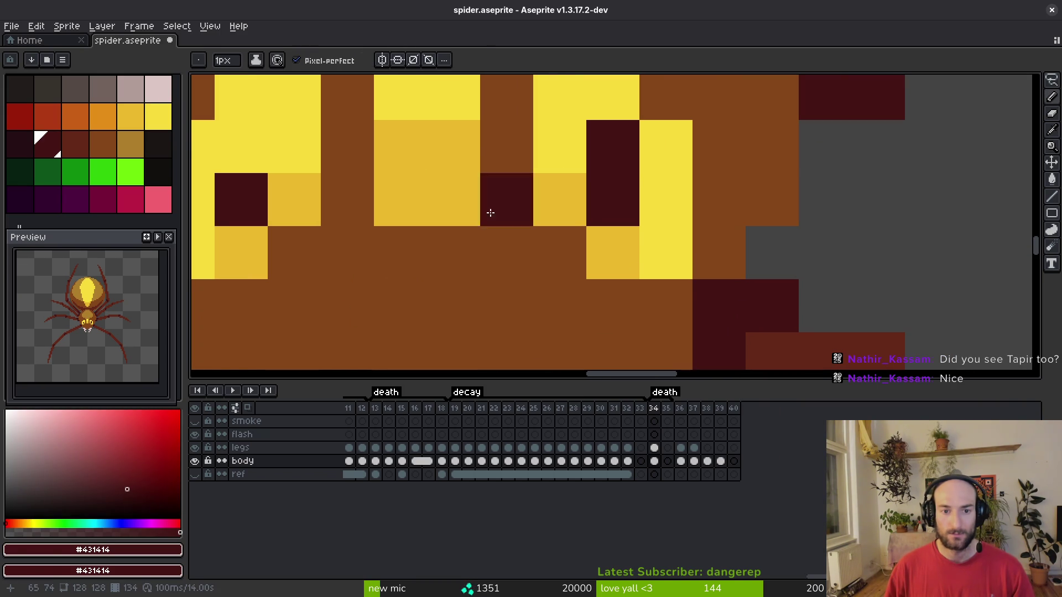
pyautogui.click(257, 151)
pyautogui.scroll(-4, 257, 150)
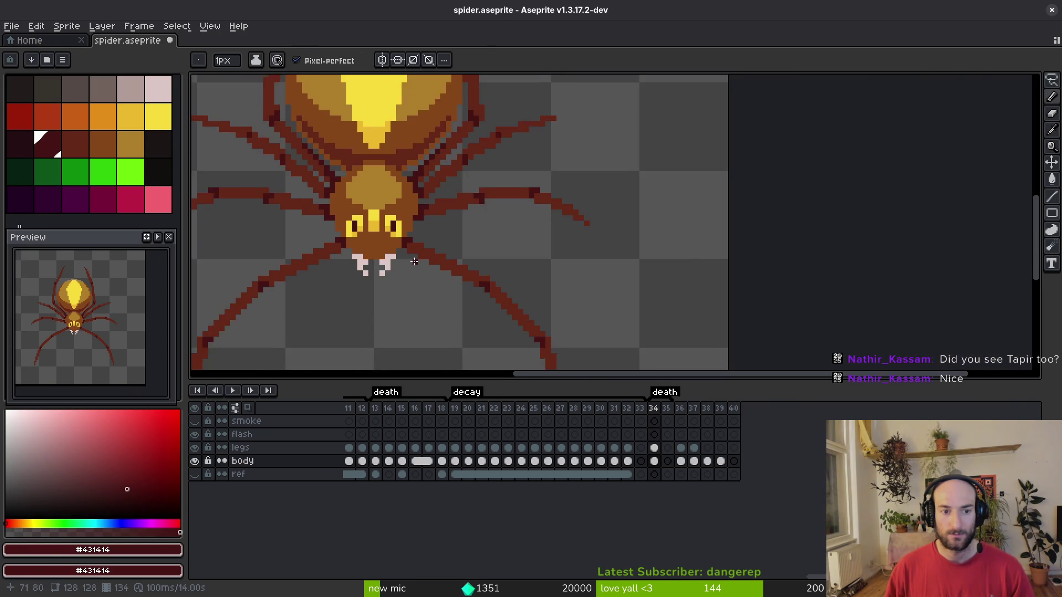
pyautogui.hotkey('ctrl', 's')
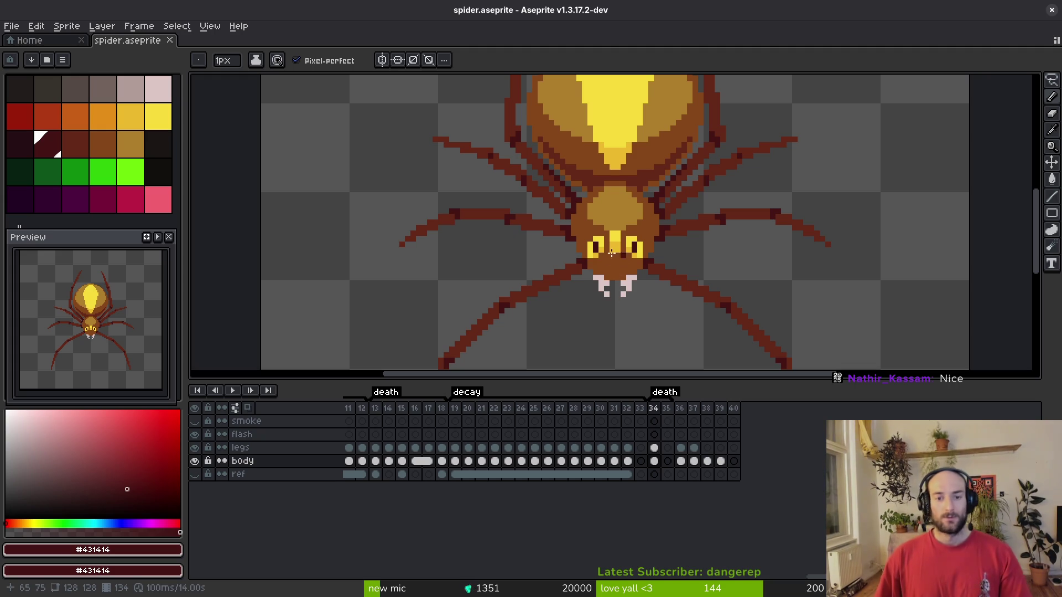
pyautogui.scroll(3, 612, 259)
pyautogui.scroll(-4, 685, 253)
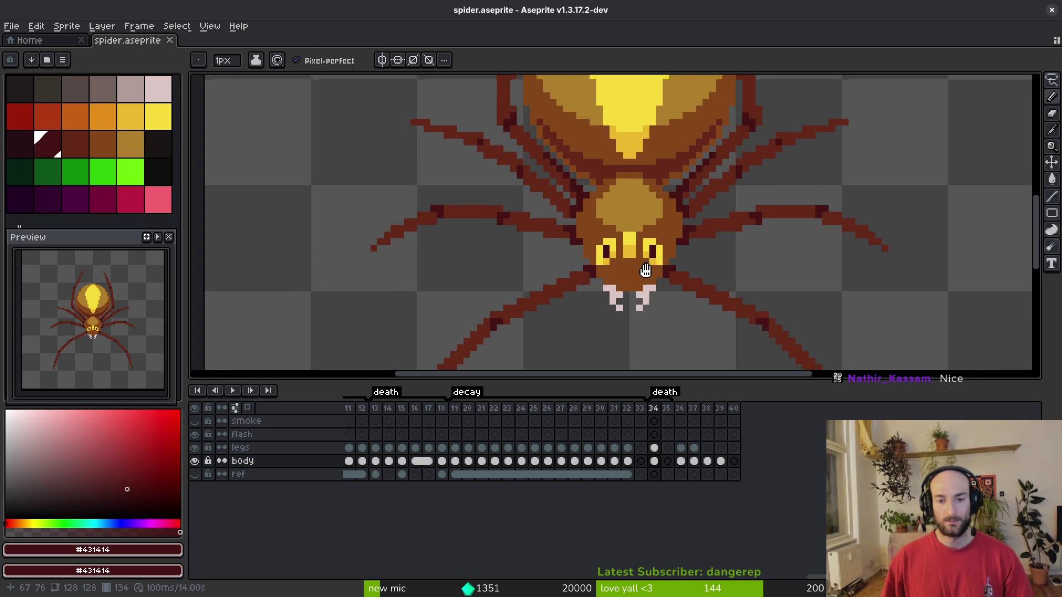
pyautogui.scroll(5, 626, 272)
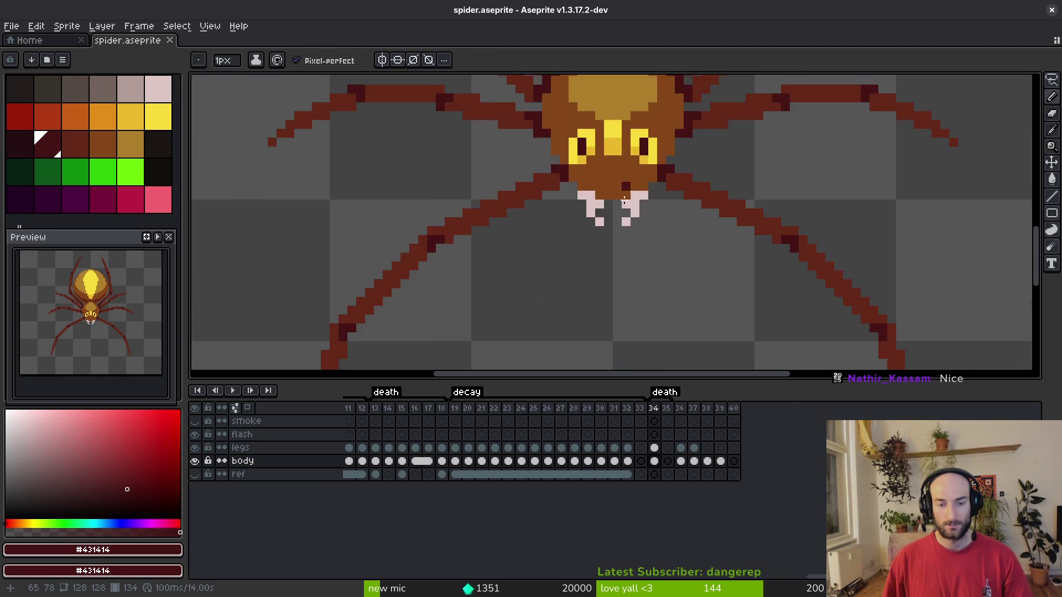
pyautogui.keyDown('alt'); pyautogui.click(559, 199); pyautogui.keyUp('alt')
# Add pink pixels extending the left fang up and down and lengthening the right fang.
pyautogui.click(479, 219)
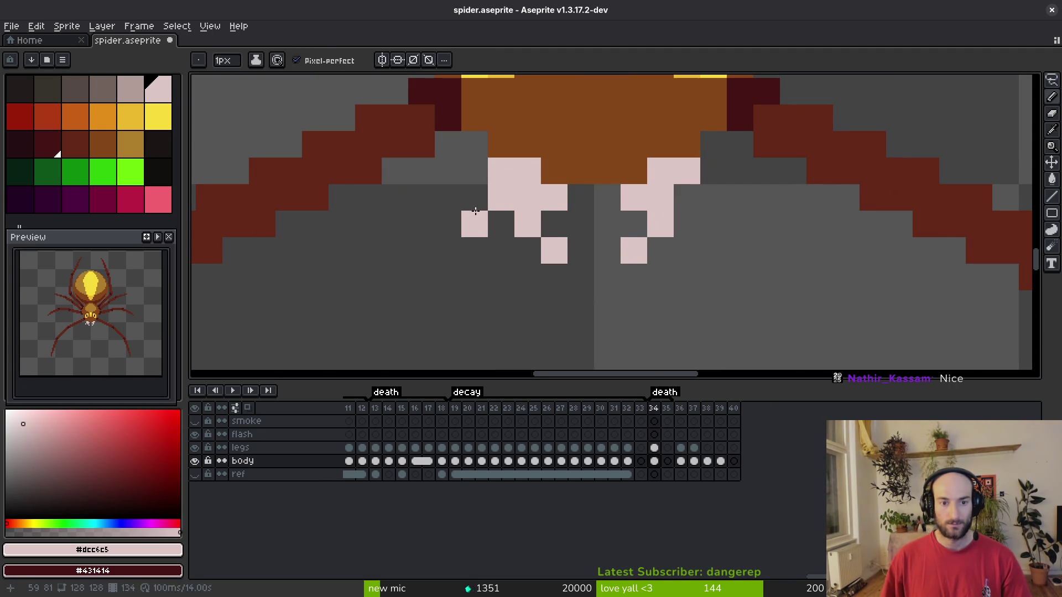
pyautogui.click(475, 209)
pyautogui.click(448, 277)
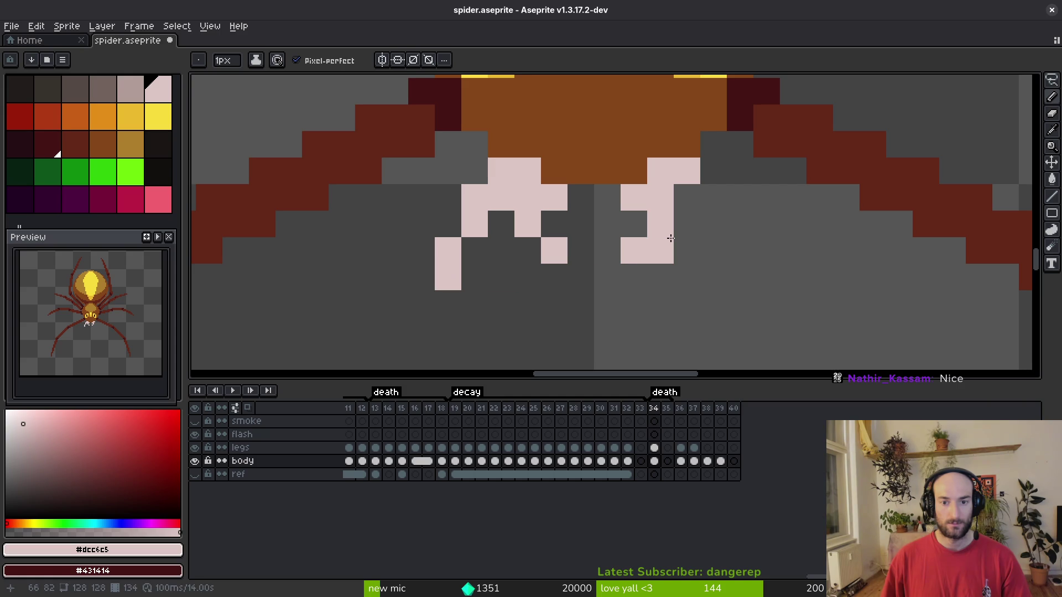
pyautogui.click(688, 220)
pyautogui.click(714, 225)
pyautogui.click(707, 254)
pyautogui.click(708, 267)
# Erase four stray fang pixels.
pyautogui.press('e')
pyautogui.click(633, 251)
pyautogui.click(660, 224)
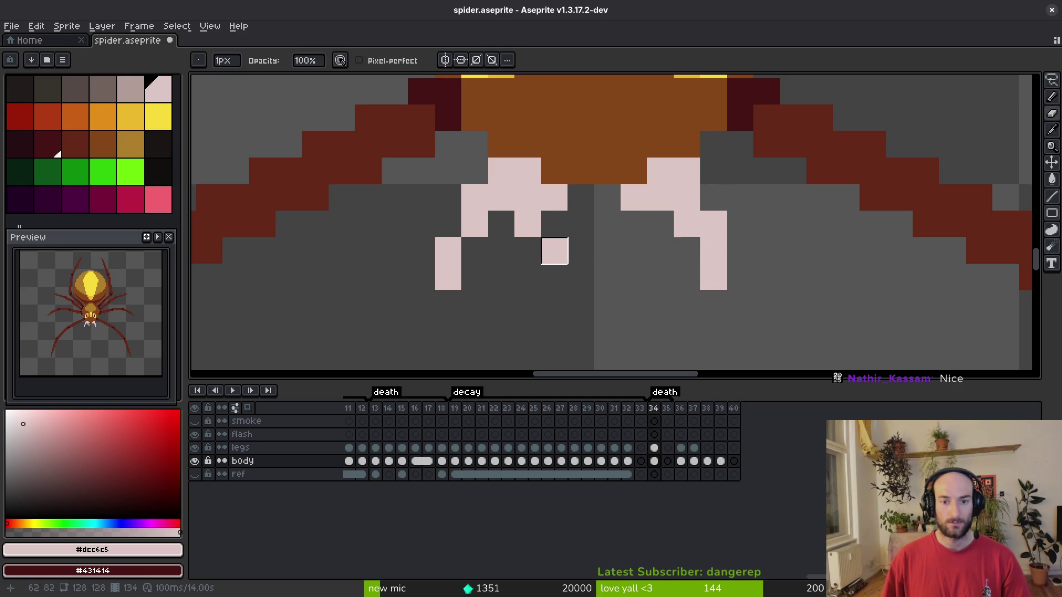
pyautogui.click(554, 251)
pyautogui.click(528, 224)
# Reshape the left fang's tip by adding and removing pale pink pixels.
pyautogui.press('b')
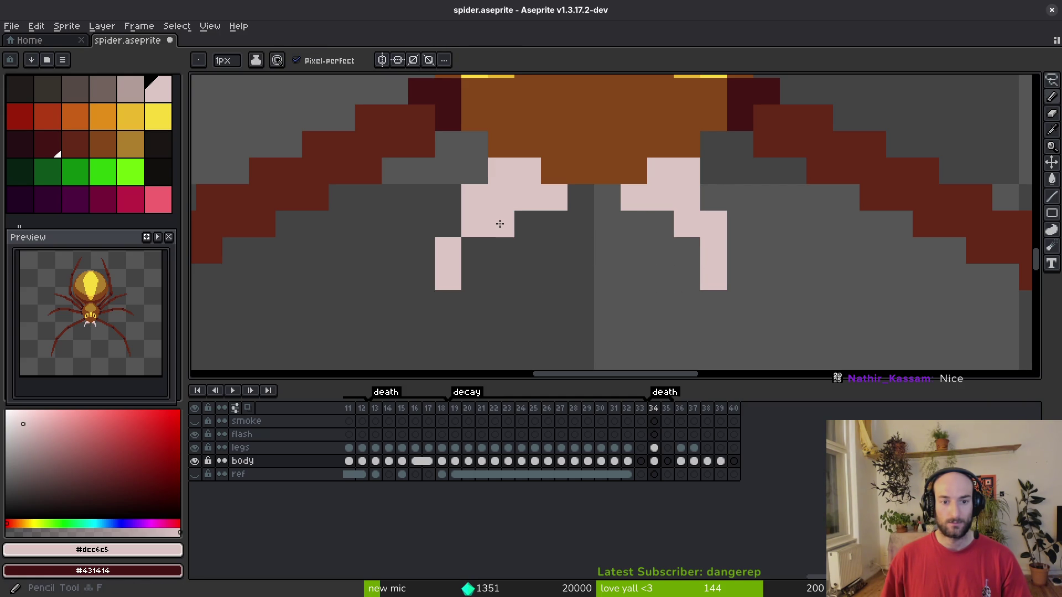
pyautogui.click(474, 249)
pyautogui.scroll(-4, 615, 307)
pyautogui.scroll(3, 615, 307)
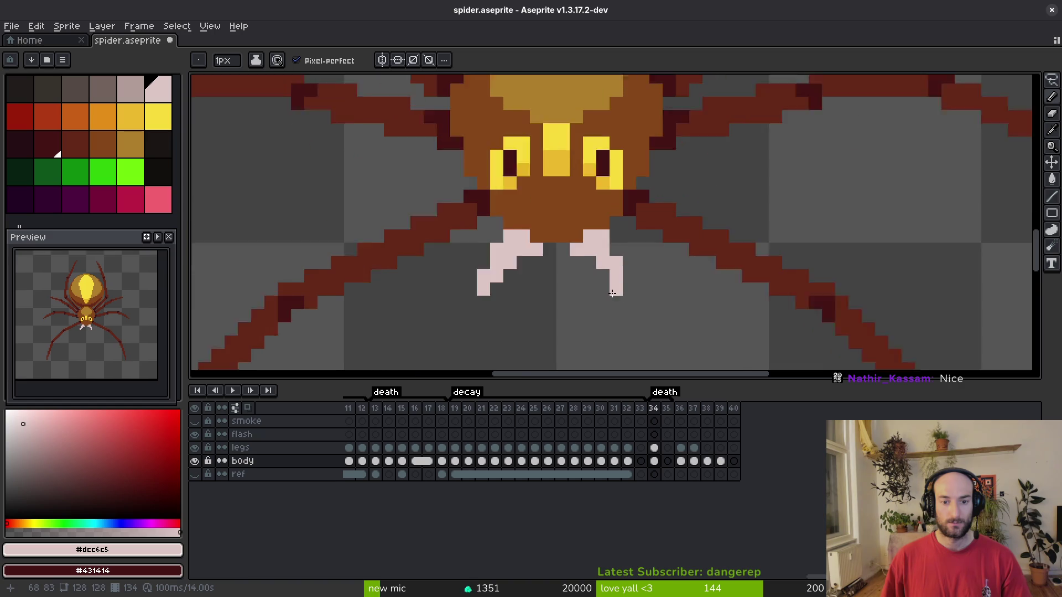
pyautogui.press('e')
pyautogui.click(476, 252)
pyautogui.click(458, 270)
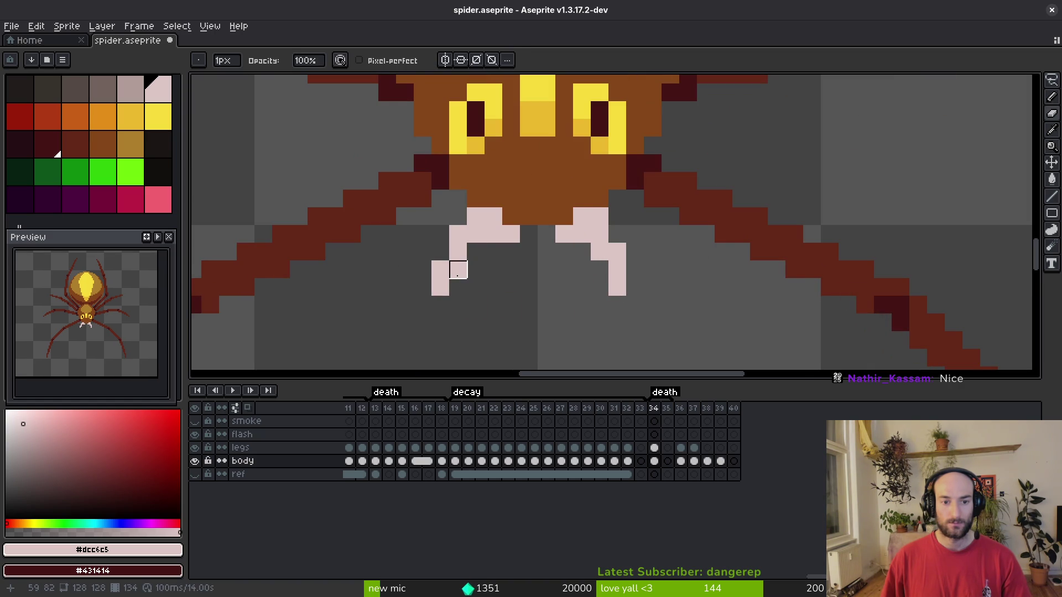
pyautogui.press('b')
pyautogui.click(440, 252)
pyautogui.click(582, 305)
# Add two pale pixels to the left fang's bend and erase its outer pixel column.
pyautogui.scroll(-5, 582, 309)
pyautogui.press('e')
pyautogui.scroll(2, 564, 313)
pyautogui.press('b')
pyautogui.click(529, 256)
pyautogui.click(511, 273)
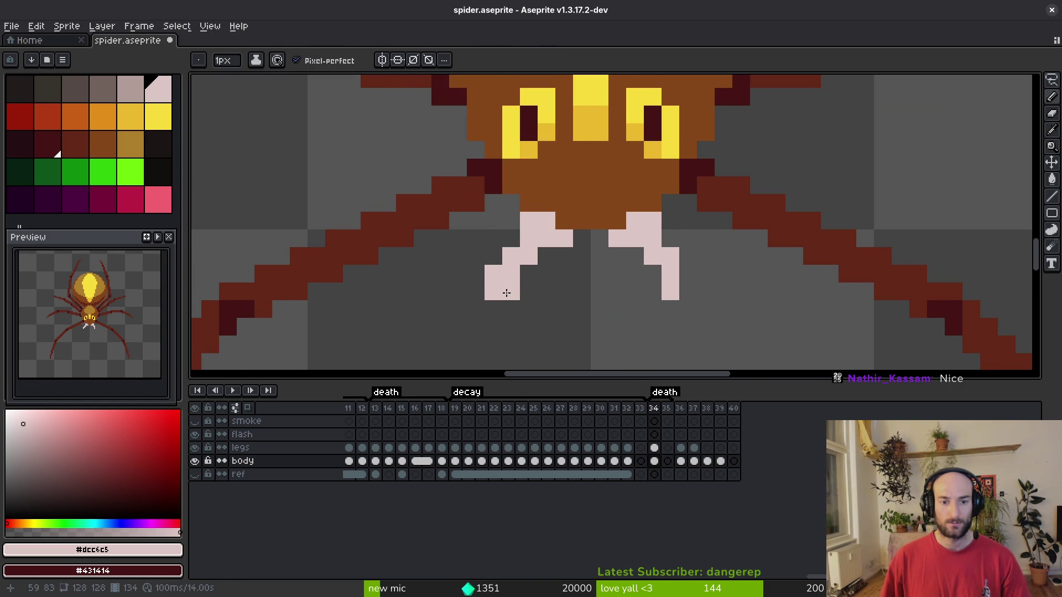
pyautogui.press('e')
pyautogui.moveTo(490, 269); pyautogui.dragTo(491, 291)
pyautogui.scroll(-3, 564, 325)
pyautogui.press('ctrl')
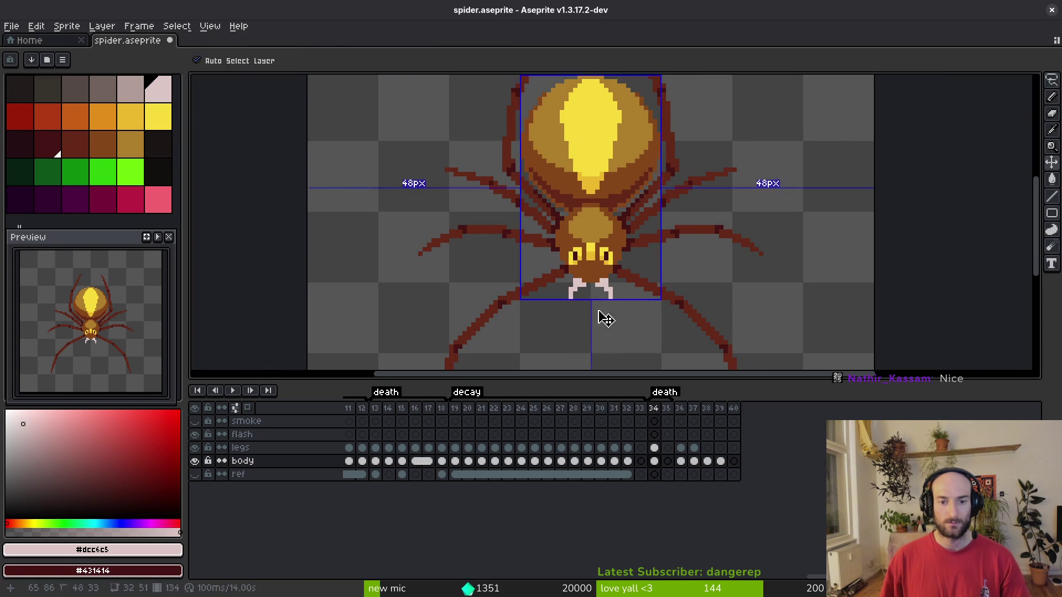
# Save the sprite with the reshaped fangs.
pyautogui.scroll(-2, 604, 319)
pyautogui.hotkey('ctrl', 's')
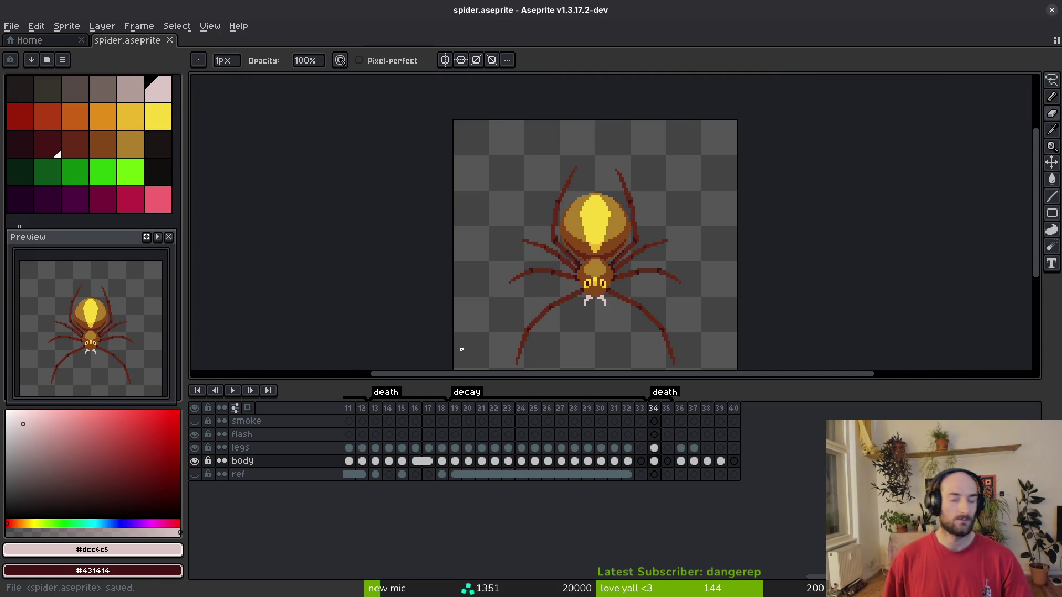
pyautogui.scroll(3, 605, 301)
pyautogui.scroll(-1, 629, 182)
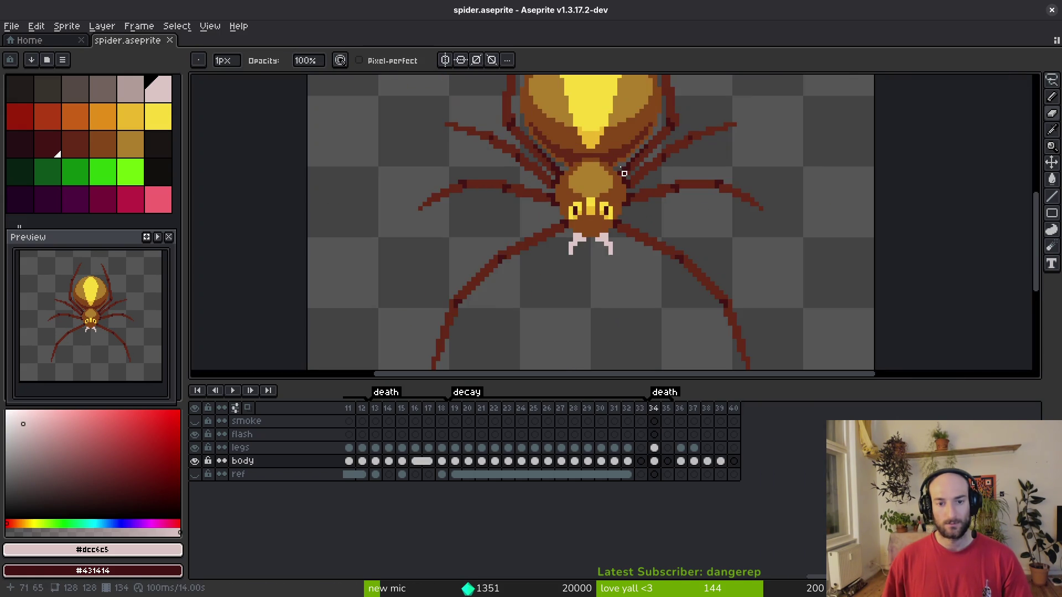
pyautogui.scroll(-5, 628, 182)
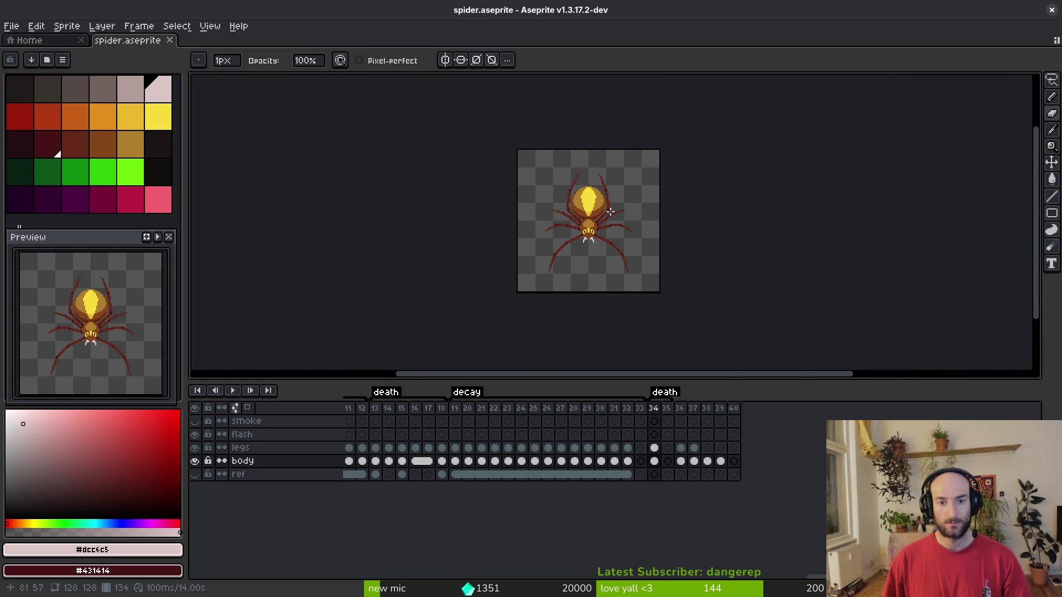
pyautogui.scroll(1, 606, 213)
pyautogui.scroll(-1, 591, 209)
# Copy frame 34's legs and body cels into frame 35 and save.
pyautogui.moveTo(655, 461); pyautogui.dragTo(654, 448)
pyautogui.hotkey('ctrl', 'c')
pyautogui.click(668, 448)
pyautogui.hotkey('ctrl', 'v')
pyautogui.hotkey('ctrl', 's')
pyautogui.scroll(3, 611, 256)
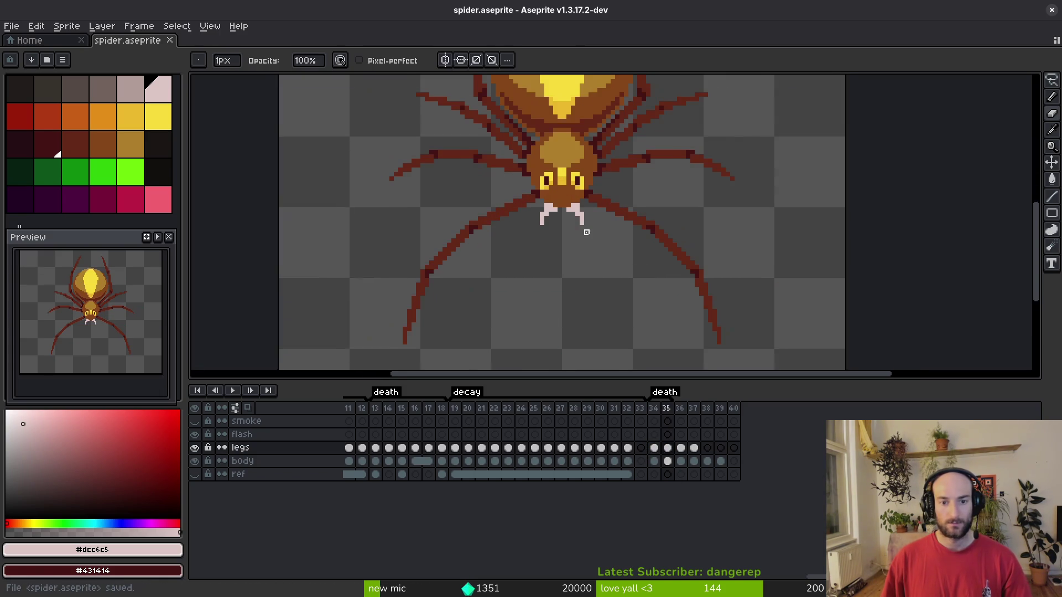
# Lasso the spider's left leg on frame 35 and shift it one pixel left.
pyautogui.moveTo(611, 256); pyautogui.dragTo(642, 184)
pyautogui.scroll(1, 576, 143)
pyautogui.press('m')
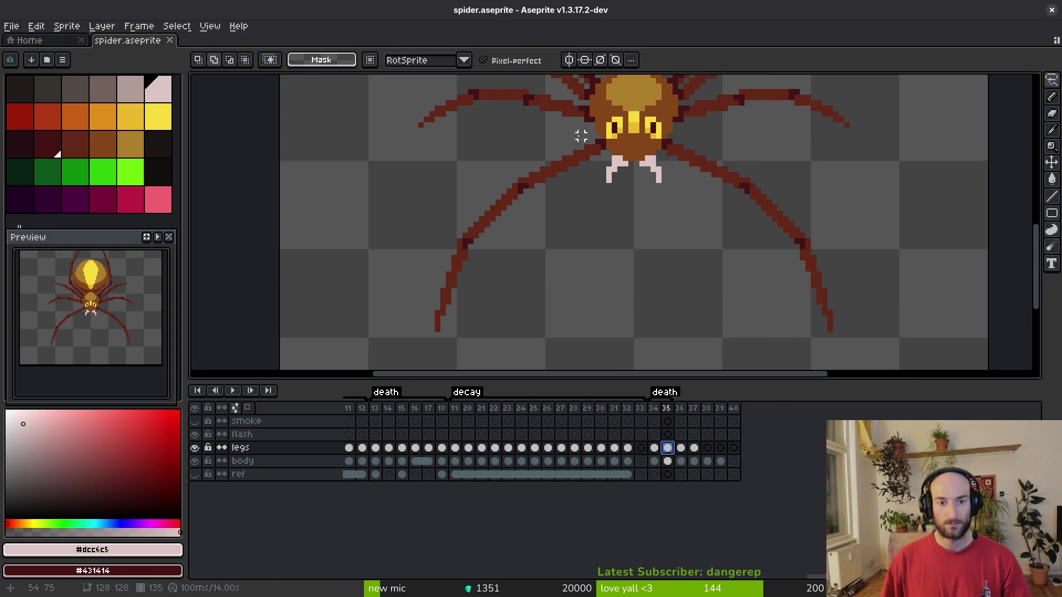
pyautogui.scroll(1, 505, 178)
pyautogui.scroll(-2, 505, 177)
pyautogui.scroll(2, 531, 183)
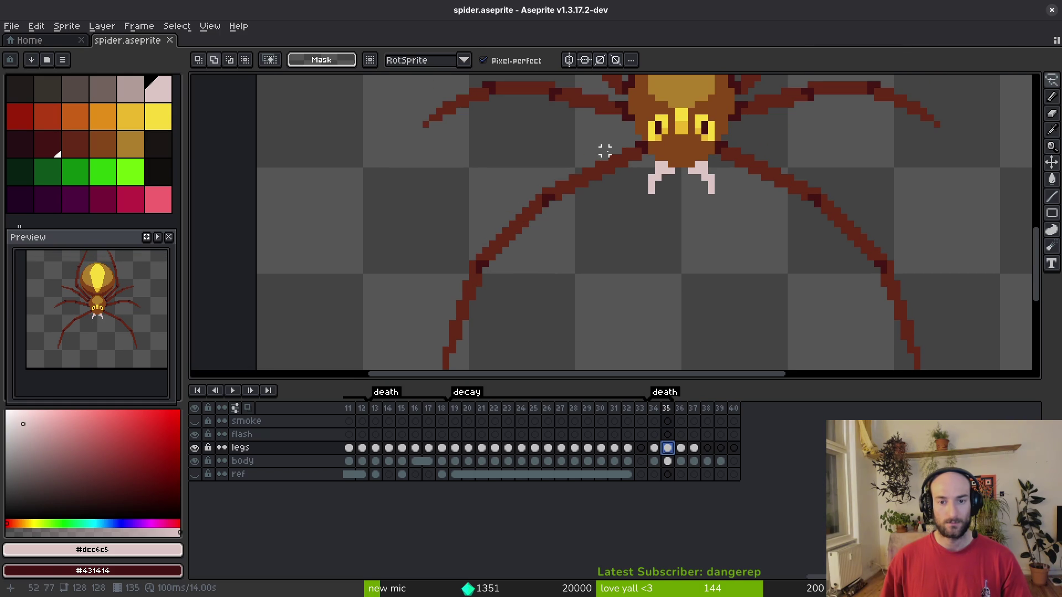
pyautogui.moveTo(618, 138)
pyautogui.mouseDown()
pyautogui.moveTo(464, 260)
pyautogui.moveTo(448, 364)
pyautogui.mouseUp()
pyautogui.scroll(-1, 457, 310)
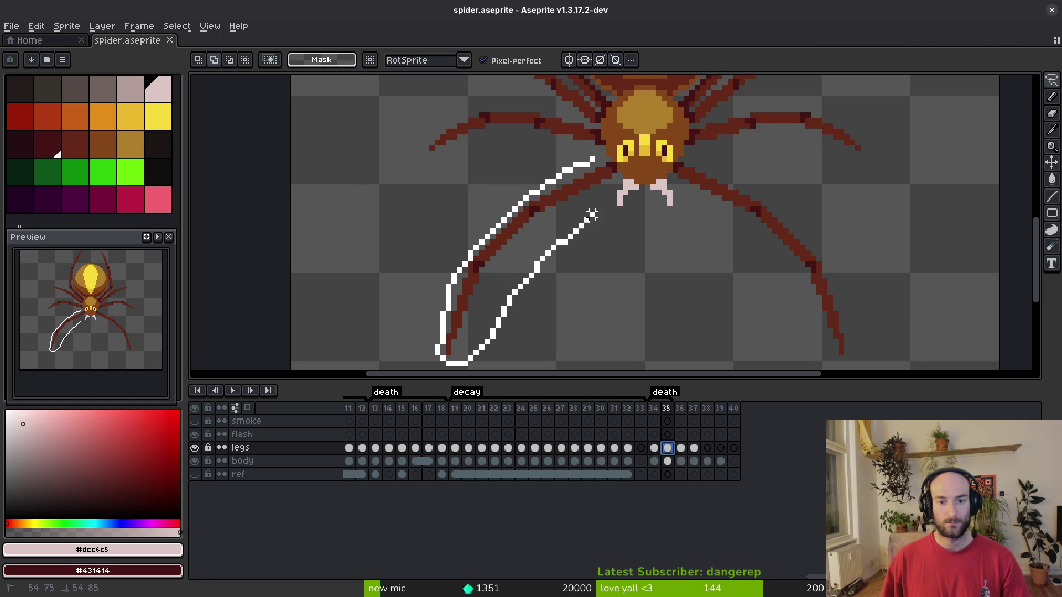
pyautogui.moveTo(603, 188); pyautogui.dragTo(587, 154)
pyautogui.scroll(2, 590, 194)
pyautogui.click(598, 222)
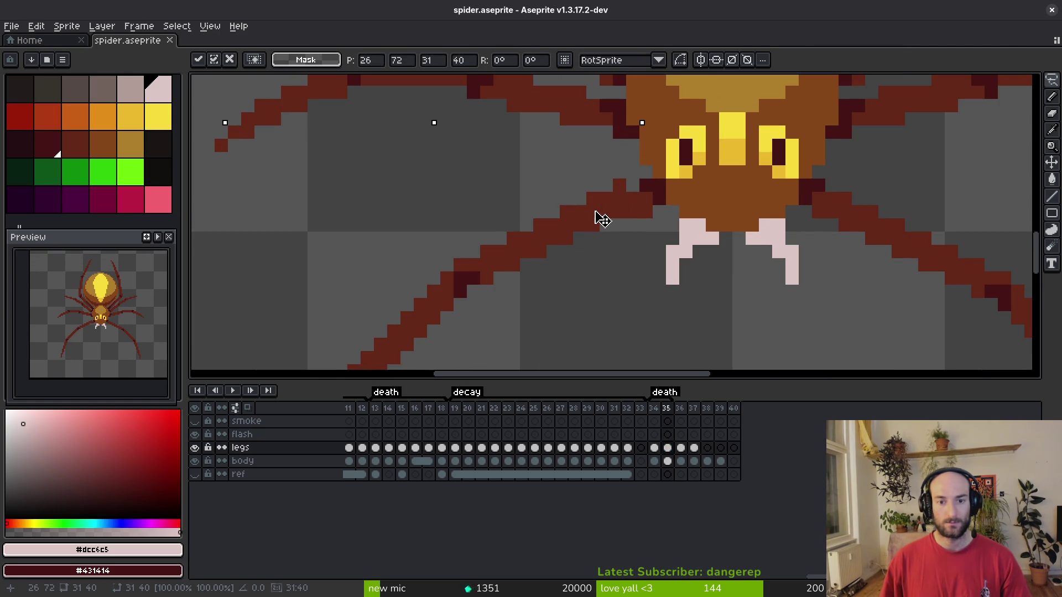
pyautogui.moveTo(611, 220)
pyautogui.mouseDown()
pyautogui.moveTo(597, 218)
pyautogui.moveTo(645, 211)
pyautogui.moveTo(628, 208)
pyautogui.moveTo(640, 214)
pyautogui.moveTo(640, 204)
pyautogui.mouseUp()
pyautogui.press('Return')
# Lasso a right leg segment, move it up one pixel, and save the sprite.
pyautogui.scroll(4, 628, 209)
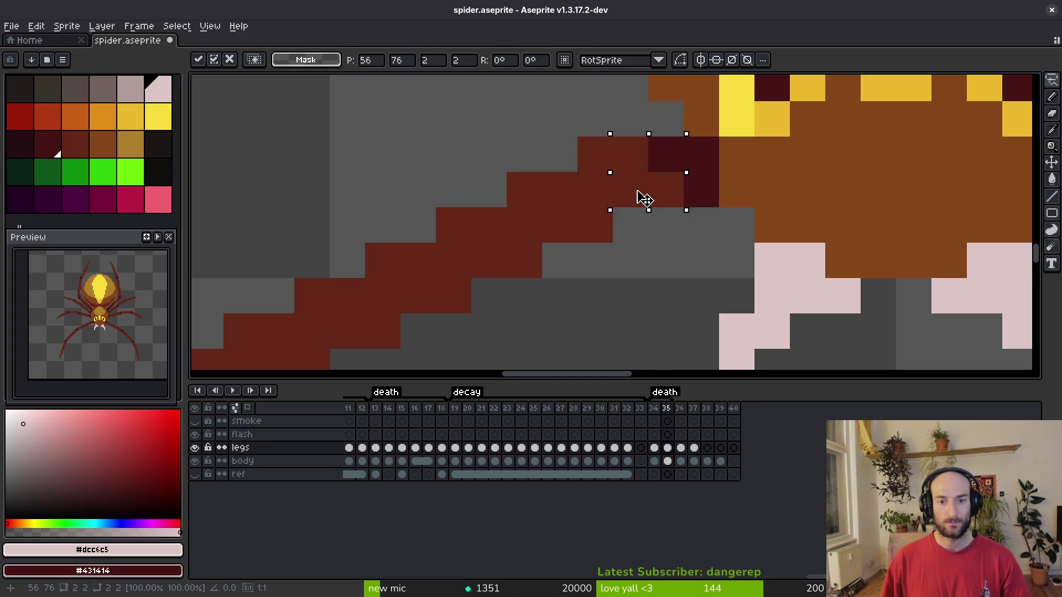
pyautogui.scroll(-6, 640, 209)
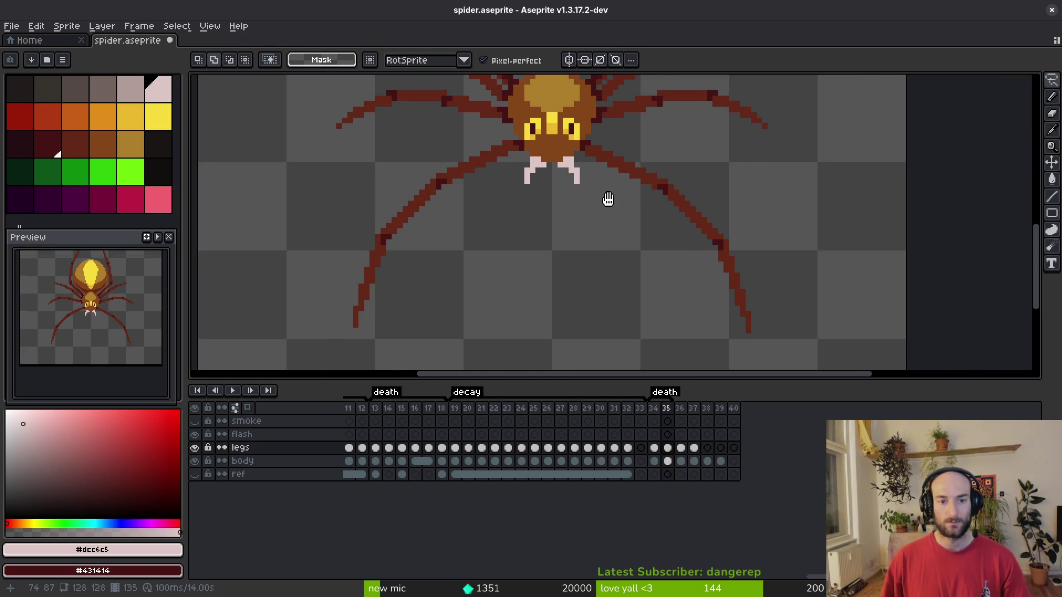
pyautogui.scroll(3, 607, 186)
pyautogui.moveTo(582, 123)
pyautogui.mouseDown()
pyautogui.moveTo(585, 192)
pyautogui.moveTo(645, 293)
pyautogui.moveTo(764, 360)
pyautogui.moveTo(644, 168)
pyautogui.moveTo(595, 183)
pyautogui.mouseUp()
pyautogui.scroll(-2, 585, 182)
pyautogui.moveTo(610, 196); pyautogui.dragTo(600, 173)
pyautogui.hotkey('ctrl', 'd')
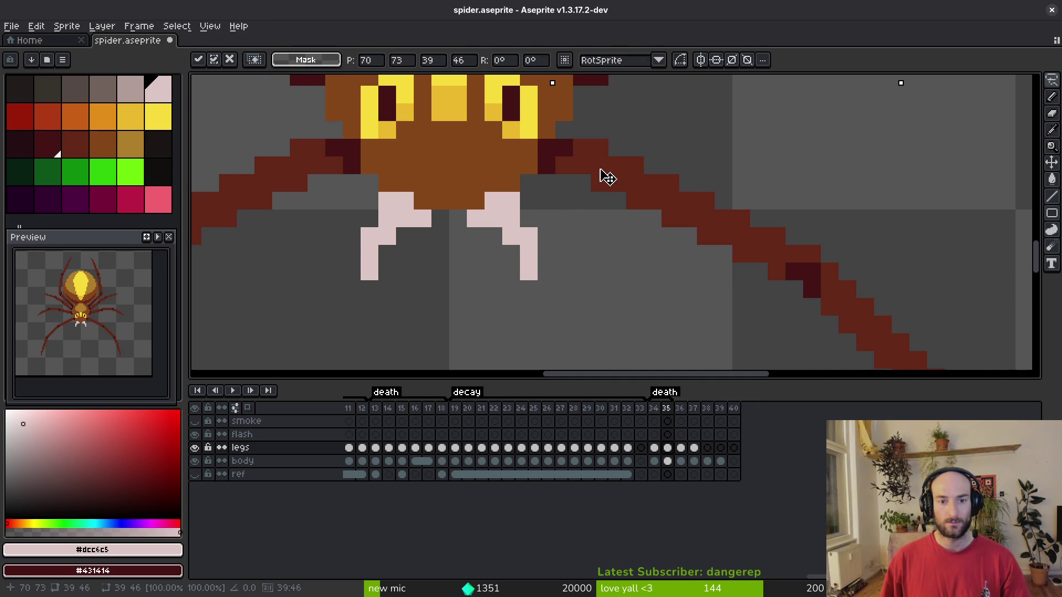
pyautogui.hotkey('ctrl', 's')
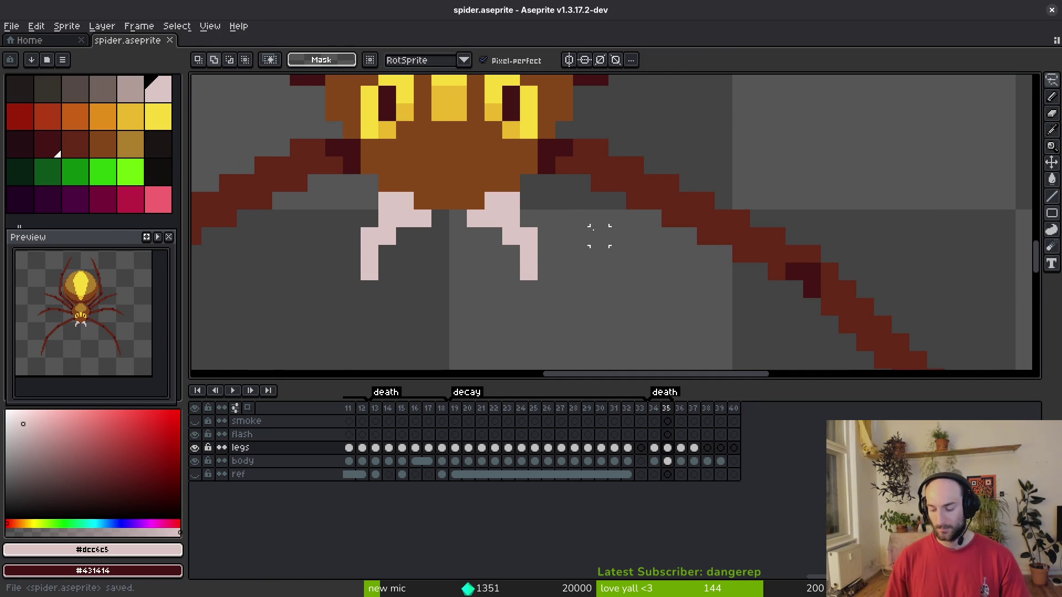
# Tile the desktop windows to view the other open windows.
pyautogui.press('super+f')
pyautogui.press('super+f')
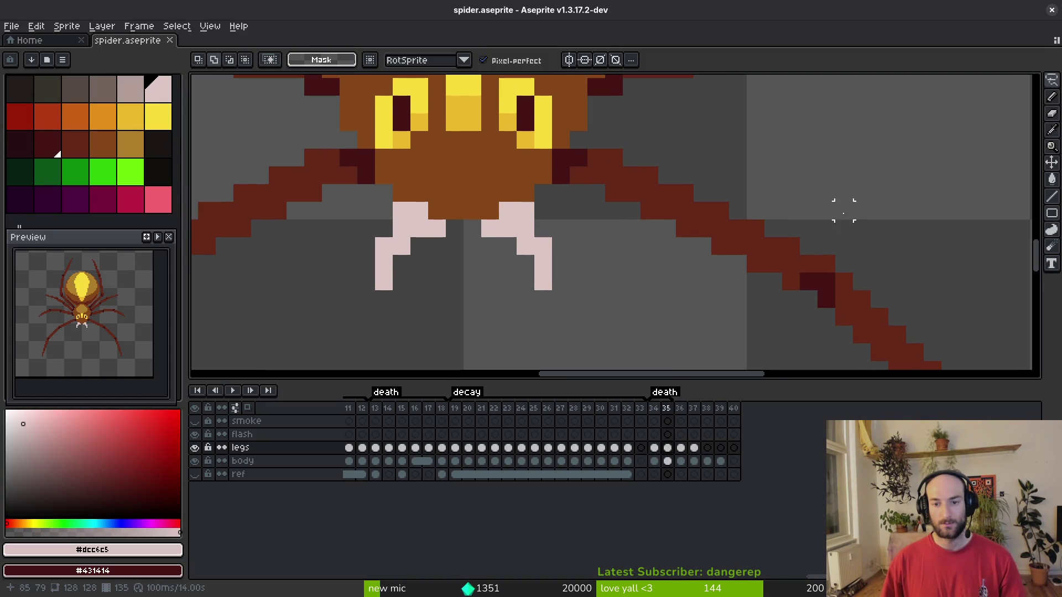
pyautogui.scroll(-4, 437, 192)
pyautogui.scroll(4, 498, 204)
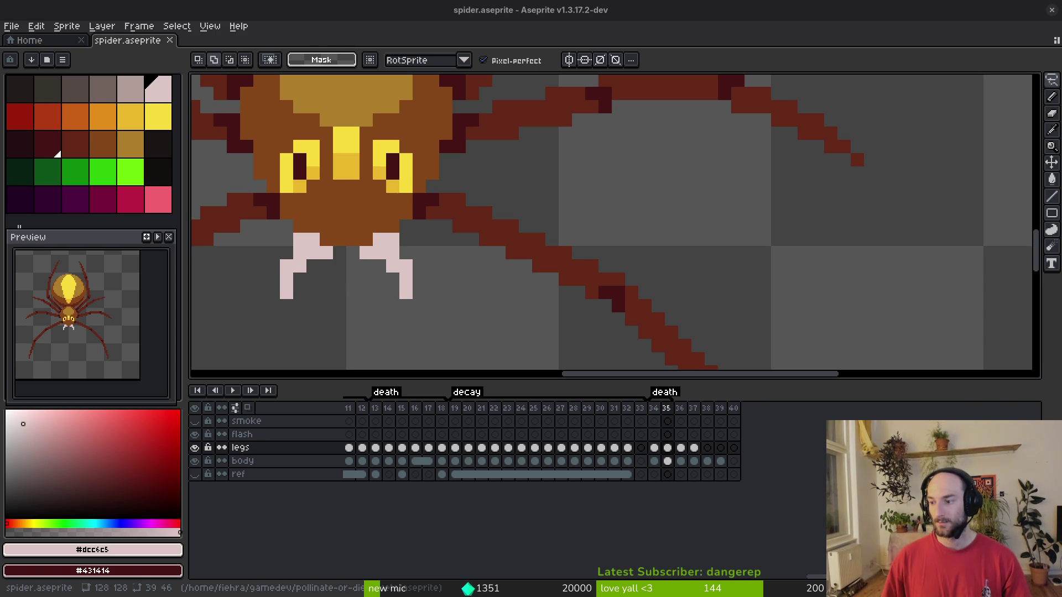
# Save the spider sprite file.
pyautogui.scroll(-6, 678, 251)
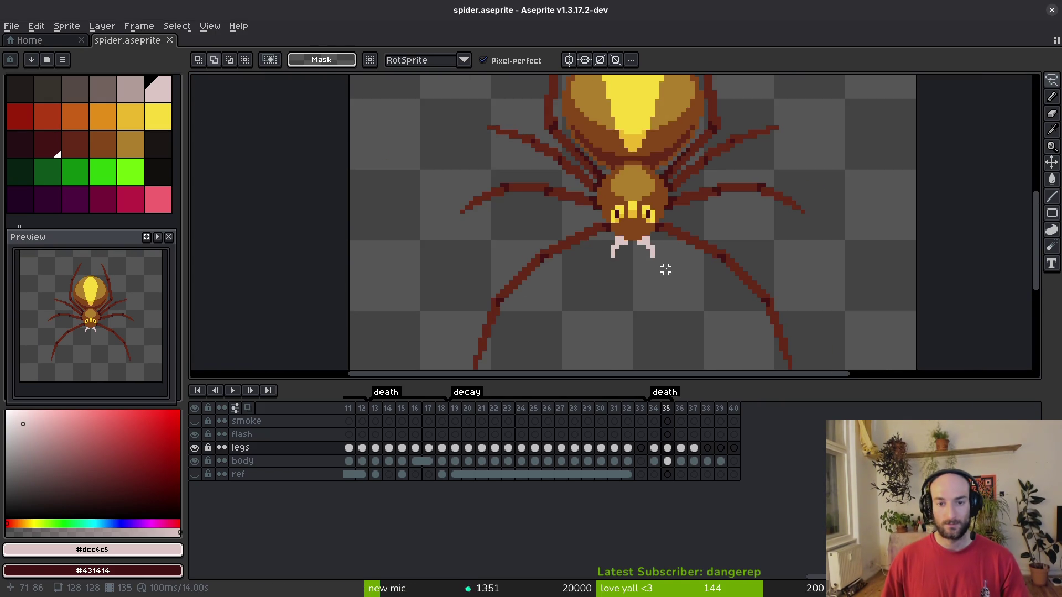
pyautogui.moveTo(598, 235); pyautogui.dragTo(598, 233)
pyautogui.hotkey('ctrl', 's')
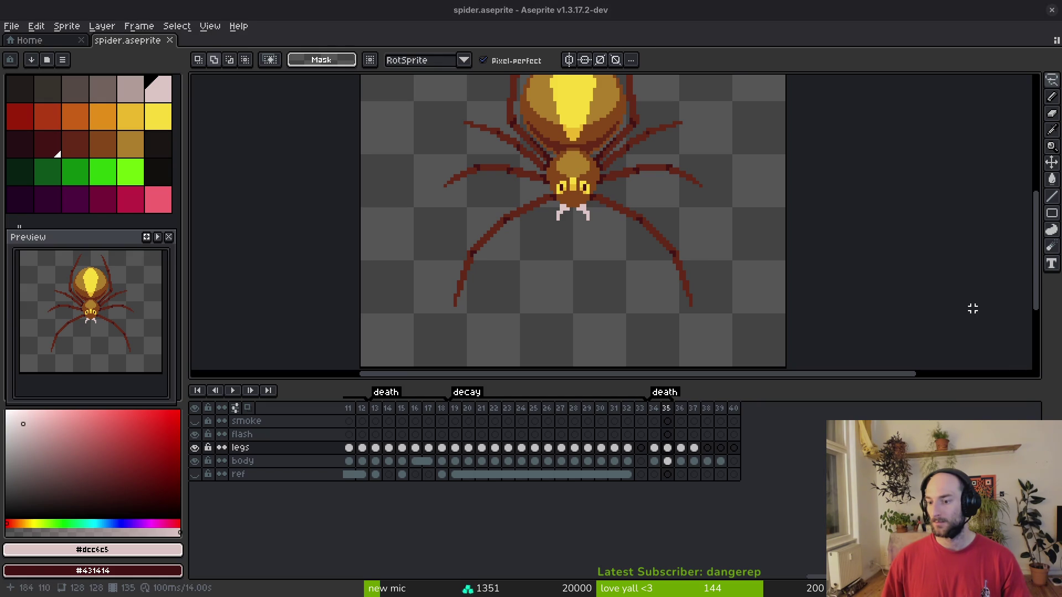
# Lift the left leg tip up one pixel and deselect.
pyautogui.scroll(1, 422, 330)
pyautogui.scroll(-4, 496, 280)
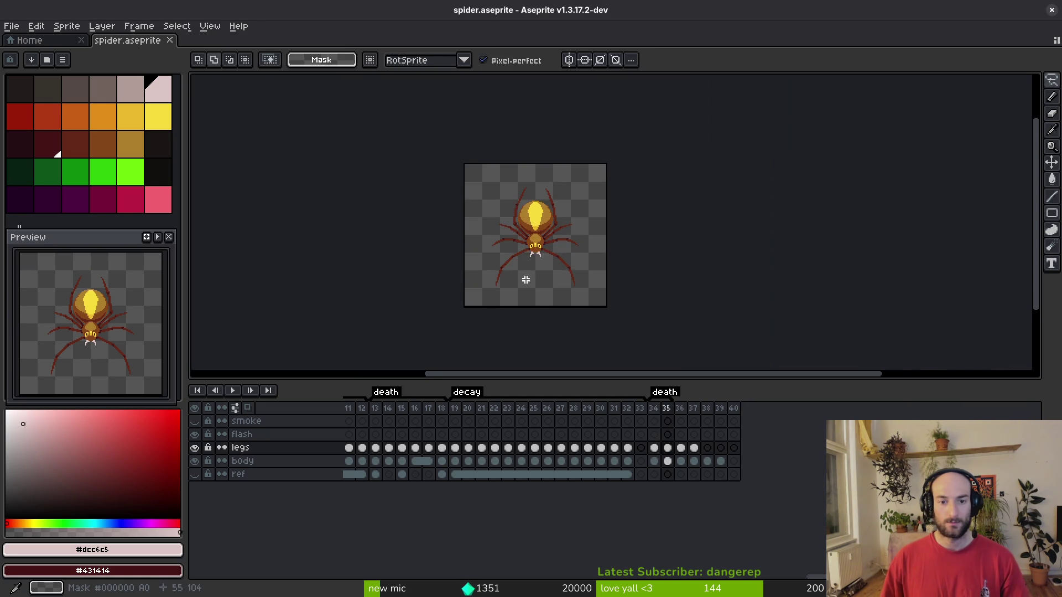
pyautogui.scroll(3, 531, 263)
pyautogui.scroll(2, 543, 218)
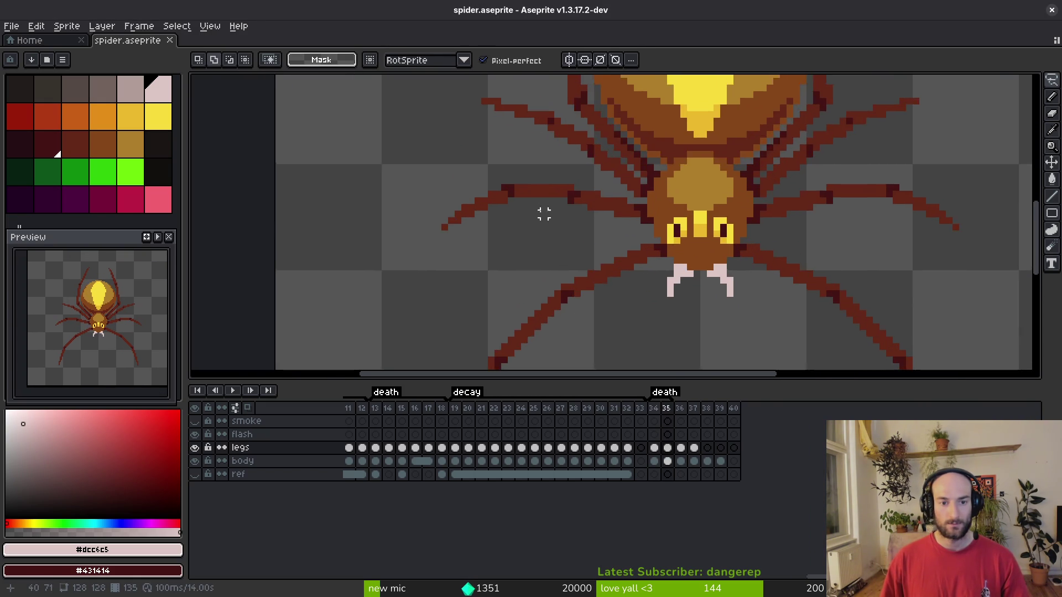
pyautogui.scroll(2, 497, 224)
pyautogui.moveTo(472, 214)
pyautogui.mouseDown()
pyautogui.moveTo(398, 292)
pyautogui.moveTo(464, 251)
pyautogui.moveTo(465, 236)
pyautogui.mouseUp()
pyautogui.hotkey('ctrl', 'd')
# Outline the right leg tip, then drop the selection.
pyautogui.hscroll(5, 493, 275)
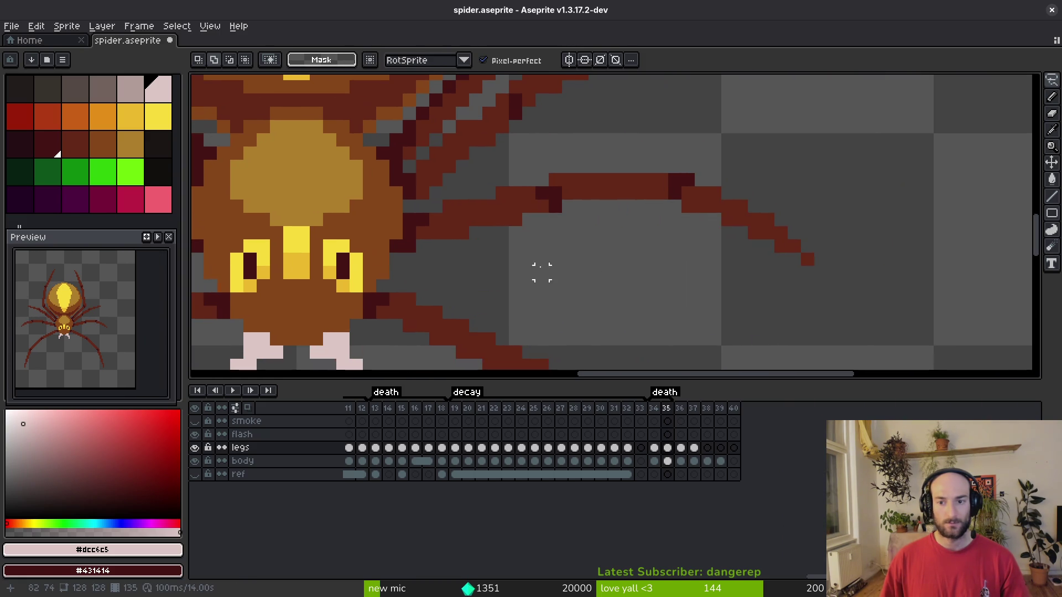
pyautogui.moveTo(807, 206)
pyautogui.mouseDown()
pyautogui.moveTo(746, 180)
pyautogui.moveTo(830, 256)
pyautogui.moveTo(764, 225)
pyautogui.mouseUp()
pyautogui.click(768, 190)
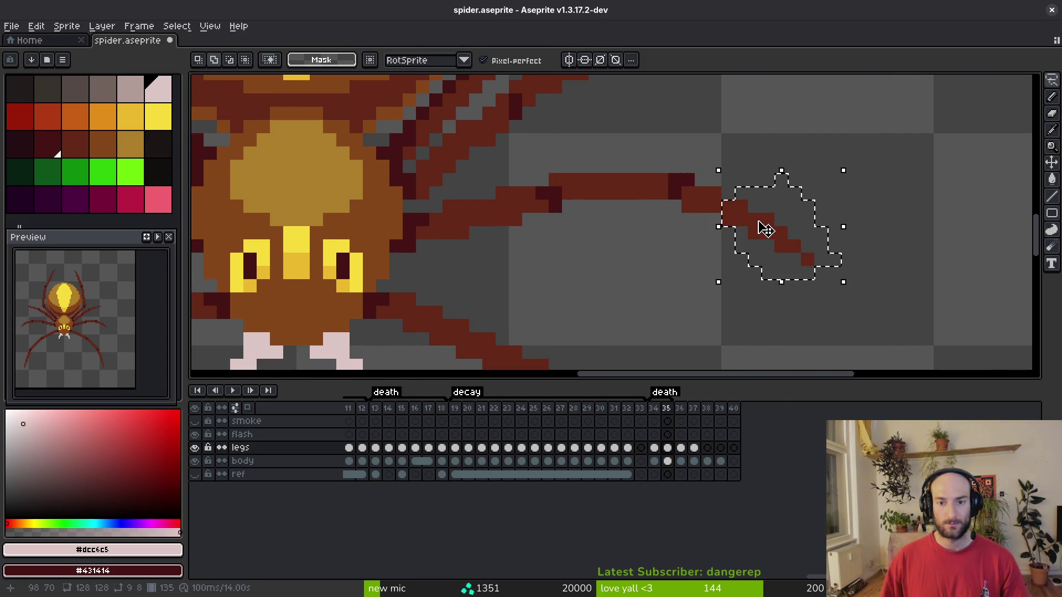
# On frame 2 of the body layer, lasso-select the spider's abdomen.
pyautogui.scroll(-5, 701, 262)
pyautogui.moveTo(534, 237); pyautogui.dragTo(611, 272)
pyautogui.moveTo(688, 260); pyautogui.dragTo(671, 290)
pyautogui.press('i')
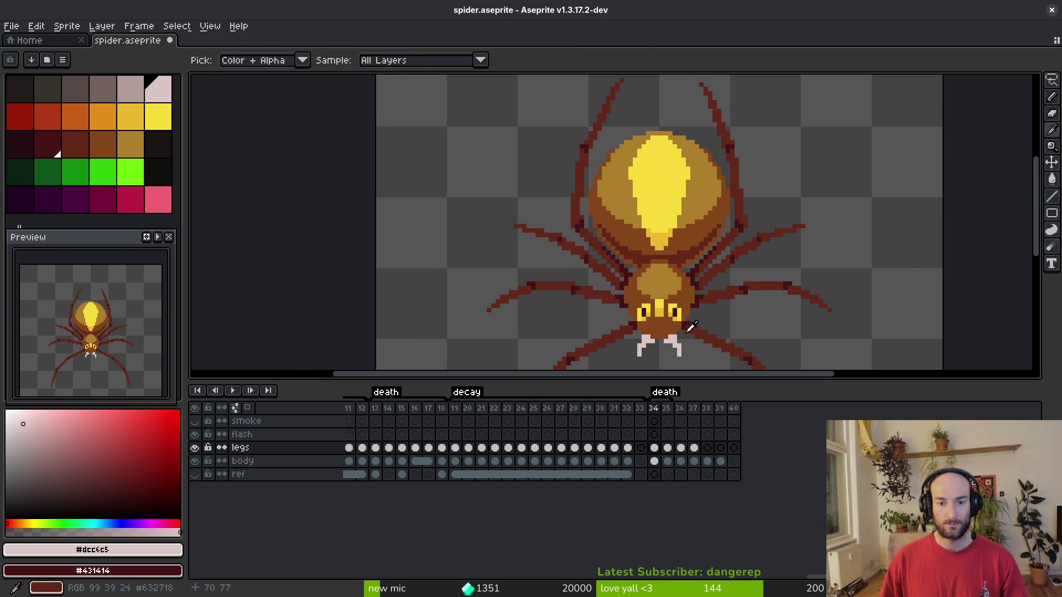
pyautogui.hscroll(5, 387, 451)
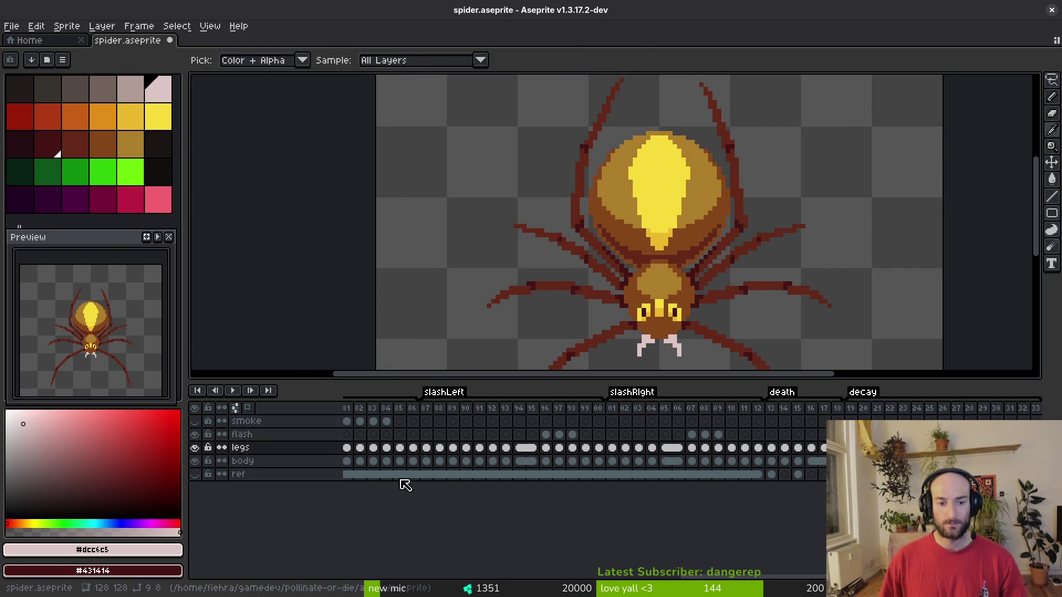
pyautogui.hscroll(-5, 386, 451)
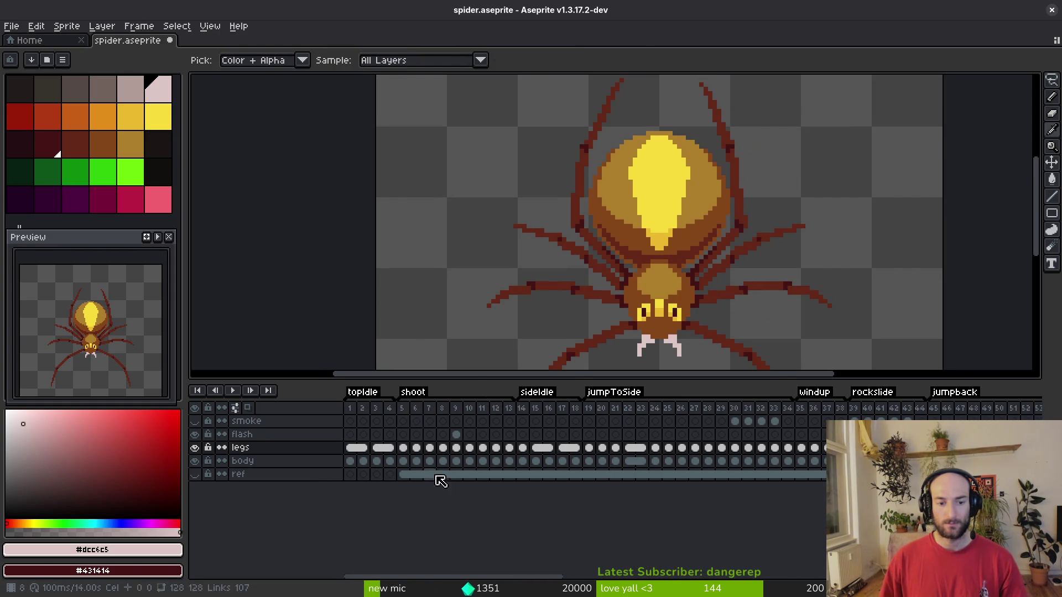
pyautogui.click(363, 462)
pyautogui.press('q')
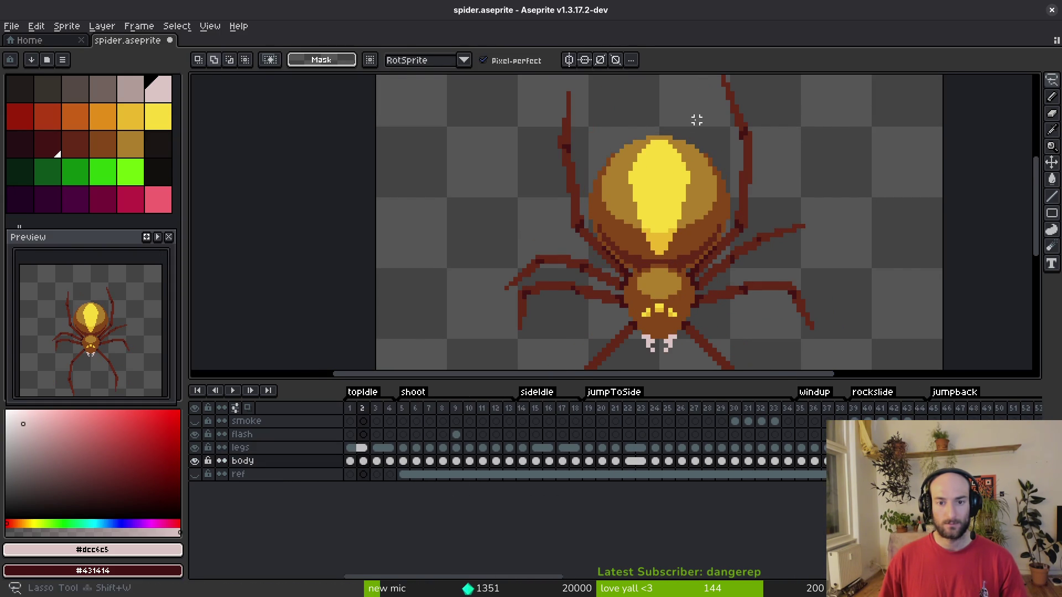
pyautogui.moveTo(694, 119); pyautogui.dragTo(542, 194)
pyautogui.moveTo(621, 275); pyautogui.dragTo(692, 119)
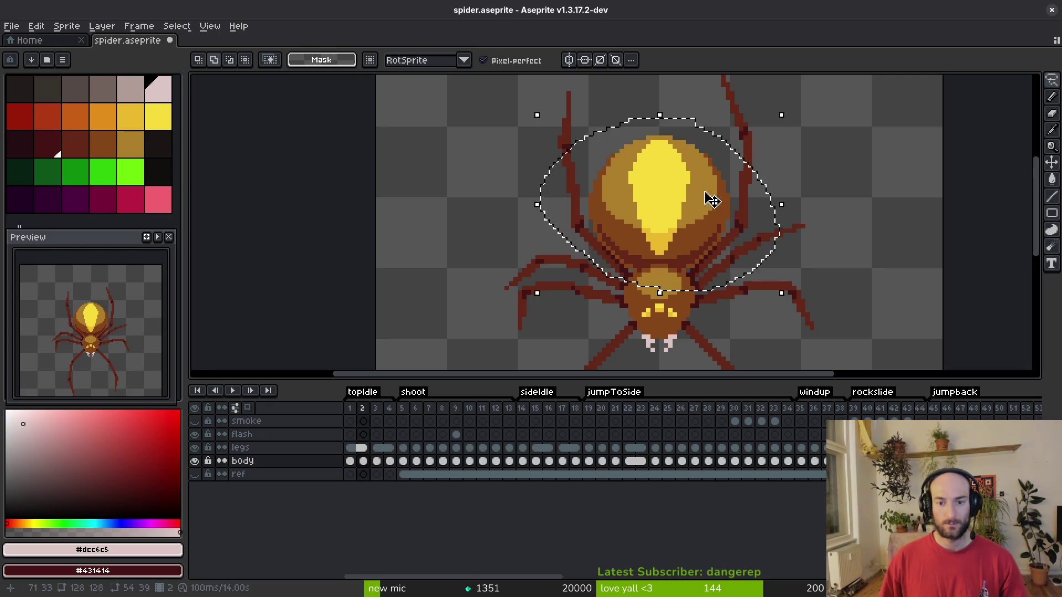
# On frame 35, clear the body pixels and paste the abdomen in place.
pyautogui.hscroll(7, 817, 461)
pyautogui.hscroll(14, 817, 461)
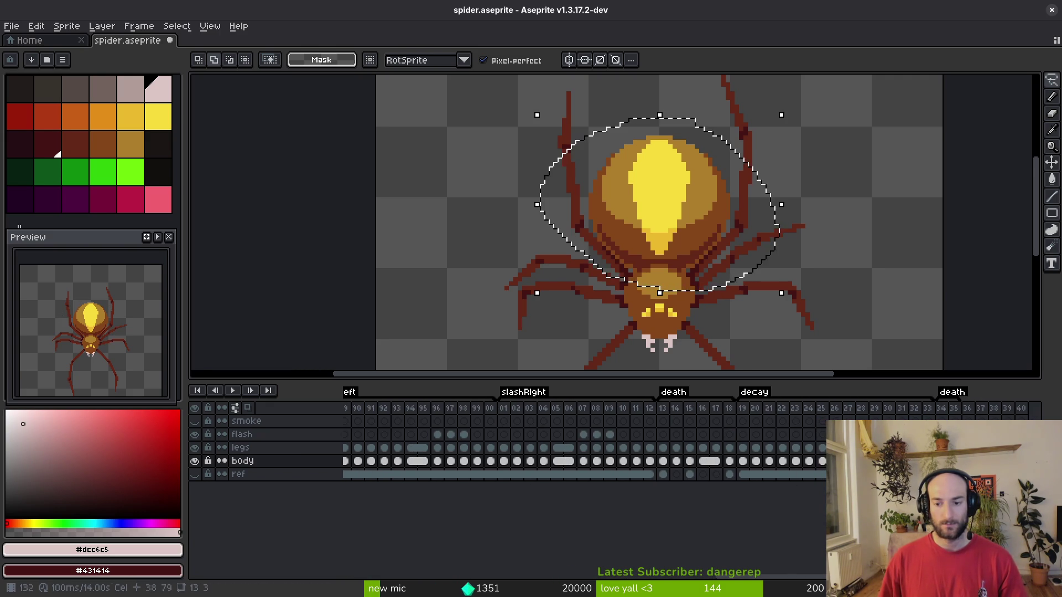
pyautogui.click(730, 461)
pyautogui.press('Delete')
pyautogui.hotkey('ctrl', 'v')
pyautogui.hotkey('ctrl', 'd')
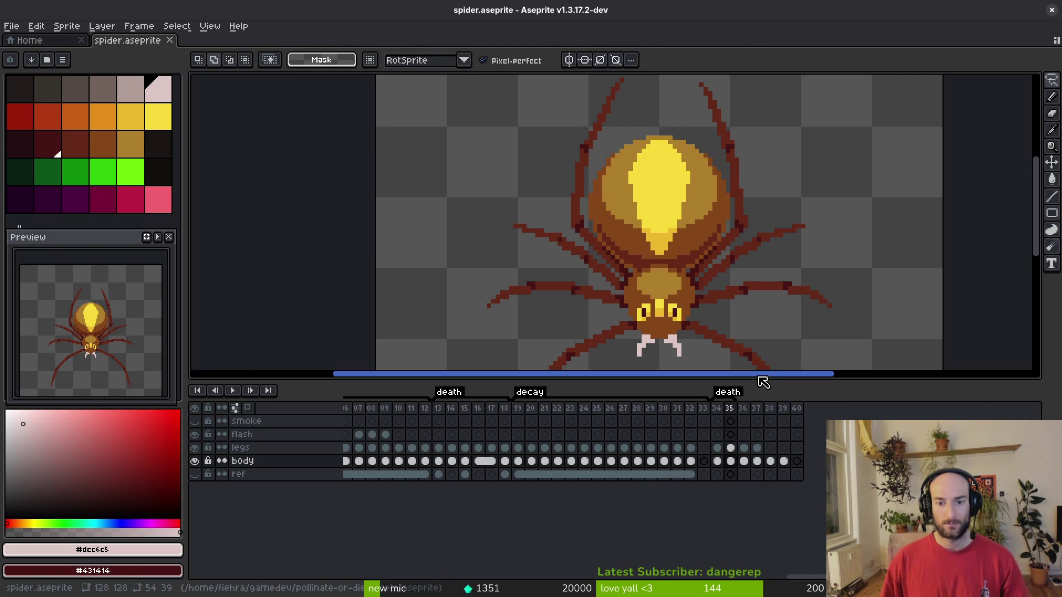
# Add a dark #431414 pixel where the body meets the legs.
pyautogui.scroll(1, 704, 266)
pyautogui.scroll(1, 704, 265)
pyautogui.keyDown('alt'); pyautogui.click(693, 268); pyautogui.keyUp('alt')
pyautogui.click(693, 253)
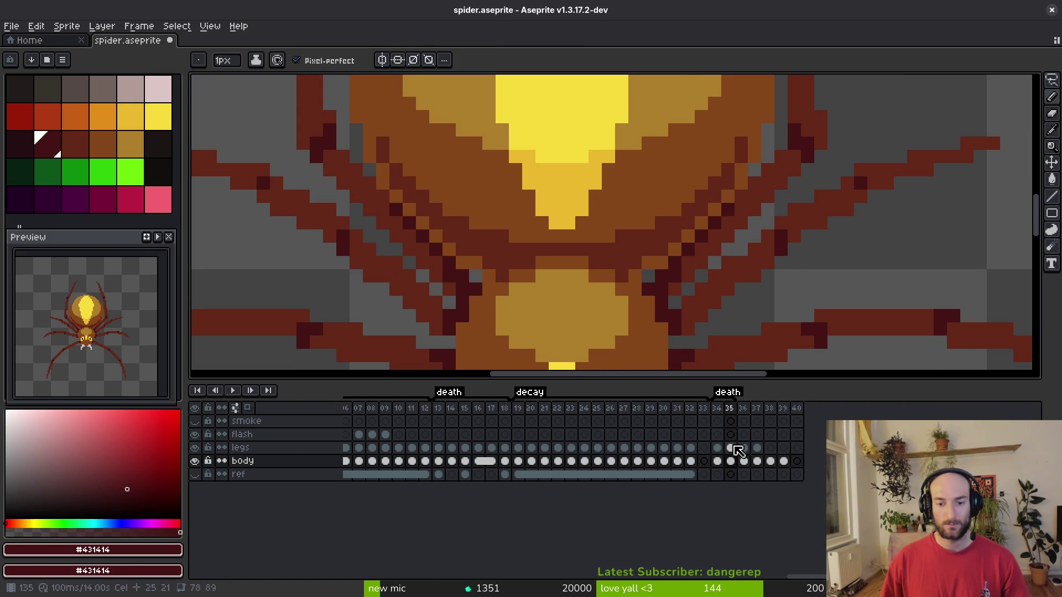
# Check the body with legs hidden, then darken the pixel beside the yellow tip on the legs layer.
pyautogui.click(198, 448)
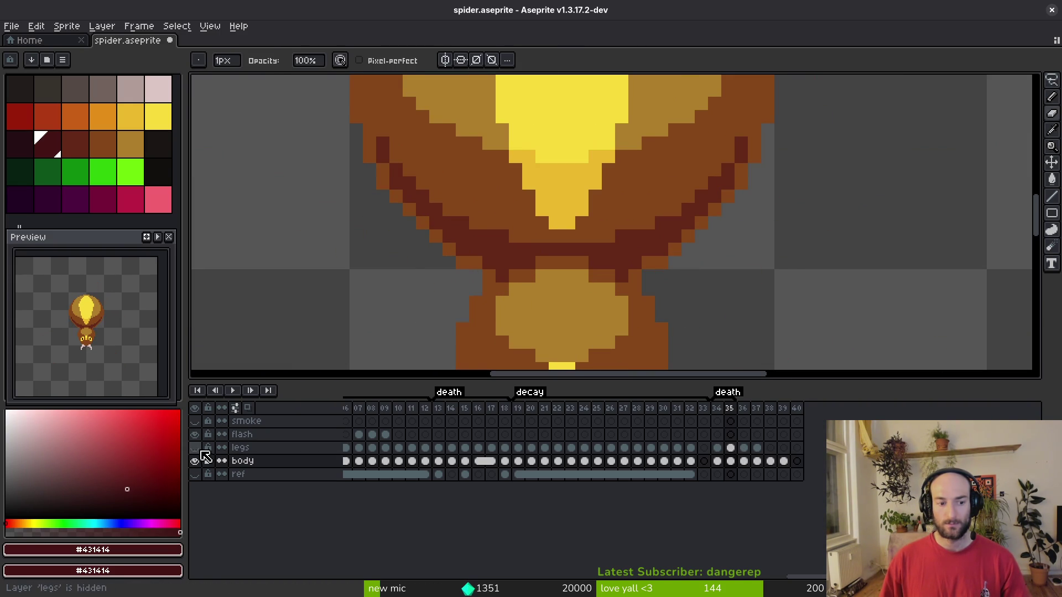
pyautogui.click(195, 448)
pyautogui.click(241, 447)
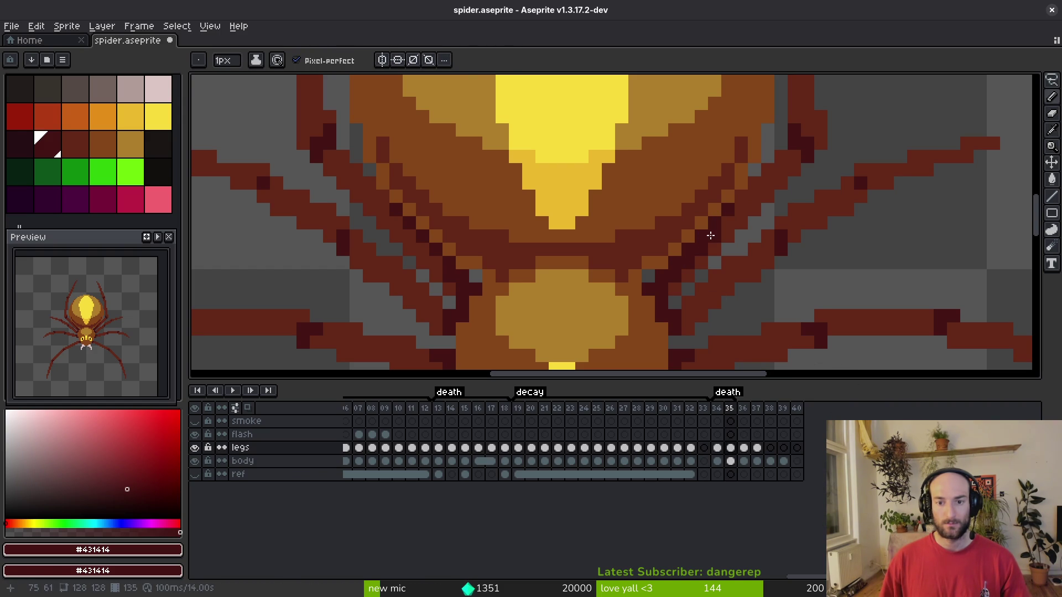
pyautogui.hscroll(-3, 704, 234)
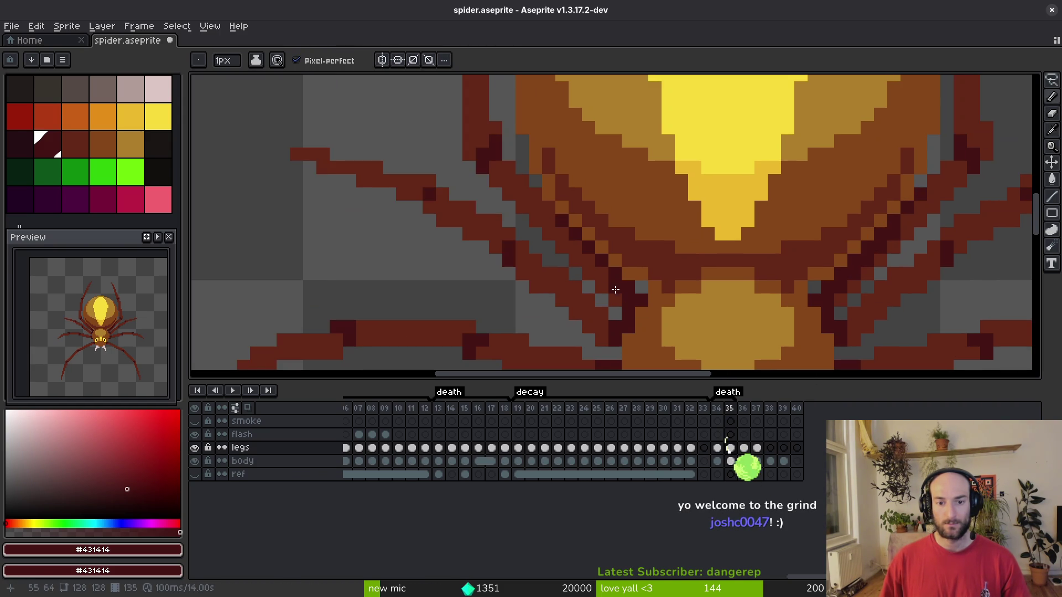
pyautogui.click(748, 234)
# Save spider.aseprite and pan down across the spider.
pyautogui.hotkey('ctrl', 's')
pyautogui.moveTo(752, 236); pyautogui.dragTo(694, 264)
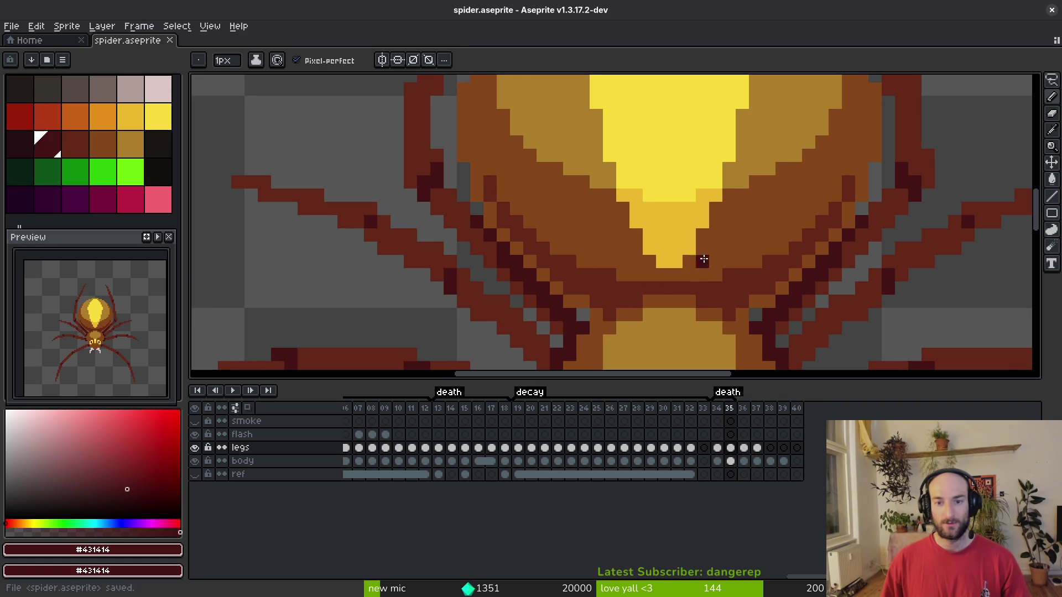
pyautogui.scroll(-1, 697, 260)
pyautogui.scroll(-1, 679, 241)
pyautogui.scroll(-2, 669, 266)
pyautogui.scroll(-2, 666, 277)
pyautogui.press('alt')
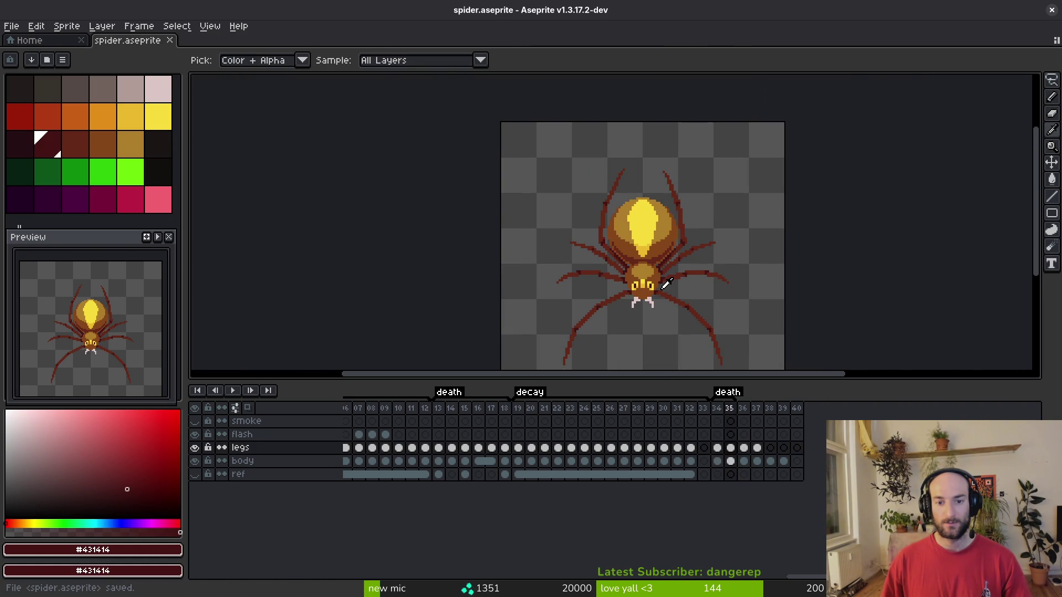
pyautogui.press(',')
pyautogui.press('.')
pyautogui.hotkey('ctrl', 's')
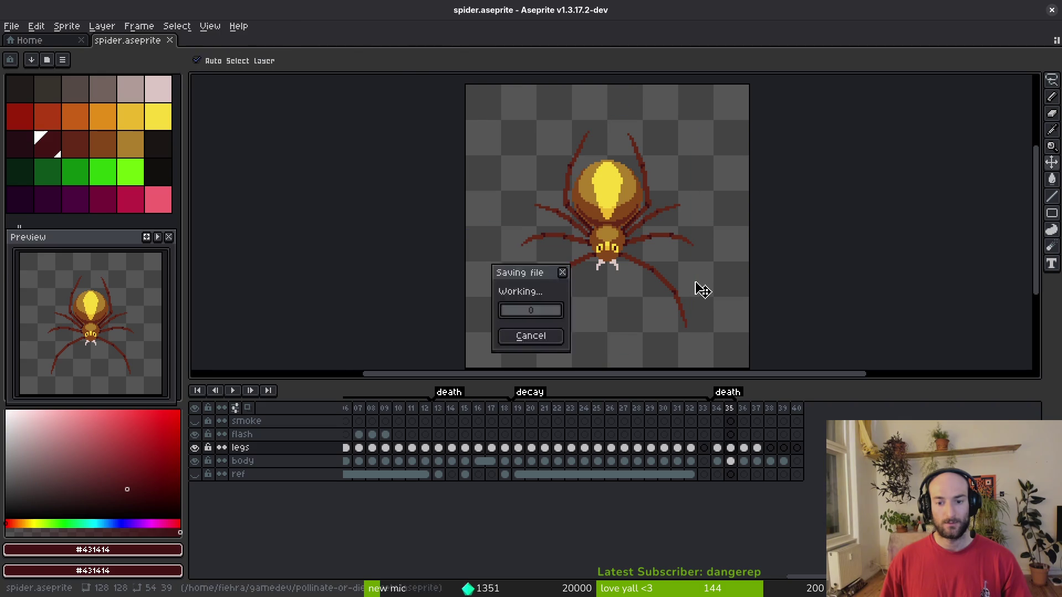
pyautogui.hotkey('ctrl', 'e')
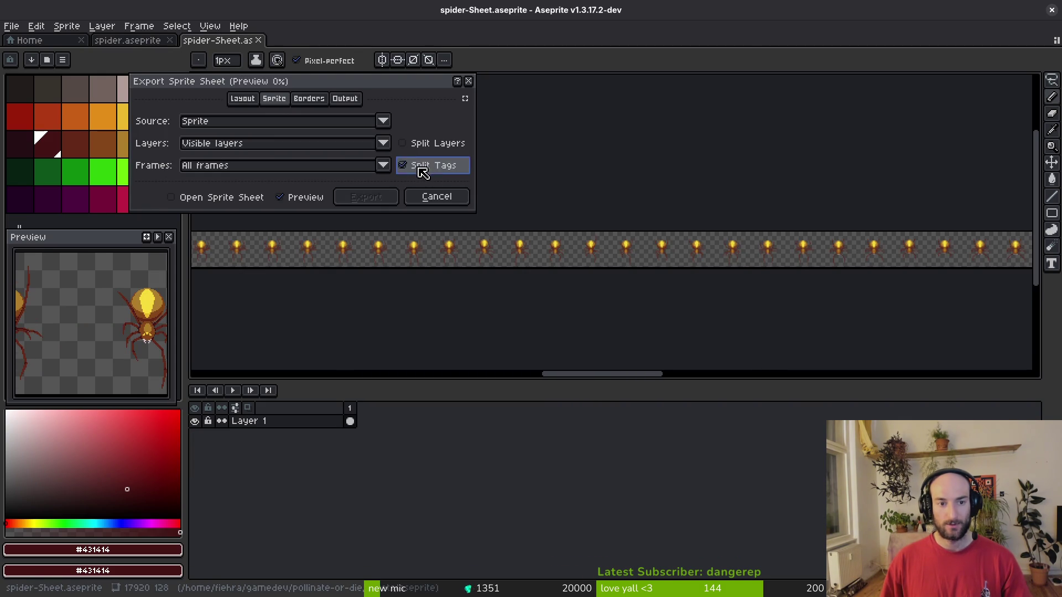
pyautogui.moveTo(493, 246); pyautogui.dragTo(667, 159)
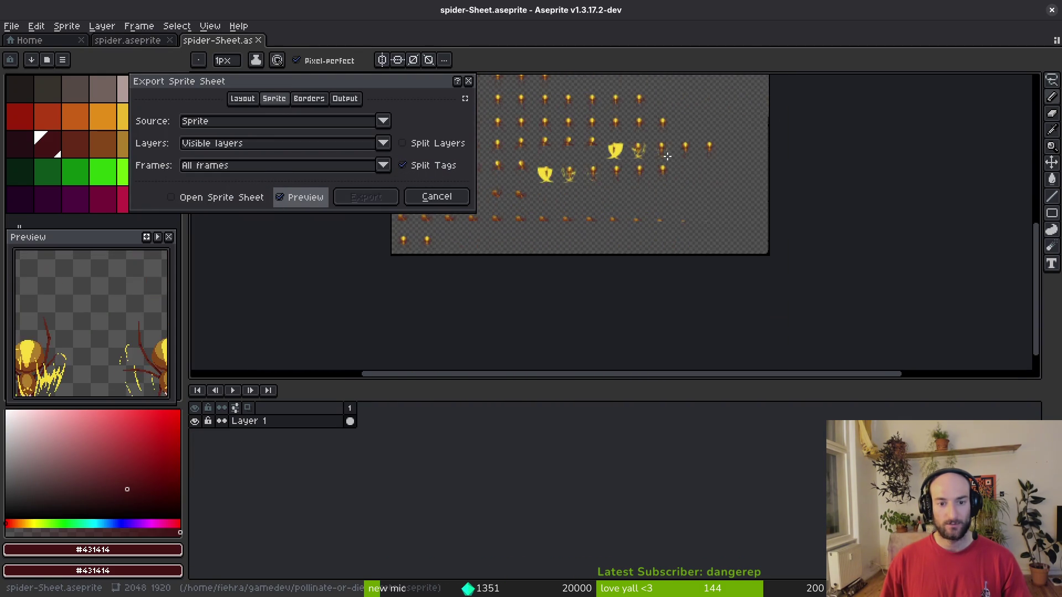
pyautogui.scroll(8, 667, 159)
pyautogui.scroll(-7, 740, 159)
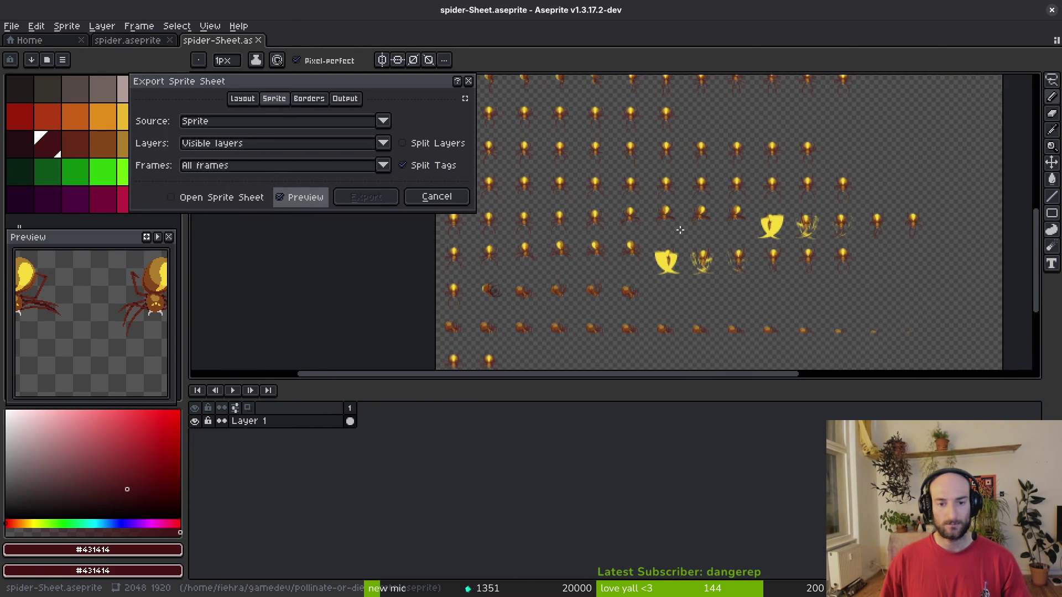
pyautogui.scroll(4, 514, 299)
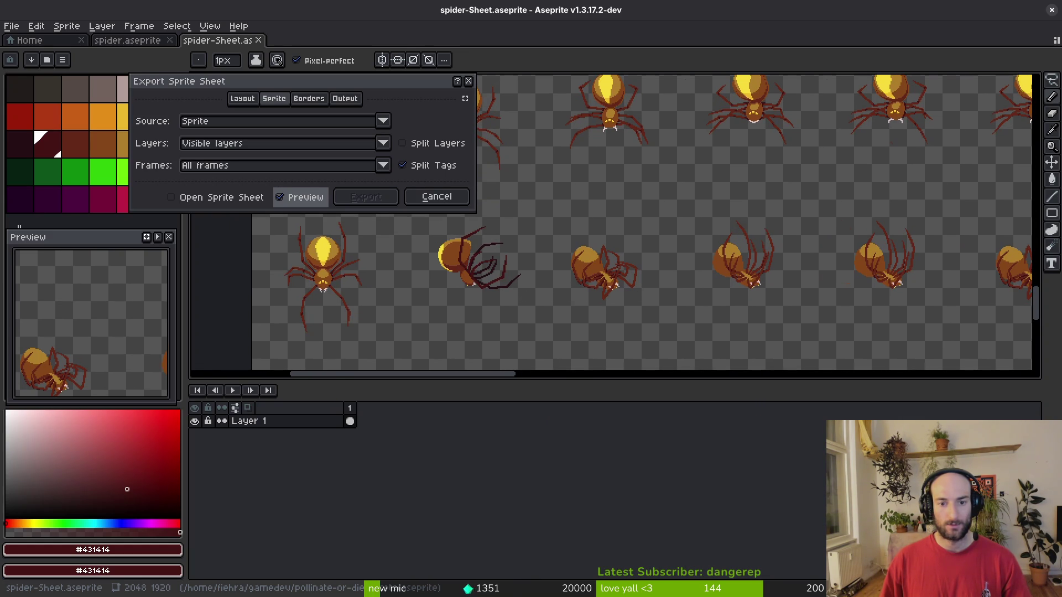
pyautogui.hscroll(3, 623, 292)
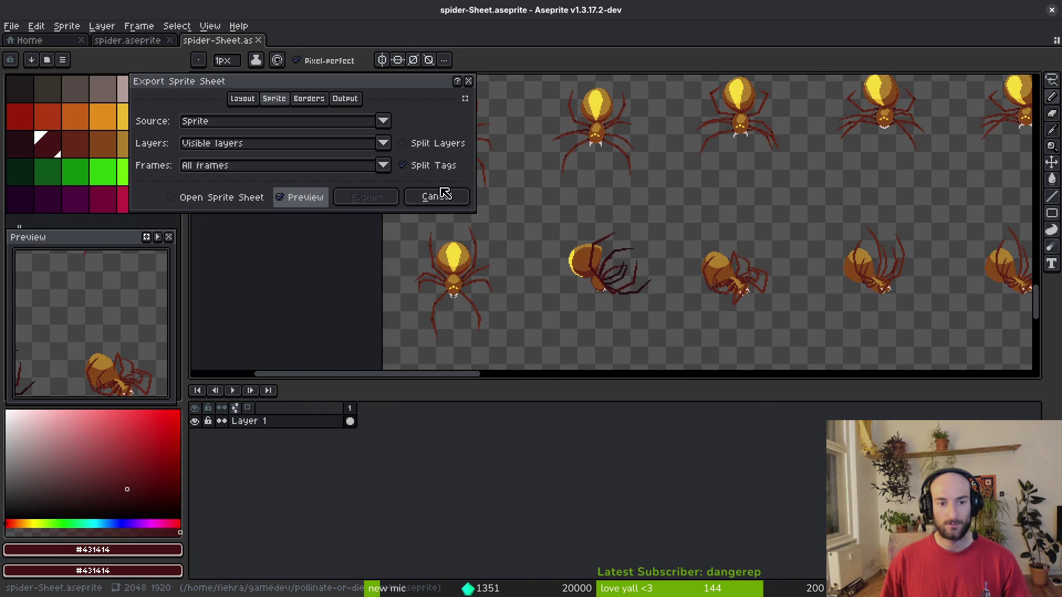
pyautogui.click(445, 197)
pyautogui.click(451, 461)
# Flip between death frames 13–18 to compare the upright and tipped-over spider poses.
pyautogui.press('Return')
pyautogui.press('Right')
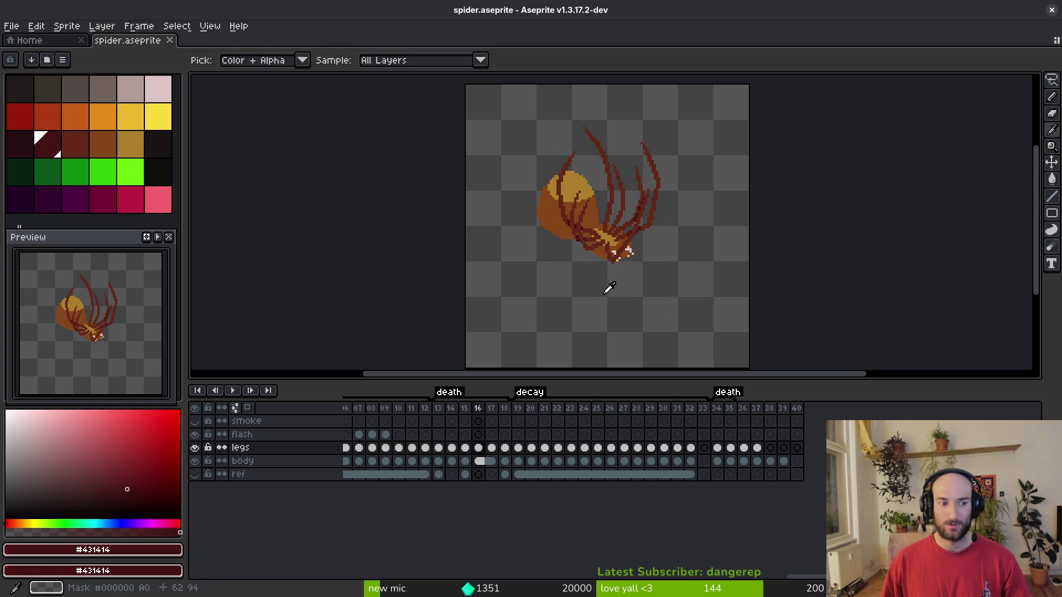
pyautogui.press('Right')
pyautogui.press('Right')
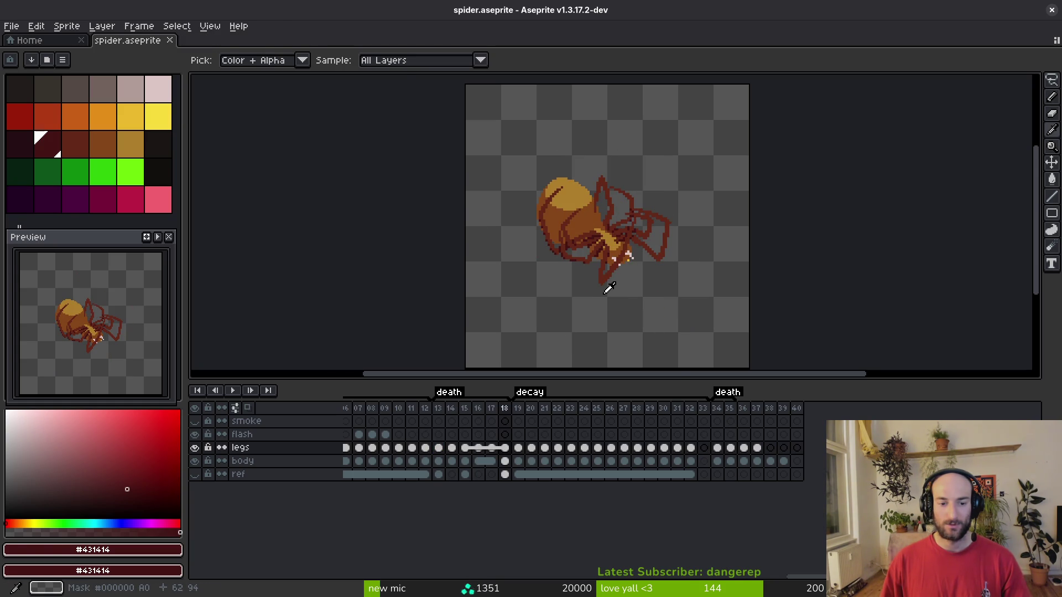
pyautogui.press('Left')
pyautogui.press('Left')
pyautogui.press('Left')
pyautogui.press('Right')
pyautogui.press('Right')
pyautogui.press('Right')
pyautogui.press('Left')
pyautogui.press('Right')
pyautogui.press('Left')
pyautogui.press('Left')
pyautogui.press('Left')
pyautogui.press('Right')
pyautogui.press('b')
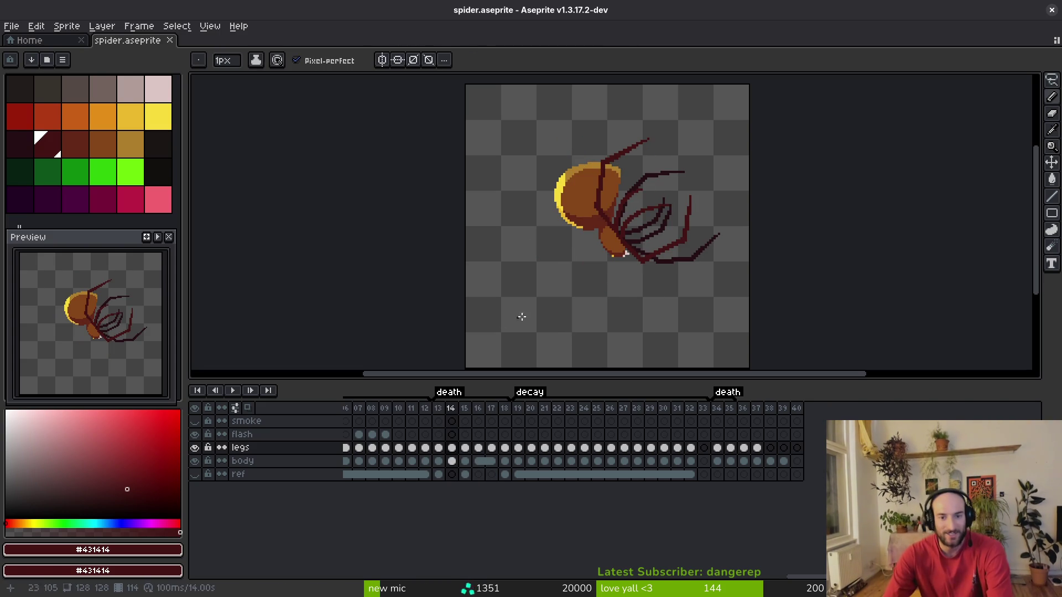
pyautogui.press('Left')
pyautogui.press('Right')
pyautogui.press('Right')
pyautogui.press('i')
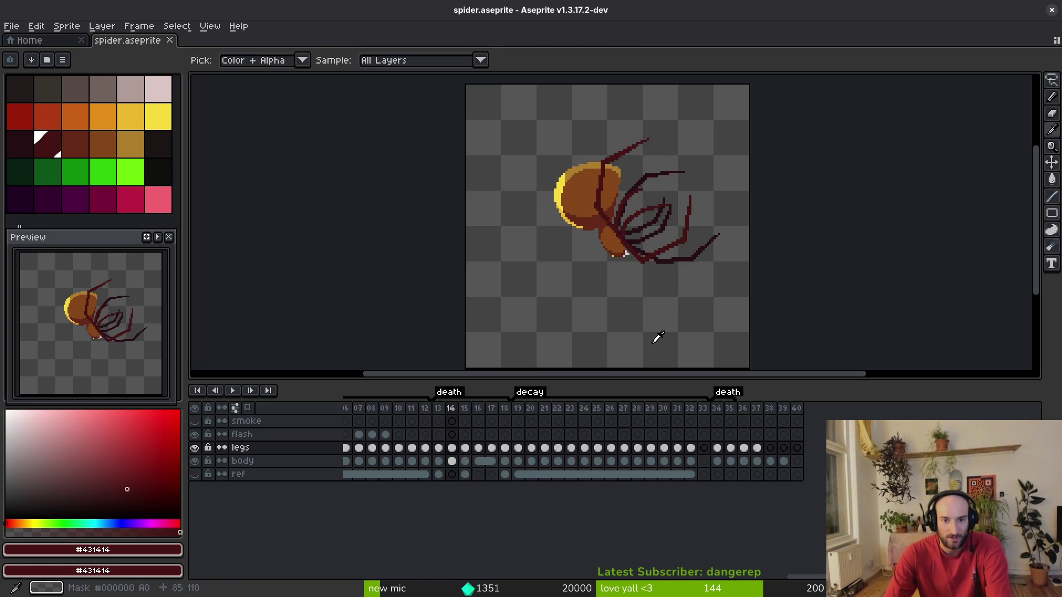
pyautogui.scroll(5, 622, 286)
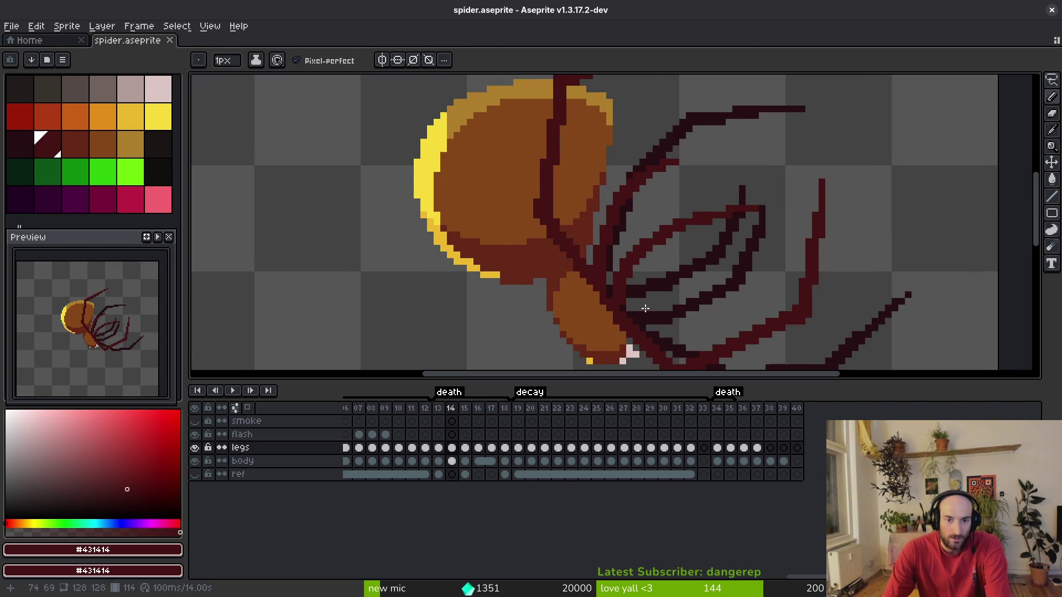
pyautogui.press('Left')
pyautogui.press('Left')
pyautogui.press('Right')
pyautogui.press('Right')
pyautogui.press('b')
pyautogui.scroll(1, 526, 207)
pyautogui.scroll(-2, 553, 237)
pyautogui.press('Left')
pyautogui.press('Left')
pyautogui.press('i')
pyautogui.press('Right')
pyautogui.press('Right')
pyautogui.press('b')
pyautogui.press('i')
pyautogui.press('Left')
pyautogui.press('Left')
pyautogui.press('Right')
pyautogui.press('Right')
# Eyedrop brown #632718 and bucket-fill a connected leg group on frame 14.
pyautogui.click(572, 236)
pyautogui.press('b')
pyautogui.press('Left')
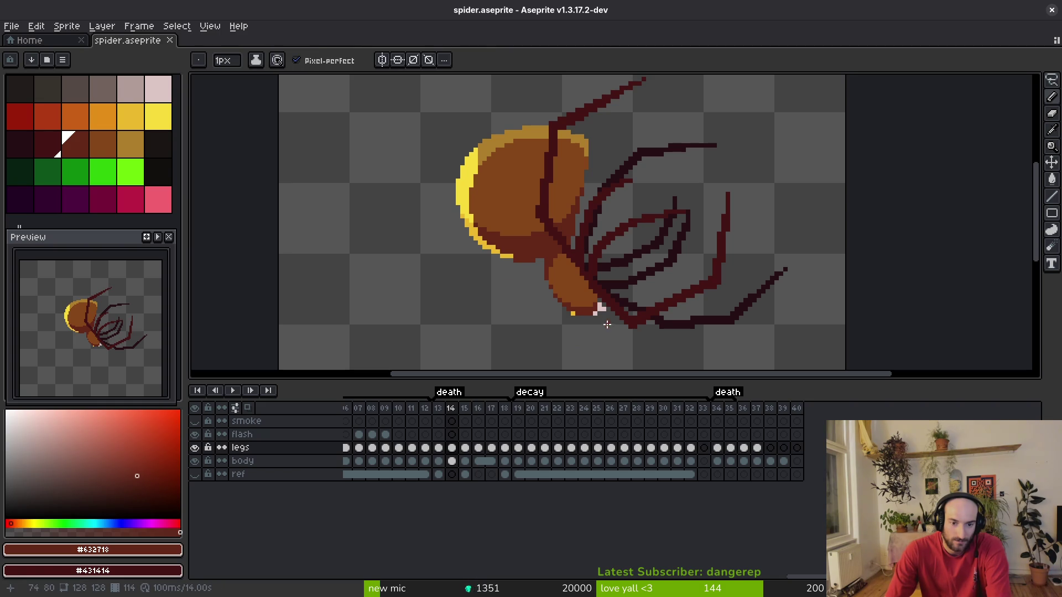
pyautogui.press('g')
pyautogui.scroll(1, 581, 252)
pyautogui.click(579, 265)
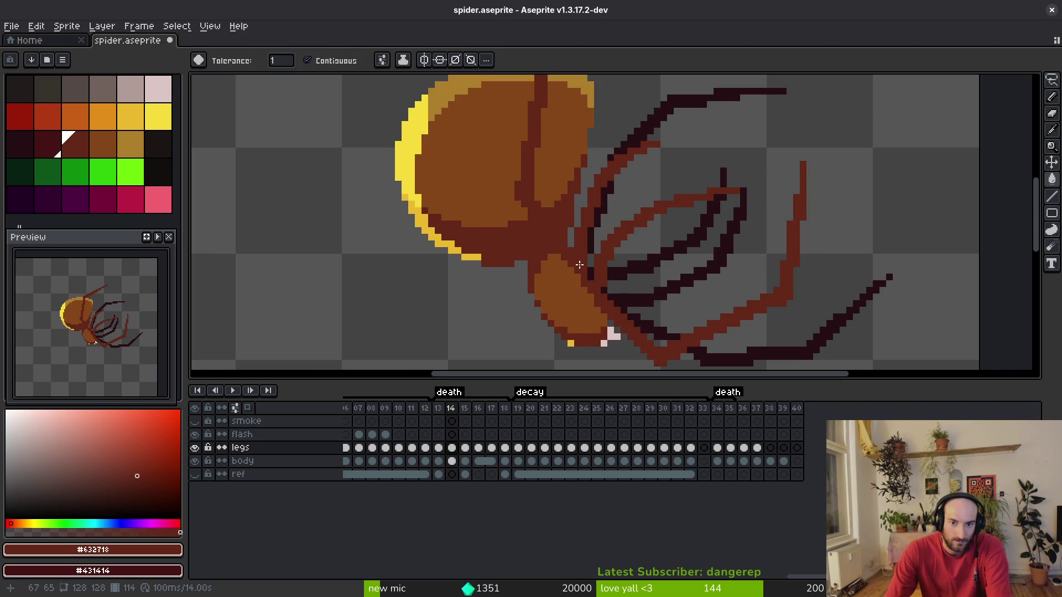
pyautogui.scroll(-1, 580, 262)
pyautogui.press('i')
pyautogui.press('Left')
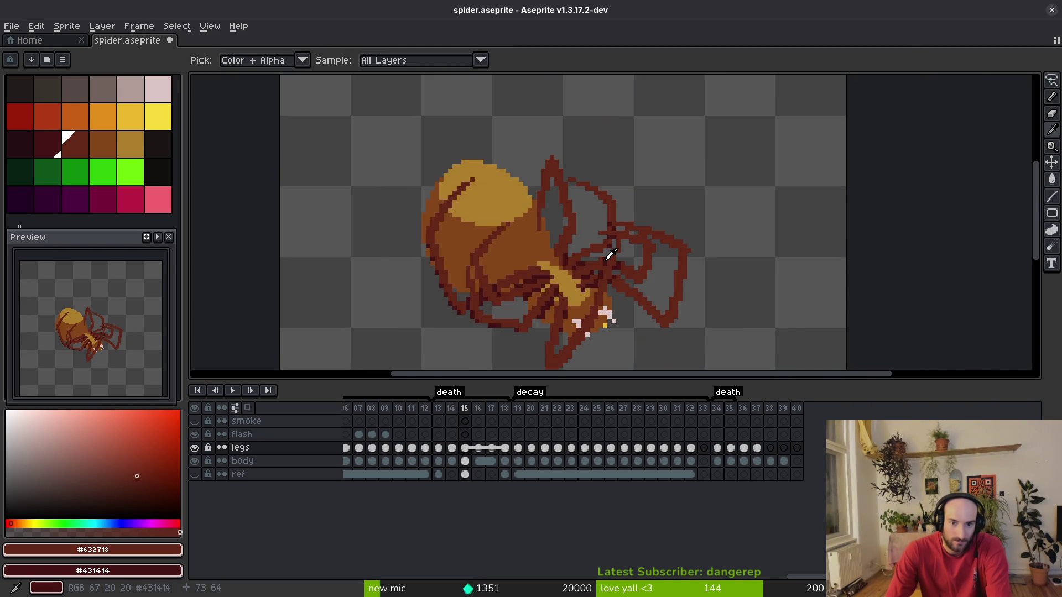
# Eyedrop dark #431414 and flood-fill six leg segments on frame 14 with it.
pyautogui.click(615, 260)
pyautogui.press('Right')
pyautogui.press('g')
pyautogui.scroll(1, 628, 261)
pyautogui.click(626, 261)
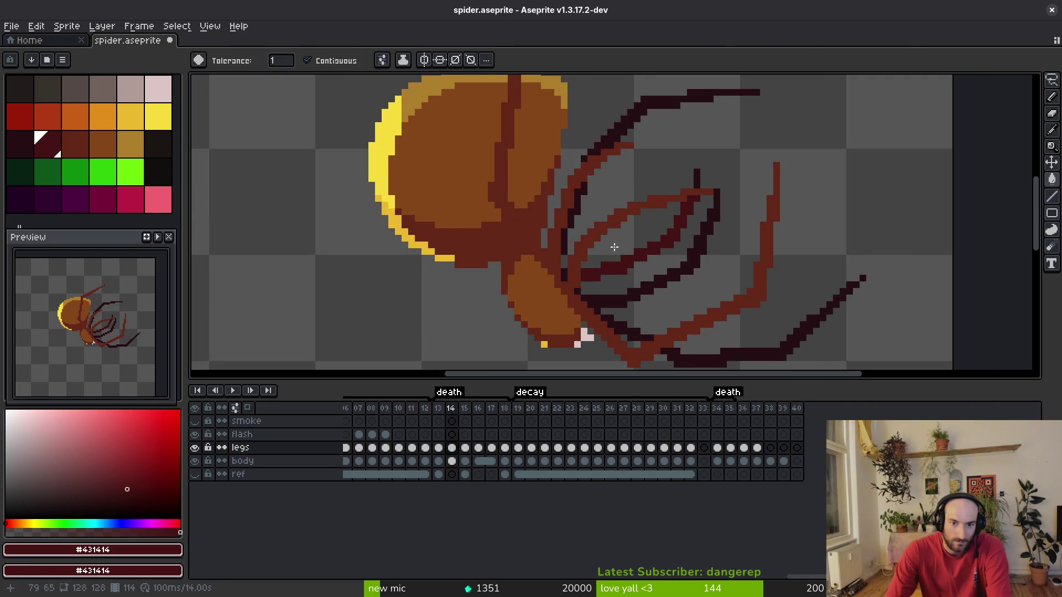
pyautogui.click(618, 132)
pyautogui.scroll(1, 575, 197)
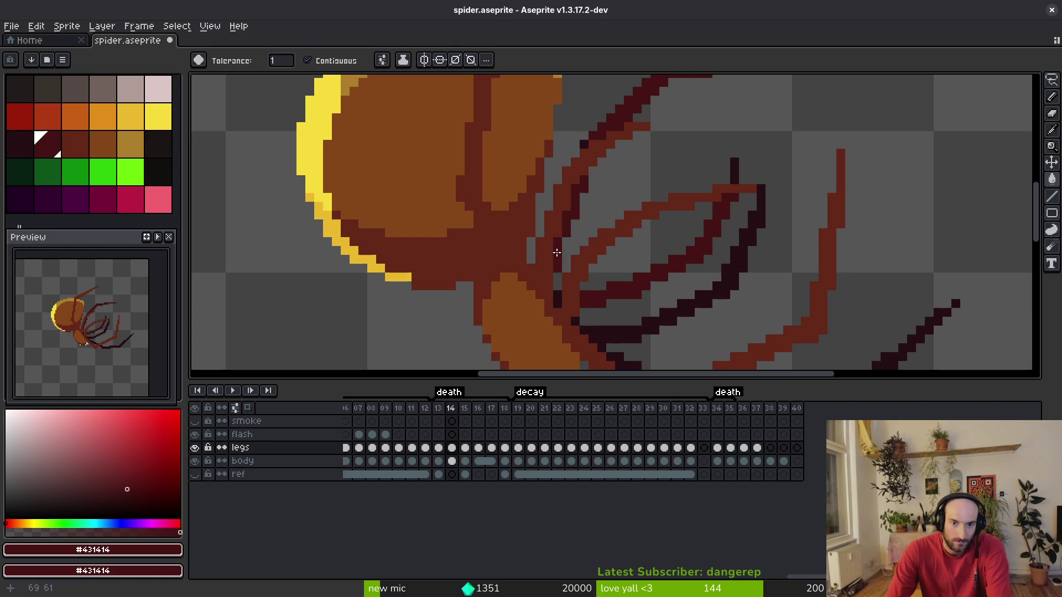
pyautogui.click(741, 271)
pyautogui.scroll(-2, 713, 288)
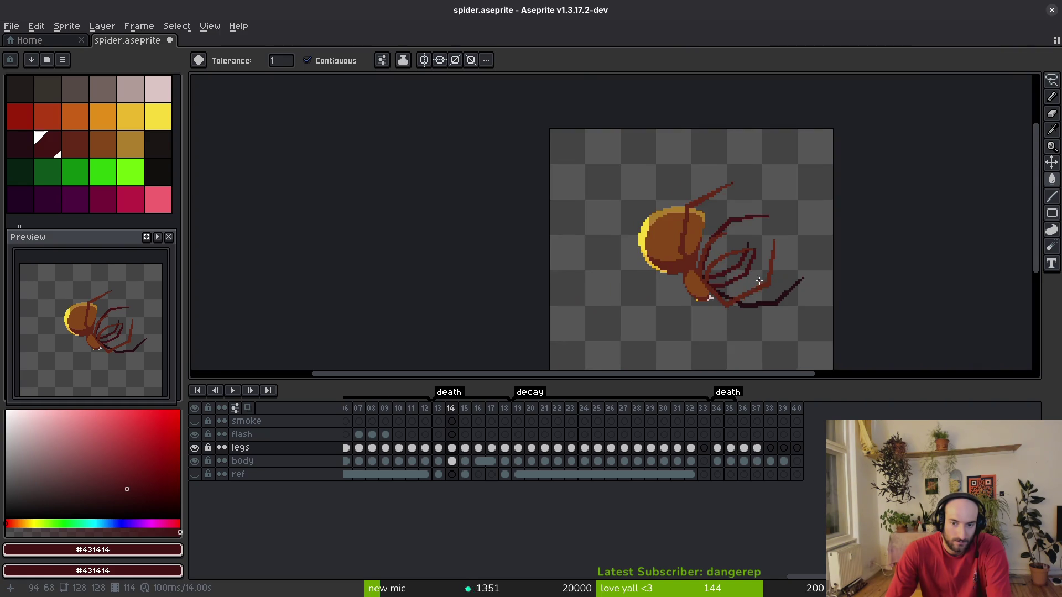
pyautogui.click(726, 290)
pyautogui.scroll(2, 726, 289)
pyautogui.click(557, 257)
pyautogui.click(561, 281)
pyautogui.scroll(1, 561, 282)
# Fill a few stray dark pixels with the leg maroon, then hide the body layer.
pyautogui.press('f')
pyautogui.press('g')
pyautogui.scroll(-3, 782, 304)
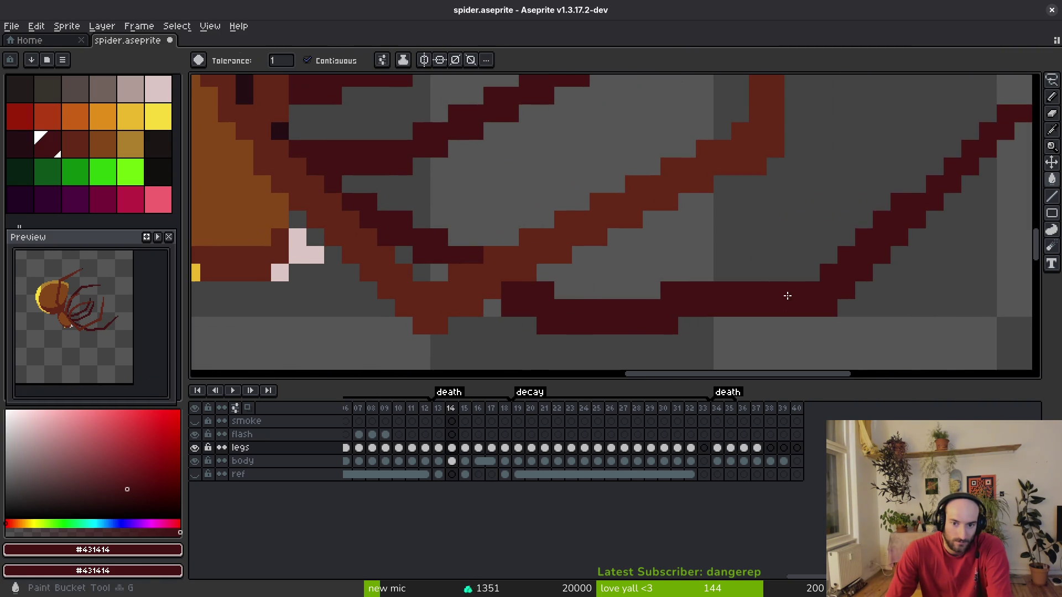
pyautogui.scroll(3, 630, 271)
pyautogui.scroll(1, 630, 272)
pyautogui.click(447, 255)
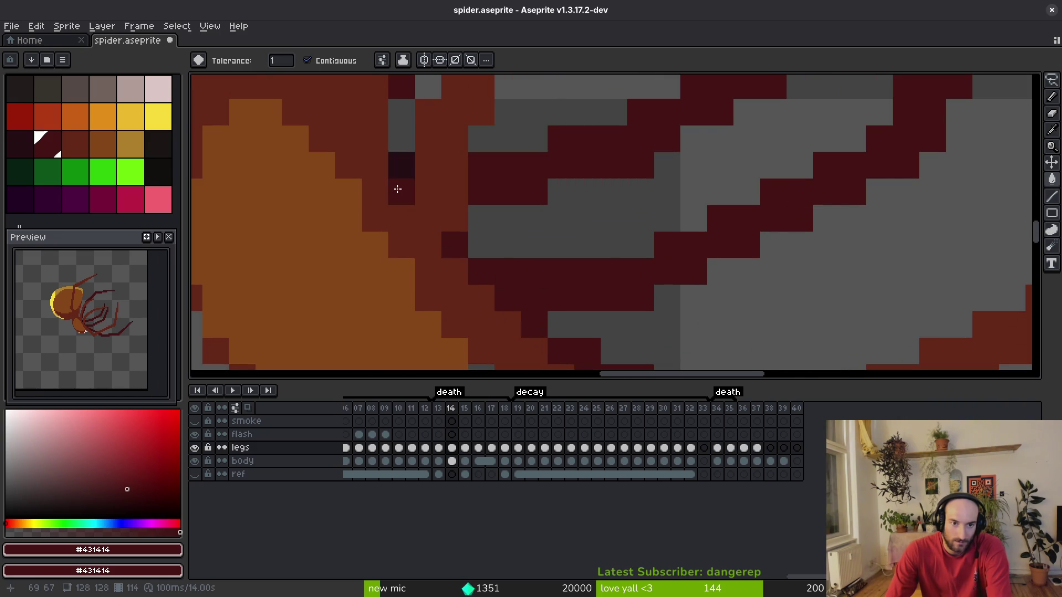
pyautogui.click(400, 166)
pyautogui.scroll(-3, 590, 208)
pyautogui.scroll(2, 660, 204)
pyautogui.scroll(-3, 724, 167)
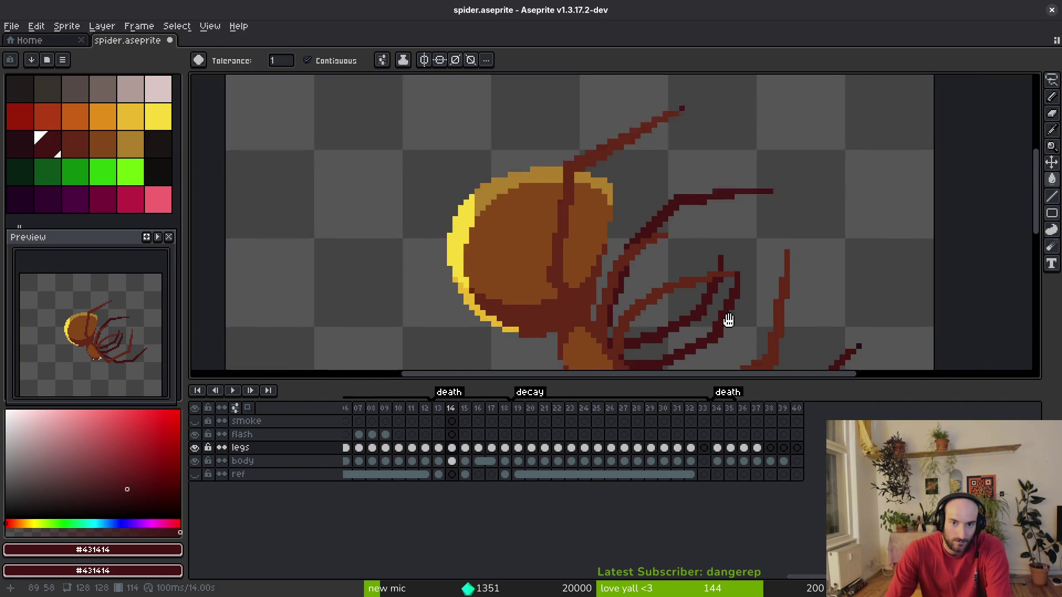
pyautogui.scroll(2, 732, 277)
pyautogui.click(731, 276)
pyautogui.scroll(-4, 709, 269)
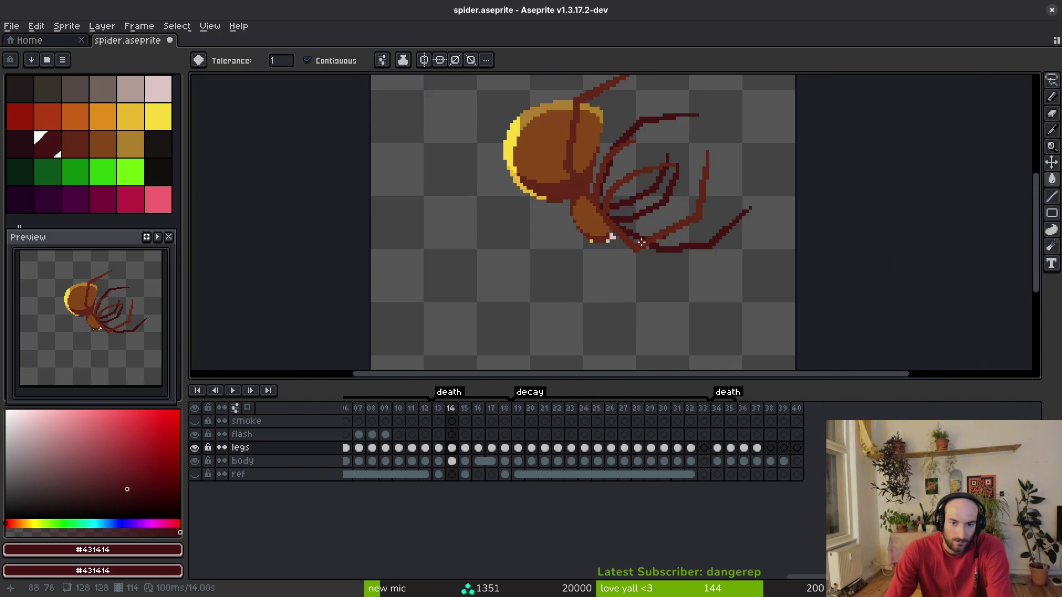
pyautogui.scroll(3, 641, 215)
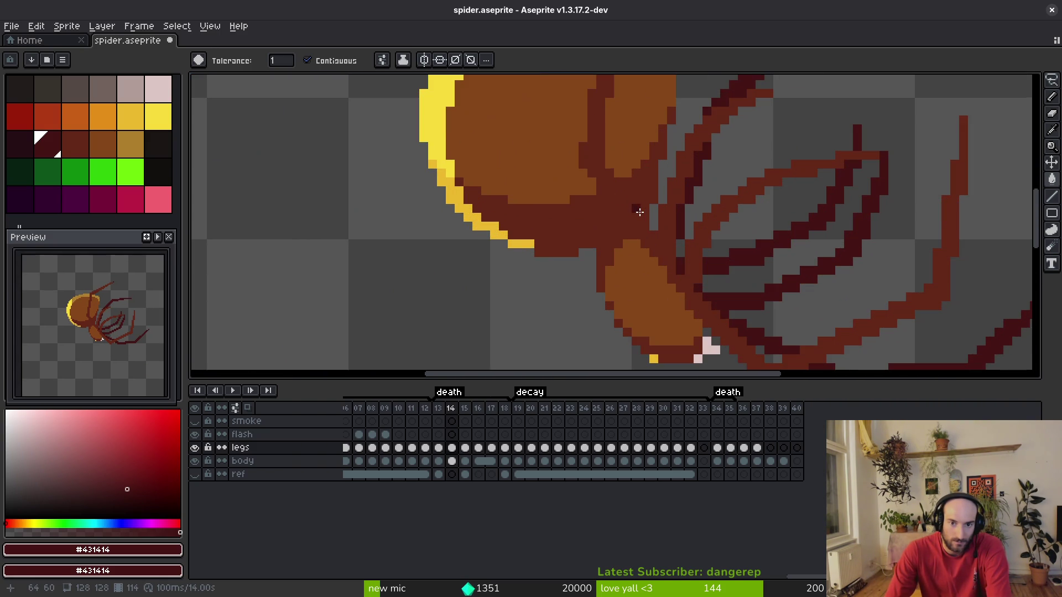
pyautogui.scroll(-3, 605, 172)
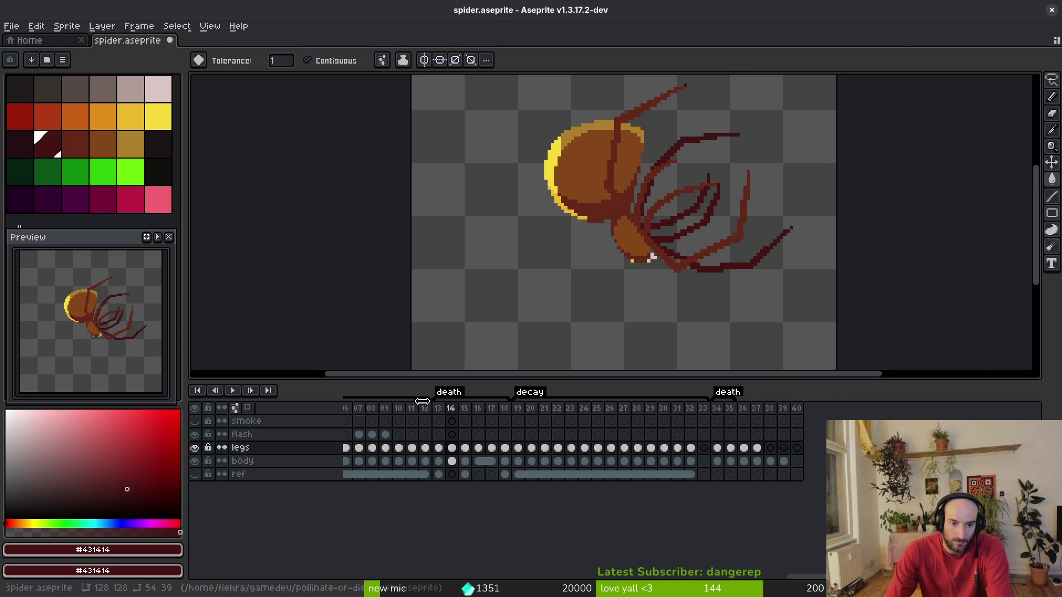
pyautogui.click(195, 462)
pyautogui.scroll(4, 574, 299)
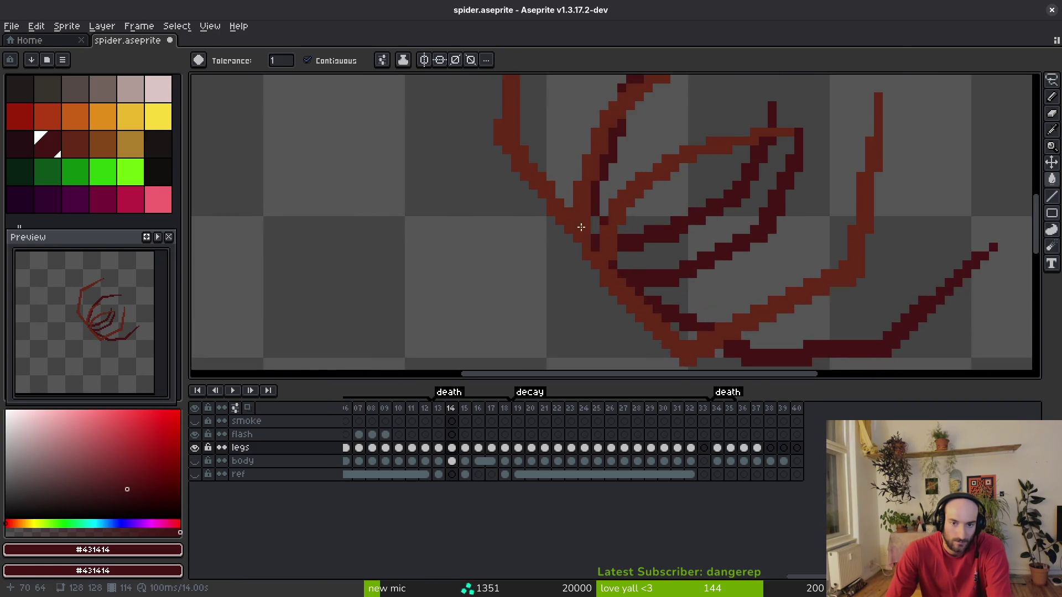
# Extend frame 14's curled legs with dark diagonal line strokes and extra dark-red pixels.
pyautogui.press('b')
pyautogui.click(551, 273)
pyautogui.press('l')
pyautogui.moveTo(532, 240); pyautogui.dragTo(480, 184)
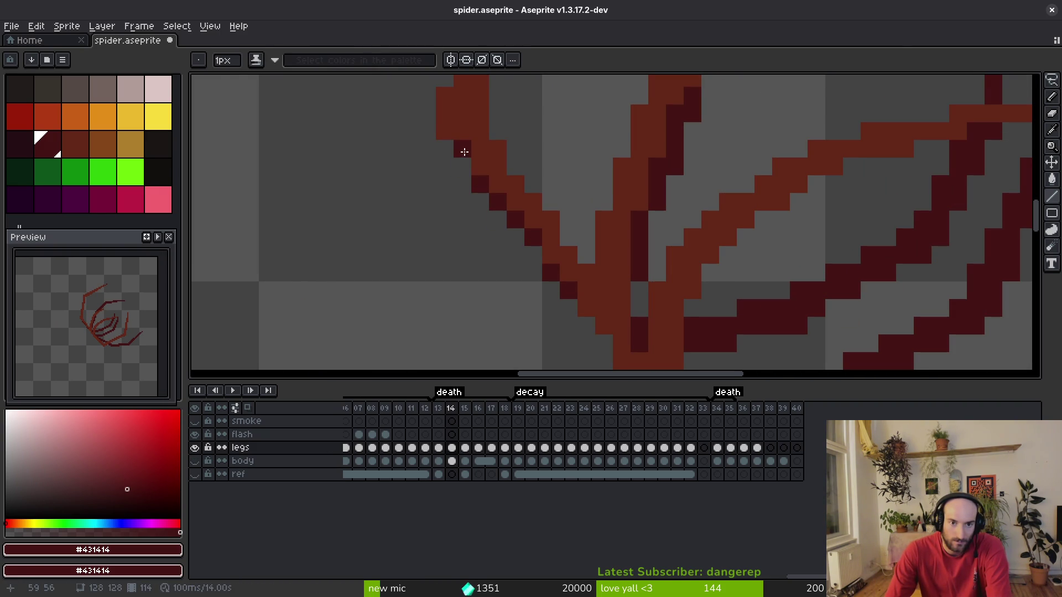
pyautogui.scroll(-3, 491, 178)
pyautogui.scroll(3, 549, 262)
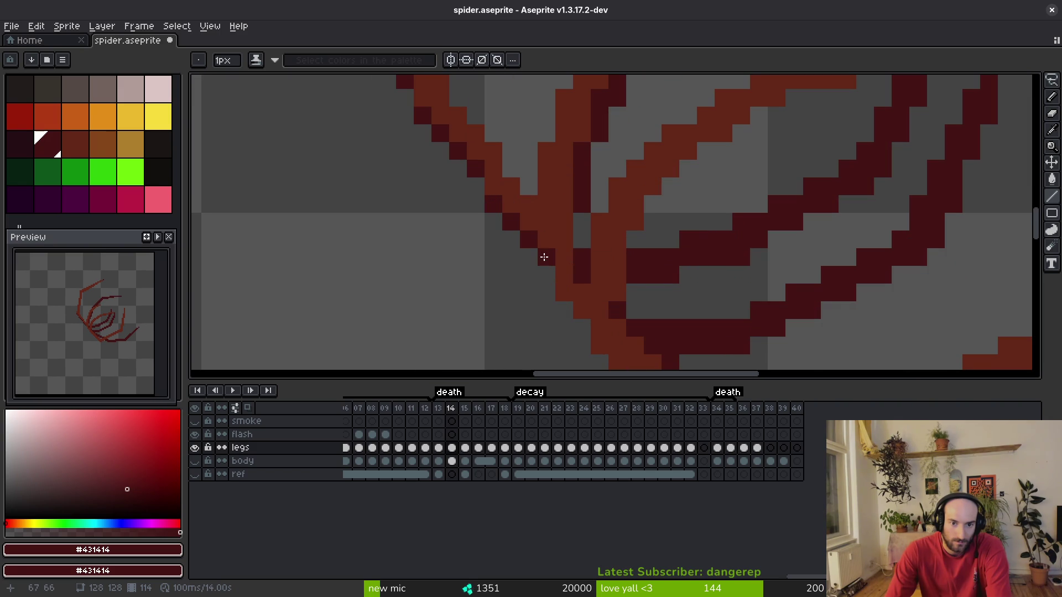
pyautogui.moveTo(568, 289); pyautogui.dragTo(539, 188)
pyautogui.moveTo(590, 251); pyautogui.dragTo(493, 176)
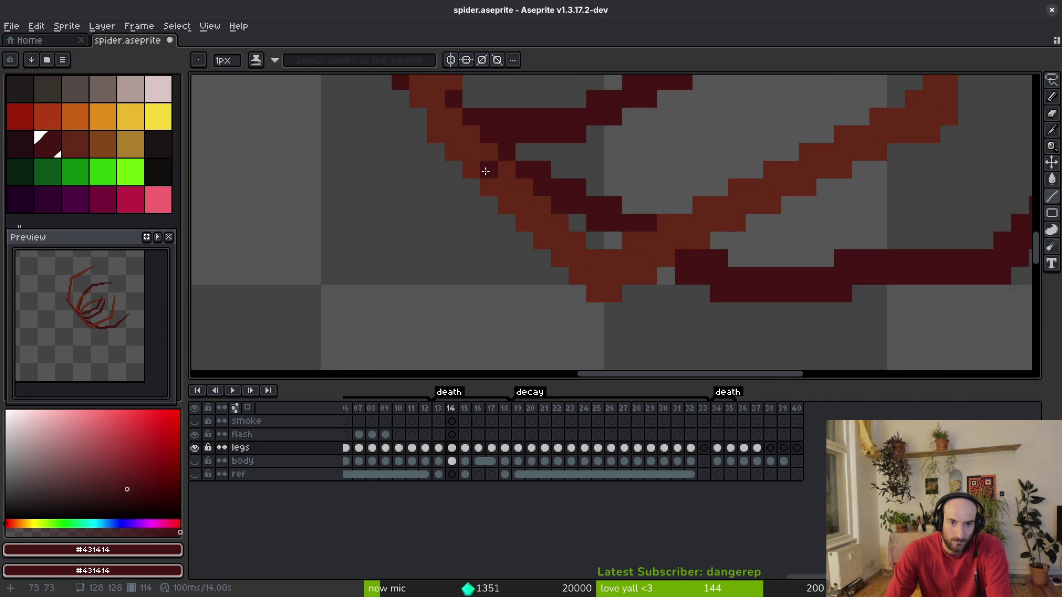
pyautogui.moveTo(440, 137); pyautogui.dragTo(596, 294)
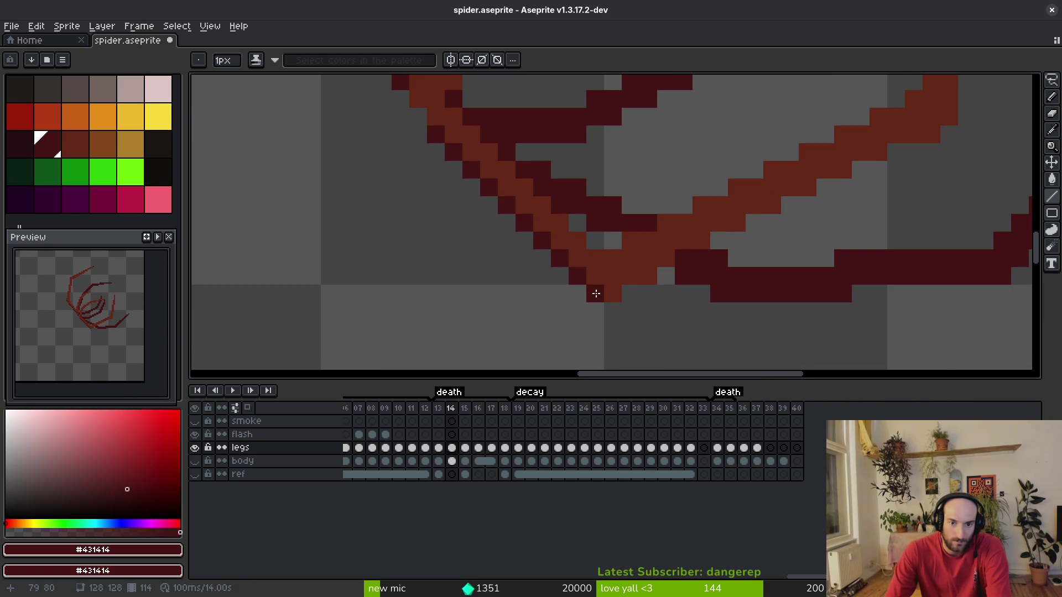
pyautogui.click(647, 276)
pyautogui.scroll(-3, 655, 277)
pyautogui.scroll(3, 499, 299)
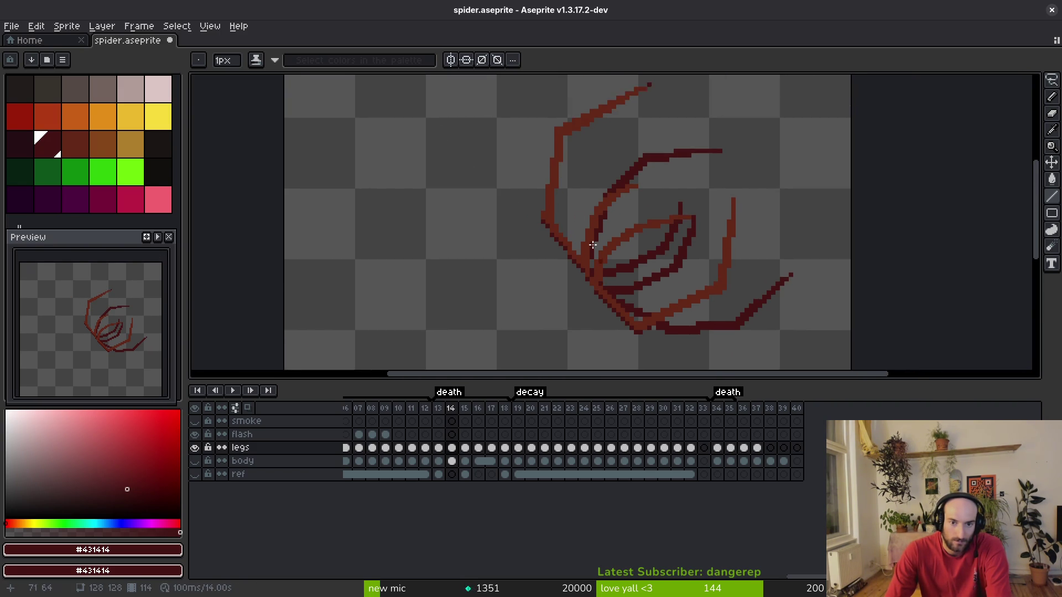
# Show the body layer again, pick the brown leg colour #632718, and save.
pyautogui.click(194, 460)
pyautogui.scroll(-2, 596, 252)
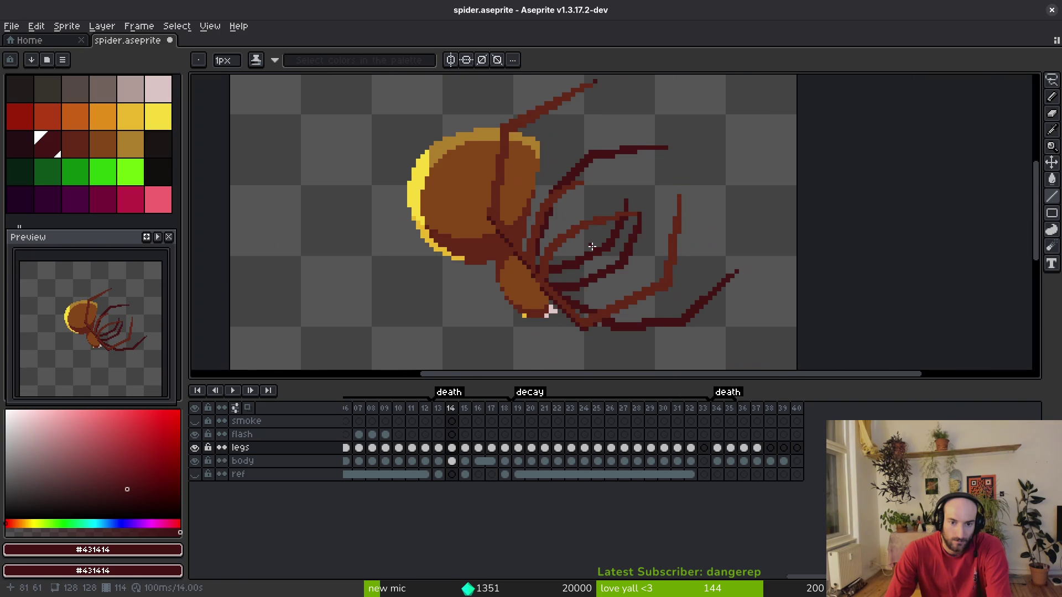
pyautogui.scroll(-5, 596, 252)
pyautogui.scroll(6, 553, 254)
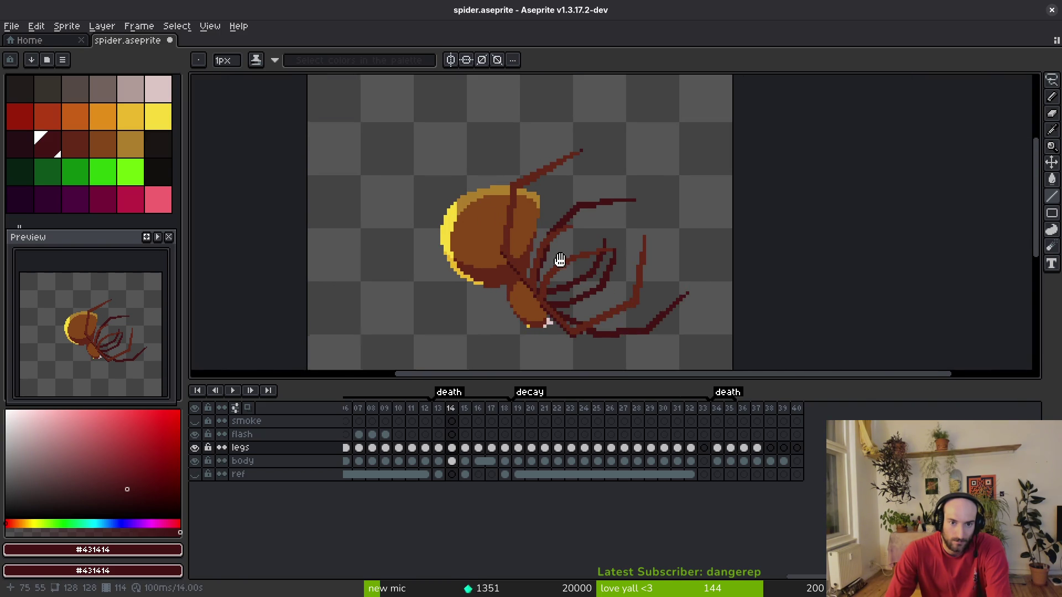
pyautogui.scroll(3, 548, 237)
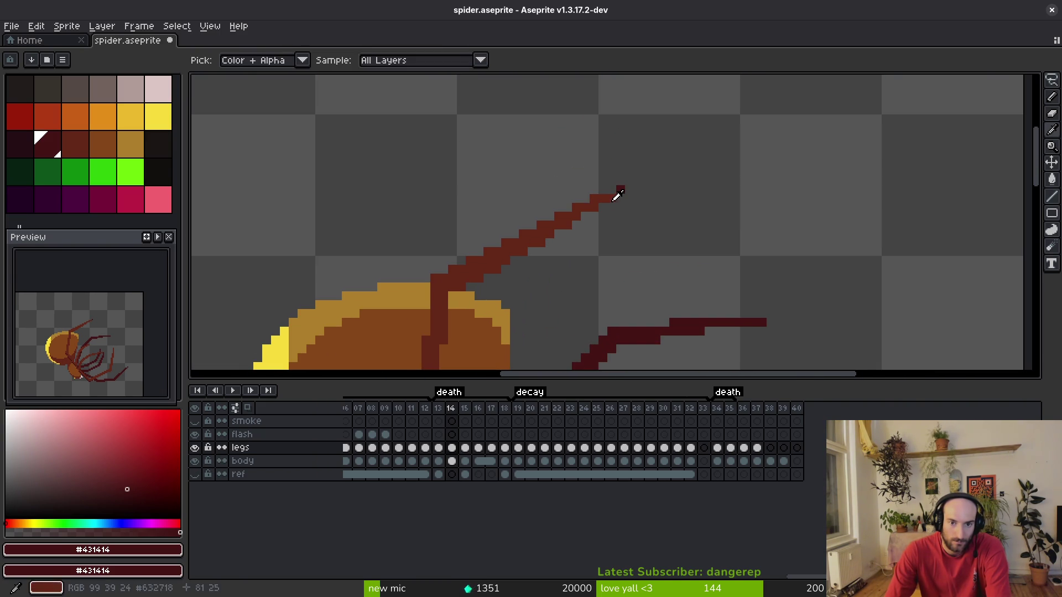
pyautogui.keyDown('alt'); pyautogui.click(619, 191); pyautogui.keyUp('alt')
pyautogui.scroll(-3, 622, 189)
pyautogui.hotkey('ctrl', 's')
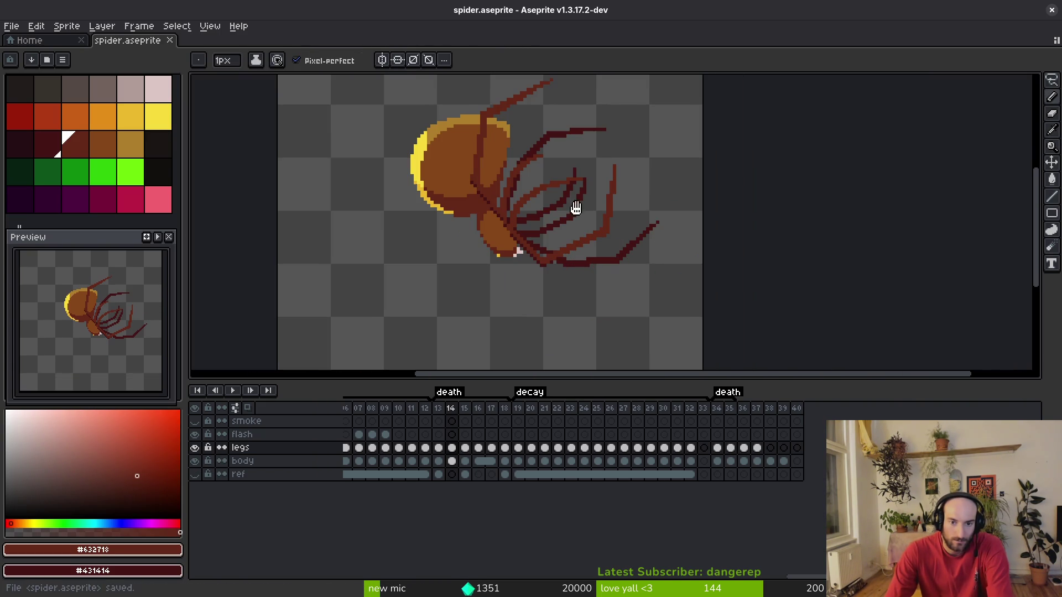
# Repaint the dark leg pixels in brown #632718 and save the sprite.
pyautogui.scroll(6, 540, 271)
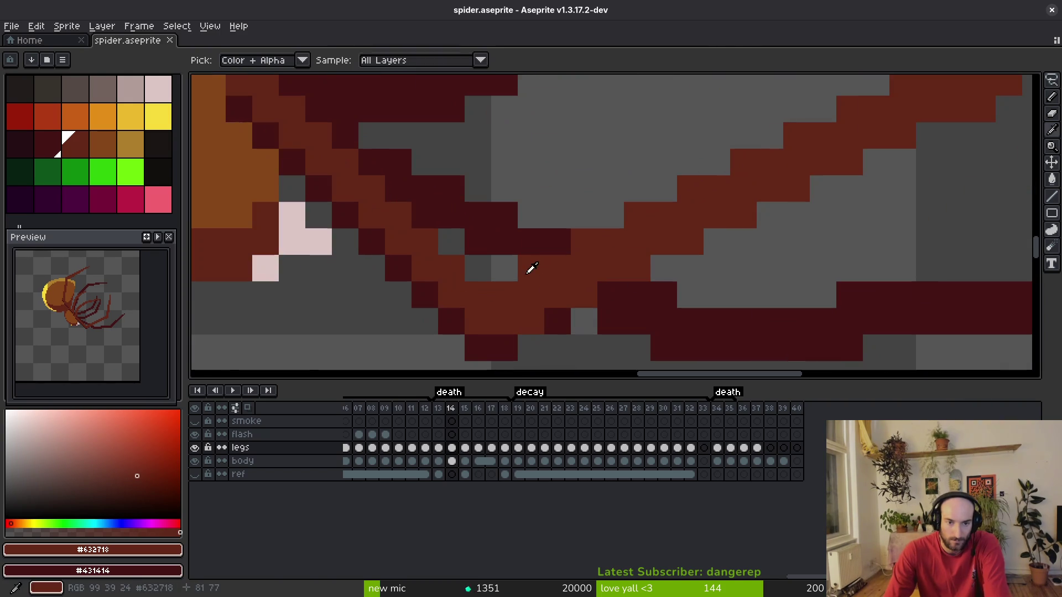
pyautogui.moveTo(536, 315)
pyautogui.mouseDown()
pyautogui.moveTo(495, 334)
pyautogui.moveTo(452, 318)
pyautogui.moveTo(484, 337)
pyautogui.mouseUp()
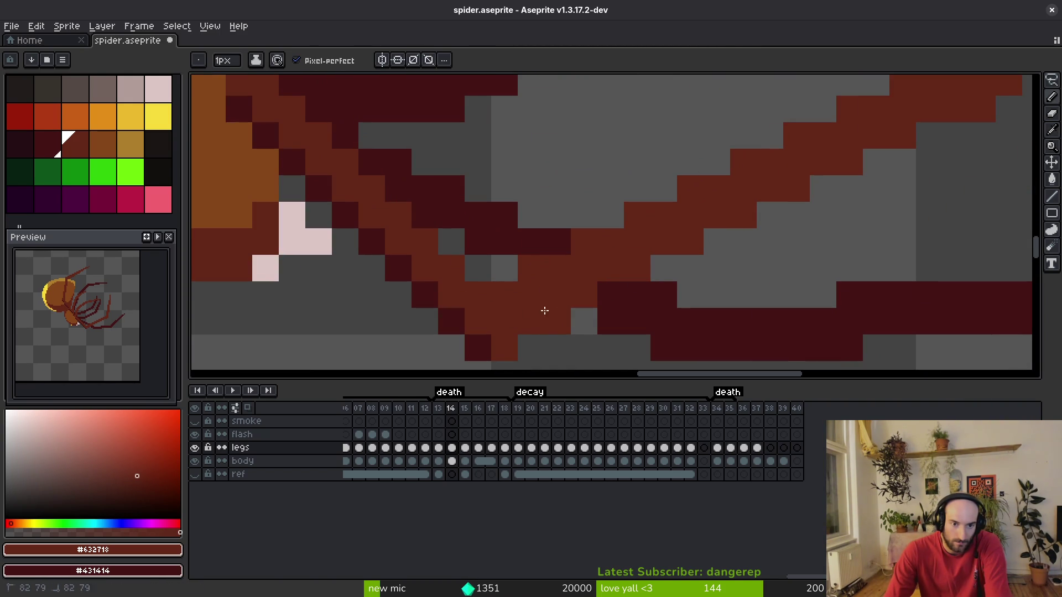
pyautogui.scroll(-3, 487, 277)
pyautogui.hotkey('ctrl', 's')
pyautogui.scroll(2, 525, 295)
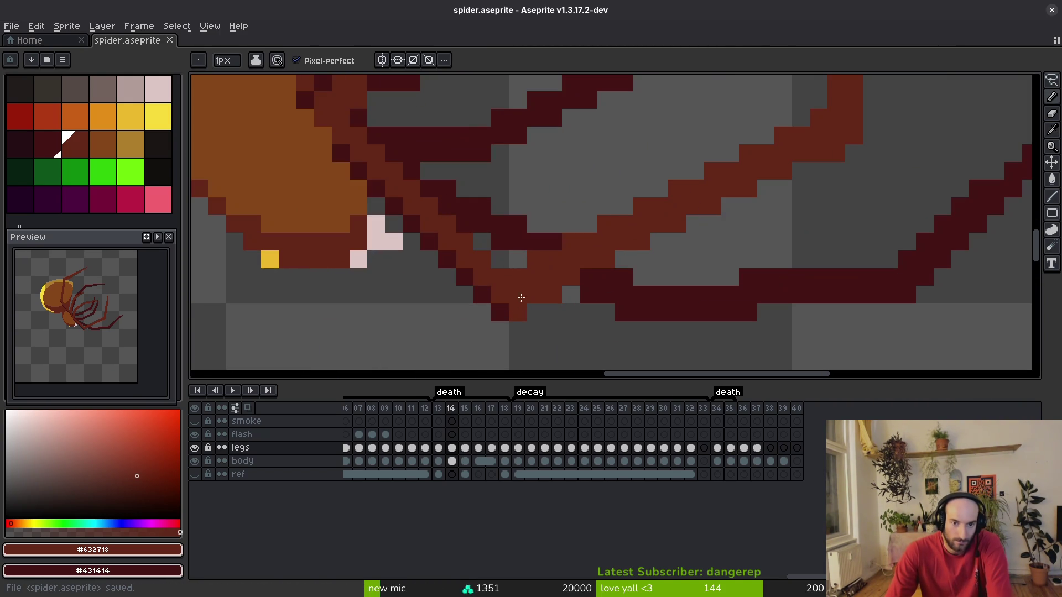
pyautogui.moveTo(505, 310); pyautogui.dragTo(472, 273)
pyautogui.scroll(-2, 519, 282)
pyautogui.scroll(2, 493, 276)
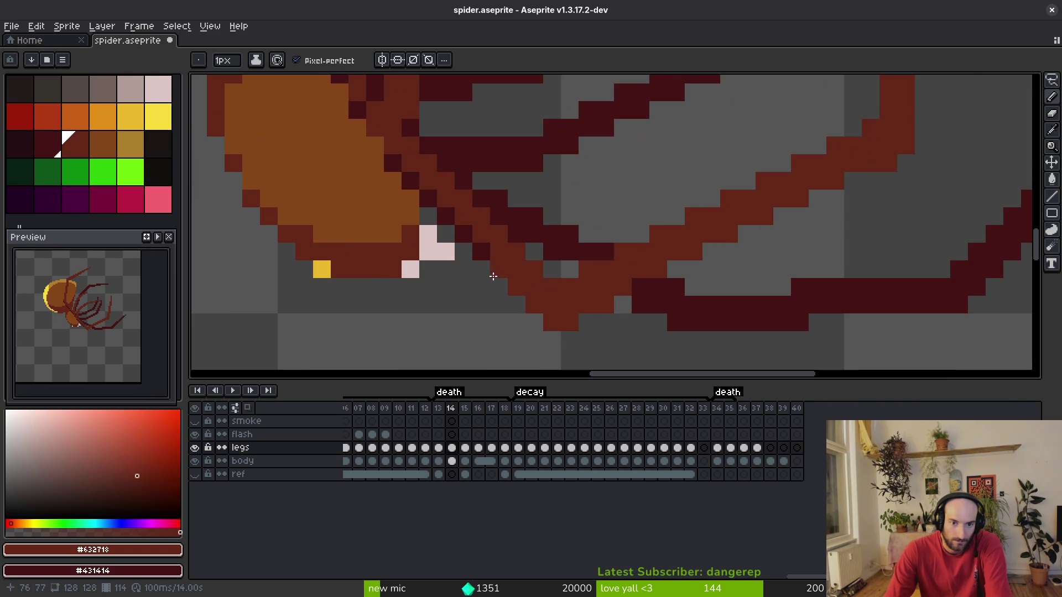
pyautogui.scroll(-4, 511, 266)
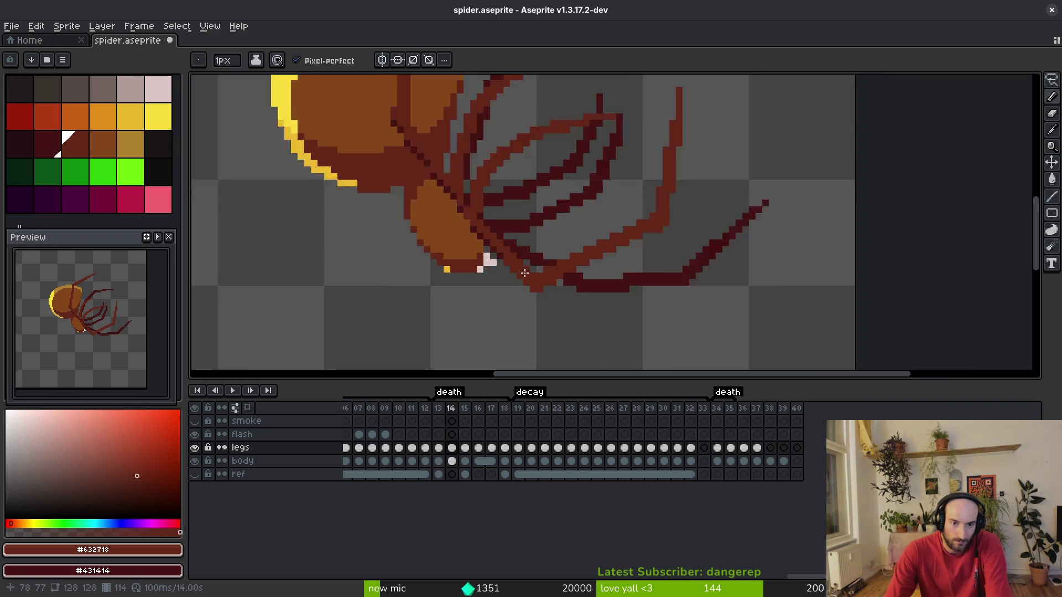
pyautogui.scroll(4, 530, 274)
# Save spider.aseprite again and step back to frame 13.
pyautogui.press('alt')
pyautogui.hotkey('ctrl', 's')
pyautogui.scroll(2, 429, 220)
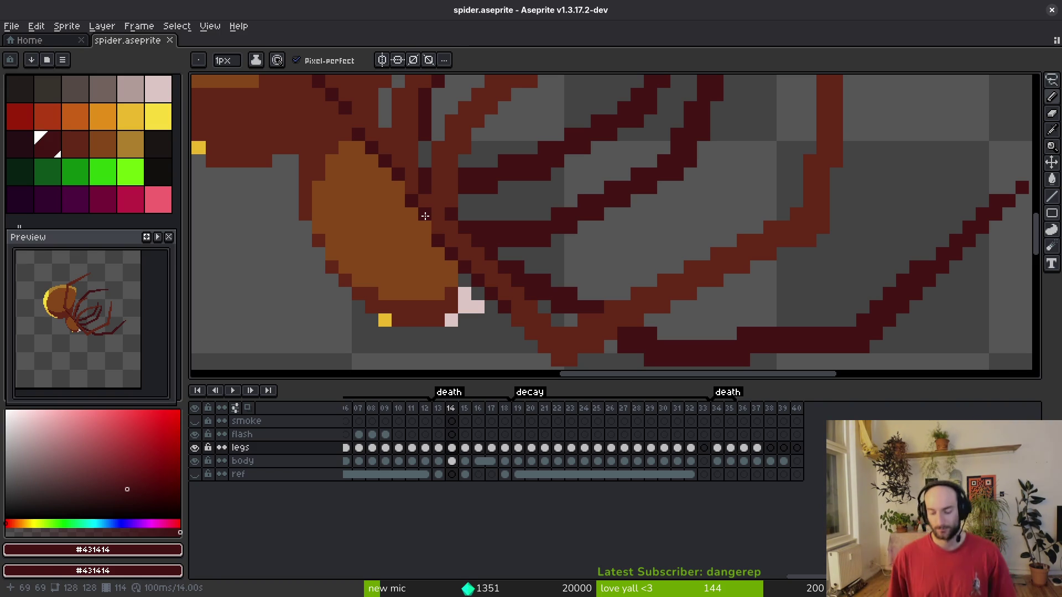
pyautogui.scroll(-2, 498, 265)
pyautogui.hotkey('ctrl', 's')
pyautogui.moveTo(589, 233); pyautogui.dragTo(590, 233)
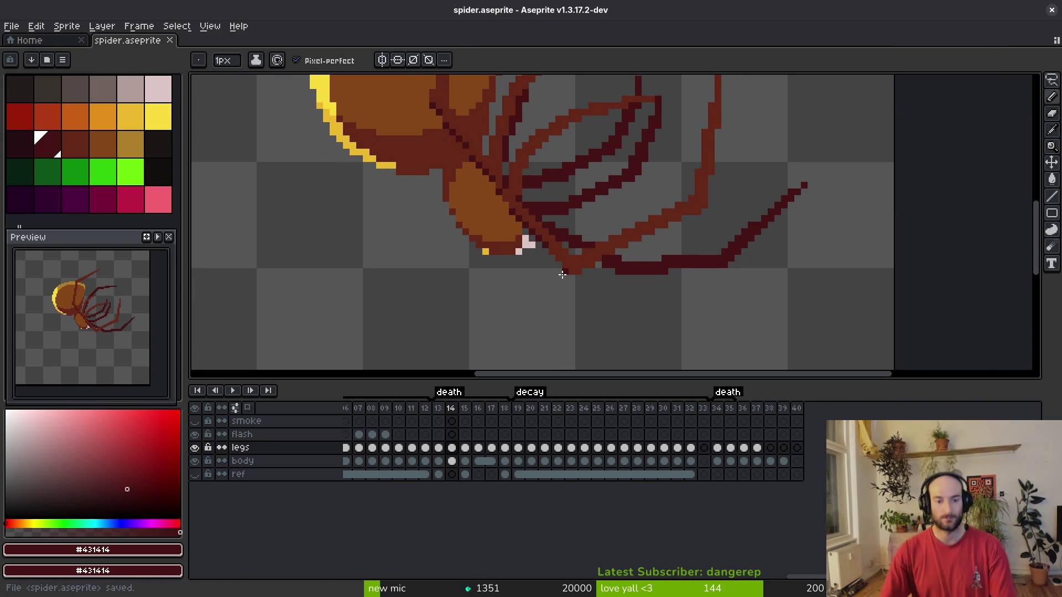
pyautogui.scroll(-2, 528, 269)
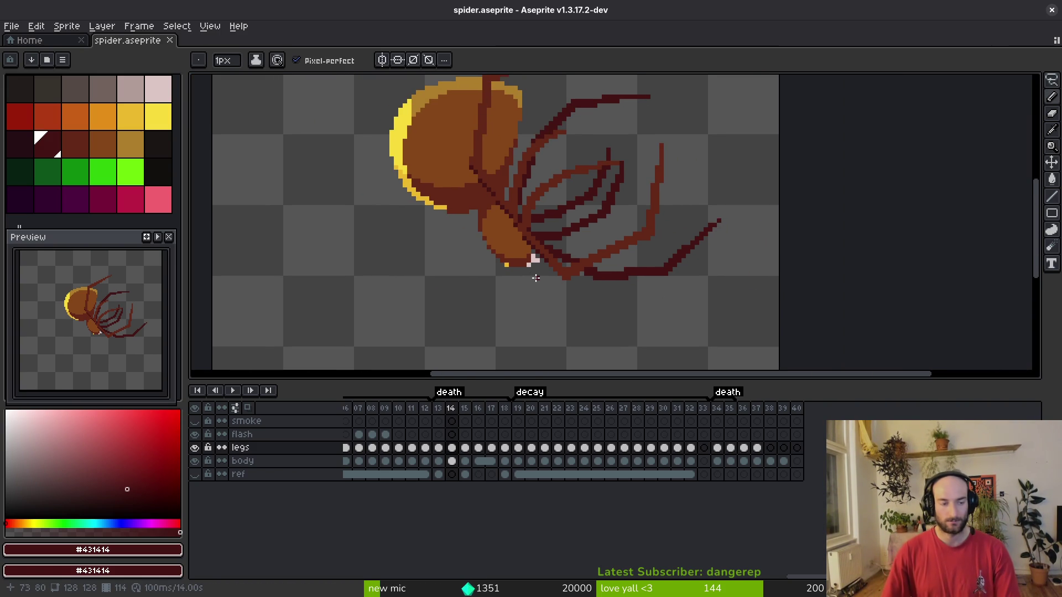
pyautogui.press('alt')
pyautogui.press(',')
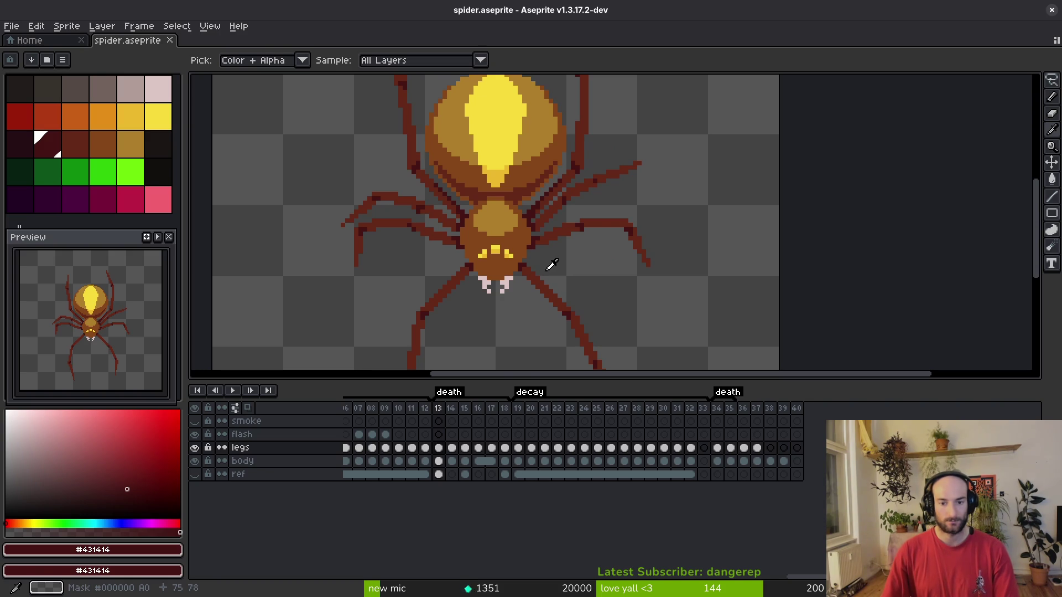
# Rename the first death tag to 'falling'.
pyautogui.doubleClick(448, 393)
pyautogui.press('Escape')
pyautogui.doubleClick(449, 397)
pyautogui.write('falling')
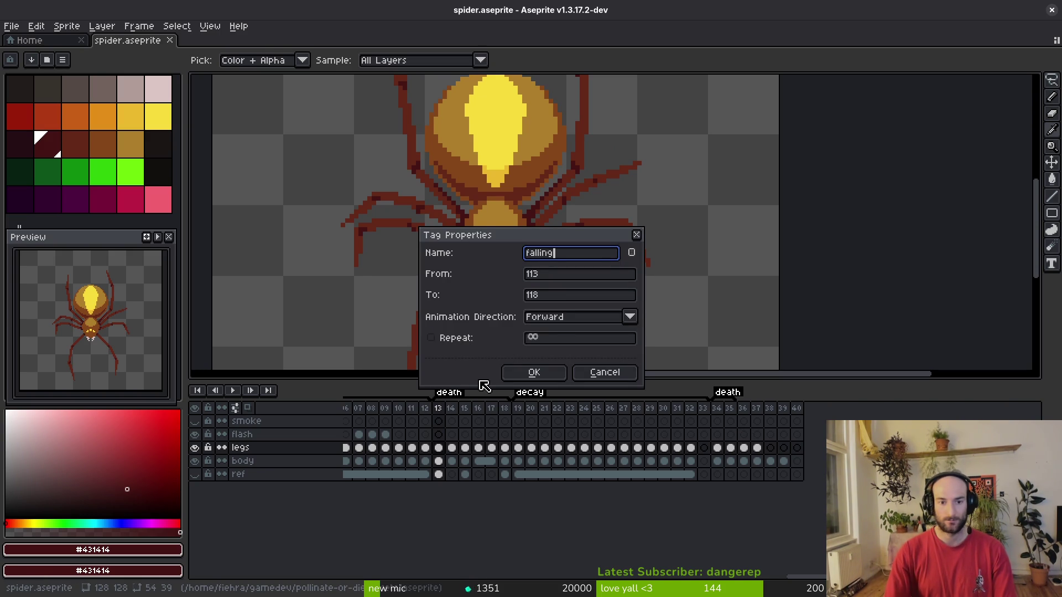
pyautogui.press('Return')
# Copy frame 35's legs and body cels into frame 13 and save.
pyautogui.press('Right')
pyautogui.press('Right')
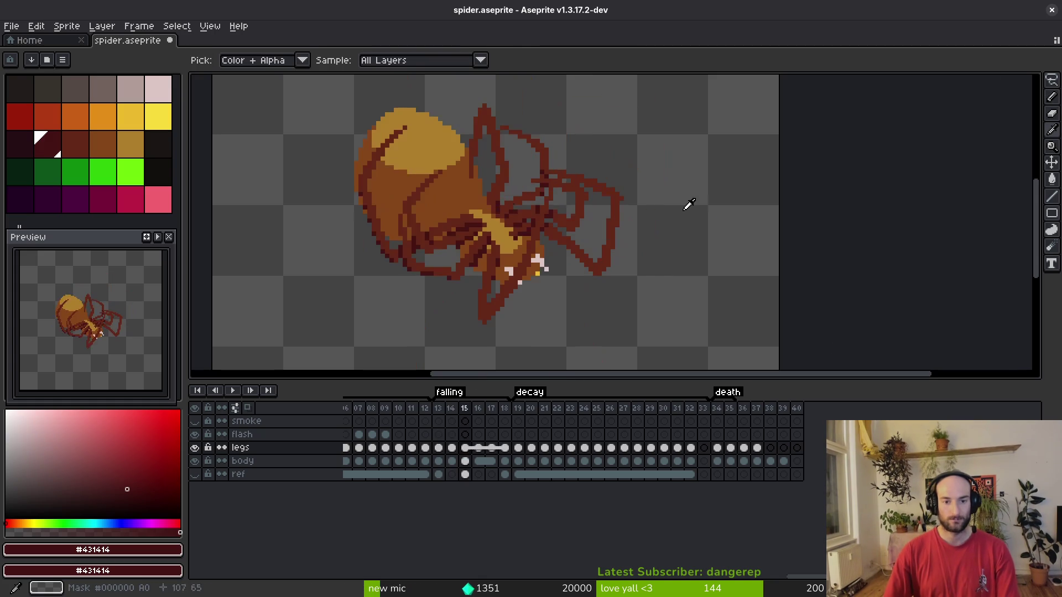
pyautogui.press('Left')
pyautogui.press('Left')
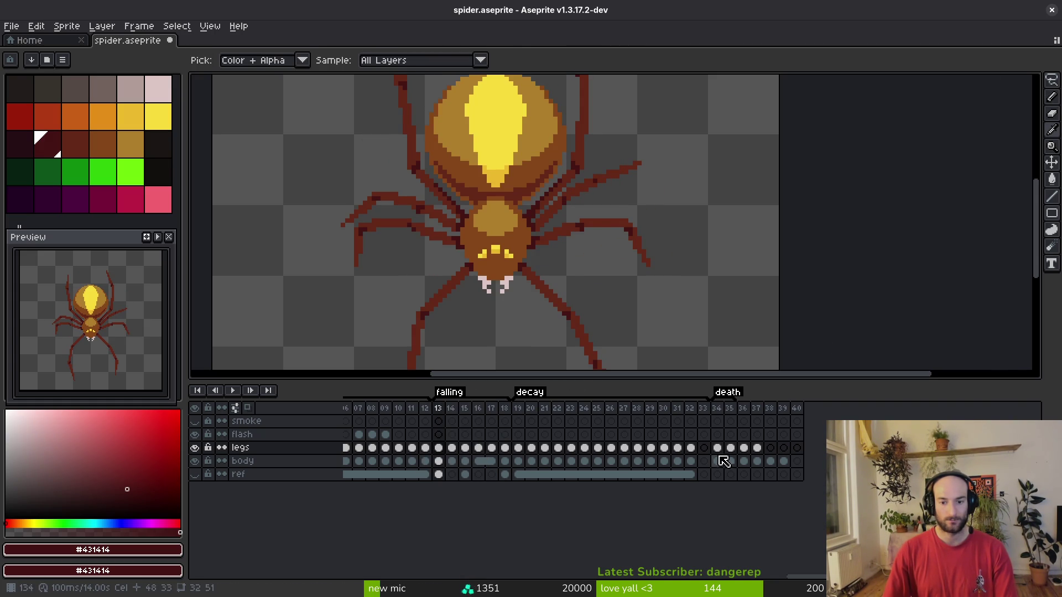
pyautogui.moveTo(737, 455); pyautogui.dragTo(734, 462)
pyautogui.hotkey('ctrl', 'c')
pyautogui.click(446, 452)
pyautogui.hotkey('ctrl', 'v')
pyautogui.hotkey('ctrl', 's')
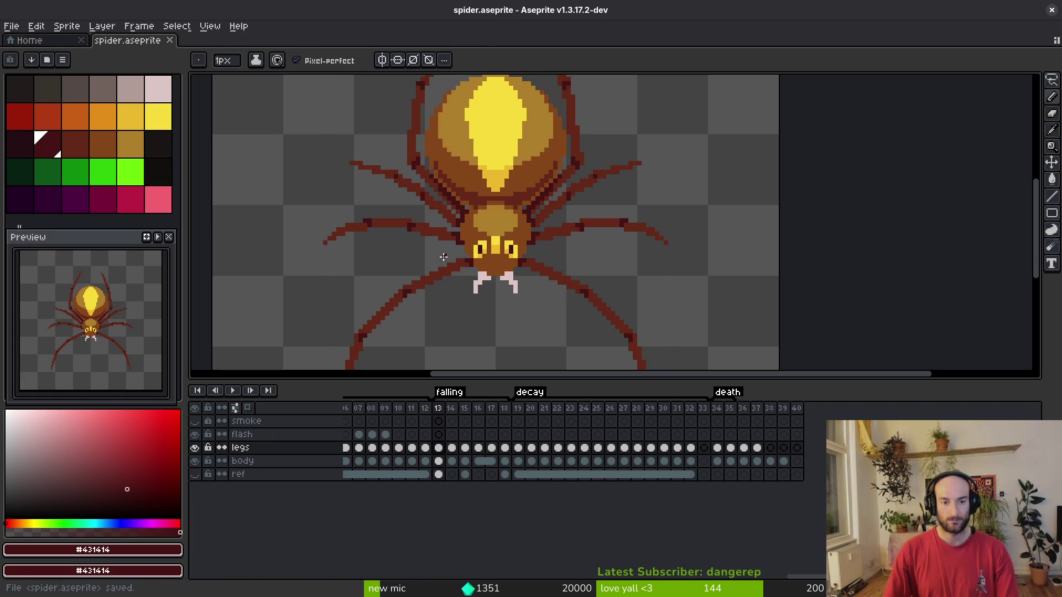
# Step through frames 18 to 21 to review the falling animation.
pyautogui.press('Right')
pyautogui.press('Right')
pyautogui.press('Right')
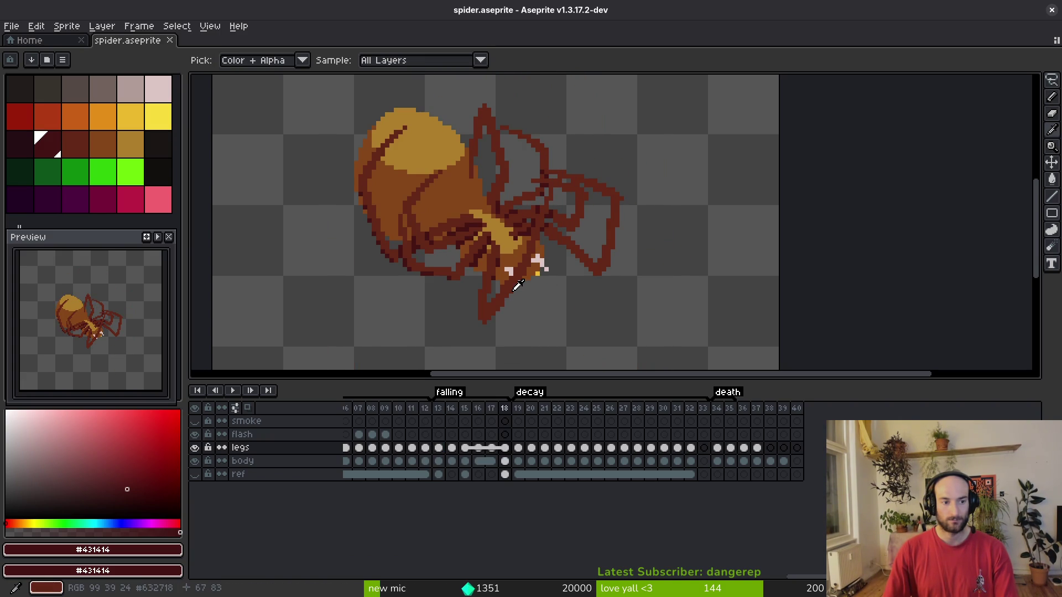
pyautogui.press('Right')
pyautogui.press('Right')
pyautogui.press('Right')
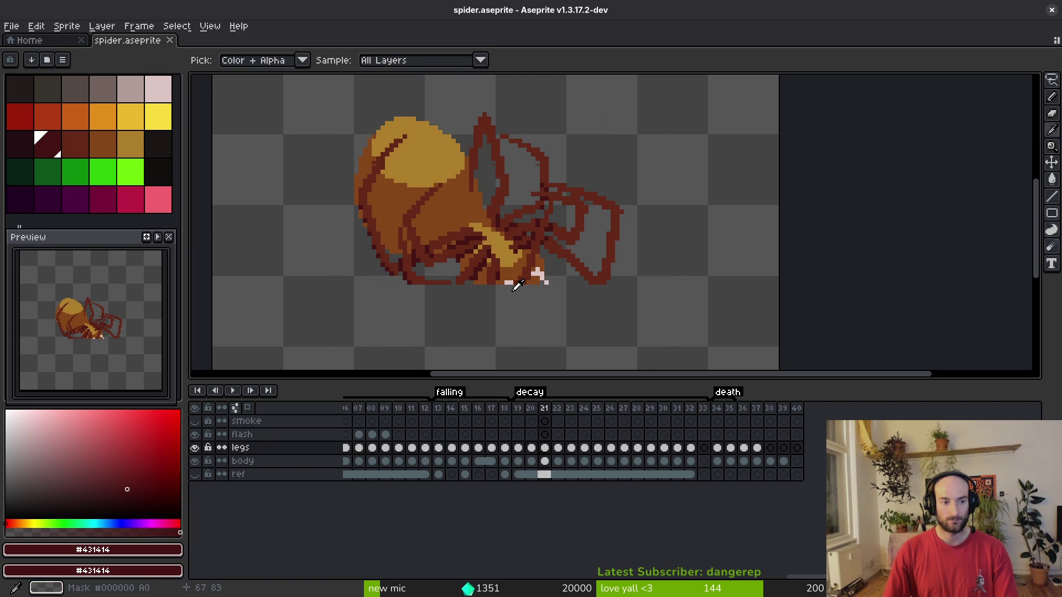
pyautogui.press('Left')
pyautogui.press('Left')
pyautogui.press('Left')
pyautogui.press('Left')
pyautogui.press('Right')
pyautogui.hotkey('ctrl', 'z')
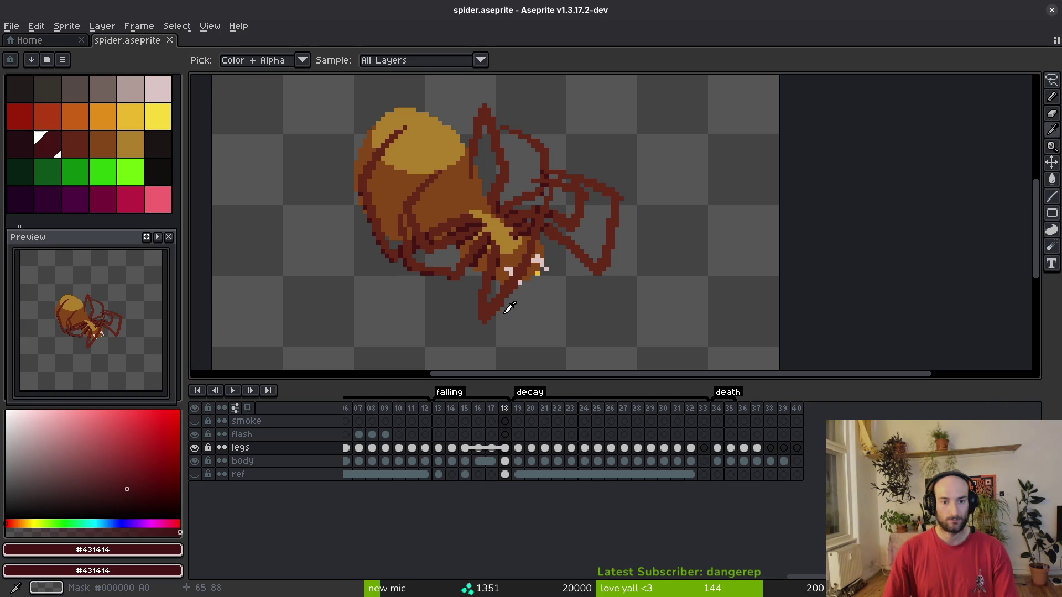
pyautogui.press('Right')
pyautogui.press('Left')
pyautogui.press('Left')
pyautogui.press('Right')
pyautogui.press('b')
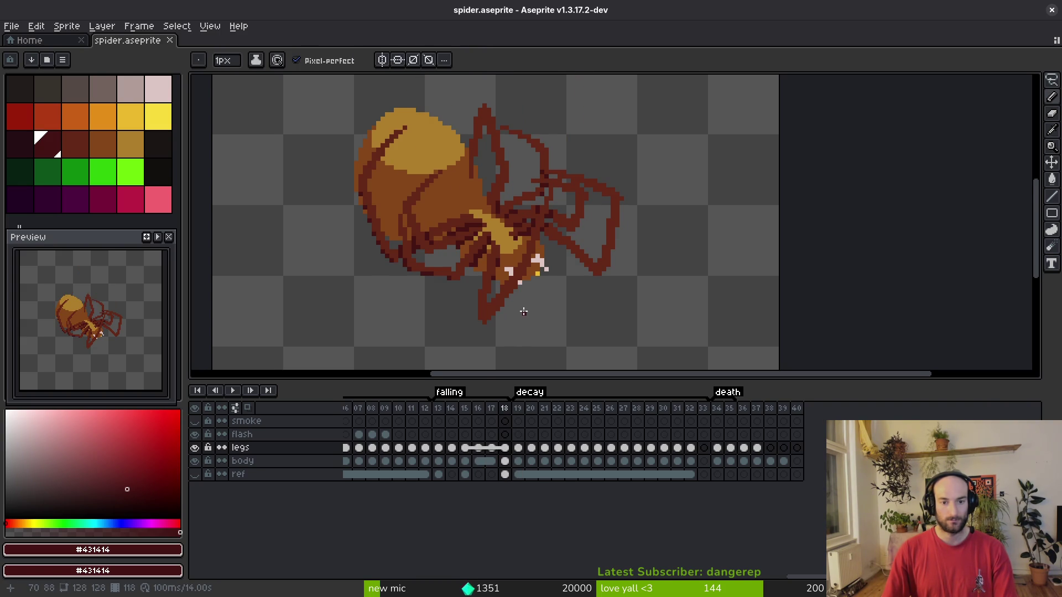
pyautogui.press('Right')
pyautogui.scroll(2, 514, 280)
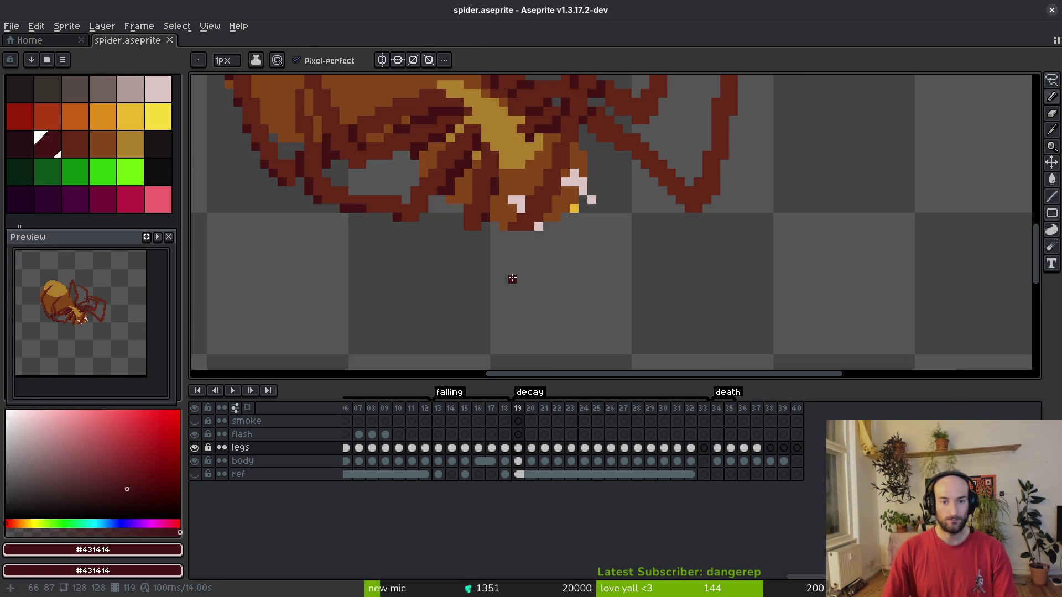
pyautogui.scroll(-2, 510, 271)
# Flip between frames 18 and 19 to compare their poses.
pyautogui.press('i')
pyautogui.press('Left')
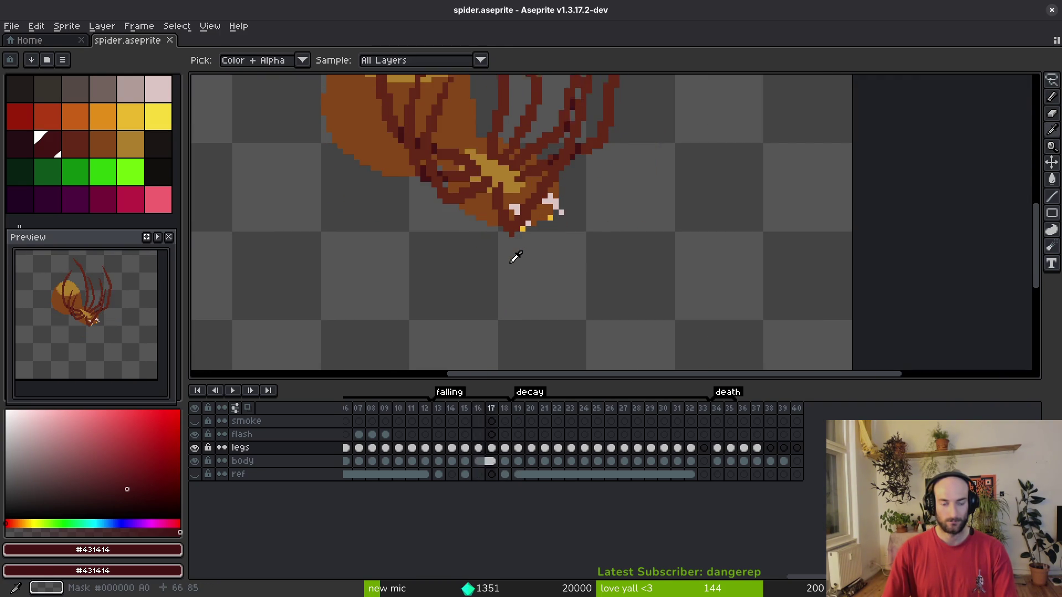
pyautogui.scroll(-3, 514, 258)
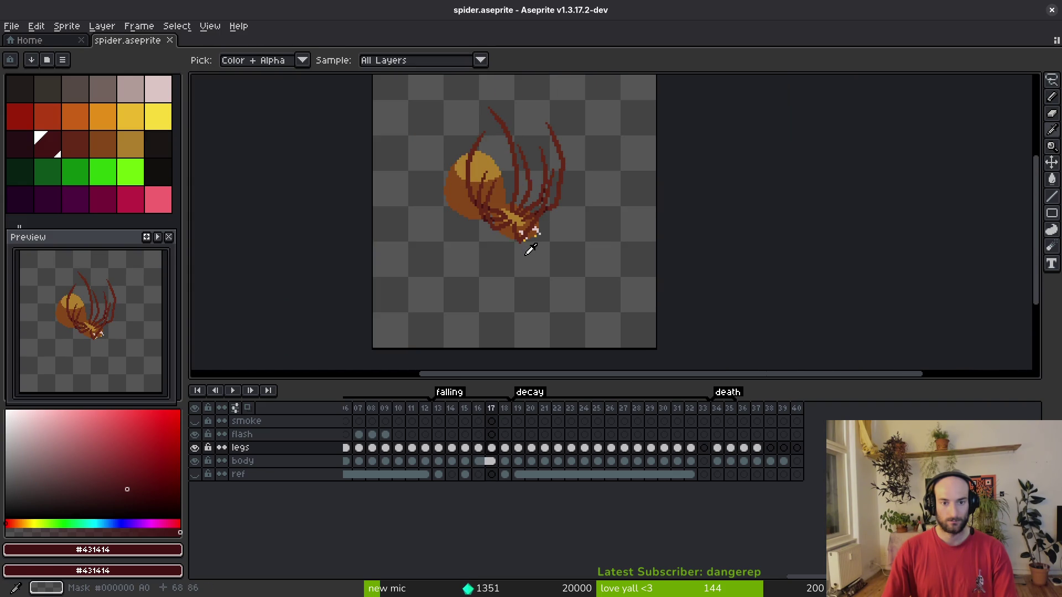
pyautogui.press('Right')
pyautogui.press('Left')
pyautogui.press('Right')
pyautogui.press('Left')
pyautogui.press('Right')
pyautogui.press('Left')
pyautogui.press('Right')
# Insert a new empty frame 14 after upright frame 13 and move to it.
pyautogui.press('Left')
pyautogui.press('Left')
pyautogui.press('Left')
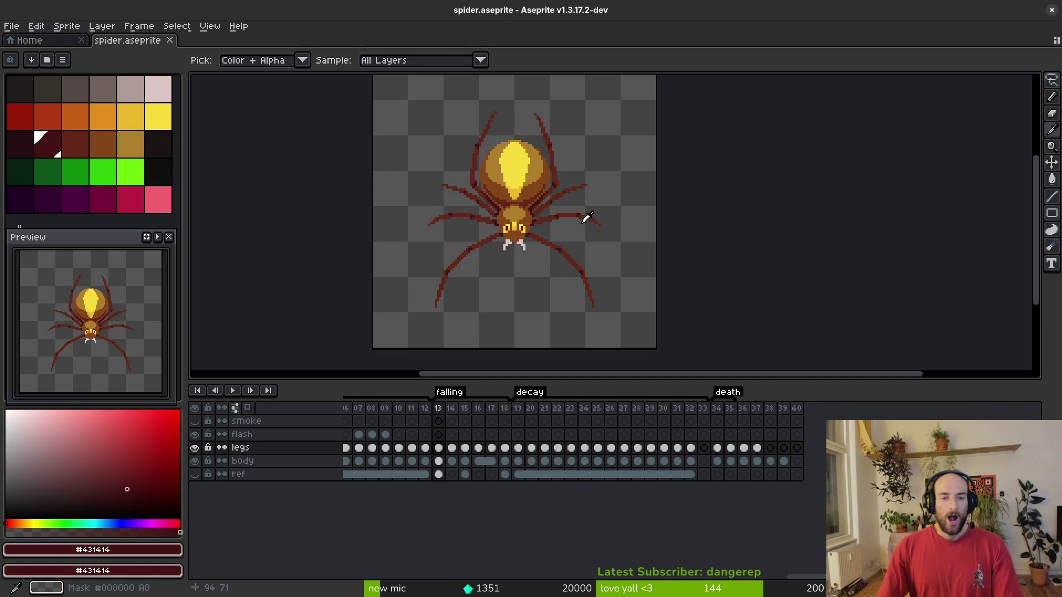
pyautogui.press('Right')
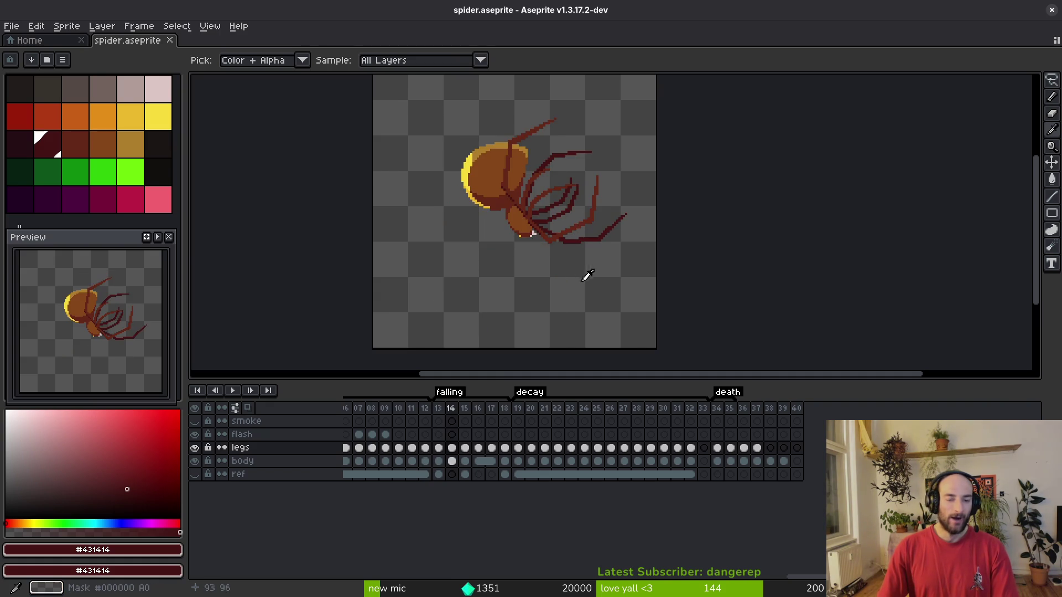
pyautogui.press('Left')
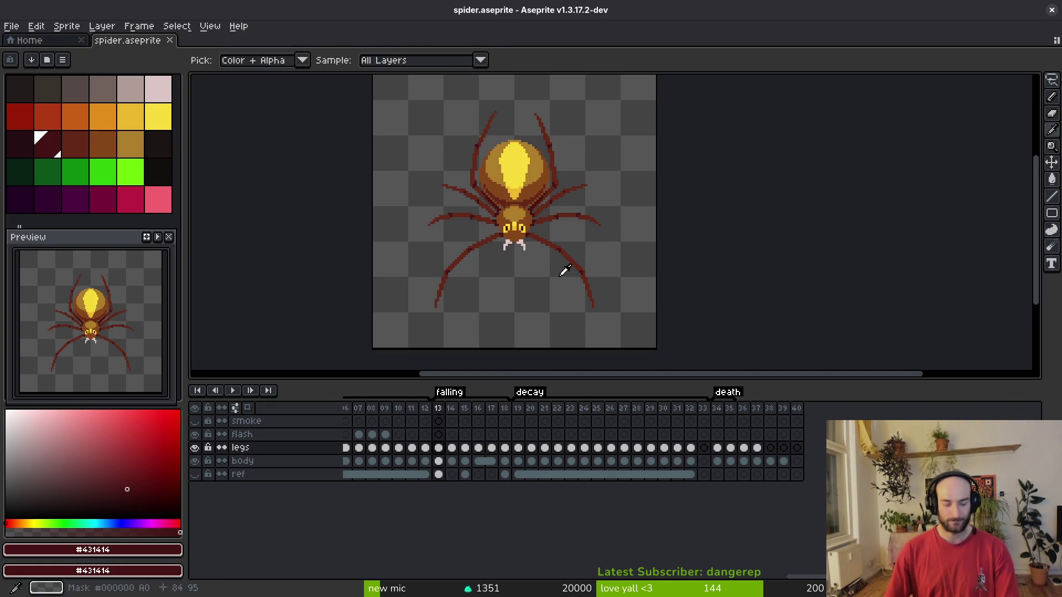
pyautogui.hotkey('alt', 'shift', 'n')
pyautogui.press('Left')
pyautogui.press('Right')
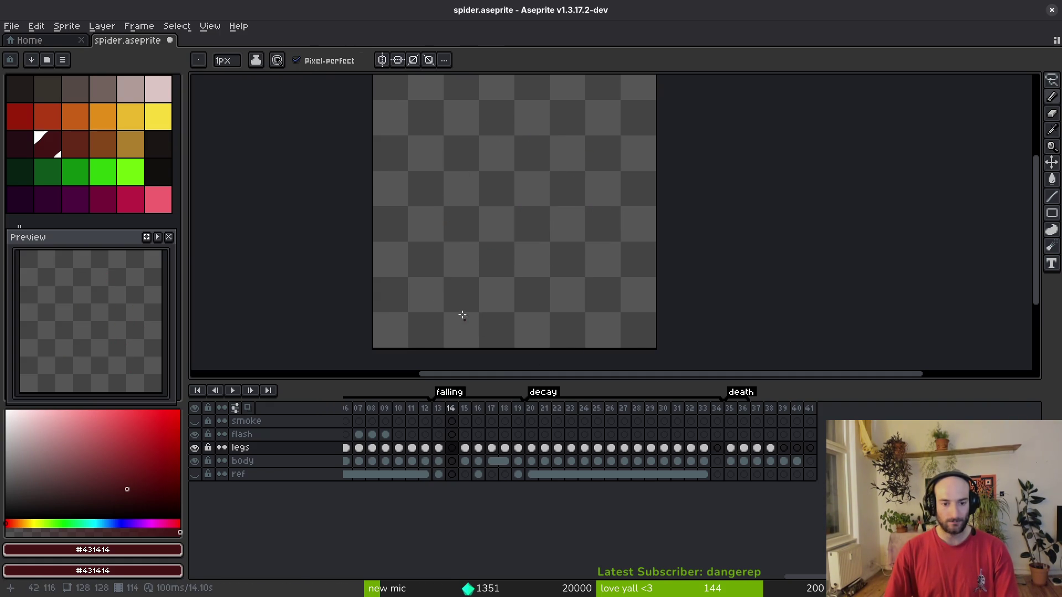
# Turn on onion skin with Red/Blue Tint, hide the legs layer, and select the body layer.
pyautogui.scroll(1, 482, 261)
pyautogui.click(247, 408)
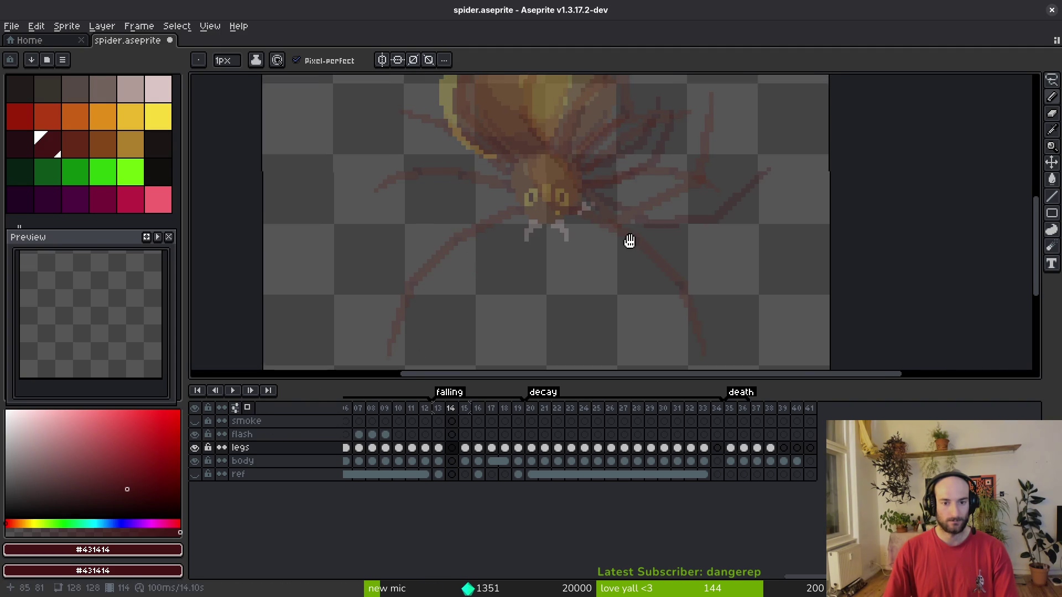
pyautogui.click(195, 447)
pyautogui.click(243, 460)
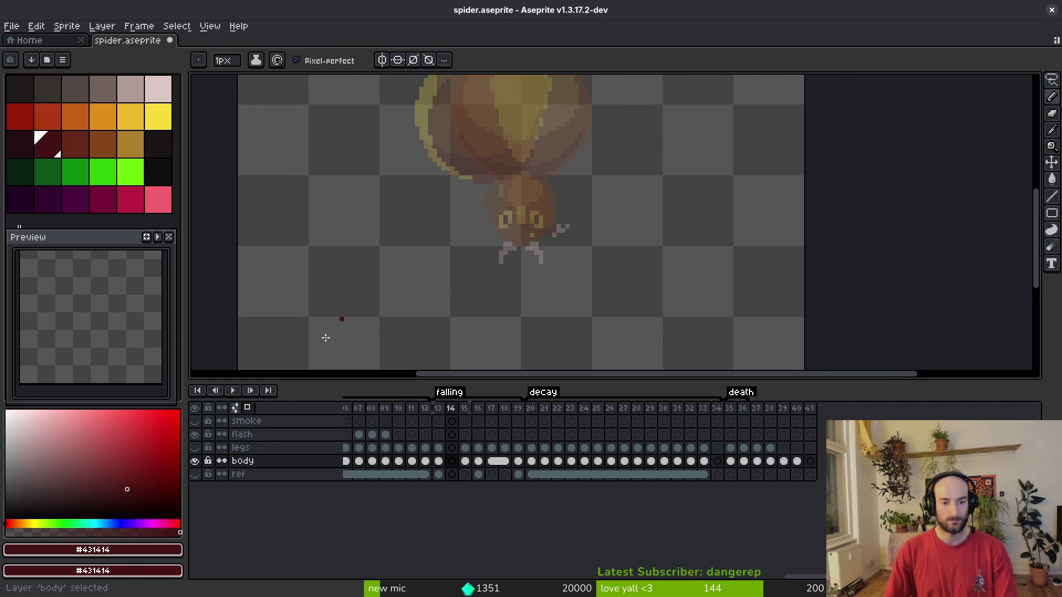
pyautogui.click(235, 408)
pyautogui.click(243, 258)
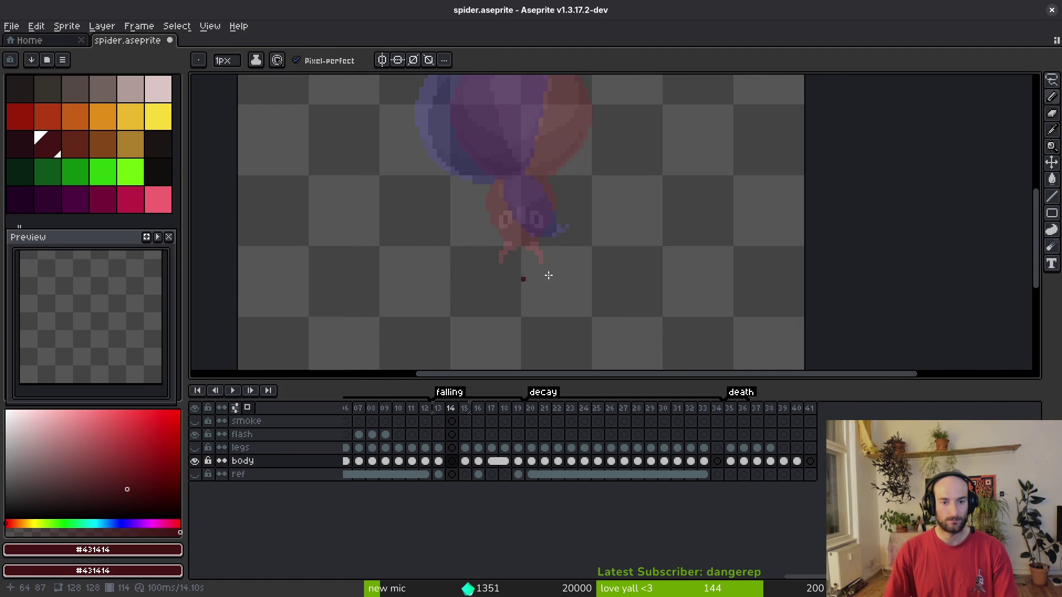
# Pick the body brown #854619 from frame 13 and return to empty frame 14 with the pencil.
pyautogui.scroll(-4, 577, 225)
pyautogui.press('i')
pyautogui.scroll(5, 572, 213)
pyautogui.press('Left')
pyautogui.click(584, 164)
pyautogui.press('b')
pyautogui.press('Right')
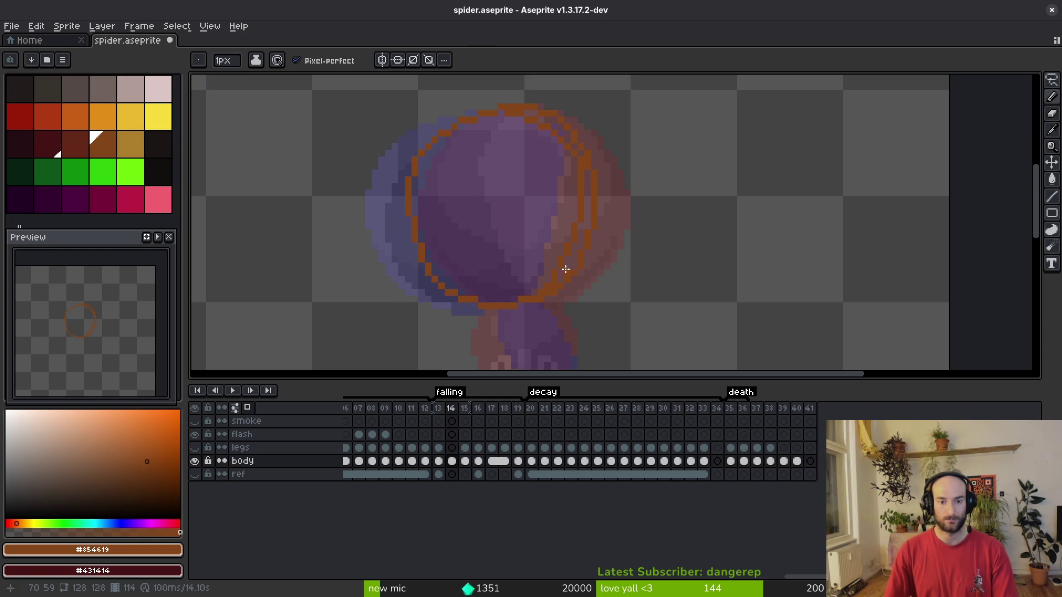
# Bucket-fill frame 14's abdomen circle with brown, checking frame 13's body for reference.
pyautogui.press('g')
pyautogui.click(553, 182)
pyautogui.scroll(2, 581, 216)
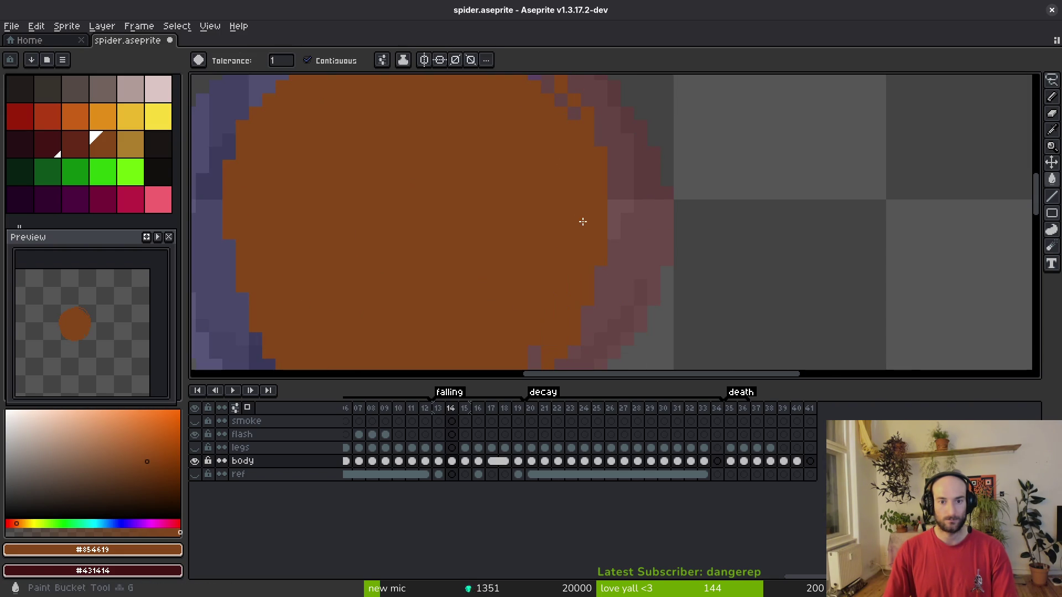
pyautogui.scroll(-1, 546, 99)
pyautogui.press('b')
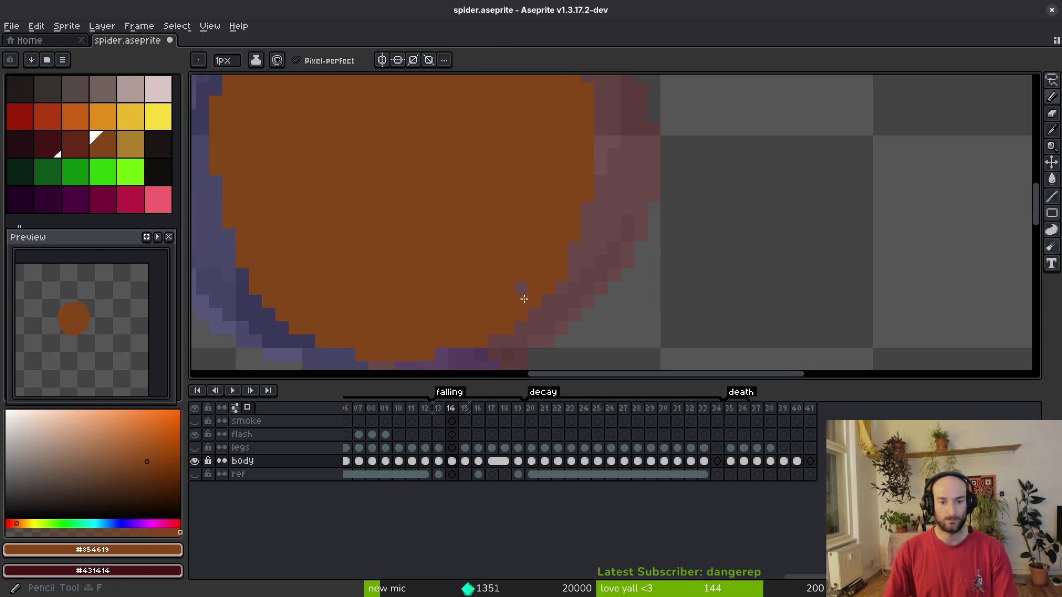
pyautogui.scroll(-2, 524, 299)
pyautogui.scroll(3, 575, 298)
pyautogui.scroll(2, 514, 293)
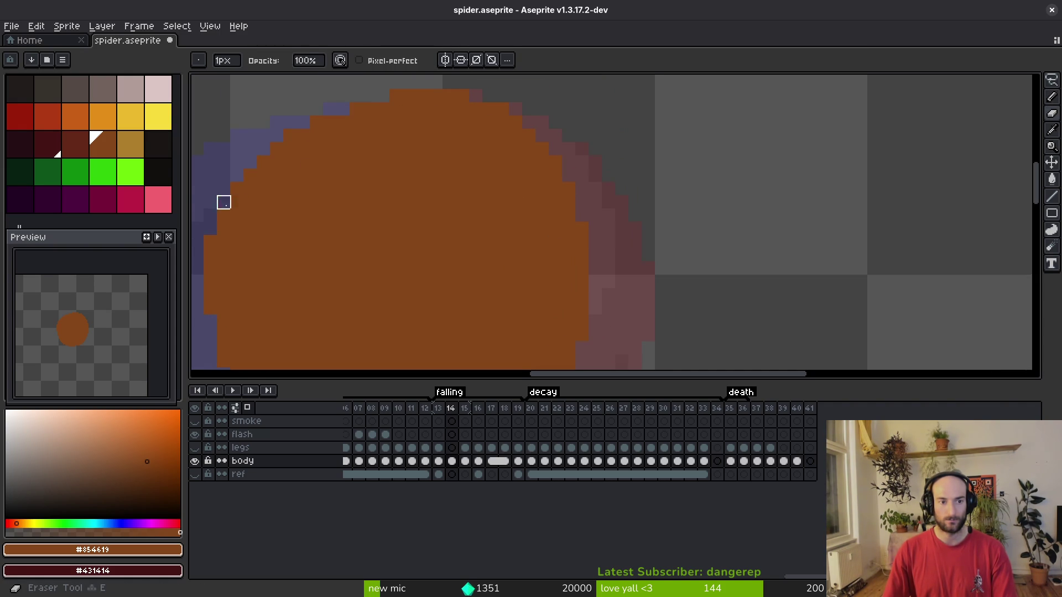
pyautogui.scroll(-3, 383, 171)
pyautogui.hscroll(-1, 384, 171)
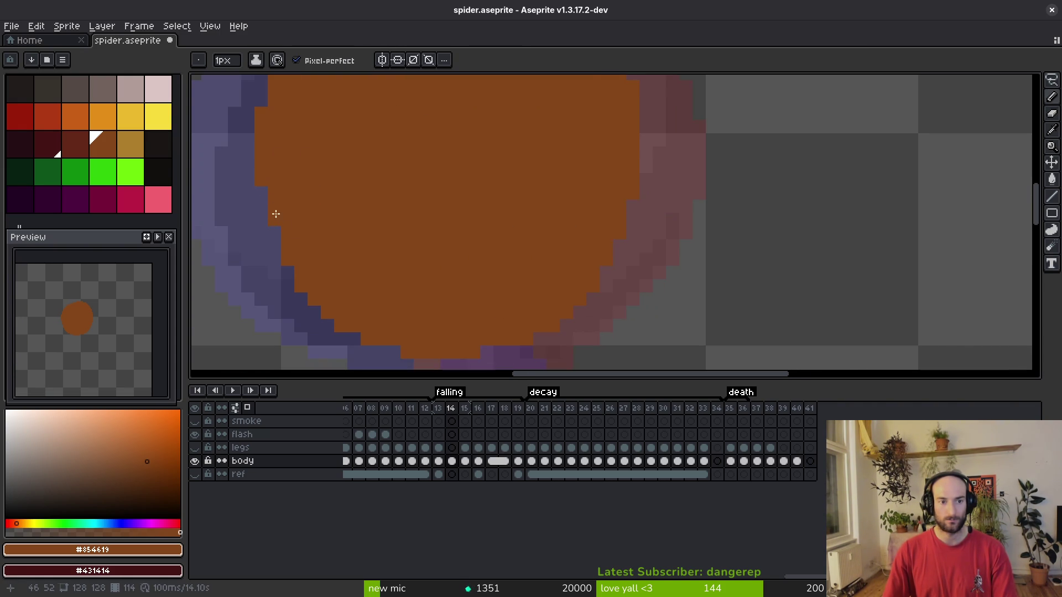
pyautogui.scroll(-1, 446, 249)
pyautogui.scroll(-3, 445, 249)
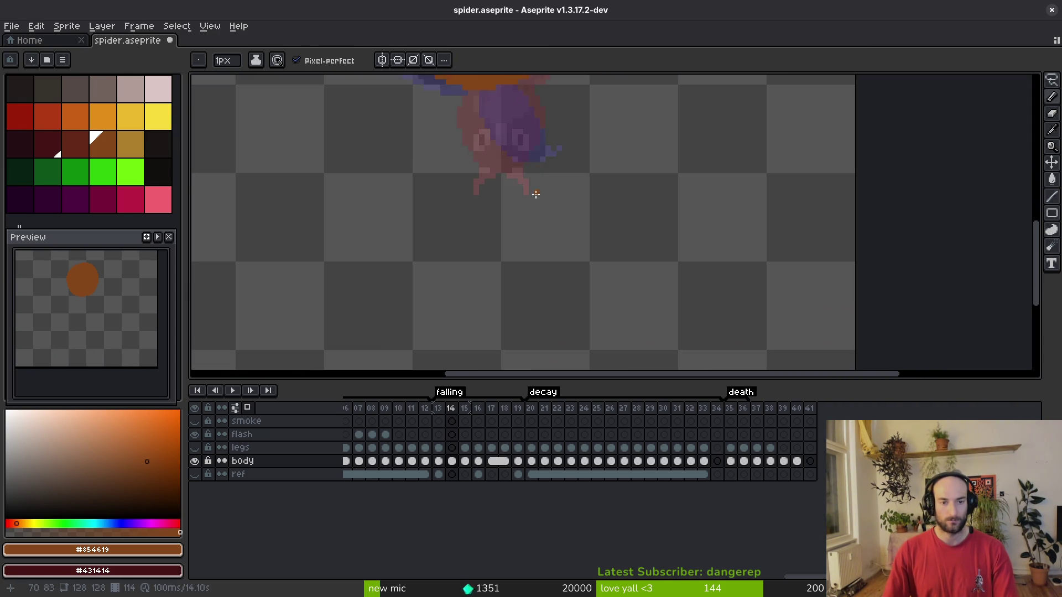
pyautogui.press('Left')
pyautogui.press('Right')
pyautogui.scroll(3, 540, 221)
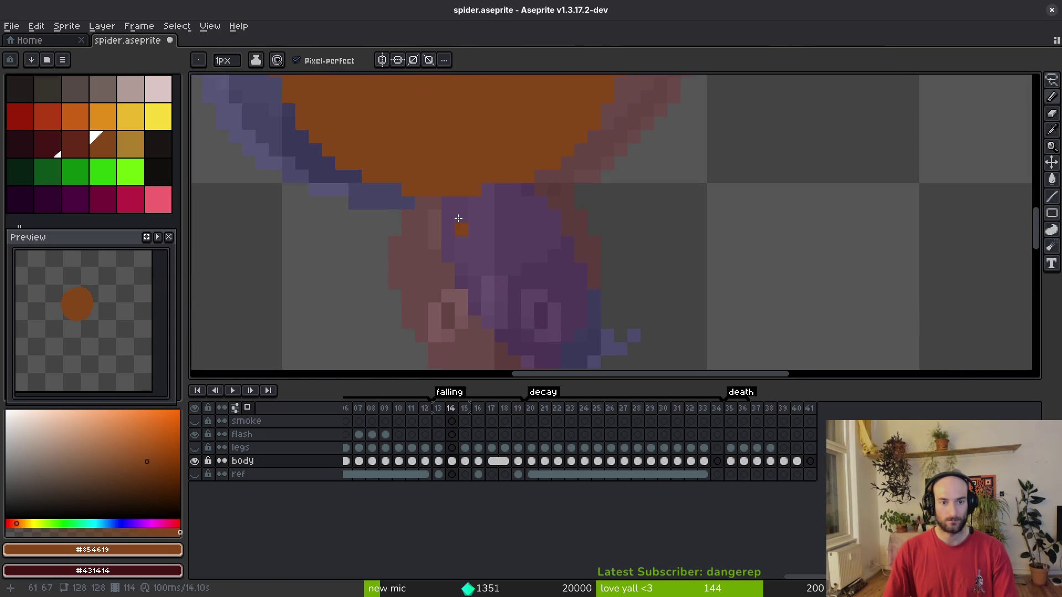
pyautogui.scroll(-2, 434, 185)
pyautogui.hscroll(1, 434, 185)
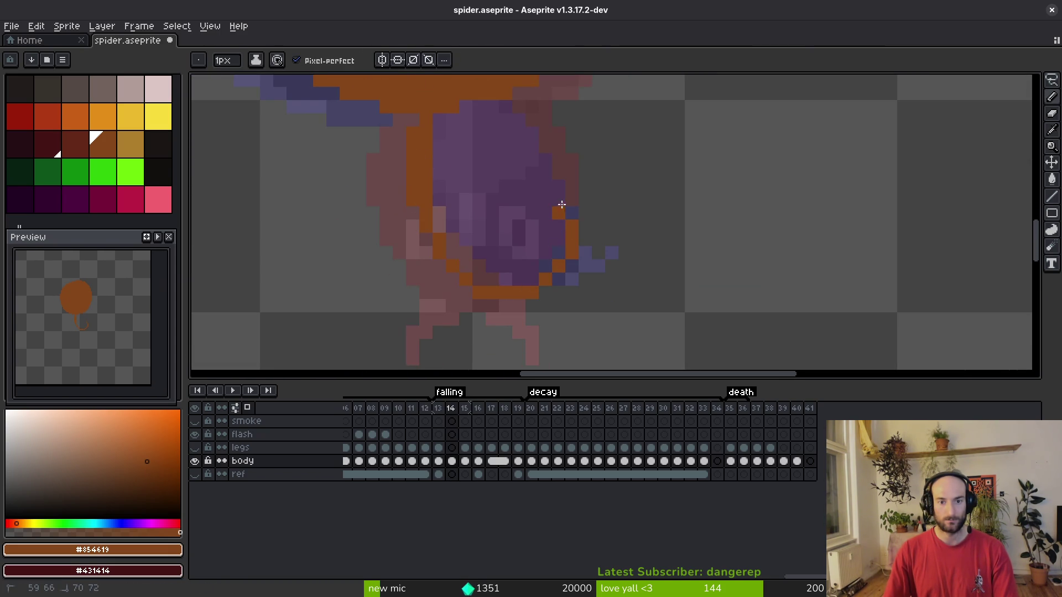
# Touch up the head outline below the abdomen, adding and erasing pixels.
pyautogui.click(516, 103)
pyautogui.click(532, 124)
pyautogui.press('e')
pyautogui.click(533, 108)
pyautogui.click(555, 147)
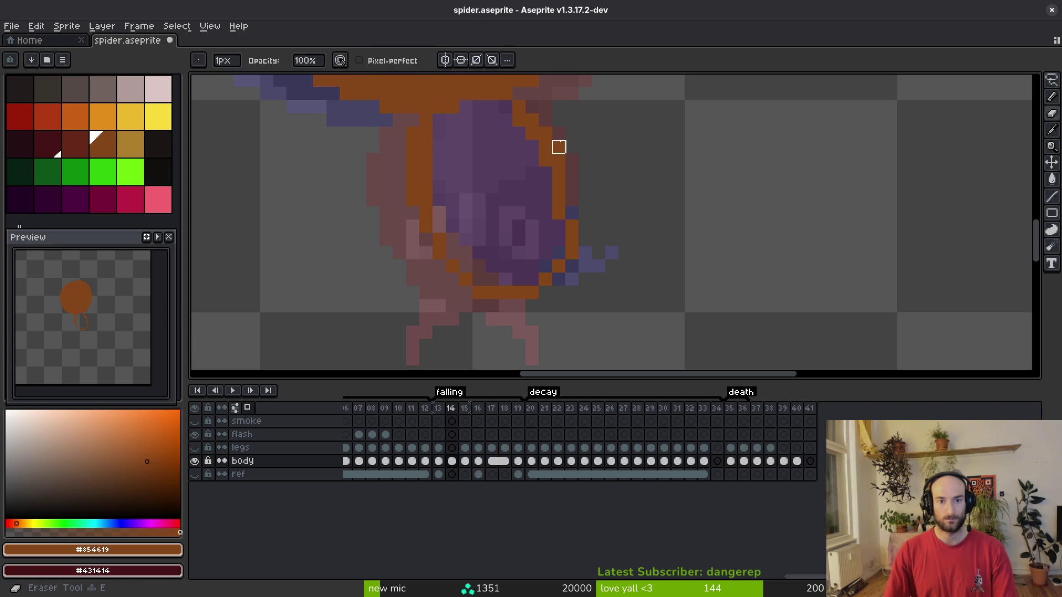
pyautogui.click(566, 236)
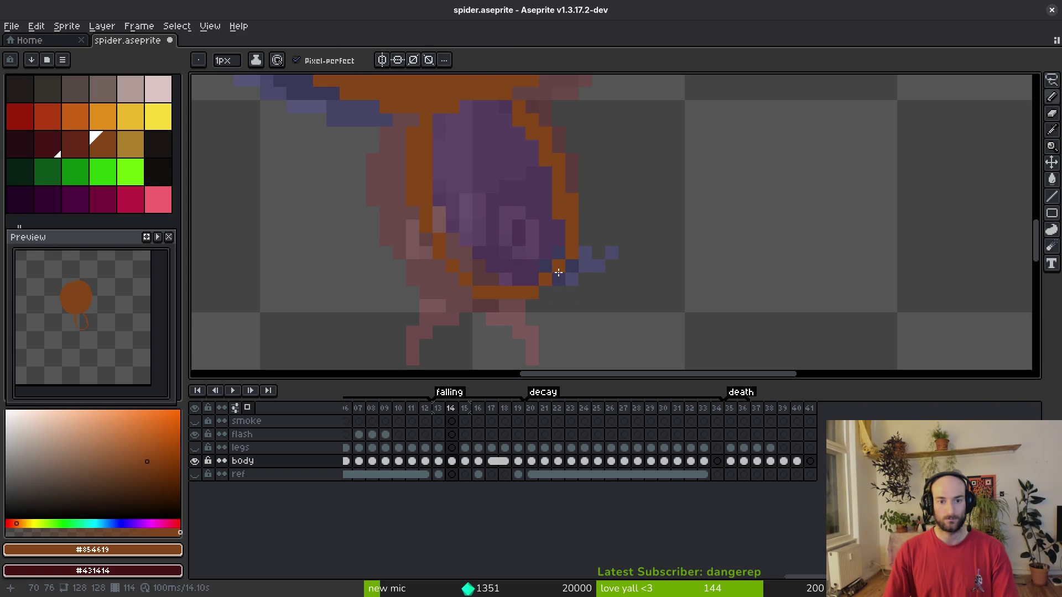
pyautogui.click(513, 304)
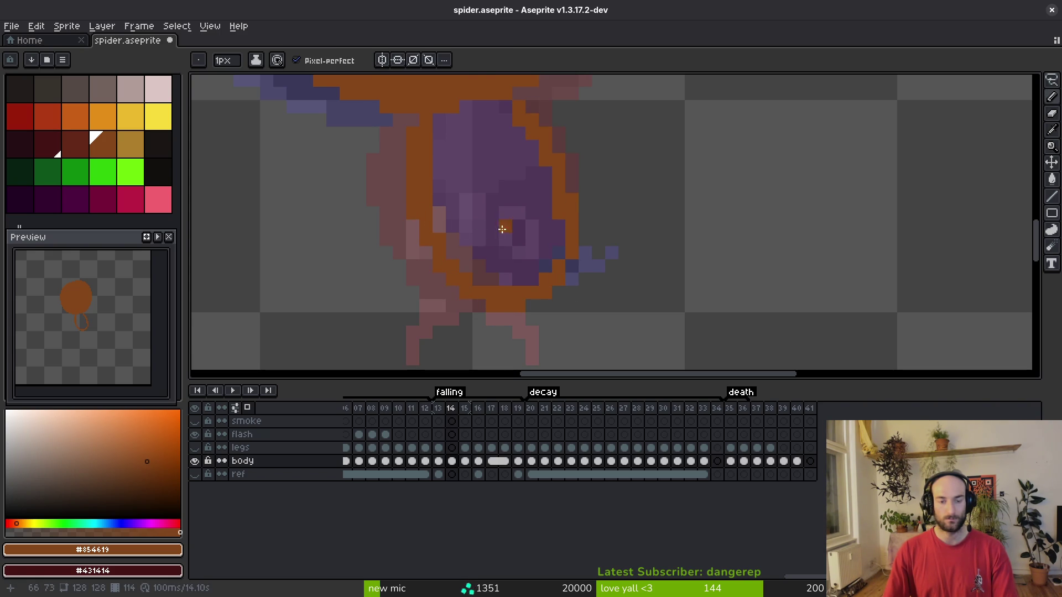
# Fill the head interior with brown and bring the whole body into view.
pyautogui.press('g')
pyautogui.click(526, 214)
pyautogui.press('b')
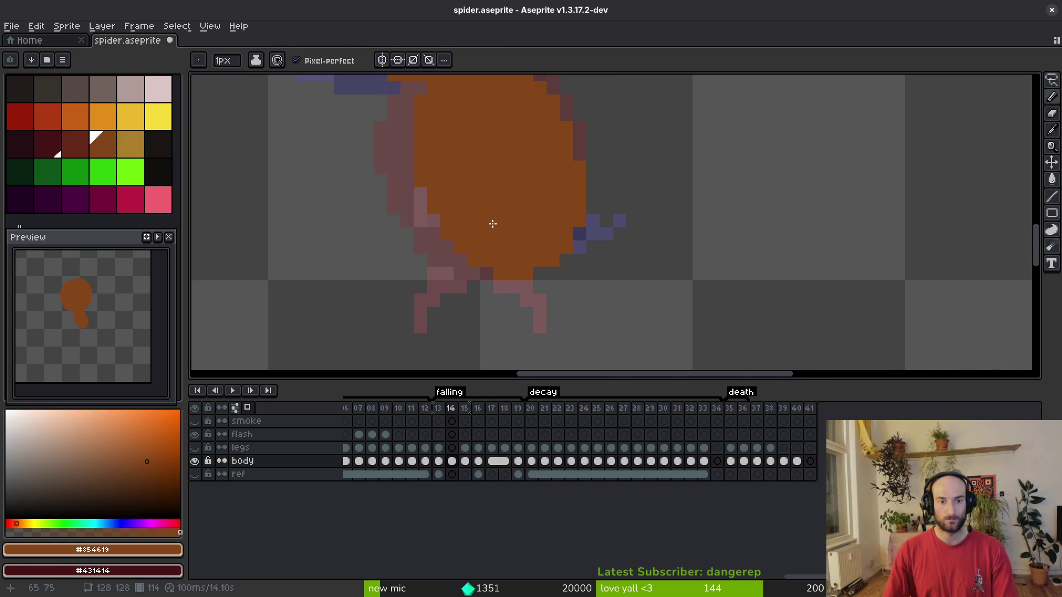
pyautogui.scroll(-2, 495, 225)
pyautogui.moveTo(439, 206); pyautogui.dragTo(465, 222)
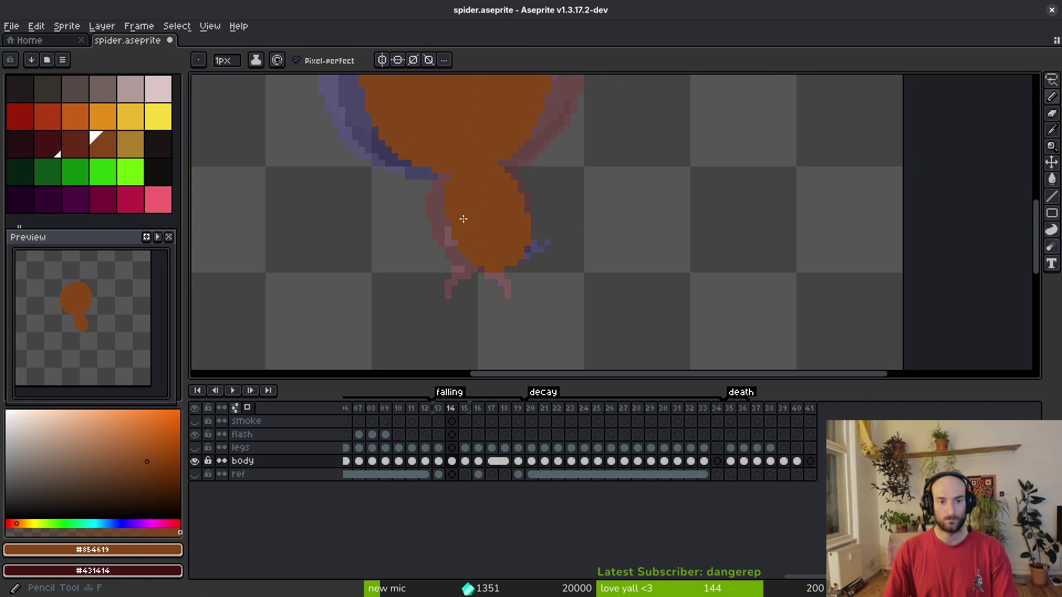
pyautogui.scroll(1, 476, 229)
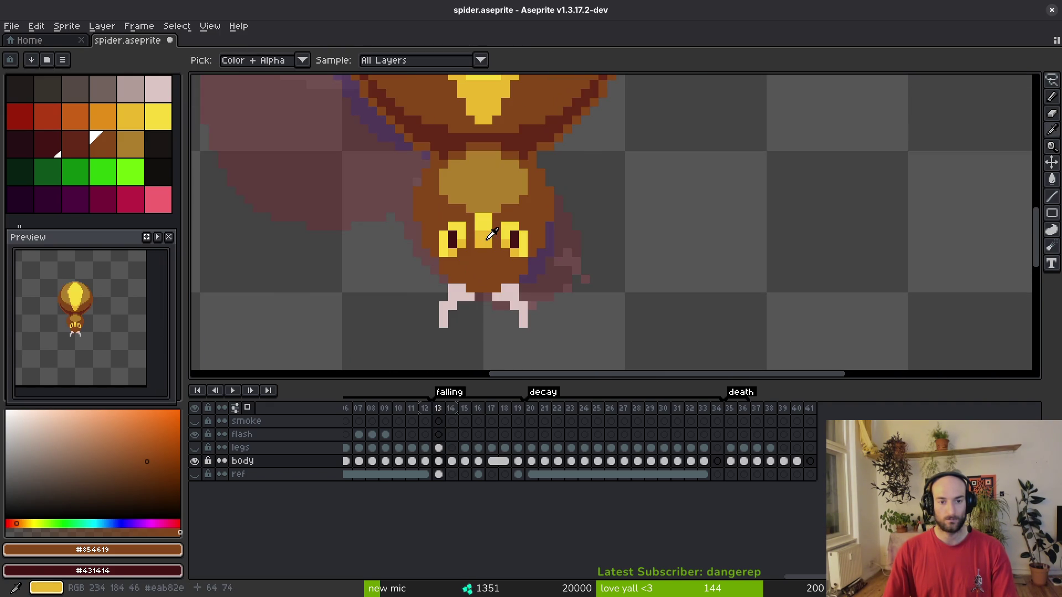
# Compare frames 14 and 15 and pick the yellow #F7DB3B marking colour from frame 15.
pyautogui.scroll(-2, 498, 249)
pyautogui.press('Right')
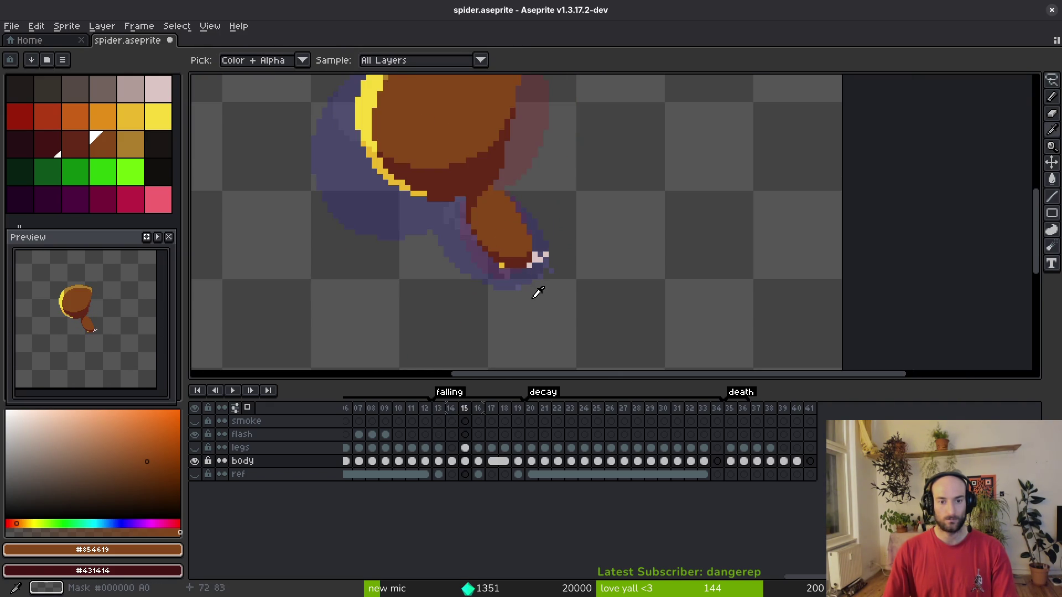
pyautogui.press('Left')
pyautogui.scroll(-2, 528, 260)
pyautogui.press('Right')
pyautogui.press('Left')
pyautogui.press('Right')
pyautogui.press('Left')
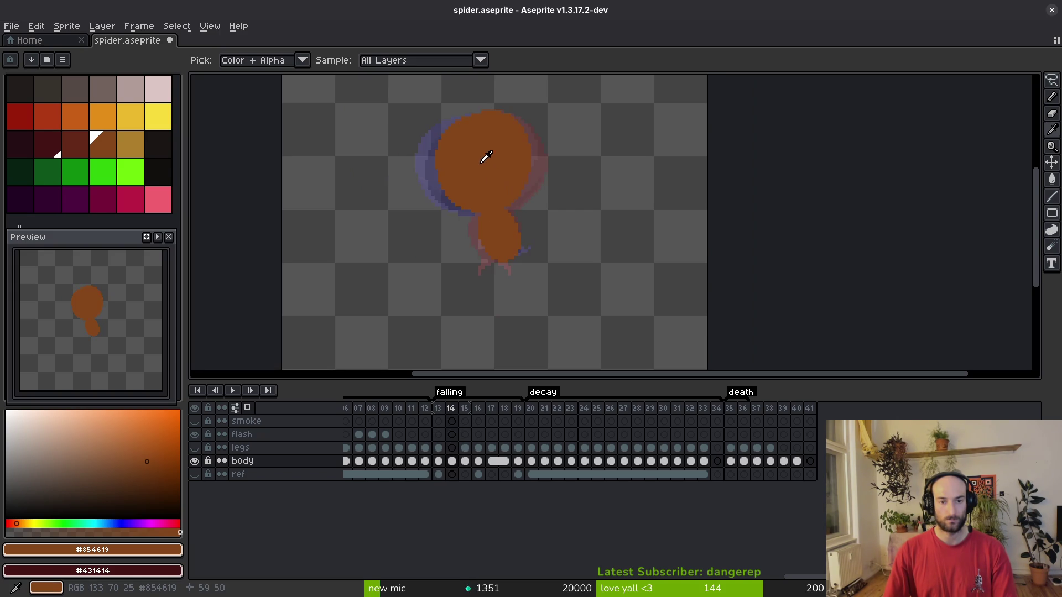
pyautogui.press('Right')
pyautogui.click(486, 149)
# Draw a short yellow stroke across the top of frame 14's abdomen.
pyautogui.press('Left')
pyautogui.scroll(2, 514, 212)
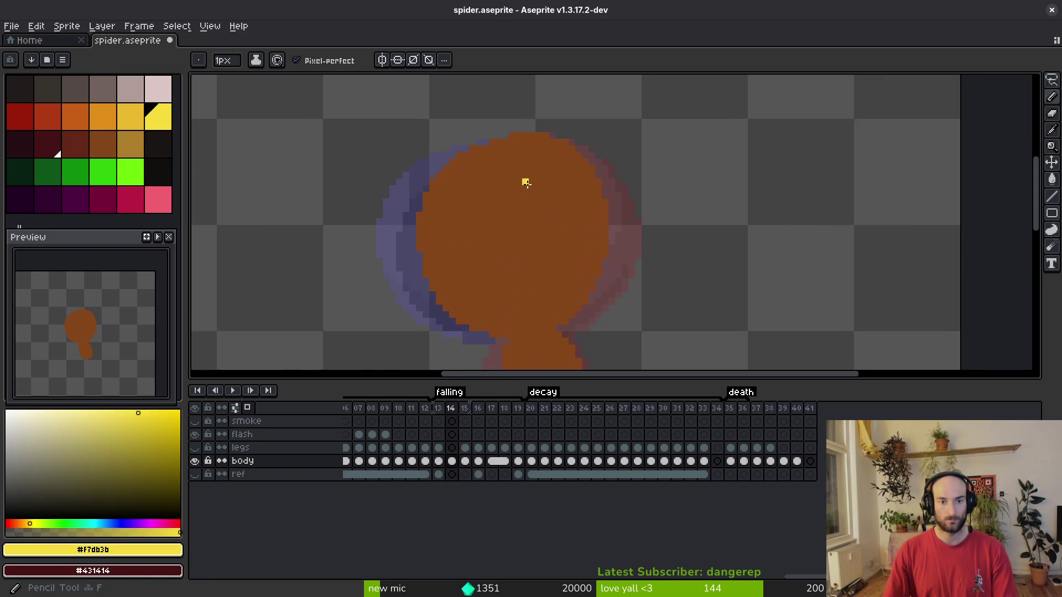
pyautogui.press('Right')
pyautogui.press('Left')
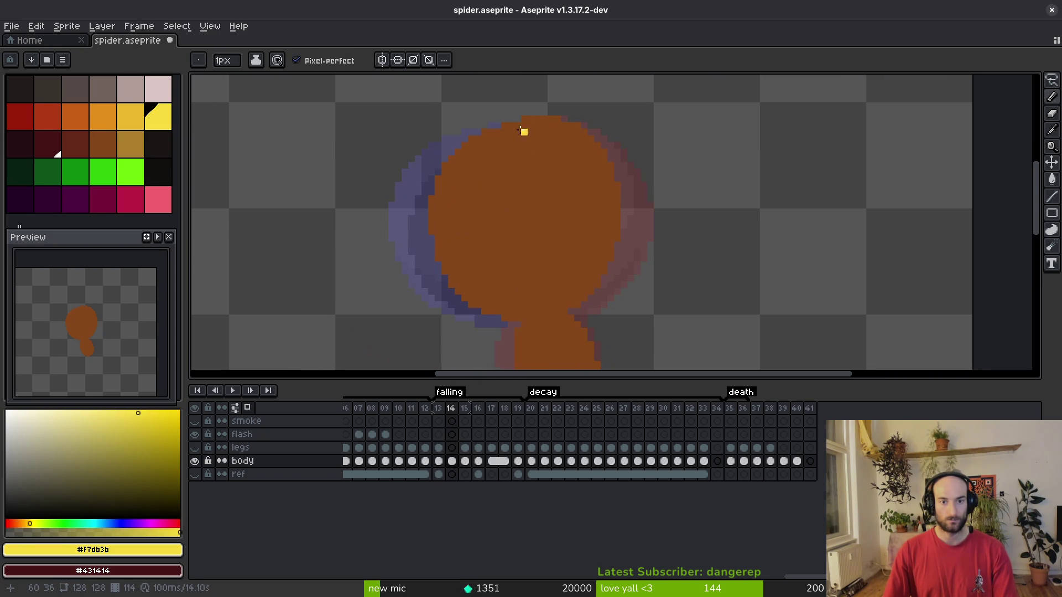
pyautogui.moveTo(519, 128); pyautogui.dragTo(541, 130)
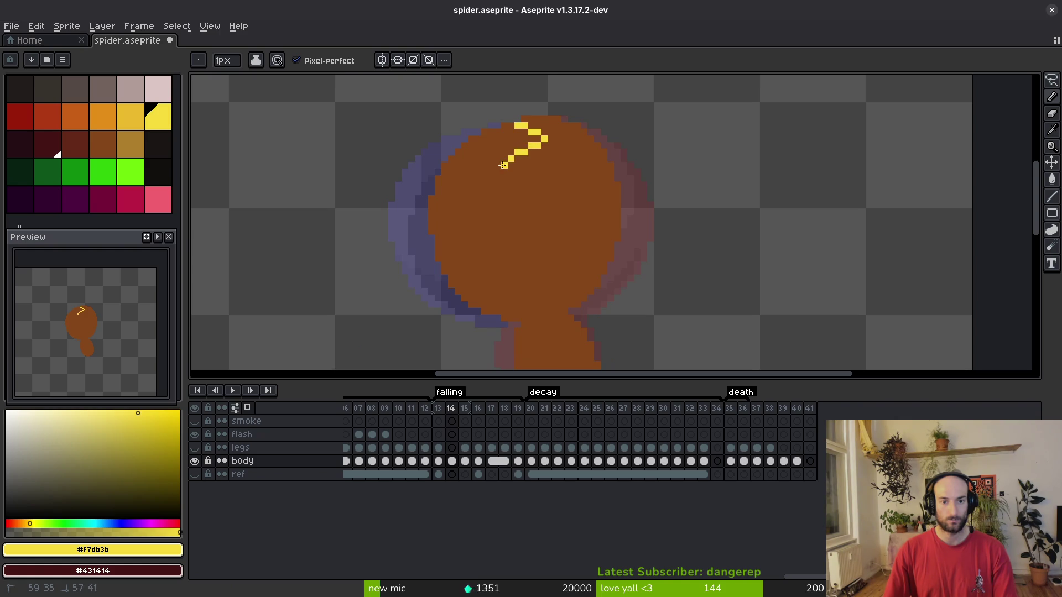
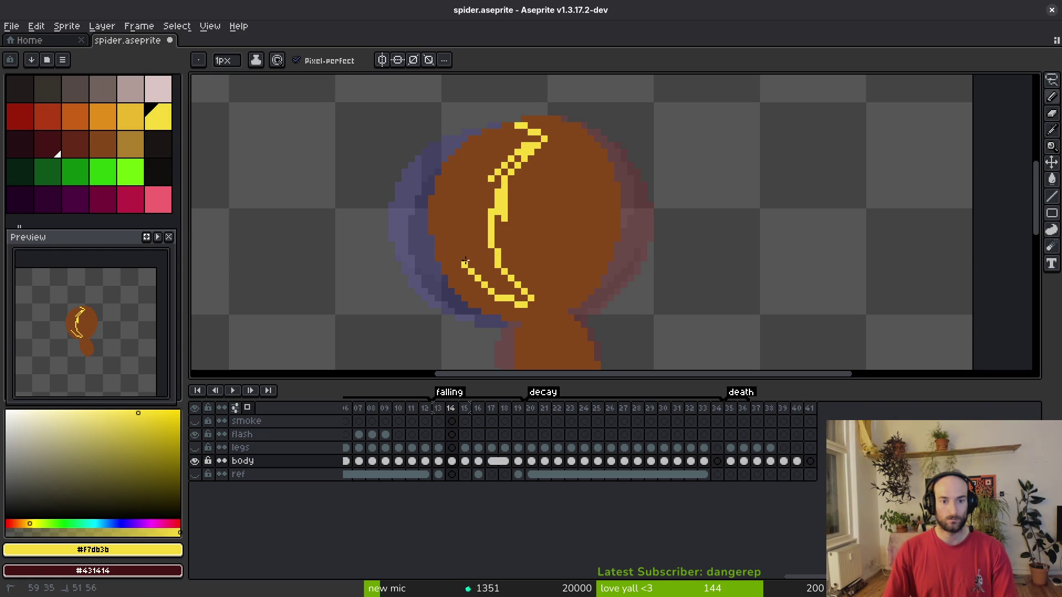
# Compare frame 14 with its neighbouring frames, then return to frame 14 with the Pencil.
pyautogui.press('i')
pyautogui.press('Right')
pyautogui.press('Left')
pyautogui.press('Left')
pyautogui.press('Right')
pyautogui.press('Left')
pyautogui.press('Right')
pyautogui.press('Right')
pyautogui.press('Left')
pyautogui.press('Left')
pyautogui.press('Right')
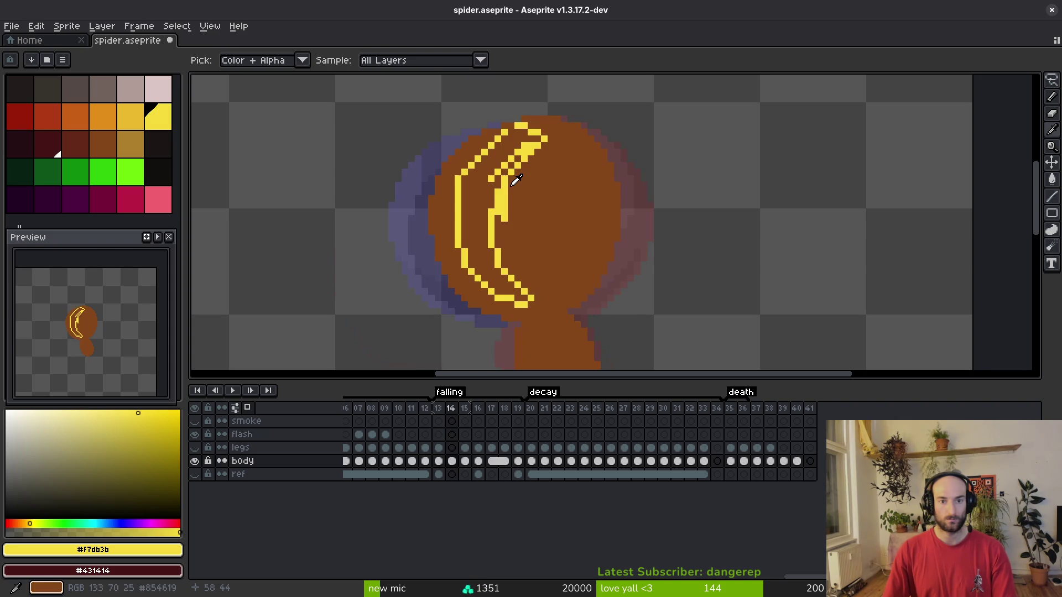
pyautogui.press('b')
pyautogui.scroll(2, 515, 139)
# Thicken the crescent's left yellow stroke and extend its inner arc upward, fixing a stray pixel brown.
pyautogui.moveTo(453, 143); pyautogui.dragTo(422, 221)
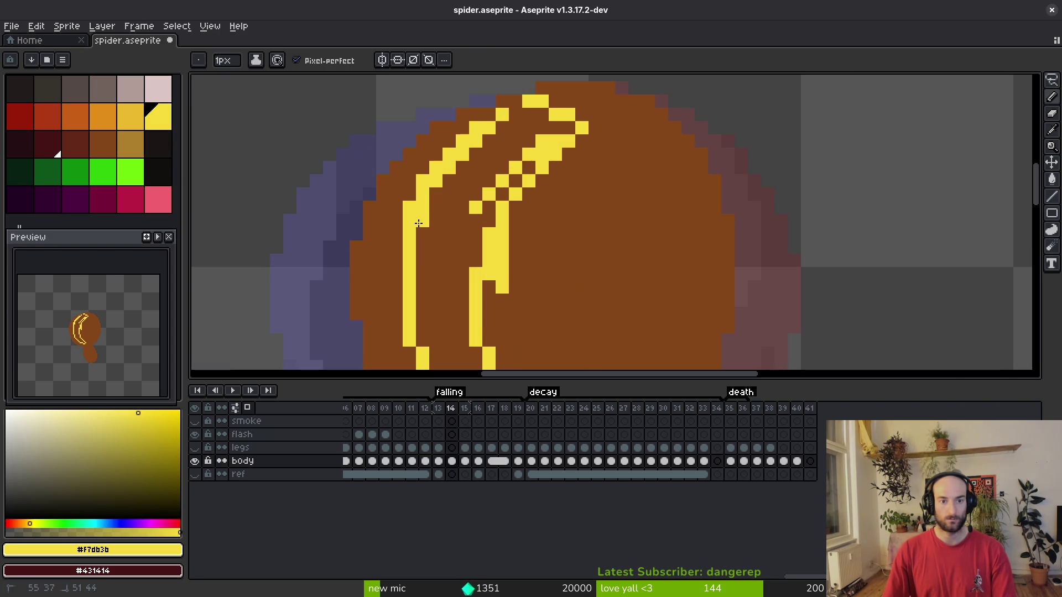
pyautogui.keyDown('alt'); pyautogui.click(580, 177); pyautogui.keyUp('alt')
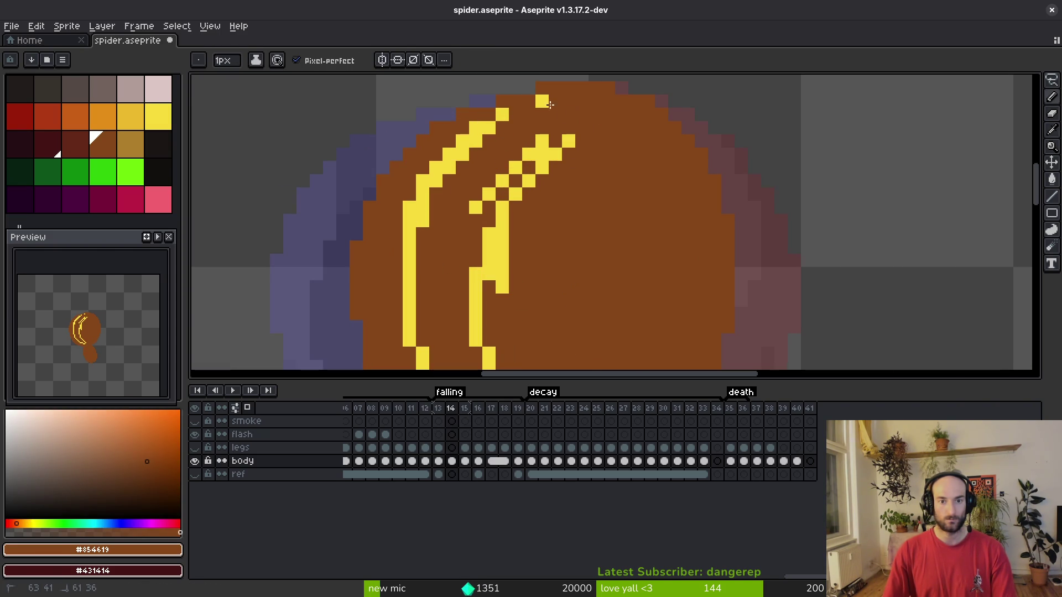
pyautogui.click(569, 141)
pyautogui.keyDown('alt'); pyautogui.click(541, 140); pyautogui.keyUp('alt')
pyautogui.moveTo(535, 135)
pyautogui.mouseDown()
pyautogui.moveTo(513, 114)
pyautogui.moveTo(536, 144)
pyautogui.mouseUp()
pyautogui.keyDown('alt'); pyautogui.click(541, 166); pyautogui.keyUp('alt')
pyautogui.keyDown('alt'); pyautogui.click(536, 145); pyautogui.keyUp('alt')
# Add yellow to the crescent's lower inner arc and paint stray yellow pixels brown.
pyautogui.scroll(-5, 537, 222)
pyautogui.scroll(4, 537, 223)
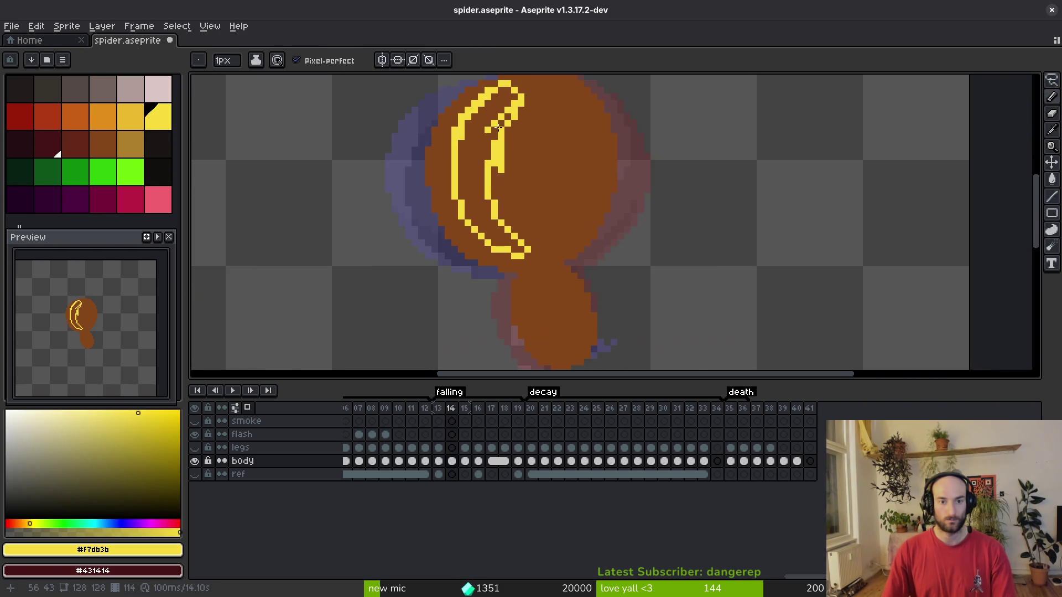
pyautogui.keyDown('alt'); pyautogui.click(520, 183); pyautogui.keyUp('alt')
pyautogui.moveTo(498, 180)
pyautogui.mouseDown()
pyautogui.moveTo(485, 254)
pyautogui.moveTo(497, 291)
pyautogui.moveTo(485, 249)
pyautogui.mouseUp()
pyautogui.keyDown('alt'); pyautogui.click(471, 221); pyautogui.keyUp('alt')
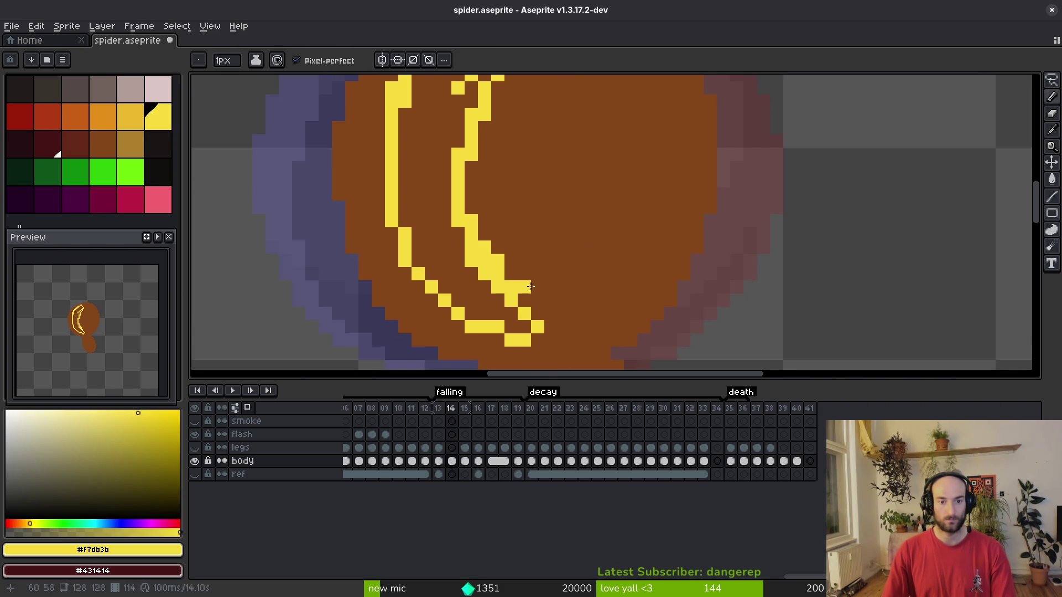
pyautogui.keyDown('alt'); pyautogui.click(512, 288); pyautogui.keyUp('alt')
pyautogui.click(481, 273)
# Fill the crescent's interior solid yellow with the Paint Bucket.
pyautogui.press('g')
pyautogui.keyDown('alt'); pyautogui.click(479, 247); pyautogui.keyUp('alt')
pyautogui.click(450, 280)
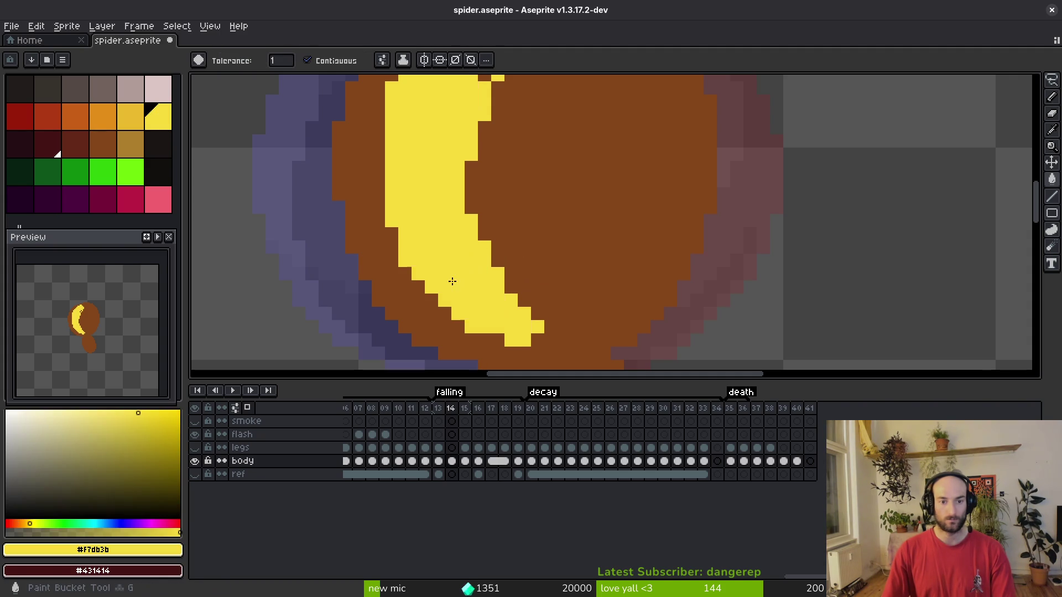
# Paint a row of stray yellow pixels and lone edge pixels brown.
pyautogui.scroll(-4, 451, 280)
pyautogui.scroll(4, 506, 224)
pyautogui.scroll(-3, 506, 224)
pyautogui.scroll(3, 446, 228)
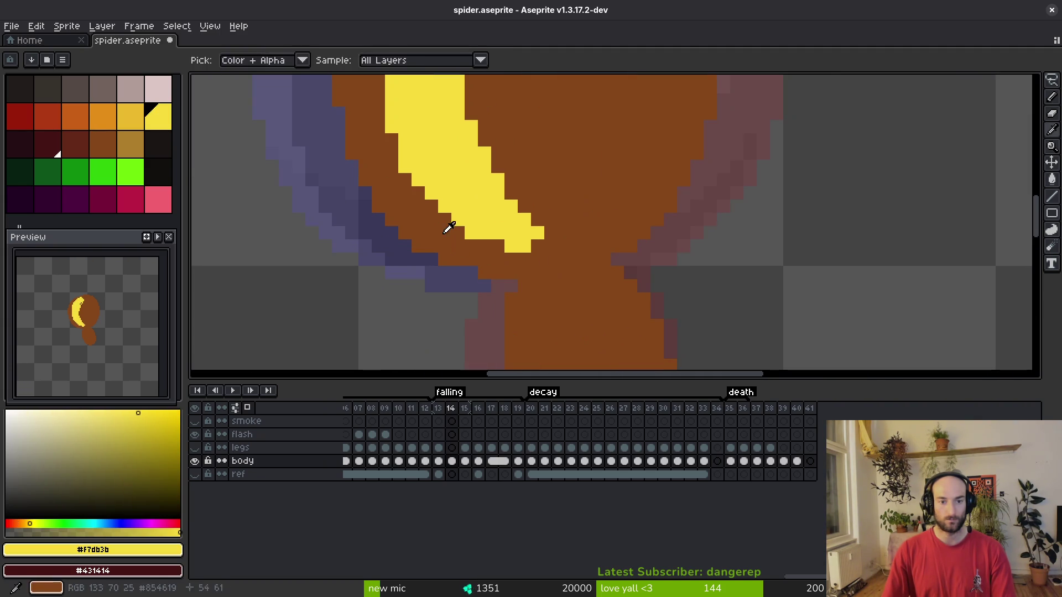
pyautogui.keyDown('alt'); pyautogui.click(446, 227); pyautogui.keyUp('alt')
pyautogui.press('b')
pyautogui.moveTo(468, 232); pyautogui.dragTo(536, 230)
pyautogui.click(514, 241)
pyautogui.click(523, 246)
# Trim stray yellow pixels off the crescent's left and lower edges.
pyautogui.scroll(-3, 521, 237)
pyautogui.scroll(3, 540, 257)
pyautogui.click(422, 174)
pyautogui.click(422, 160)
pyautogui.click(448, 226)
# Fill two brown gaps inside the crescent with yellow.
pyautogui.scroll(-3, 442, 195)
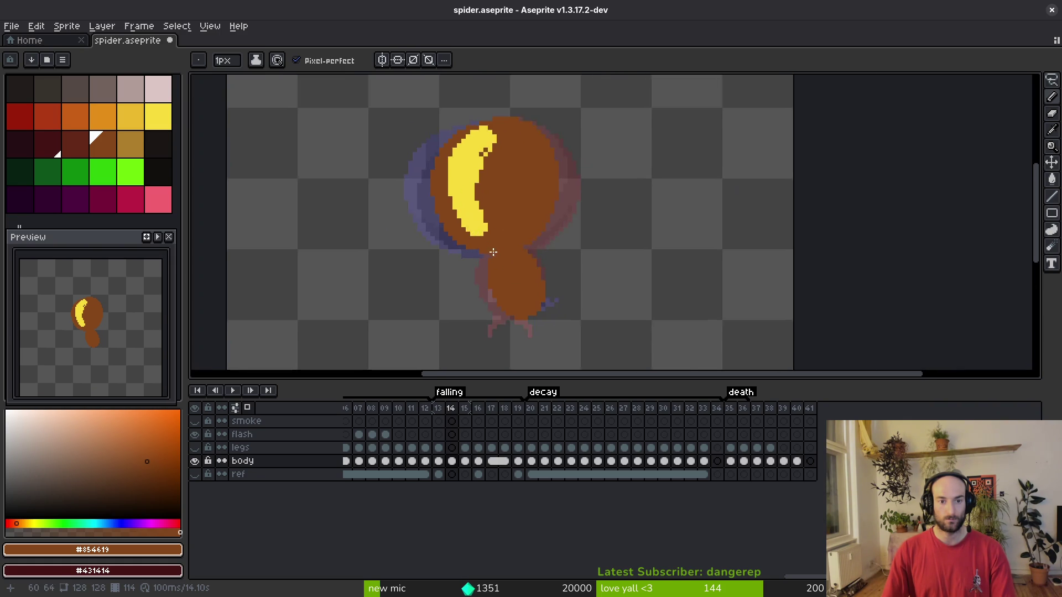
pyautogui.scroll(2, 488, 190)
pyautogui.scroll(1, 472, 276)
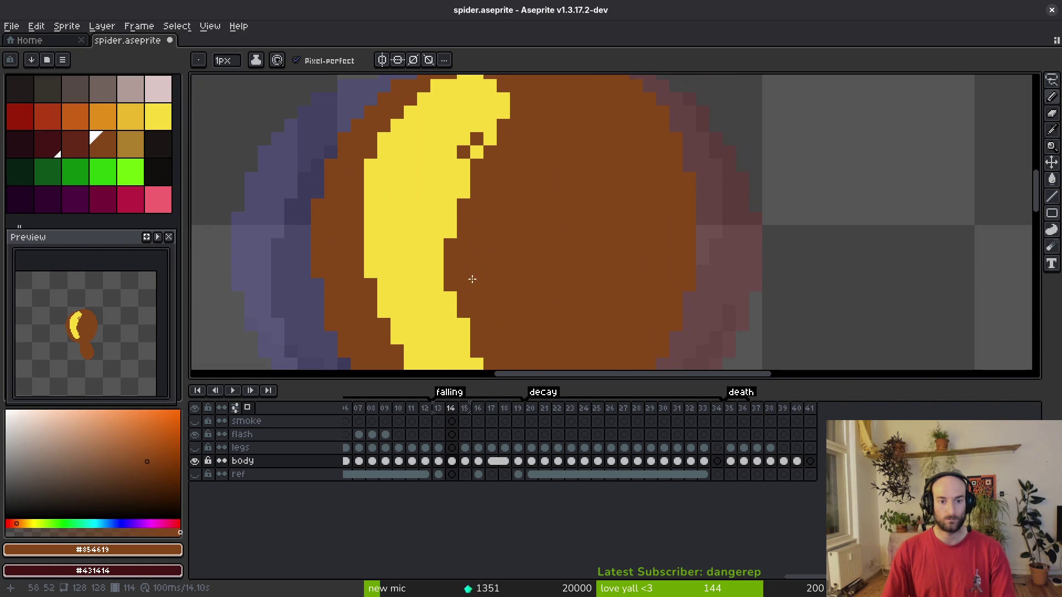
pyautogui.keyDown('alt'); pyautogui.click(474, 162); pyautogui.keyUp('alt')
pyautogui.moveTo(463, 152); pyautogui.dragTo(477, 138)
pyautogui.scroll(-3, 443, 161)
pyautogui.scroll(3, 424, 162)
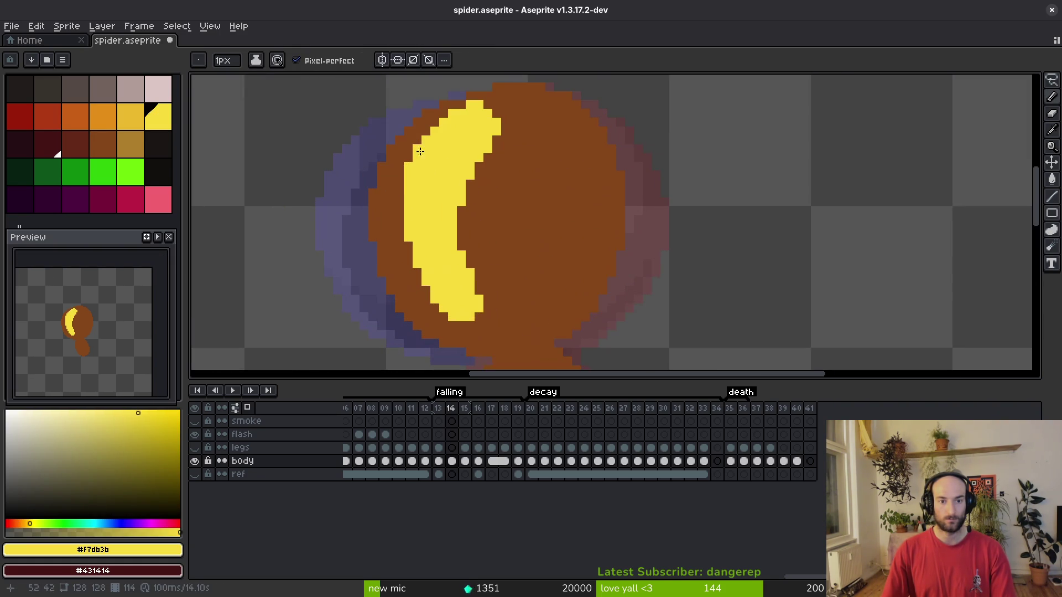
pyautogui.keyDown('alt'); pyautogui.click(467, 182); pyautogui.keyUp('alt')
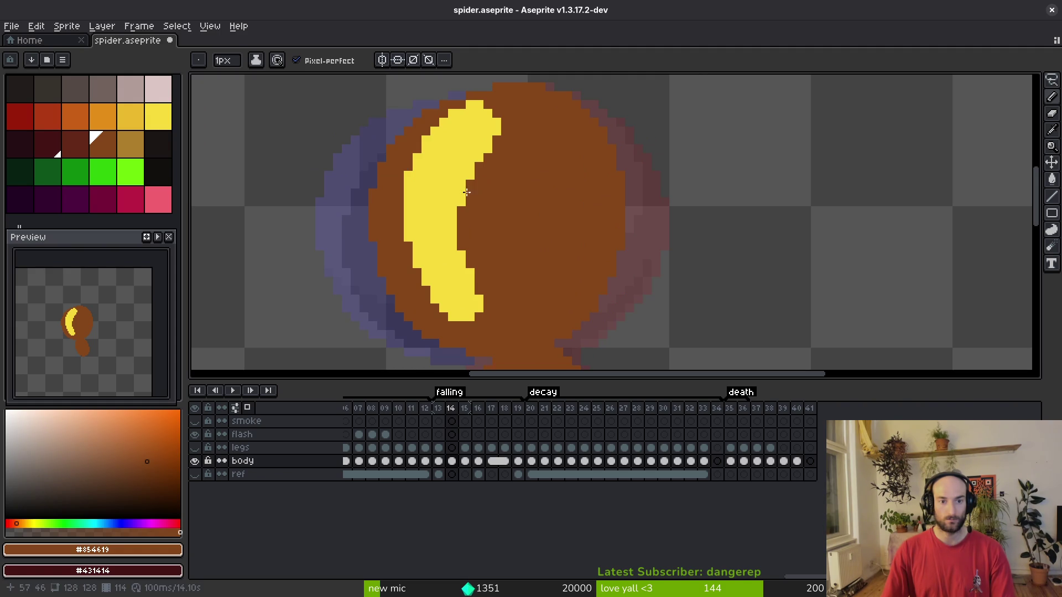
# Save spider.aseprite.
pyautogui.hotkey('ctrl', 's')
pyautogui.scroll(-3, 486, 218)
pyautogui.scroll(3, 526, 247)
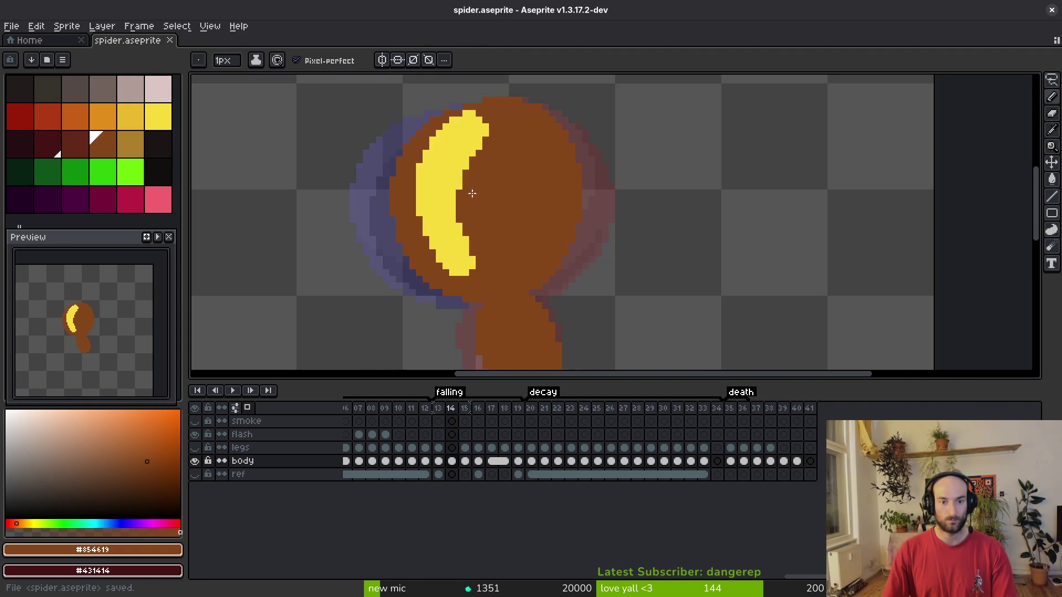
# Step back through the timeline to frame 24's front pose.
pyautogui.press('Left')
pyautogui.press('Left')
pyautogui.press('Left')
pyautogui.hscroll(-5, 743, 475)
pyautogui.hscroll(-15, 743, 475)
pyautogui.click(655, 450)
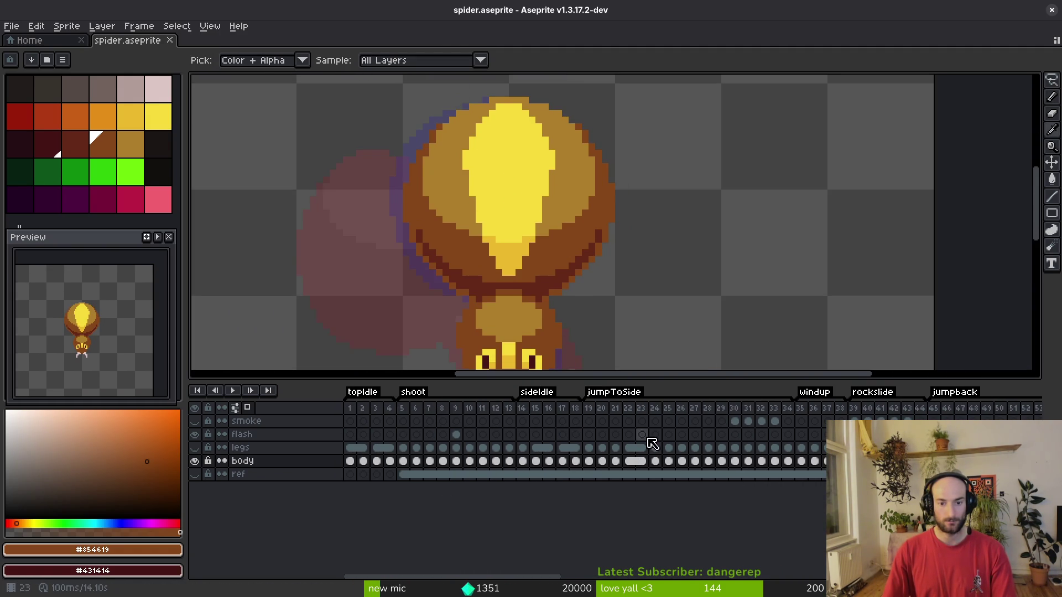
# Browse frames 21 through 29 to find the turning pose with the shaded abdomen.
pyautogui.click(614, 448)
pyautogui.moveTo(603, 354)
pyautogui.mouseDown()
pyautogui.moveTo(624, 297)
pyautogui.moveTo(570, 251)
pyautogui.mouseUp()
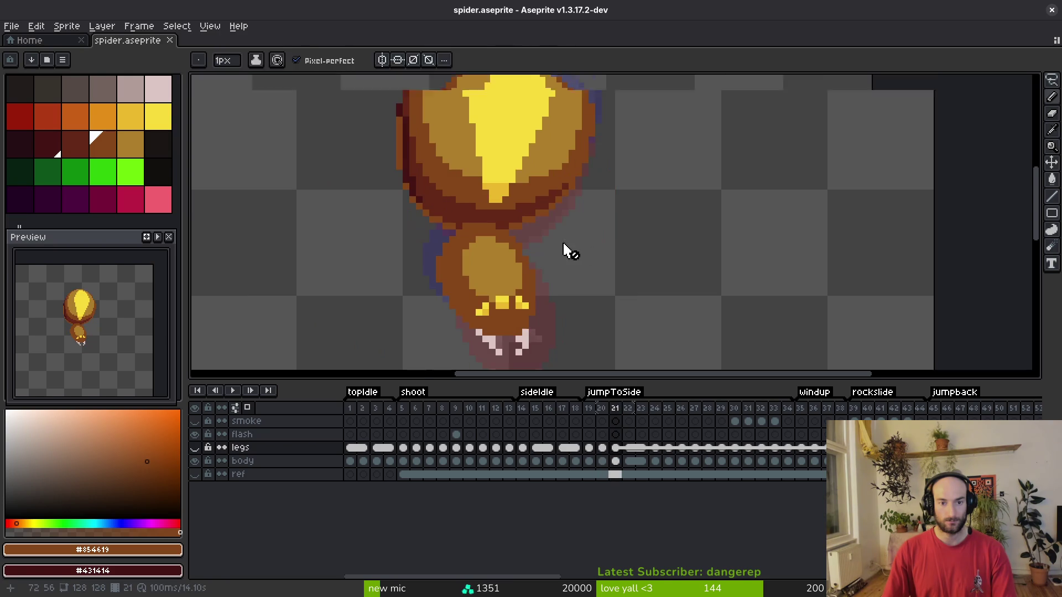
pyautogui.scroll(-1, 569, 252)
pyautogui.press('Right')
pyautogui.press('Right')
pyautogui.press('Right')
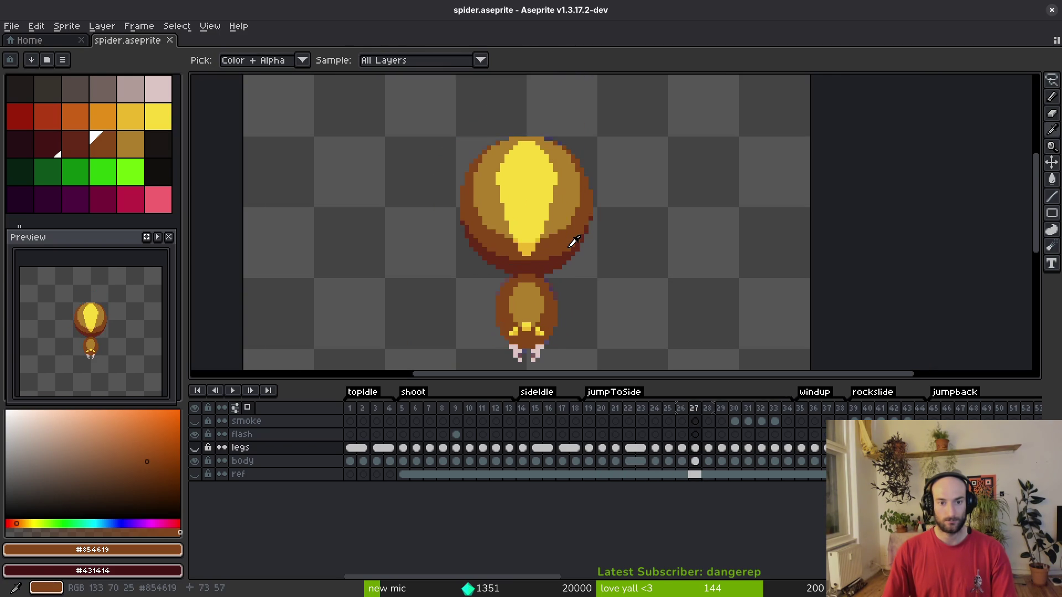
pyautogui.press('Right')
pyautogui.press('Right')
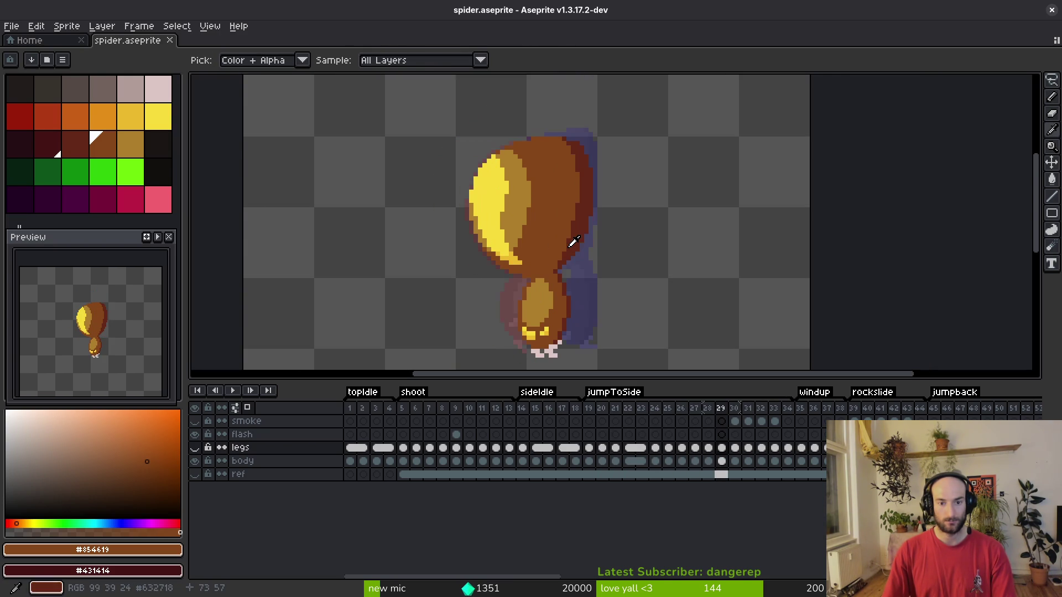
pyautogui.moveTo(565, 267); pyautogui.dragTo(569, 249)
# Lasso the abdomen on frame 29, then jump to frame 14 and drop the selection.
pyautogui.press('q')
pyautogui.moveTo(547, 105)
pyautogui.mouseDown()
pyautogui.moveTo(533, 105)
pyautogui.moveTo(479, 244)
pyautogui.mouseUp()
pyautogui.moveTo(608, 181); pyautogui.dragTo(594, 113)
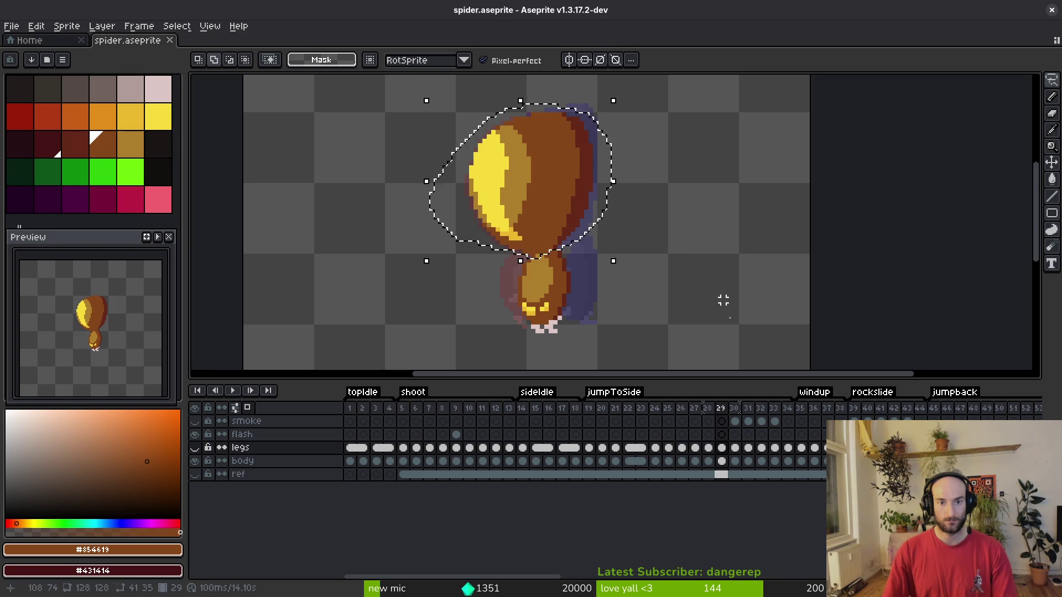
pyautogui.hscroll(10, 492, 468)
pyautogui.hscroll(3, 492, 468)
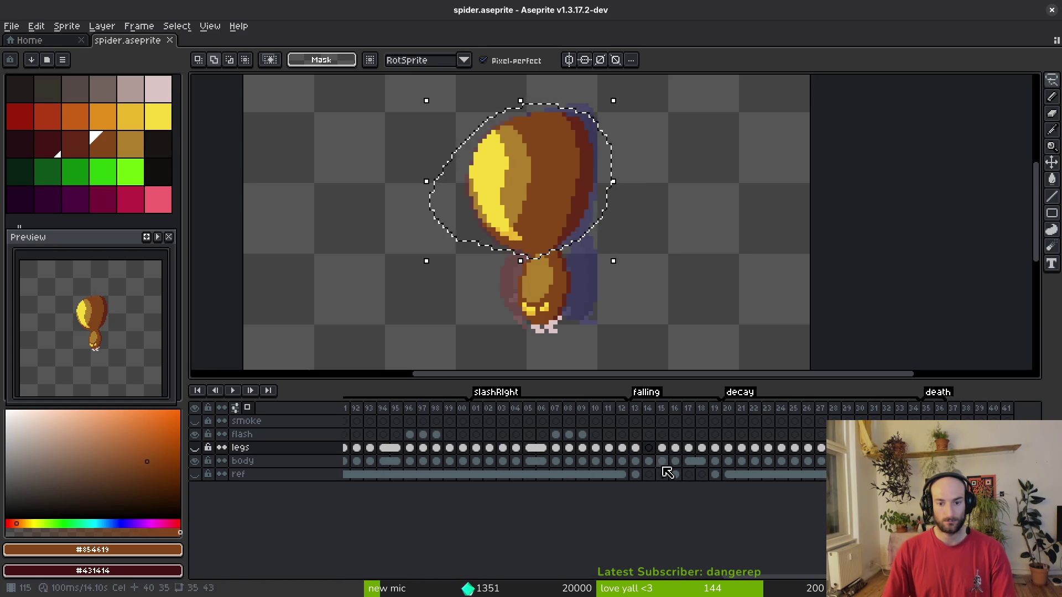
pyautogui.click(648, 461)
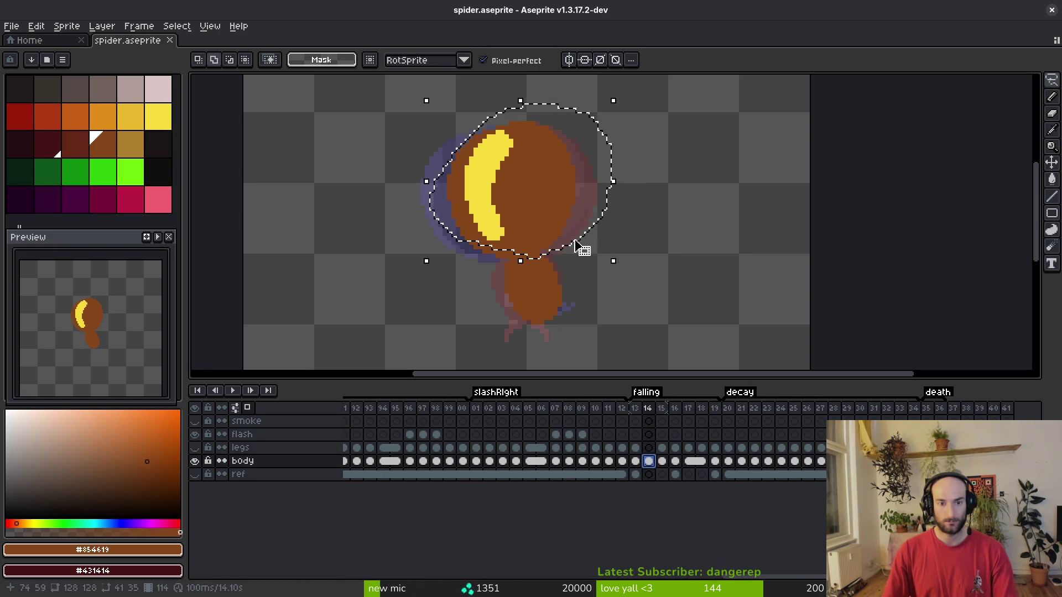
pyautogui.click(609, 302)
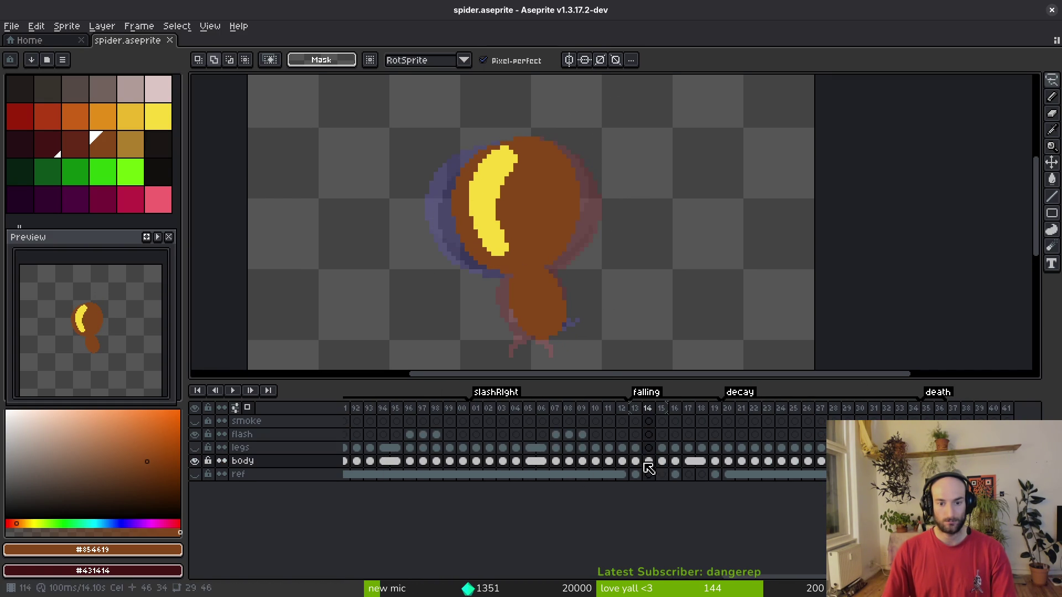
pyautogui.hscroll(-15, 434, 473)
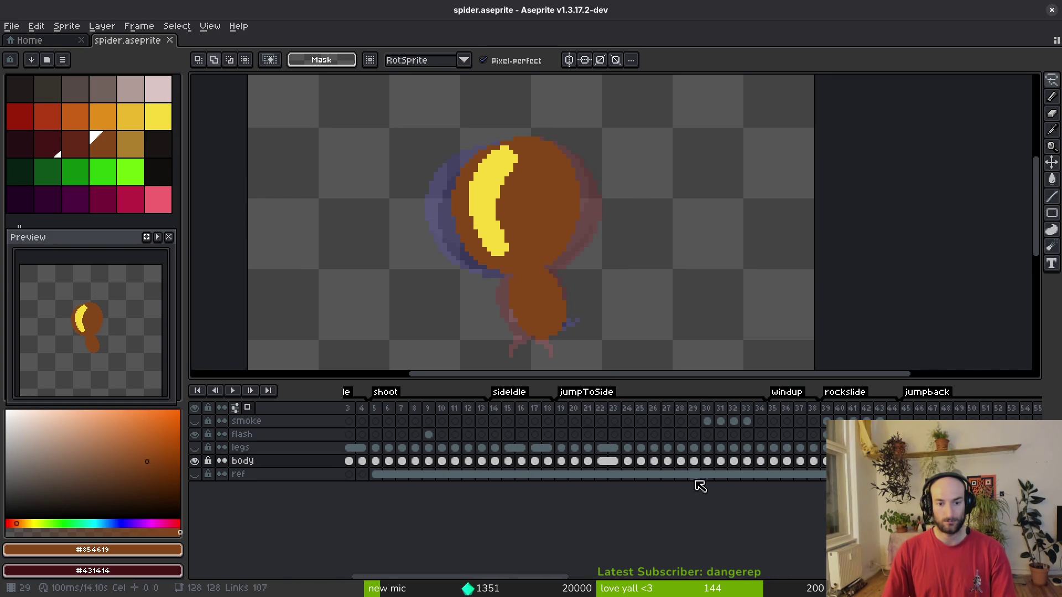
pyautogui.hscroll(-3, 591, 481)
# Lasso and copy the shaded abdomen from frame 29, then return to frame 14.
pyautogui.click(571, 474)
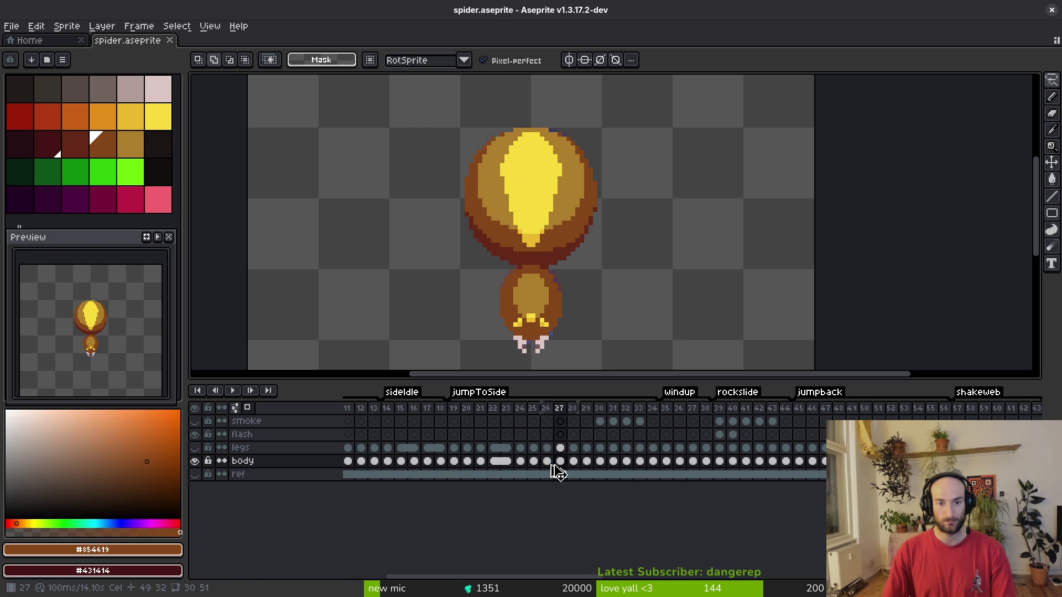
pyautogui.press('Right')
pyautogui.moveTo(631, 112); pyautogui.dragTo(474, 275)
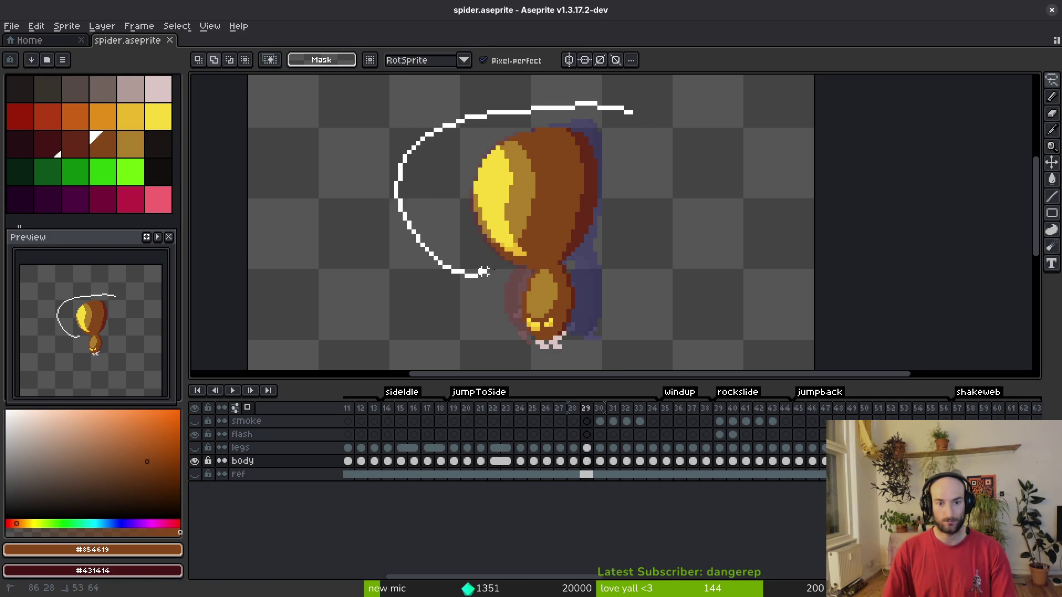
pyautogui.moveTo(631, 170); pyautogui.dragTo(613, 118)
pyautogui.press('Right')
pyautogui.press('Left')
pyautogui.hscroll(12, 436, 469)
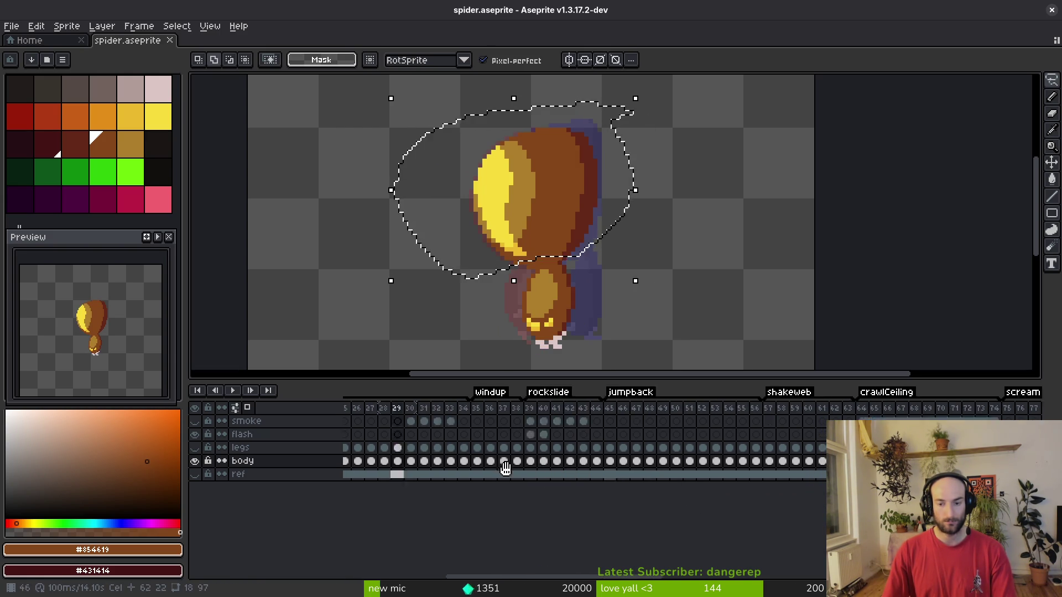
pyautogui.hscroll(8, 437, 469)
pyautogui.click(635, 462)
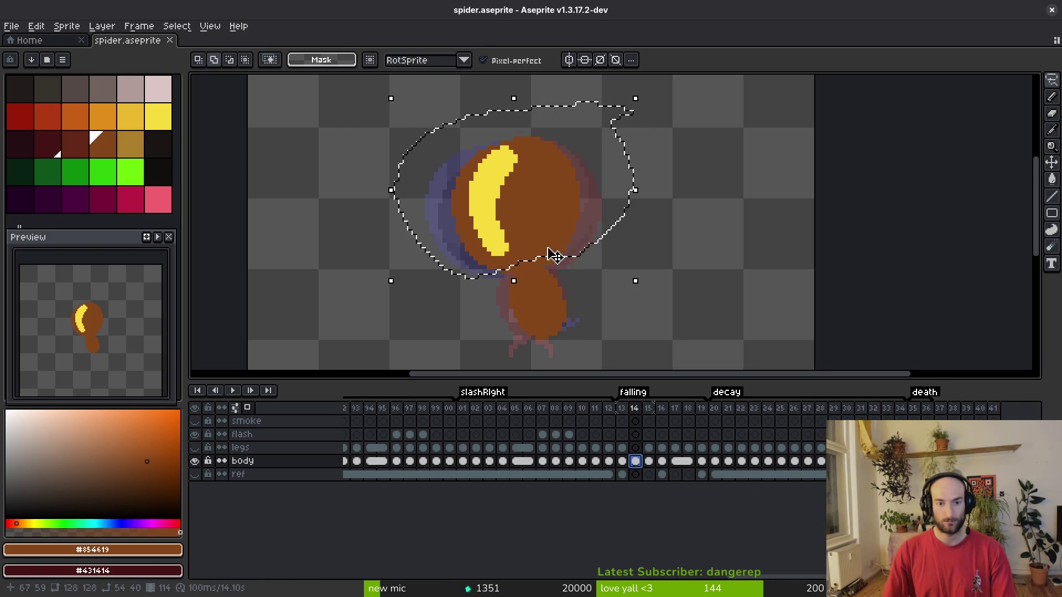
# Move the pasted abdomen shading left and down over the crescent and save.
pyautogui.click(586, 225)
pyautogui.moveTo(587, 226); pyautogui.dragTo(545, 232)
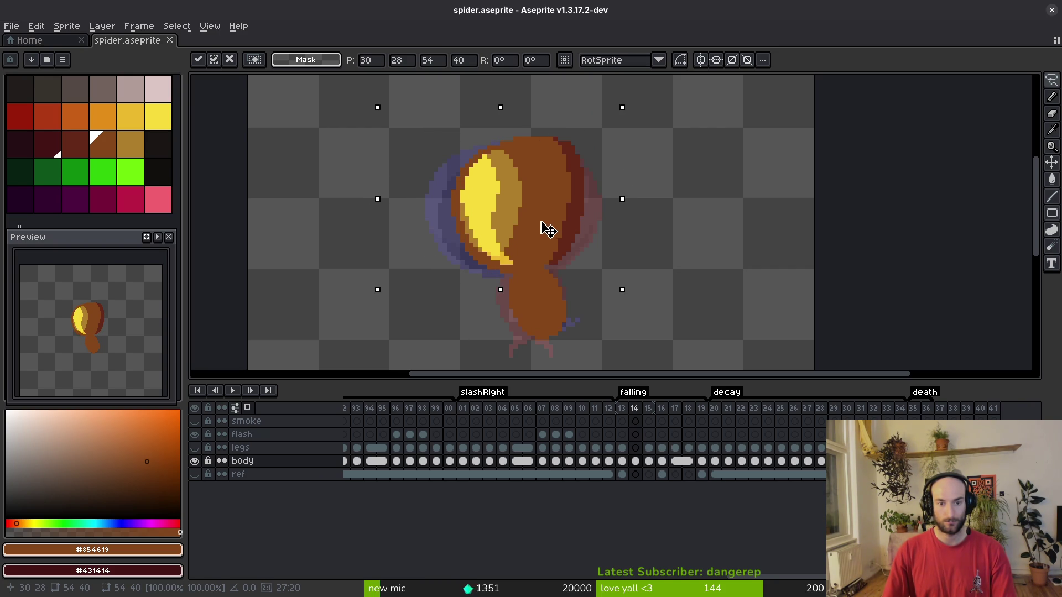
pyautogui.hotkey('ctrl', 's')
# Recentre the spider on the canvas with the Pencil selected.
pyautogui.scroll(3, 559, 227)
pyautogui.press('b')
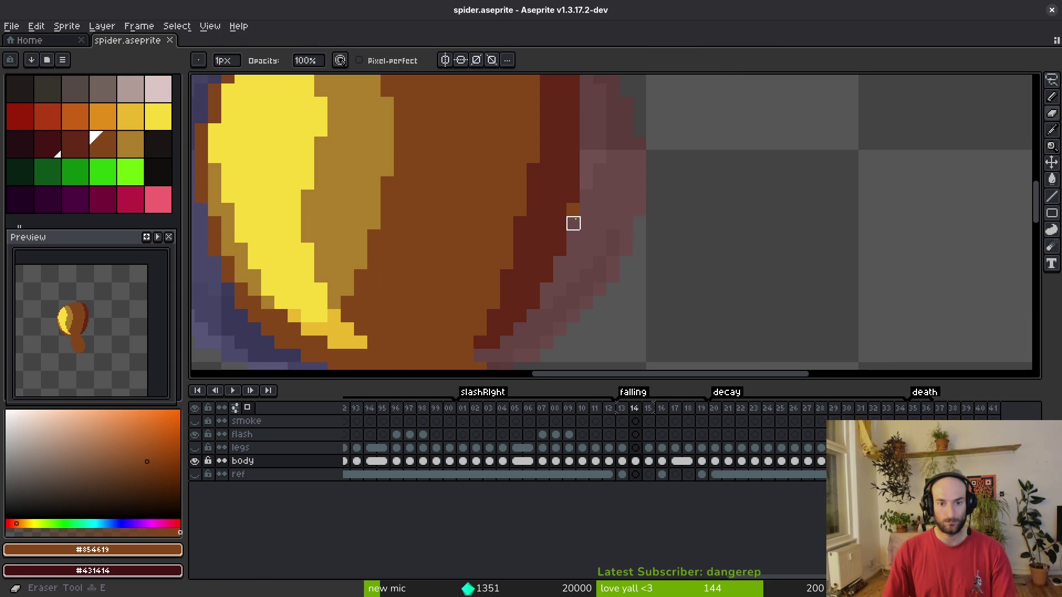
pyautogui.scroll(-5, 470, 256)
pyautogui.scroll(4, 546, 249)
pyautogui.scroll(-2, 555, 270)
pyautogui.moveTo(506, 190); pyautogui.dragTo(510, 232)
# Scroll the timeline across frames 28–29 toward the falling, decay and death tags.
pyautogui.hscroll(-5, 421, 462)
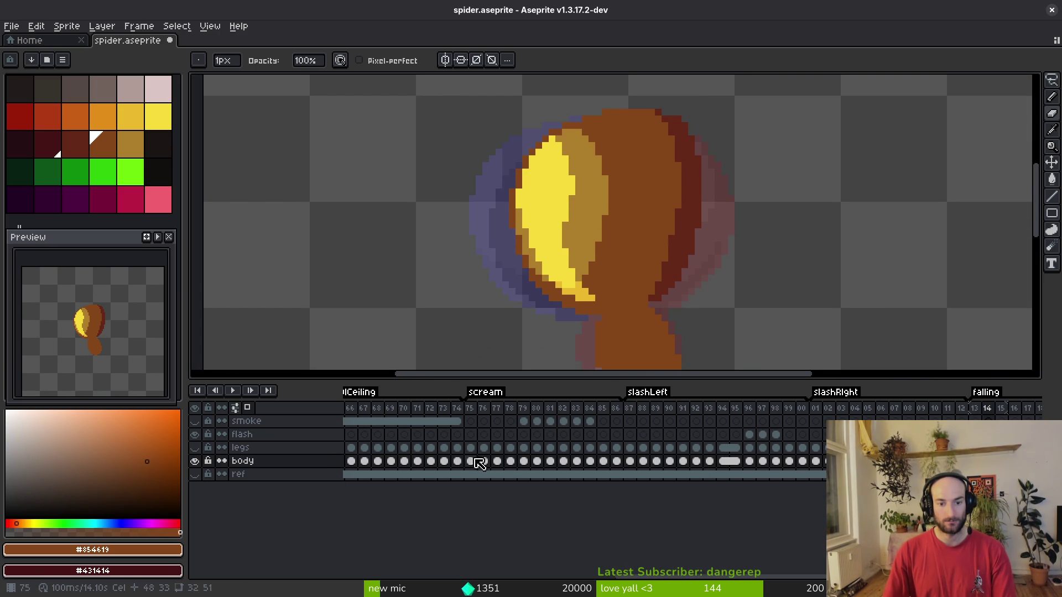
pyautogui.hscroll(-10, 598, 463)
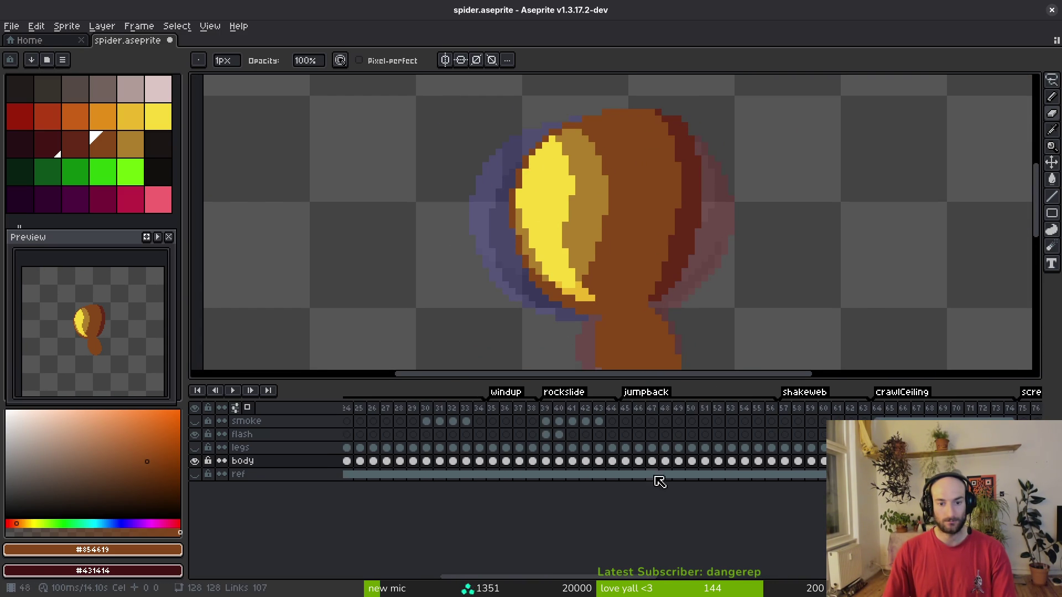
pyautogui.hscroll(-4, 458, 447)
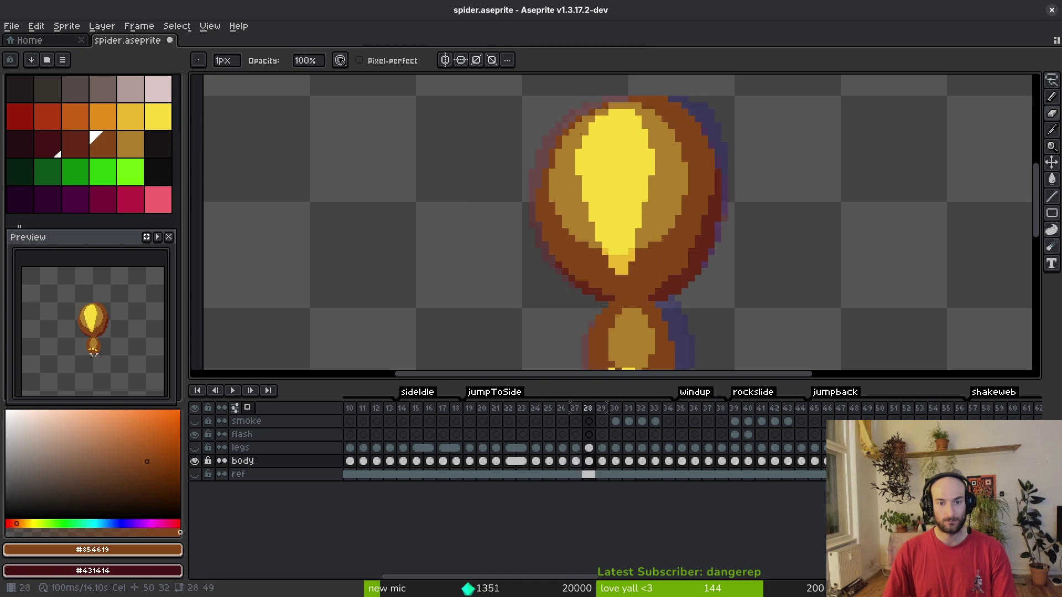
pyautogui.press('Left')
pyautogui.scroll(2, 505, 228)
pyautogui.scroll(-2, 516, 242)
pyautogui.hscroll(5, 666, 477)
pyautogui.press('Right')
pyautogui.press('Left')
pyautogui.press('Left')
pyautogui.hscroll(10, 824, 454)
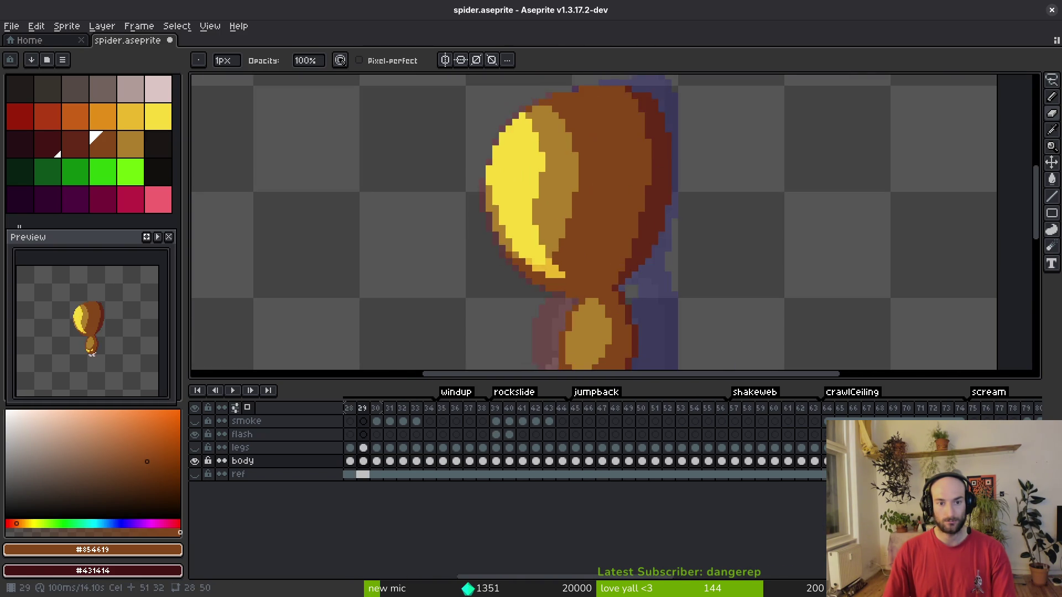
pyautogui.hscroll(15, 824, 454)
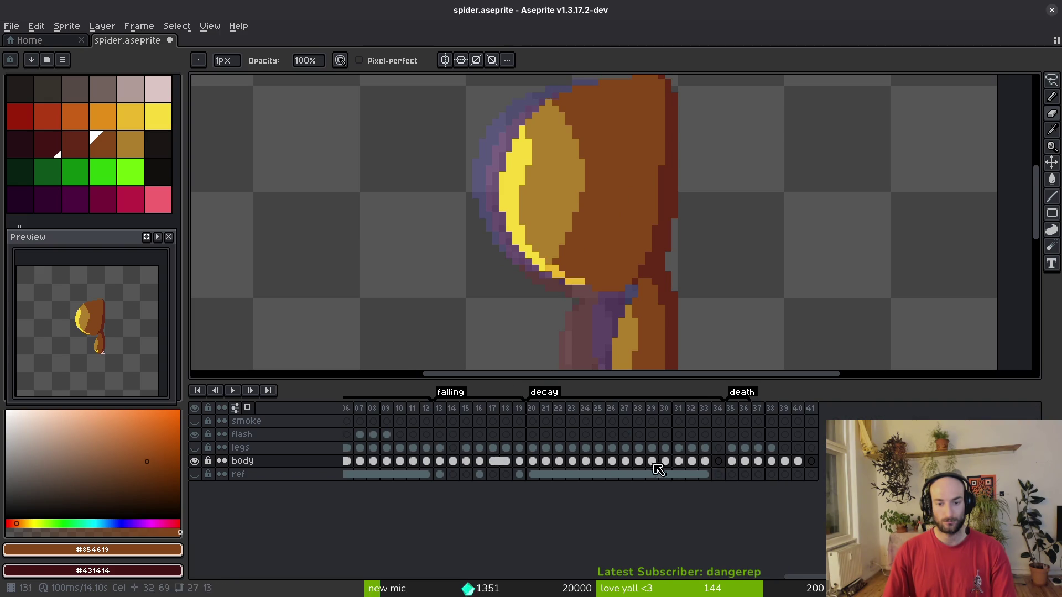
# On frame 14, undo the last stroke and erase a stray brown edge pixel.
pyautogui.click(452, 462)
pyautogui.hscroll(-2, 469, 260)
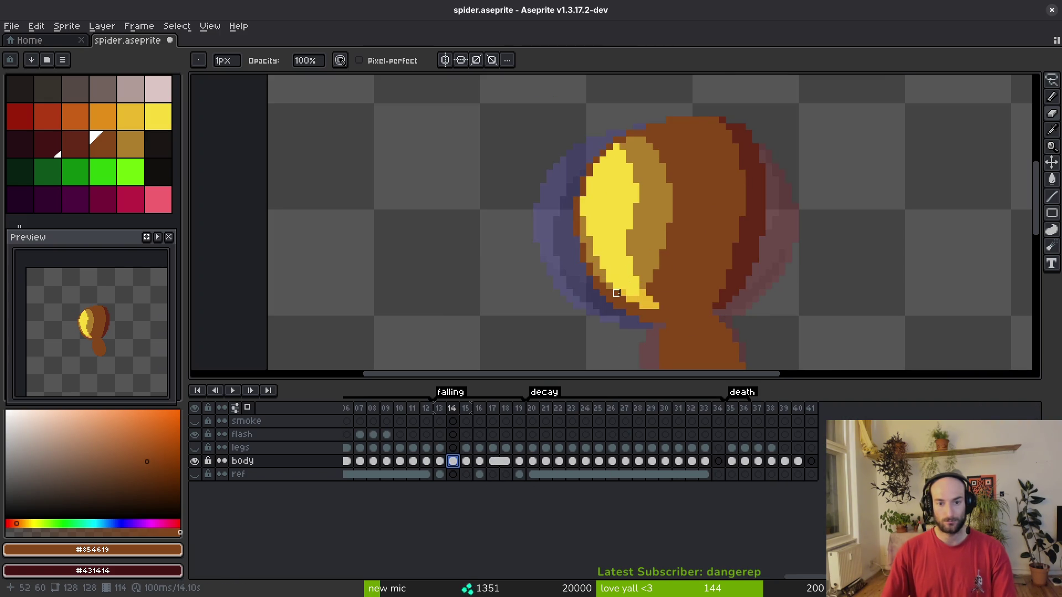
pyautogui.scroll(2, 614, 272)
pyautogui.scroll(-2, 606, 207)
pyautogui.scroll(3, 607, 207)
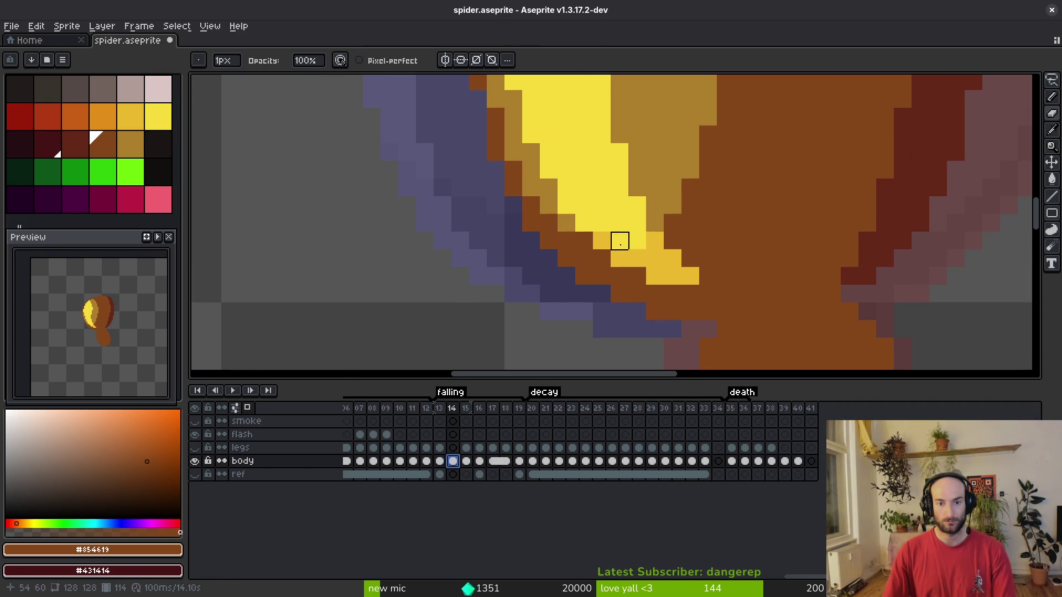
pyautogui.hotkey('ctrl', 'z')
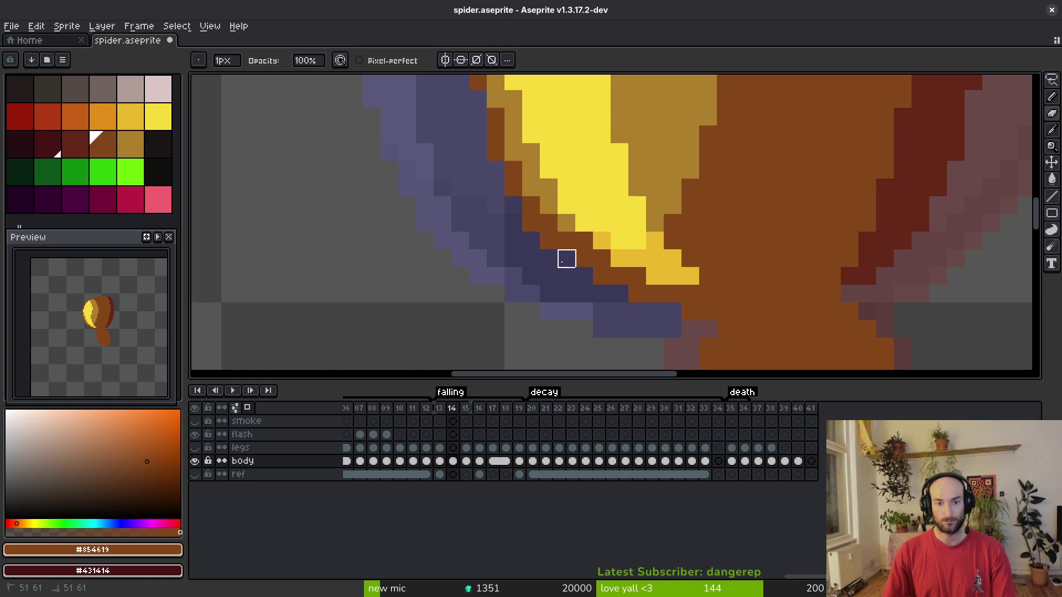
pyautogui.rightClick(514, 188)
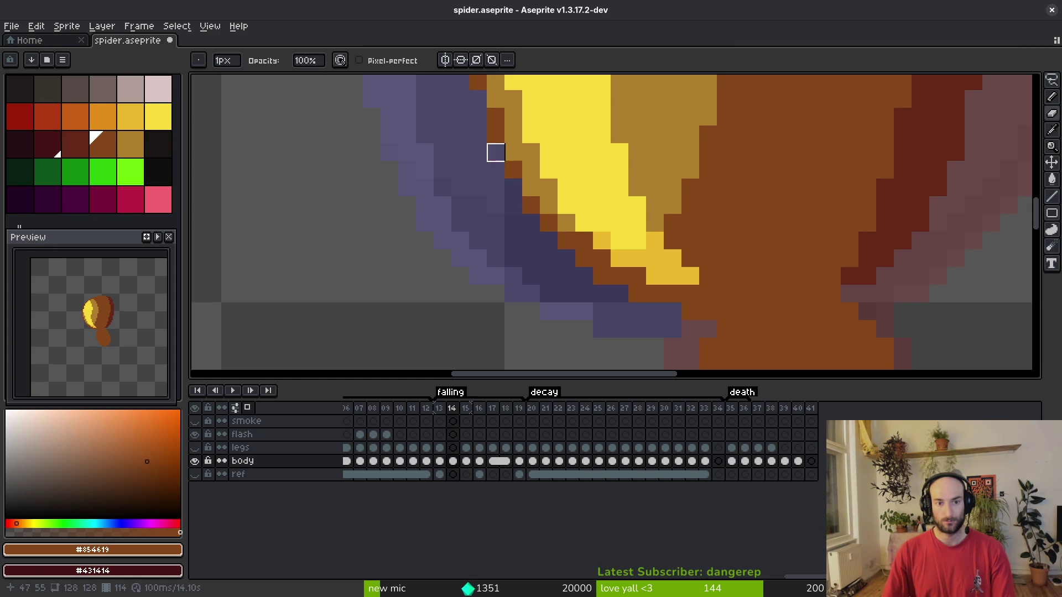
# Paint ochre pixels along the yellow highlight's diagonal left edge.
pyautogui.scroll(3, 464, 204)
pyautogui.scroll(-3, 482, 257)
pyautogui.scroll(3, 497, 231)
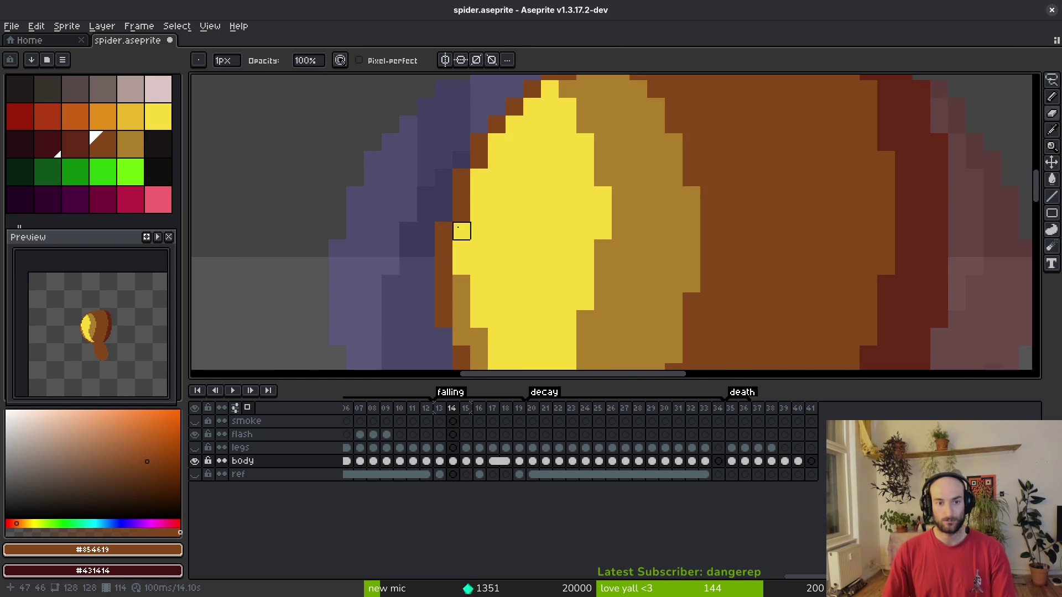
pyautogui.scroll(2, 581, 197)
pyautogui.scroll(-3, 588, 199)
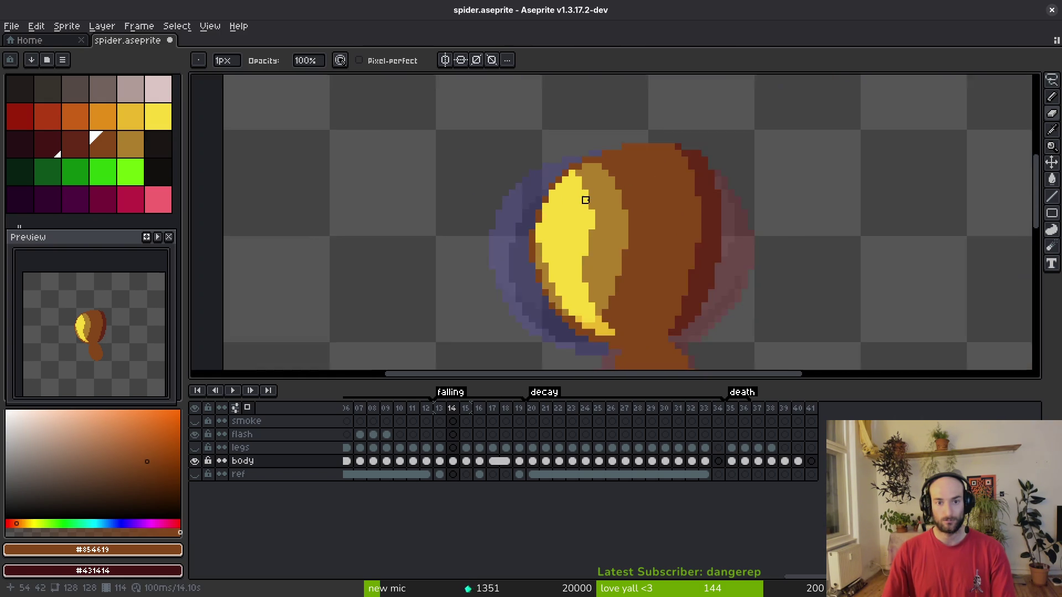
pyautogui.scroll(3, 588, 199)
pyautogui.keyDown('alt'); pyautogui.click(597, 130); pyautogui.keyUp('alt')
pyautogui.moveTo(557, 112)
pyautogui.mouseDown()
pyautogui.moveTo(510, 140)
pyautogui.moveTo(463, 252)
pyautogui.mouseUp()
# Add more ochre edge pixels, redoing one that was misplaced.
pyautogui.scroll(-2, 476, 249)
pyautogui.click(463, 211)
pyautogui.hotkey('ctrl', 'z')
pyautogui.click(567, 271)
pyautogui.moveTo(440, 202)
pyautogui.mouseDown()
pyautogui.moveTo(446, 288)
pyautogui.moveTo(463, 307)
pyautogui.mouseUp()
# Repaint two stray ochre pixels brown and save the sprite.
pyautogui.scroll(-2, 470, 243)
pyautogui.keyDown('alt'); pyautogui.click(463, 243); pyautogui.keyUp('alt')
pyautogui.click(427, 140)
pyautogui.click(448, 154)
pyautogui.scroll(-2, 486, 237)
pyautogui.press('v')
pyautogui.press('b')
pyautogui.hotkey('ctrl', 's')
pyautogui.scroll(-2, 514, 241)
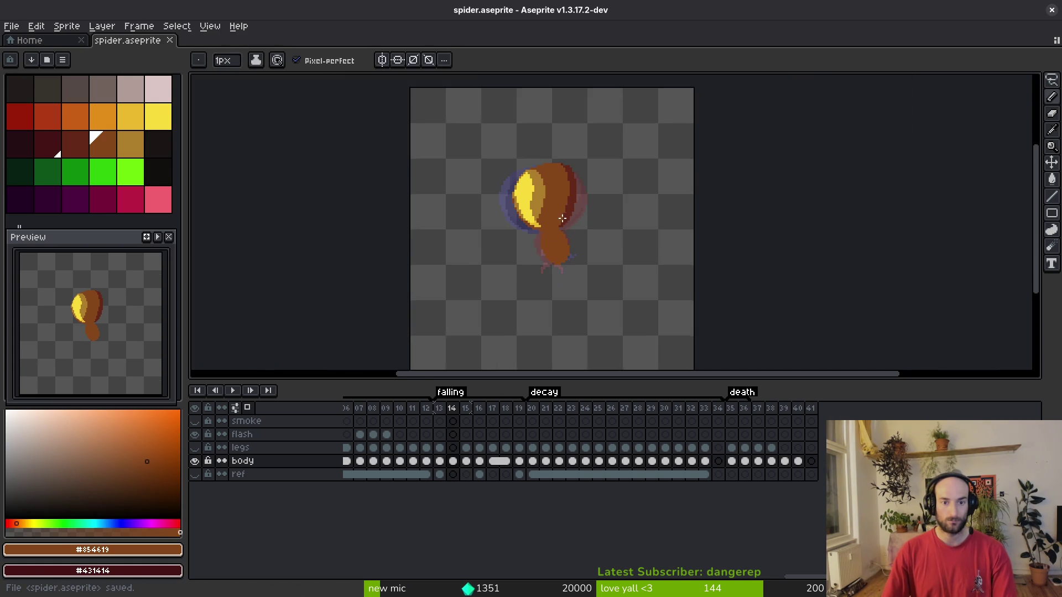
# Make a quick eraser and pencil touch-up on frame 14 and save the sprite.
pyautogui.scroll(4, 554, 252)
pyautogui.scroll(-1, 531, 232)
pyautogui.scroll(1, 495, 214)
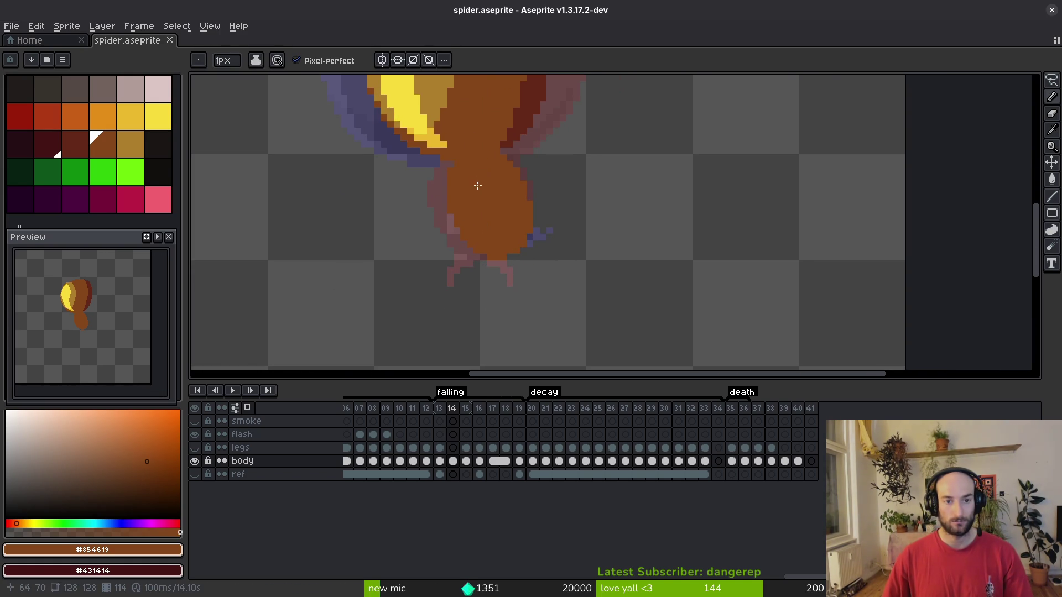
pyautogui.scroll(1, 459, 164)
pyautogui.press('e')
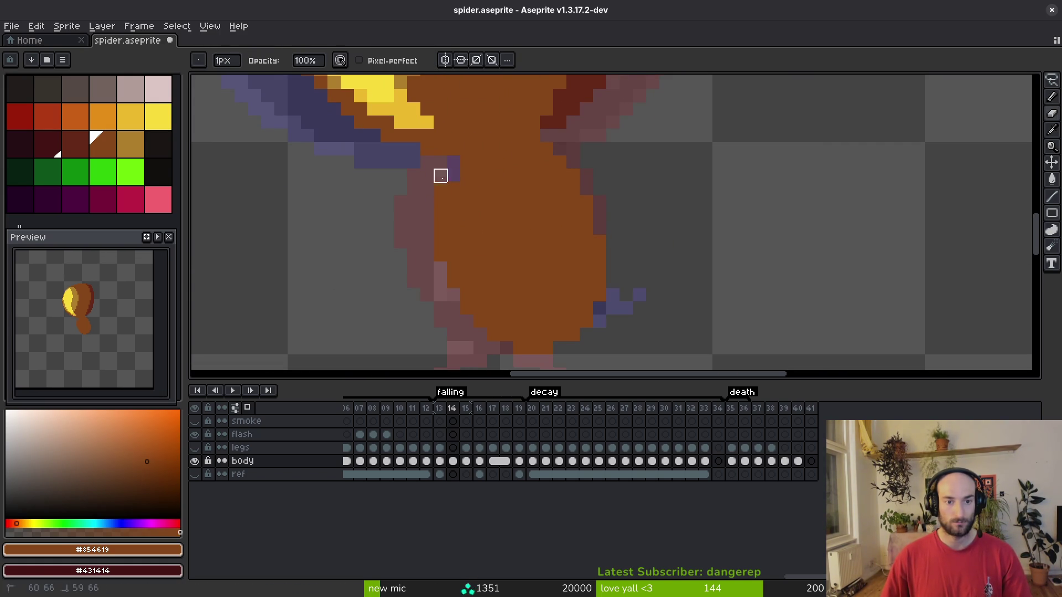
pyautogui.press('f')
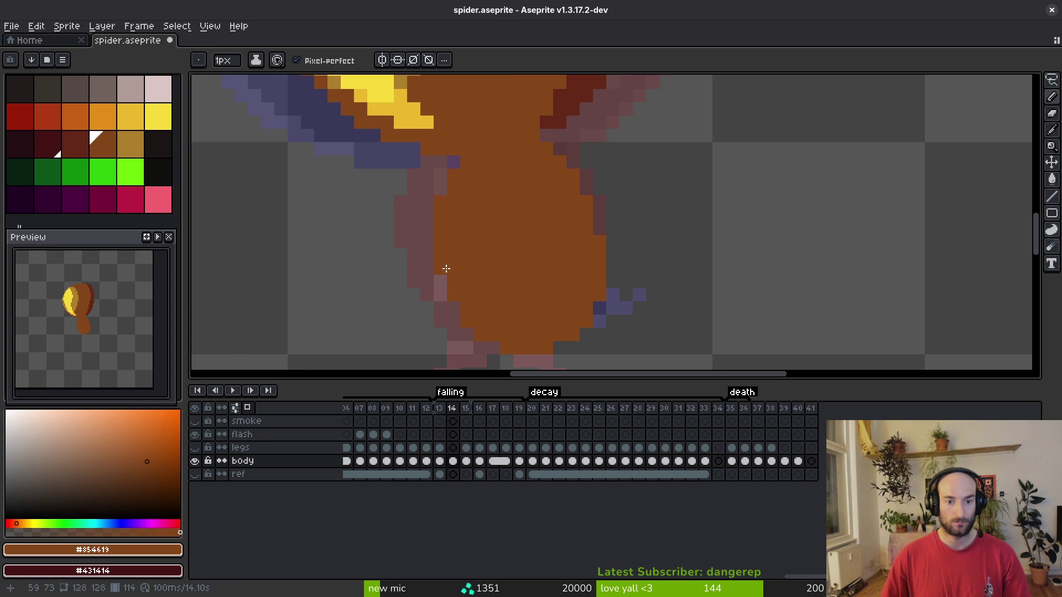
pyautogui.scroll(-5, 508, 248)
pyautogui.hotkey('ctrl', 's')
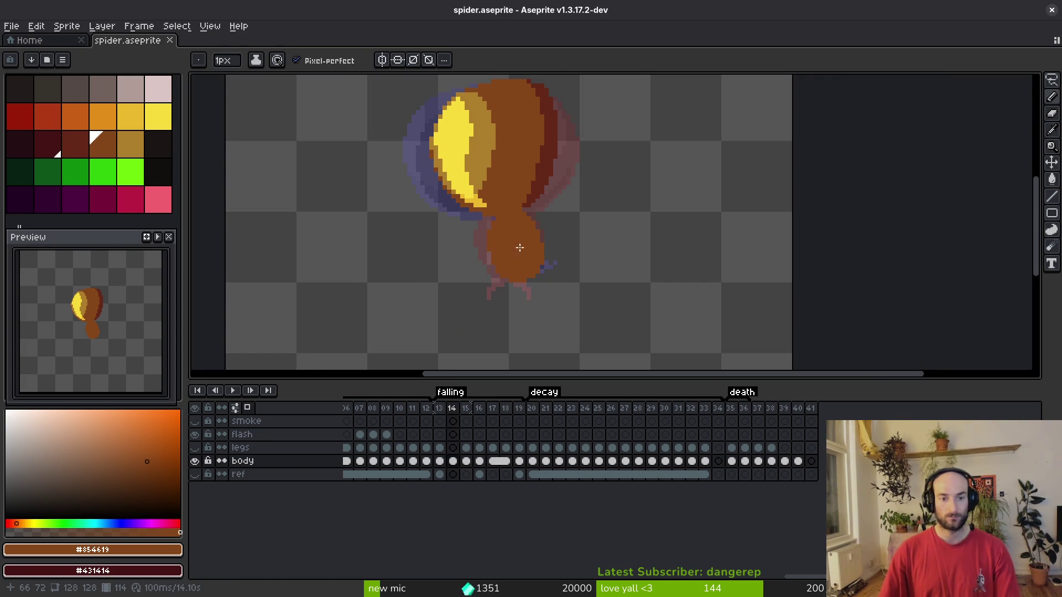
# Check the shading on frame 30 for reference, then return to frame 14.
pyautogui.hscroll(-5, 933, 422)
pyautogui.hscroll(-5, 656, 469)
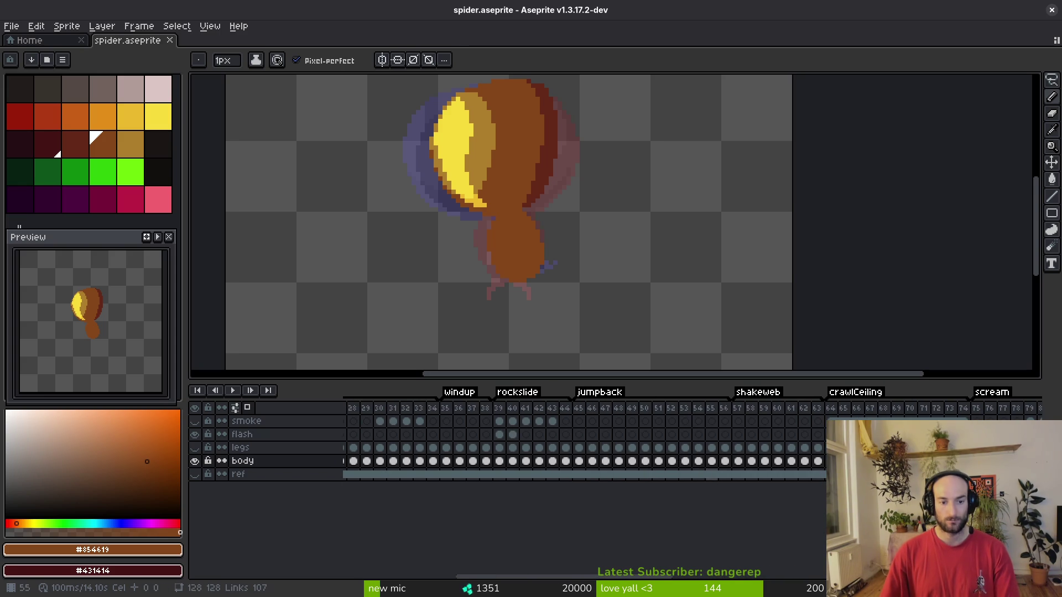
pyautogui.hscroll(-2, 457, 461)
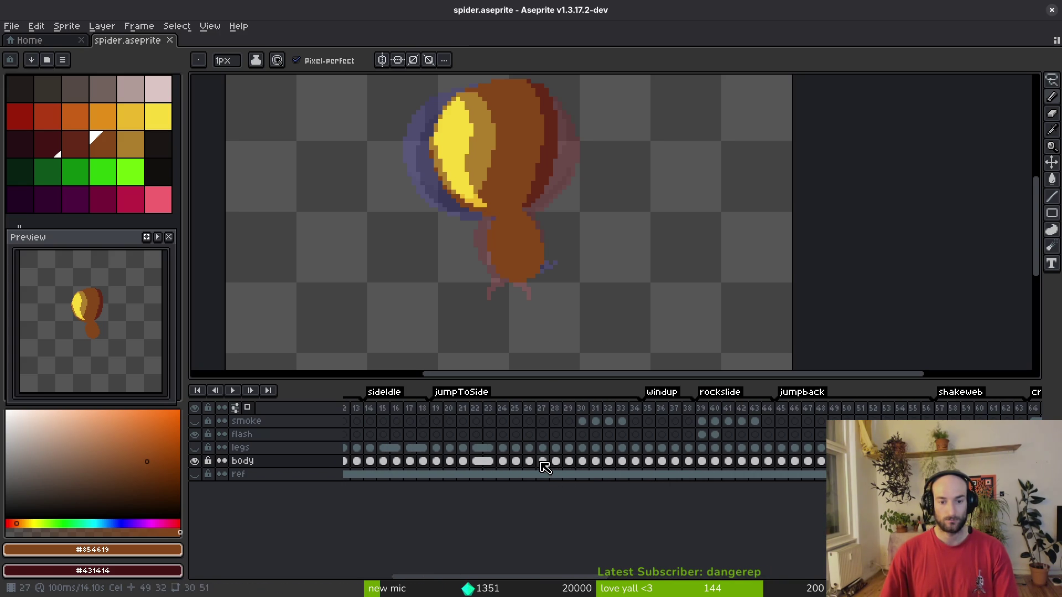
pyautogui.click(568, 460)
pyautogui.press('i')
pyautogui.press('Right')
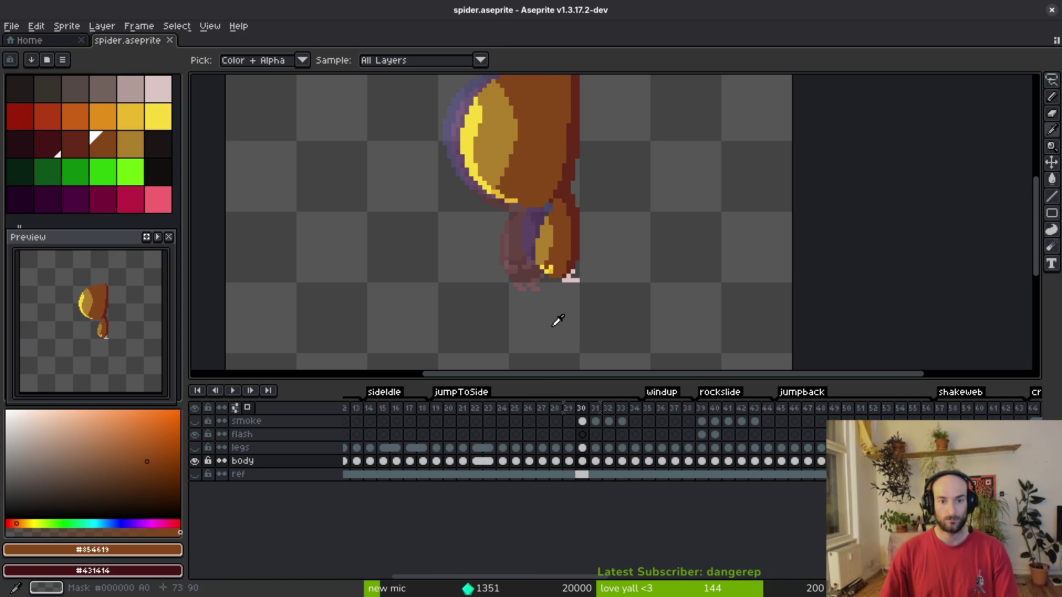
pyautogui.press('Right')
pyautogui.press('Right')
pyautogui.press('Right')
pyautogui.press('b')
pyautogui.hscroll(5, 433, 476)
pyautogui.hscroll(5, 433, 476)
pyautogui.click(547, 461)
# Outline an ochre patch on the lower body segment and bucket-fill it solid.
pyautogui.scroll(2, 512, 237)
pyautogui.keyDown('alt'); pyautogui.click(477, 108); pyautogui.keyUp('alt')
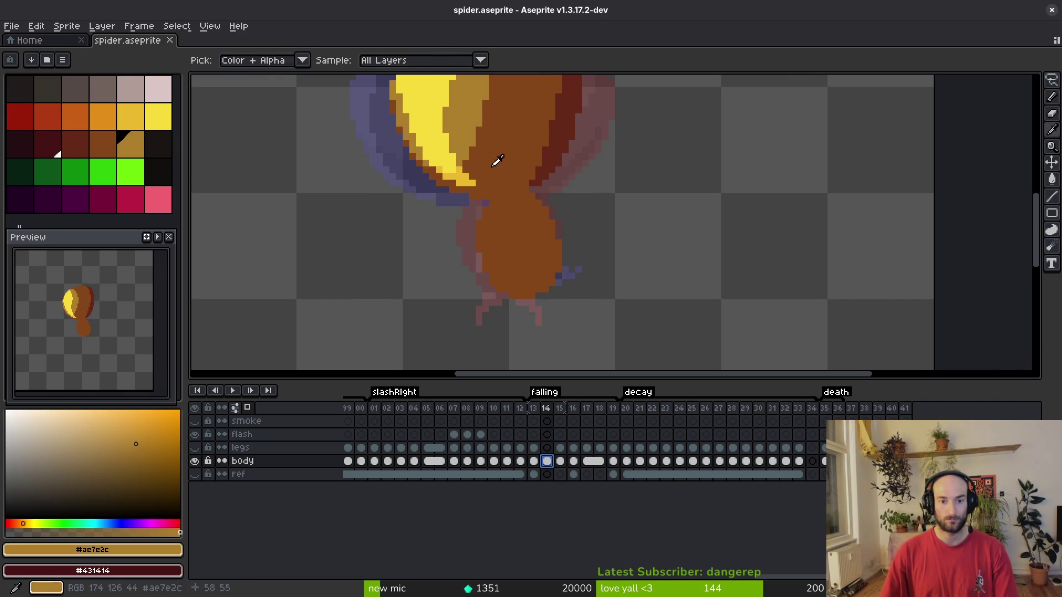
pyautogui.click(538, 322)
pyautogui.scroll(2, 532, 293)
pyautogui.moveTo(496, 213)
pyautogui.mouseDown()
pyautogui.moveTo(483, 199)
pyautogui.moveTo(510, 238)
pyautogui.moveTo(483, 292)
pyautogui.mouseUp()
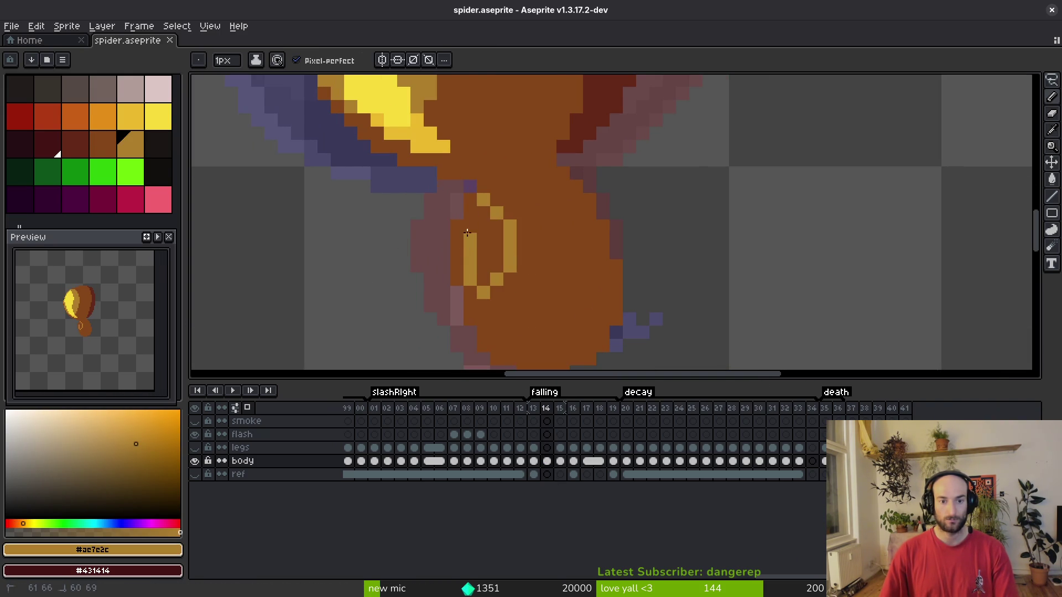
pyautogui.moveTo(461, 235)
pyautogui.mouseDown()
pyautogui.moveTo(458, 257)
pyautogui.moveTo(483, 280)
pyautogui.moveTo(471, 309)
pyautogui.mouseUp()
pyautogui.press('g')
pyautogui.click(481, 257)
pyautogui.press('b')
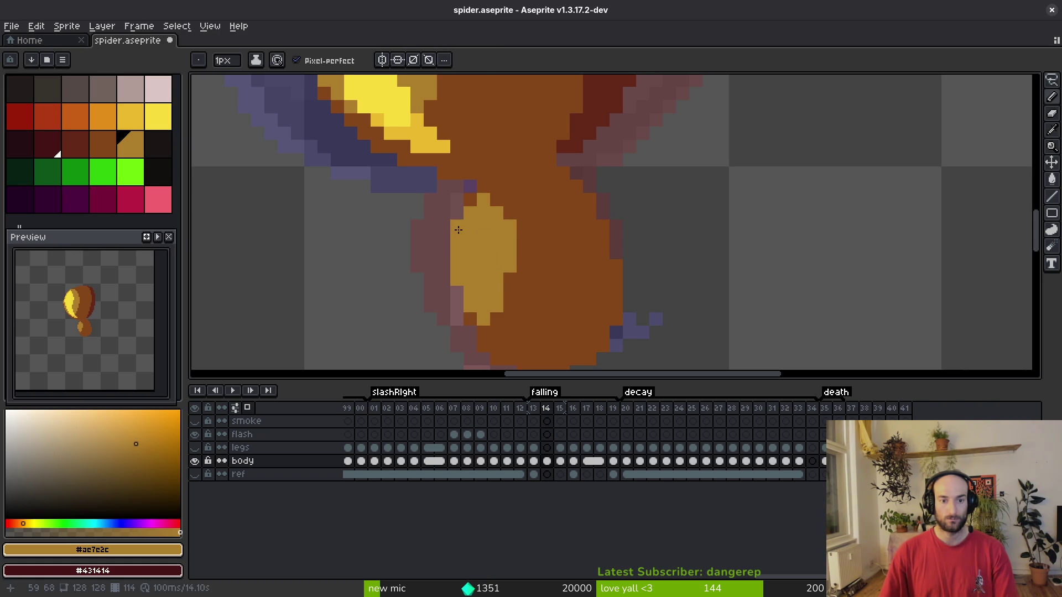
# Trim the ochre patch's top and lower-right edges back to brown, add one ochre pixel, and save.
pyautogui.scroll(-1, 490, 198)
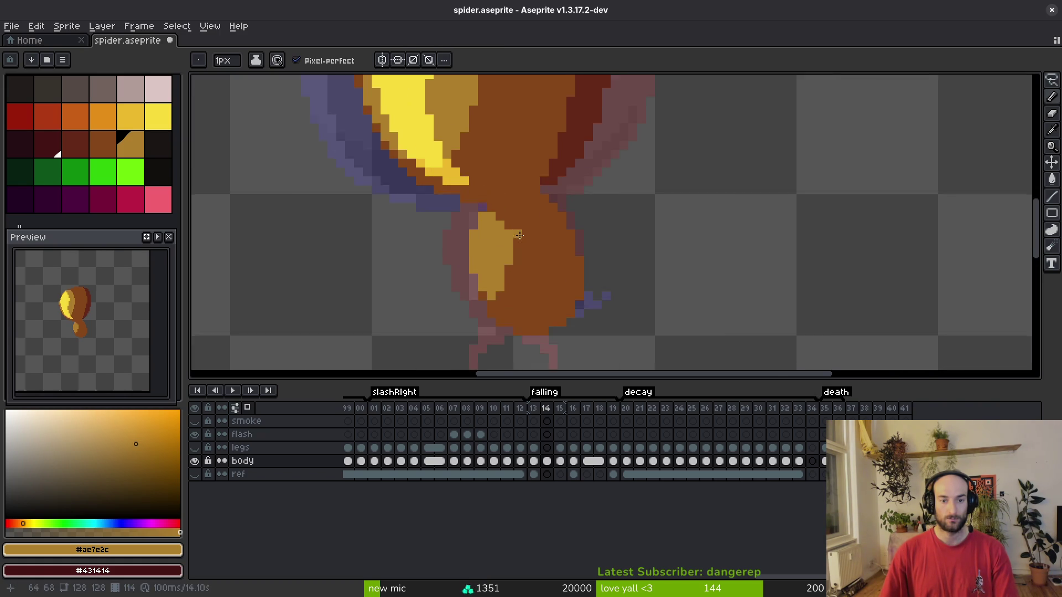
pyautogui.scroll(1, 491, 198)
pyautogui.keyDown('alt'); pyautogui.click(496, 188); pyautogui.keyUp('alt')
pyautogui.moveTo(478, 204); pyautogui.dragTo(463, 206)
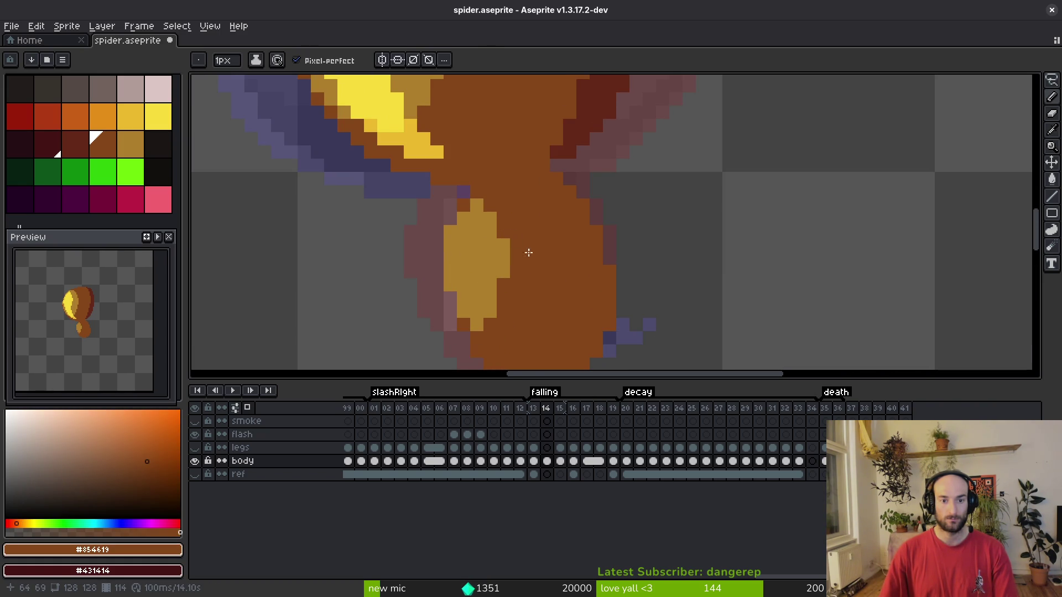
pyautogui.scroll(-2, 514, 235)
pyautogui.keyDown('alt'); pyautogui.click(507, 228); pyautogui.keyUp('alt')
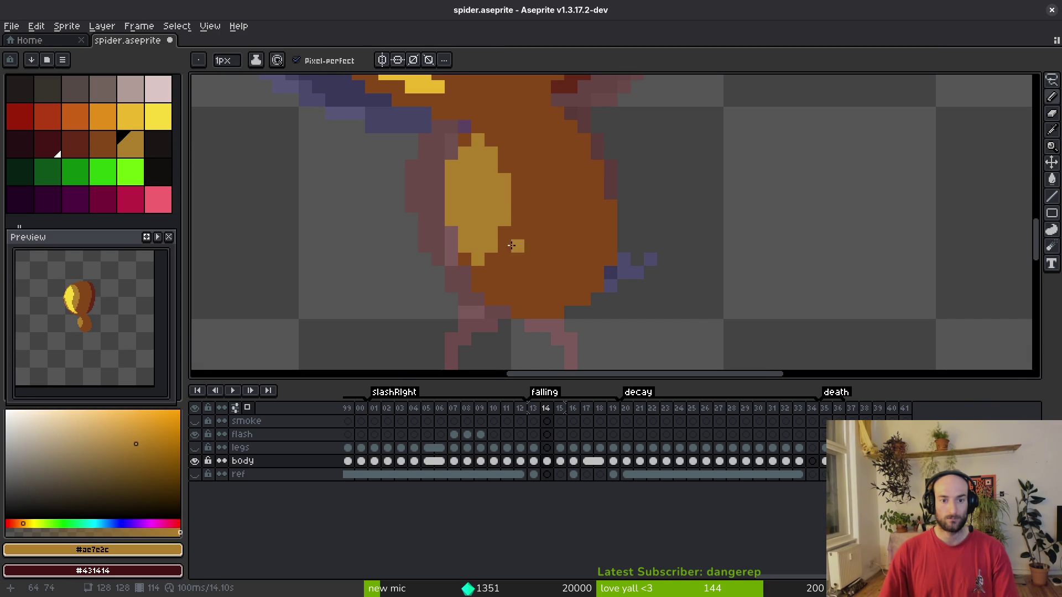
pyautogui.keyDown('alt'); pyautogui.click(502, 247); pyautogui.keyUp('alt')
pyautogui.moveTo(502, 247); pyautogui.dragTo(482, 259)
pyautogui.scroll(-1, 508, 247)
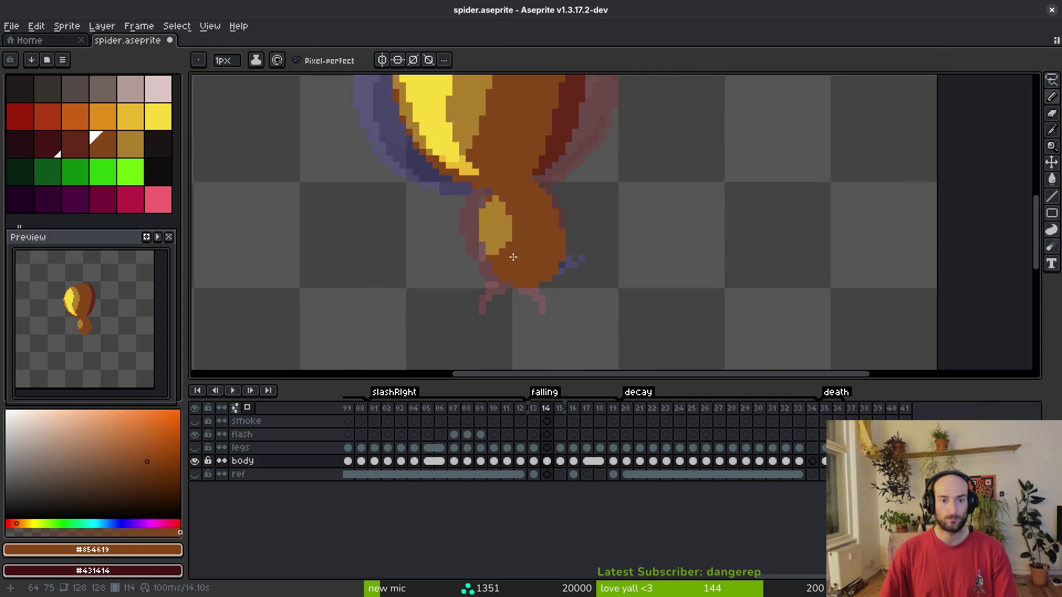
pyautogui.scroll(2, 498, 233)
pyautogui.keyDown('alt'); pyautogui.click(487, 221); pyautogui.keyUp('alt')
pyautogui.click(471, 264)
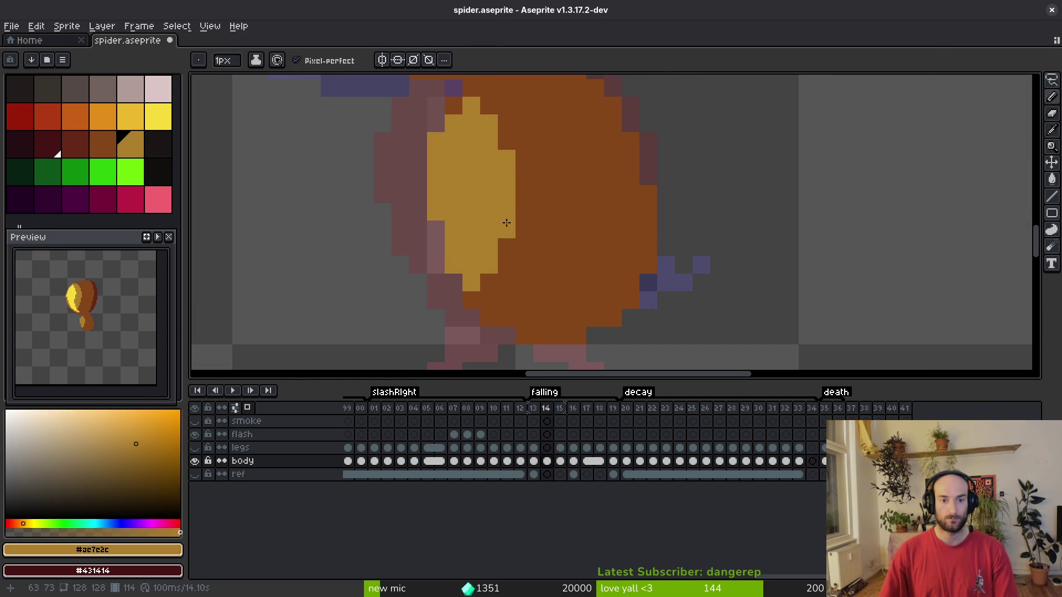
pyautogui.hotkey('ctrl', 's')
# Repaint with brown to narrow the ochre patch to a thin left-edge highlight, and save.
pyautogui.scroll(-5, 506, 223)
pyautogui.scroll(4, 550, 222)
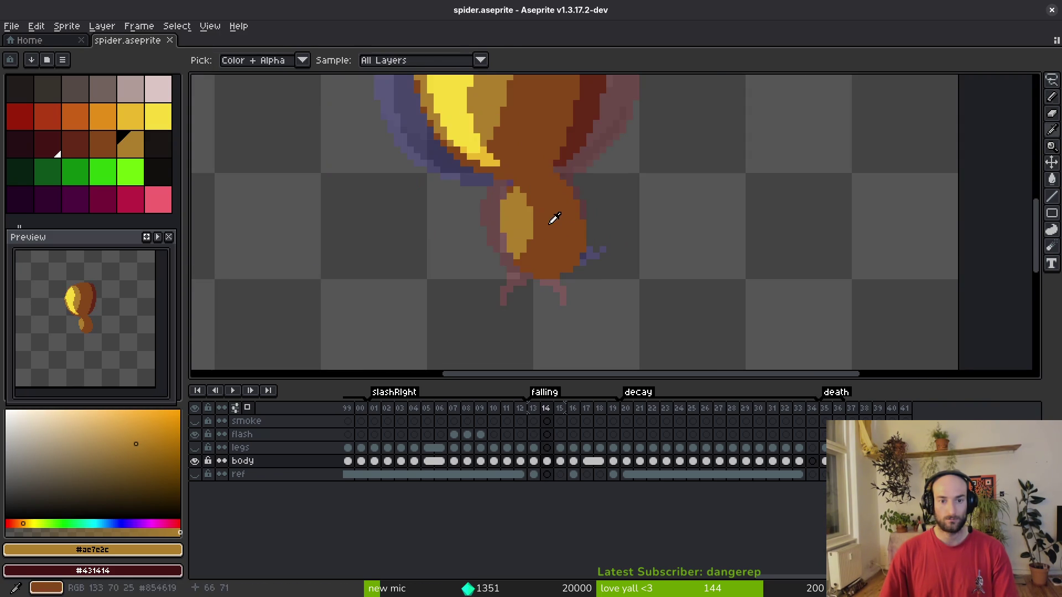
pyautogui.keyDown('alt'); pyautogui.click(554, 219); pyautogui.keyUp('alt')
pyautogui.scroll(3, 540, 193)
pyautogui.moveTo(500, 210); pyautogui.dragTo(501, 310)
pyautogui.moveTo(524, 146)
pyautogui.mouseDown()
pyautogui.moveTo(431, 260)
pyautogui.moveTo(467, 273)
pyautogui.moveTo(459, 291)
pyautogui.mouseUp()
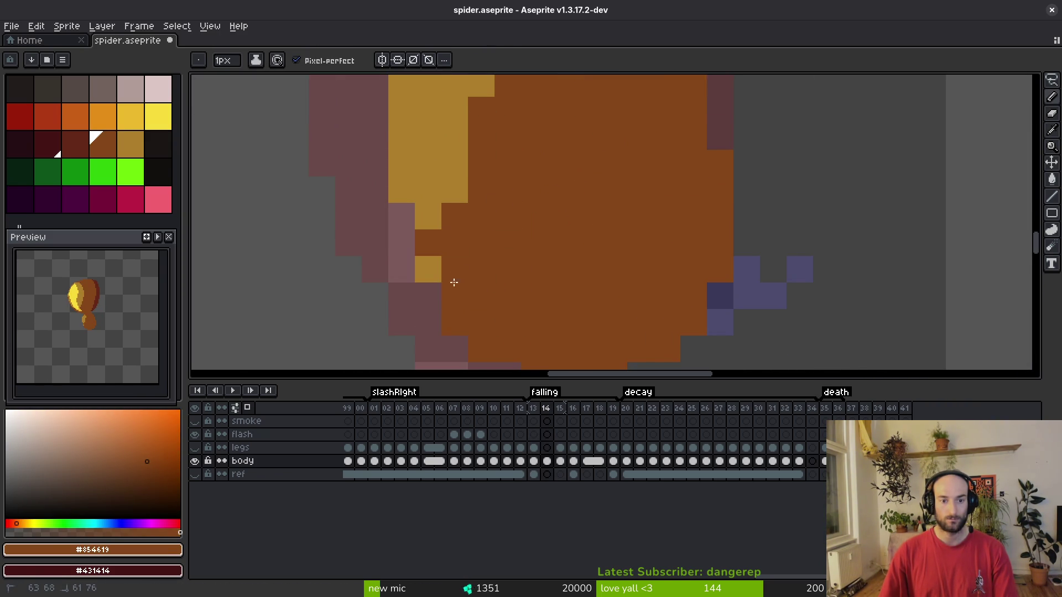
pyautogui.scroll(-2, 521, 236)
pyautogui.scroll(-5, 511, 166)
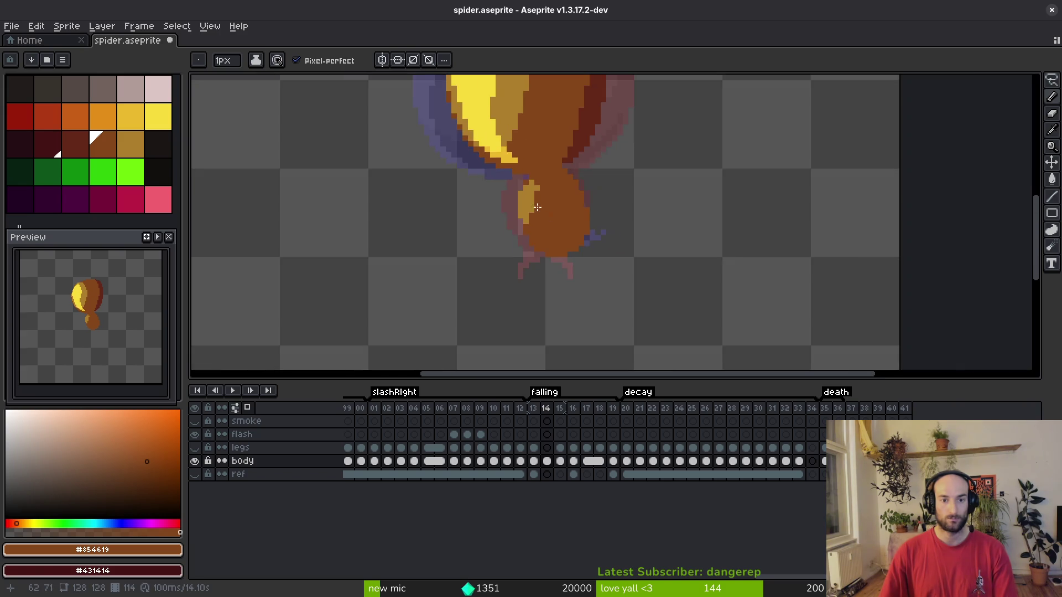
pyautogui.scroll(5, 528, 187)
pyautogui.scroll(-3, 569, 183)
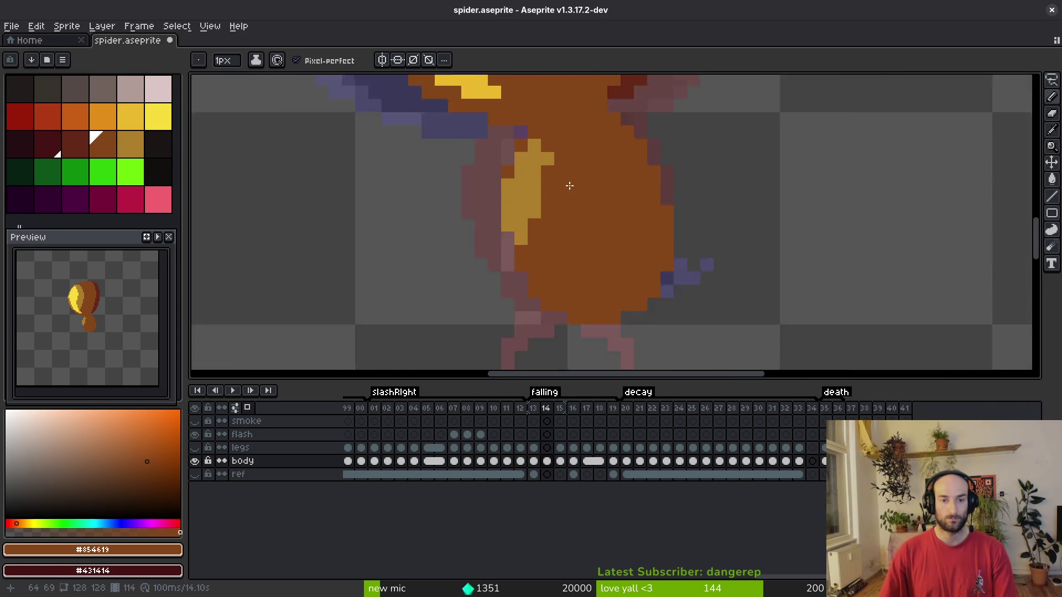
pyautogui.hotkey('ctrl', 's')
# Compare frame 14 with frame 15 and sample the bright yellow highlight colour.
pyautogui.scroll(-3, 581, 213)
pyautogui.press('Right')
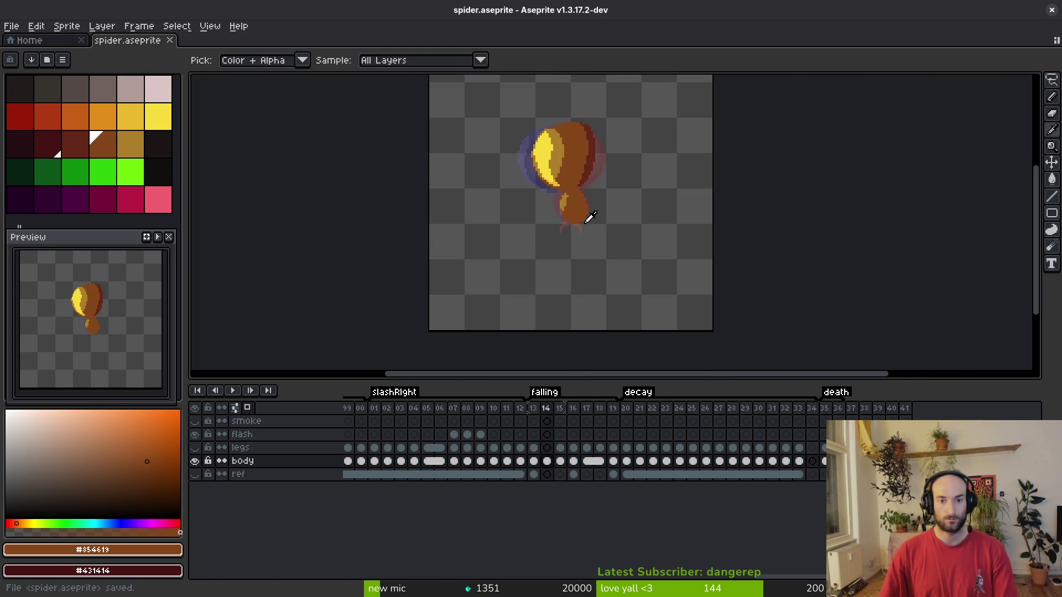
pyautogui.scroll(4, 585, 196)
pyautogui.press('Left')
pyautogui.press('alt')
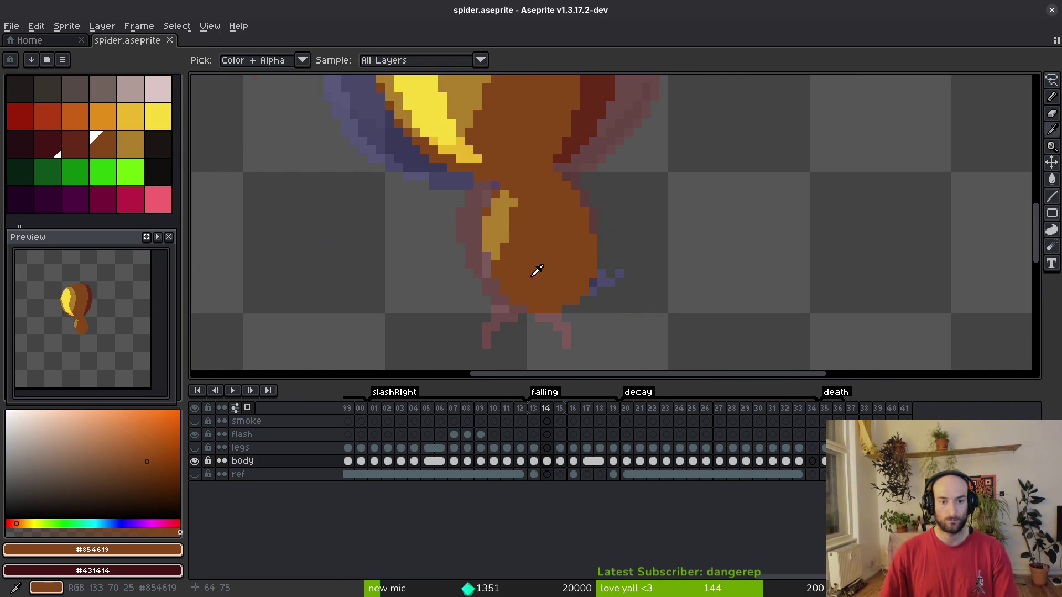
pyautogui.press('Left')
pyautogui.click(551, 251)
# Sample the ochre colour from frame 13, then choose bright yellow back on frame 14.
pyautogui.press('Right')
pyautogui.press('Right')
pyautogui.press('Left')
pyautogui.scroll(1, 494, 293)
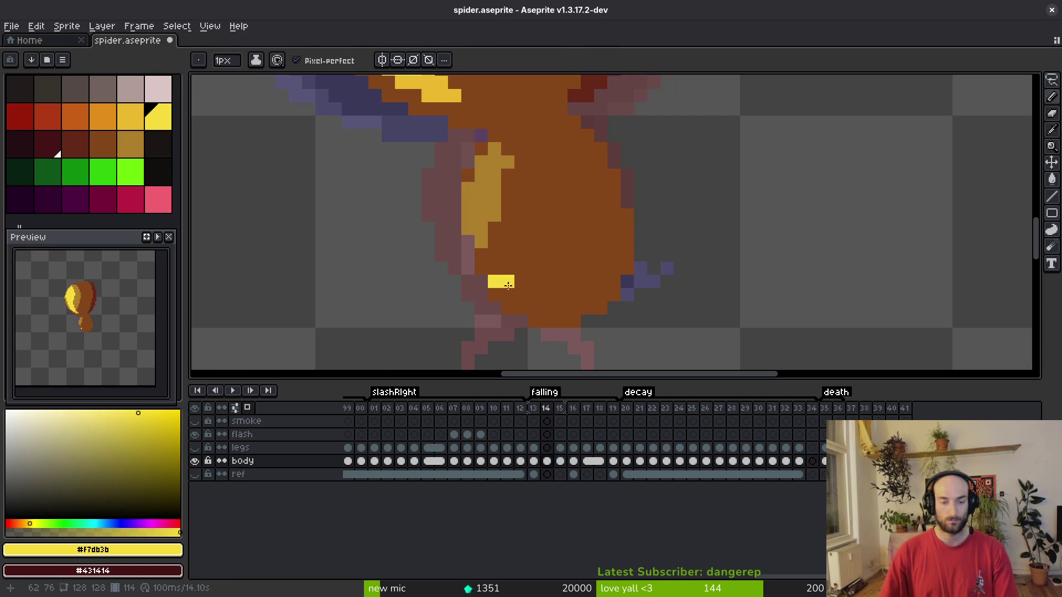
pyautogui.press('Right')
pyautogui.keyDown('alt'); pyautogui.click(509, 282); pyautogui.keyUp('alt')
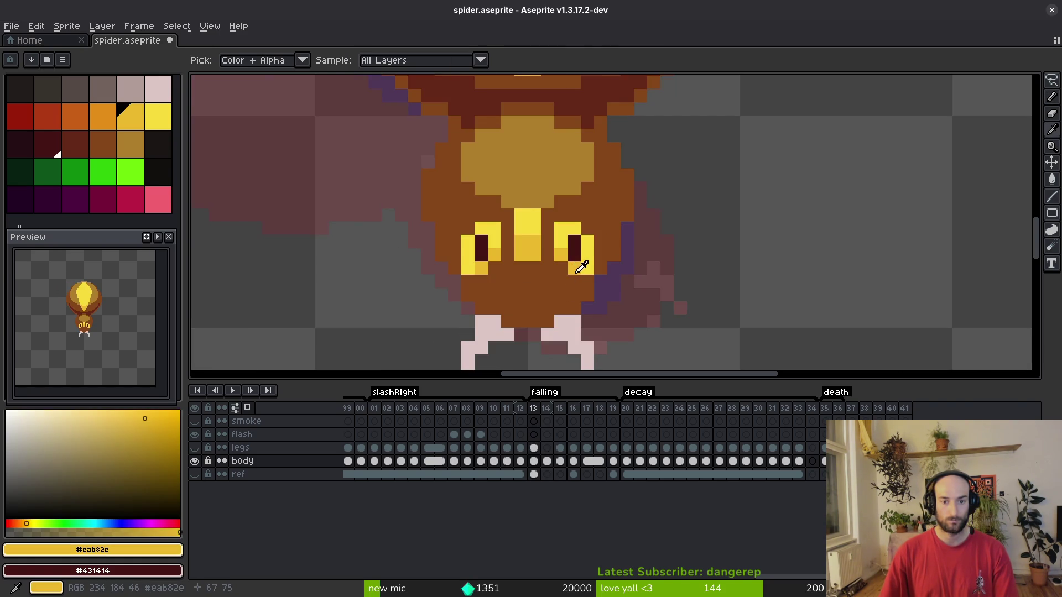
pyautogui.press('Left')
pyautogui.keyDown('alt'); pyautogui.click(475, 268); pyautogui.keyUp('alt')
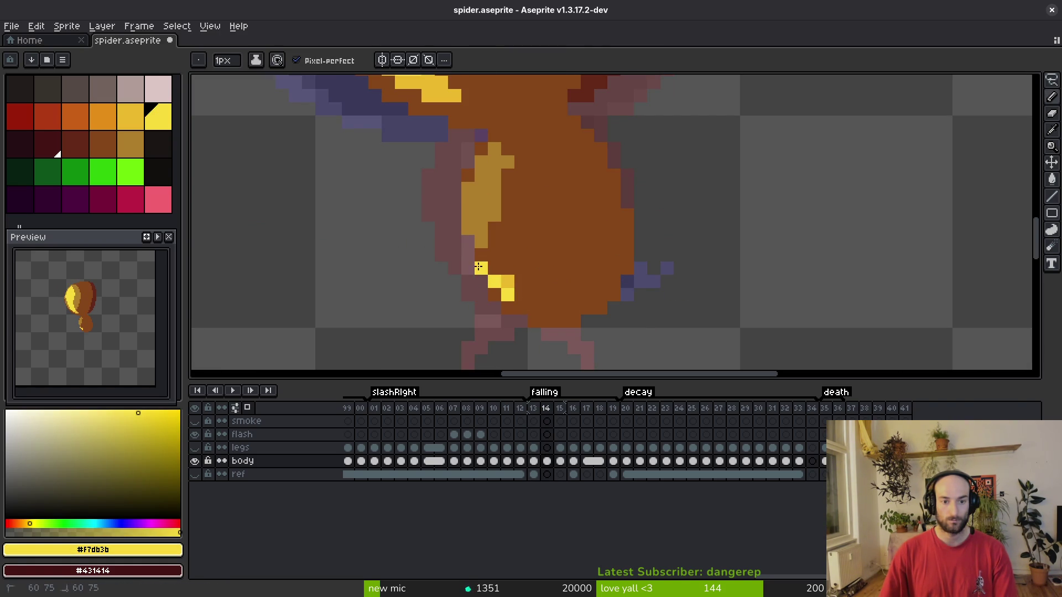
pyautogui.scroll(-5, 549, 278)
# Pick the pale pink fang colour from the canvas.
pyautogui.press('alt')
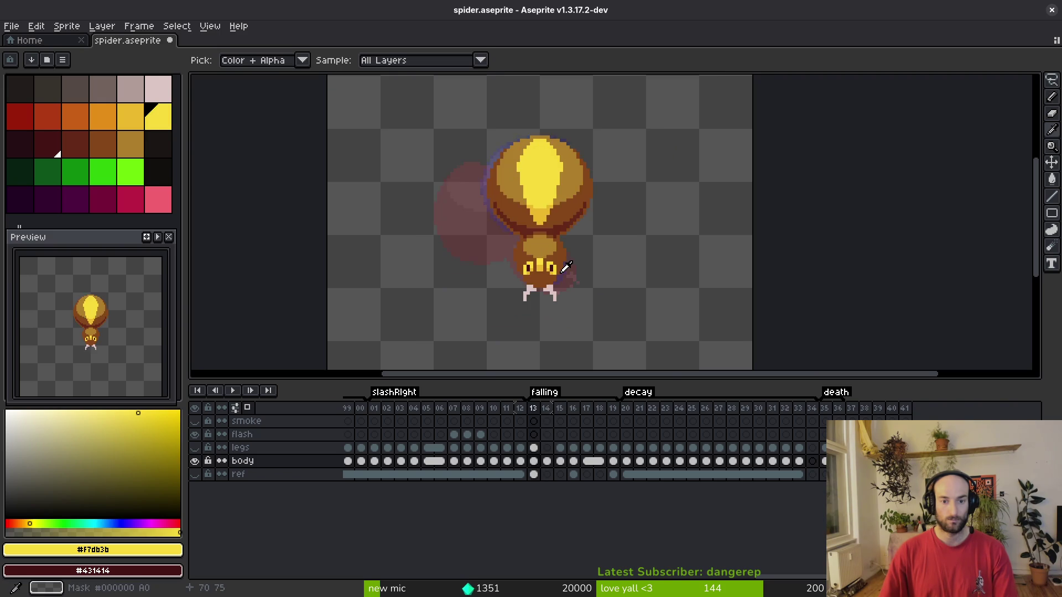
pyautogui.scroll(4, 553, 255)
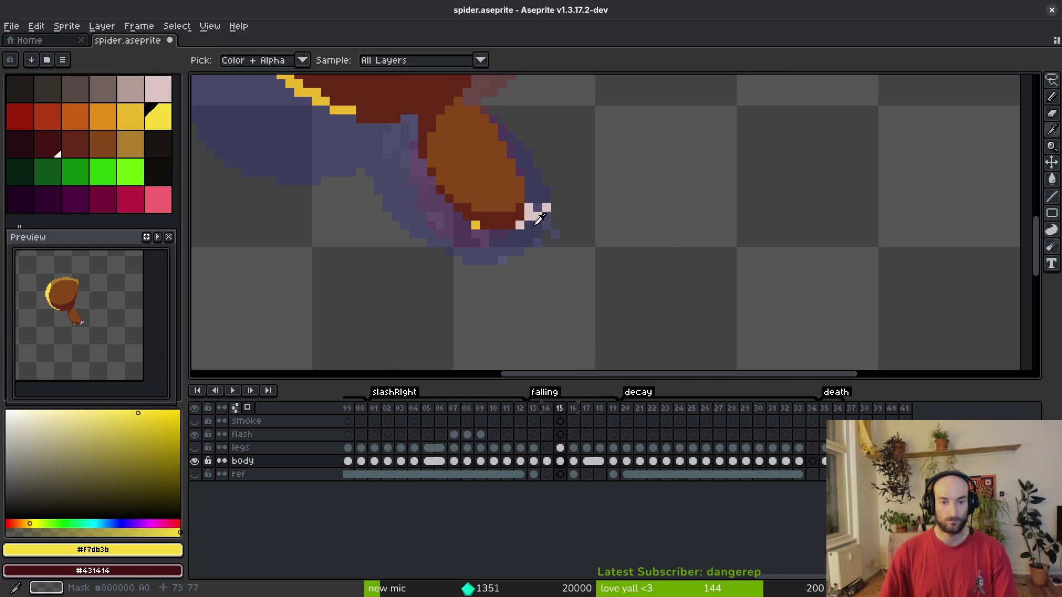
pyautogui.keyDown('alt'); pyautogui.click(532, 216); pyautogui.keyUp('alt')
pyautogui.scroll(1, 516, 249)
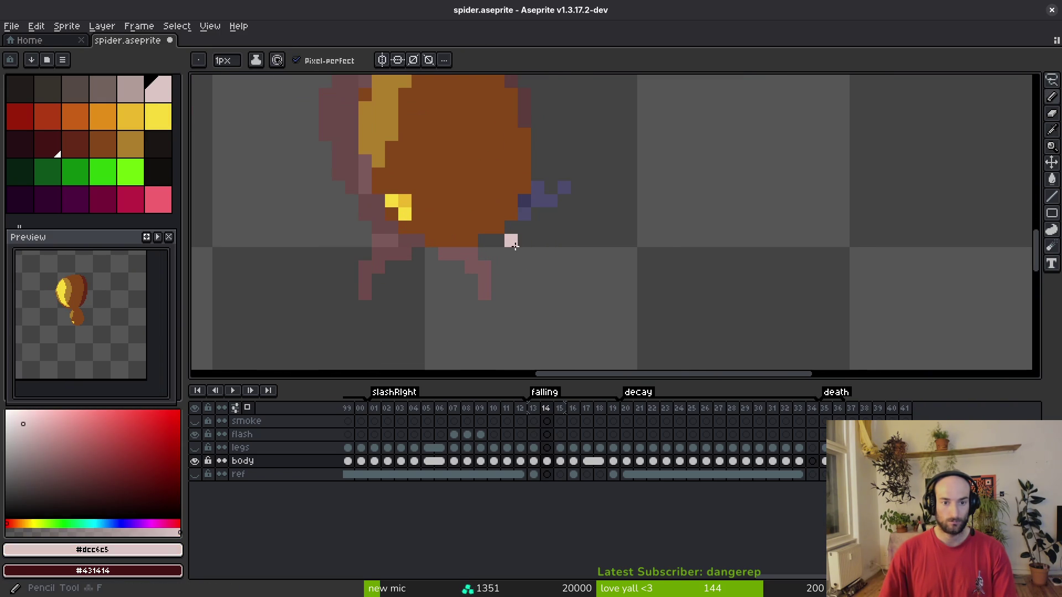
pyautogui.scroll(-5, 515, 245)
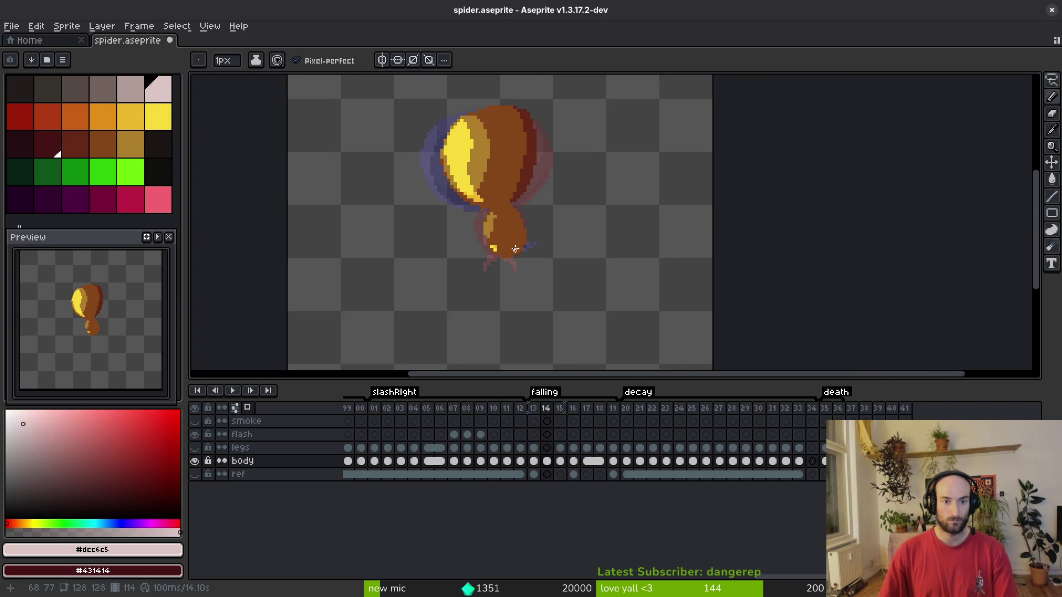
pyautogui.scroll(2, 520, 259)
pyautogui.scroll(-2, 525, 260)
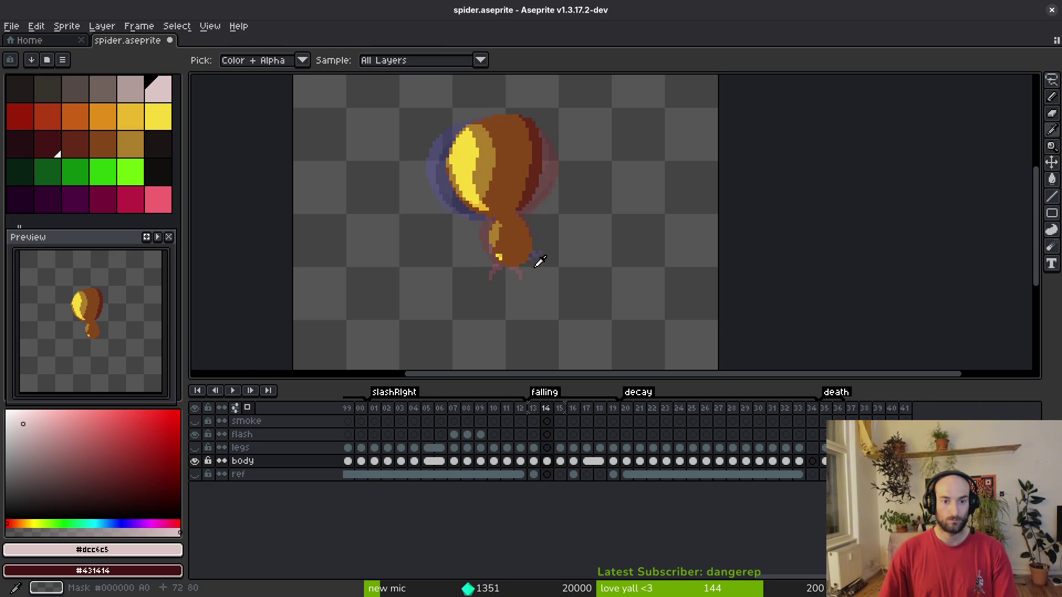
pyautogui.scroll(5, 525, 259)
# Set bright yellow #f7db3b as primary and darker yellow #cab82c as secondary colour.
pyautogui.press('m')
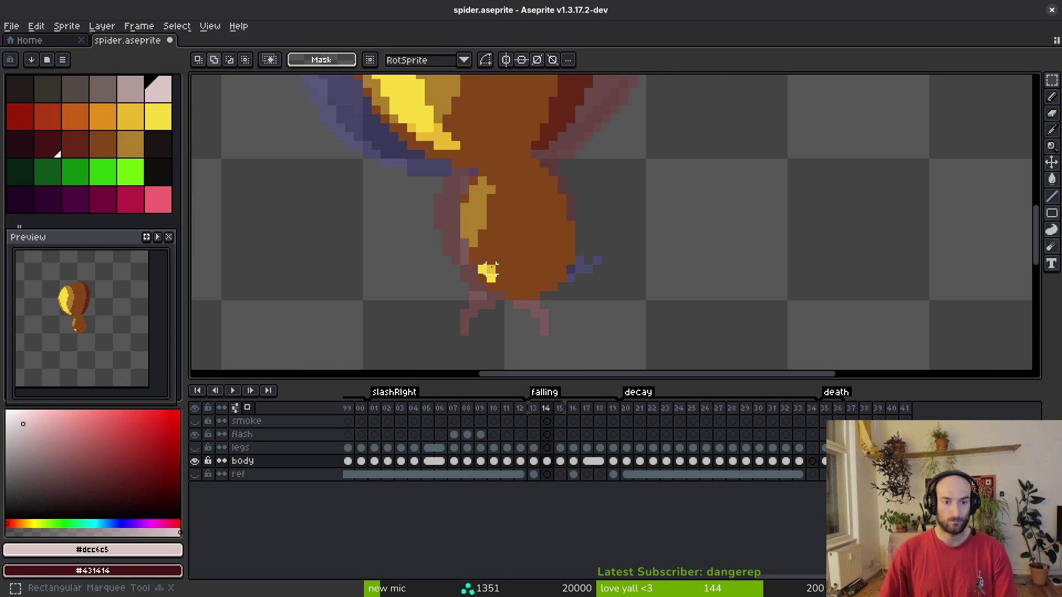
pyautogui.moveTo(509, 236); pyautogui.dragTo(497, 206)
pyautogui.press('i')
pyautogui.click(467, 233)
pyautogui.rightClick(476, 239)
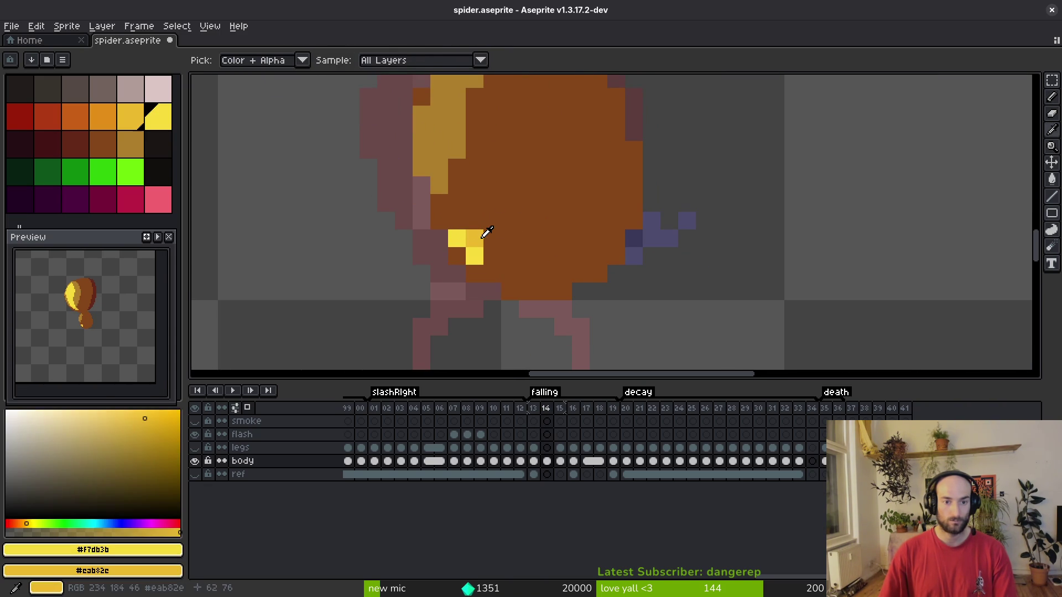
pyautogui.press('b')
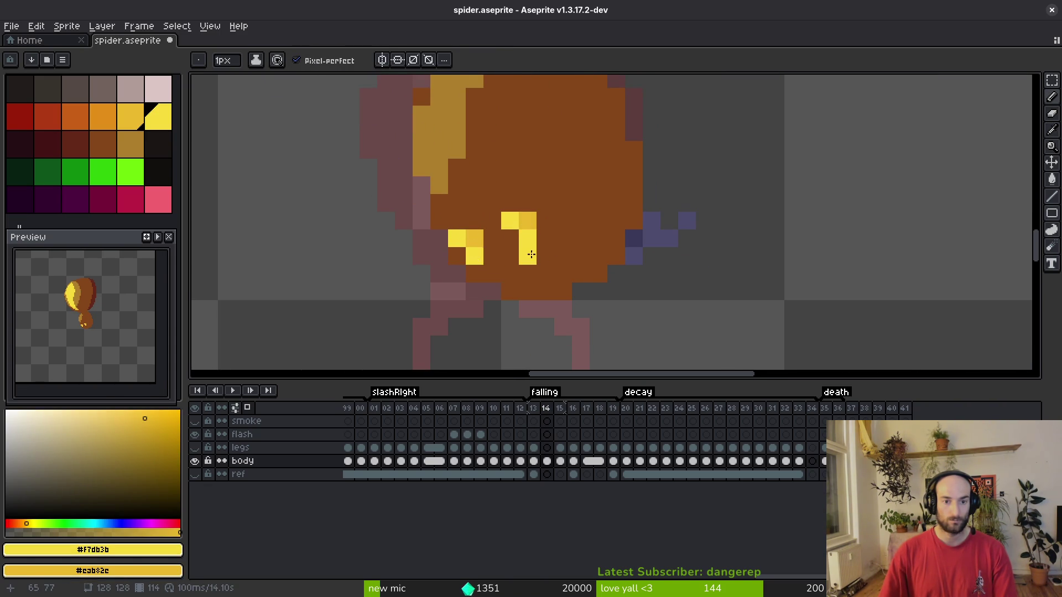
pyautogui.scroll(-5, 511, 260)
pyautogui.scroll(4, 548, 245)
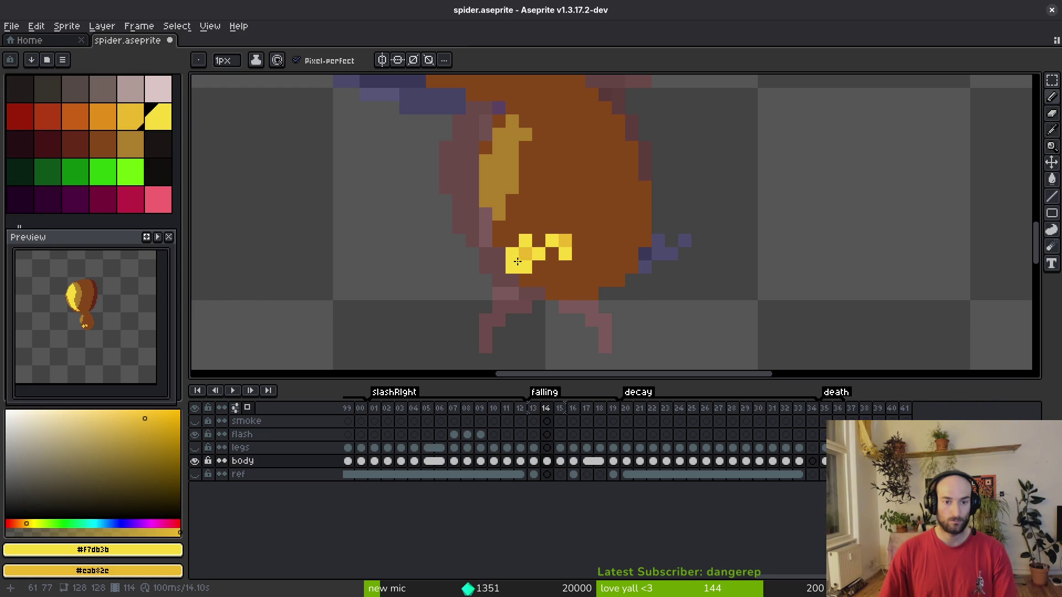
# Add yellow pixels around the front-segment markings and repaint stray ones brown.
pyautogui.click(525, 281)
pyautogui.keyDown('alt'); pyautogui.click(535, 264); pyautogui.keyUp('alt')
pyautogui.moveTo(512, 255); pyautogui.dragTo(525, 255)
pyautogui.keyDown('alt'); pyautogui.click(563, 243); pyautogui.keyUp('alt')
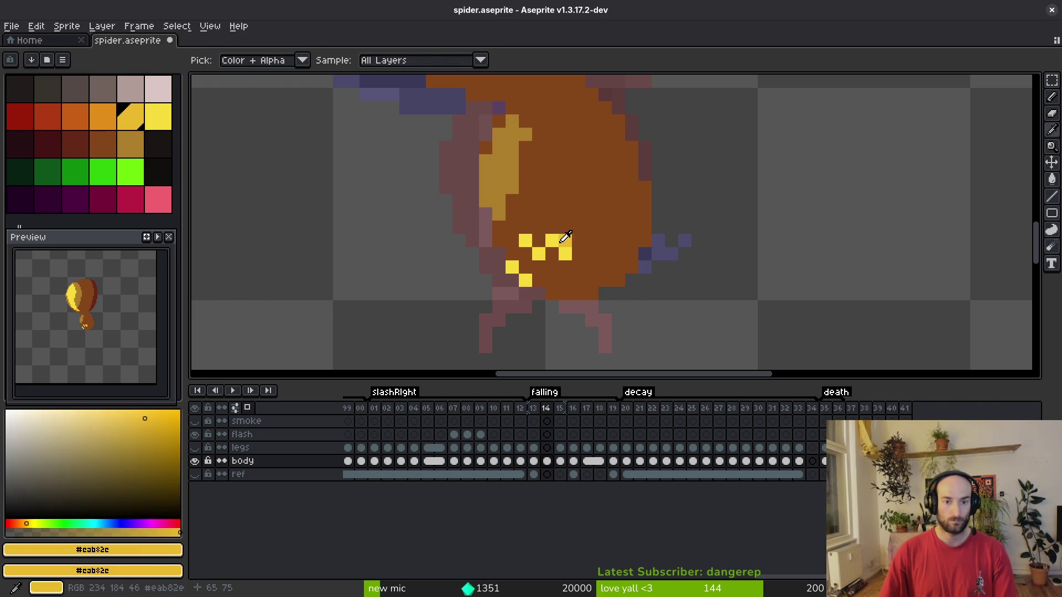
pyautogui.keyDown('alt'); pyautogui.click(528, 253); pyautogui.keyUp('alt')
pyautogui.click(513, 242)
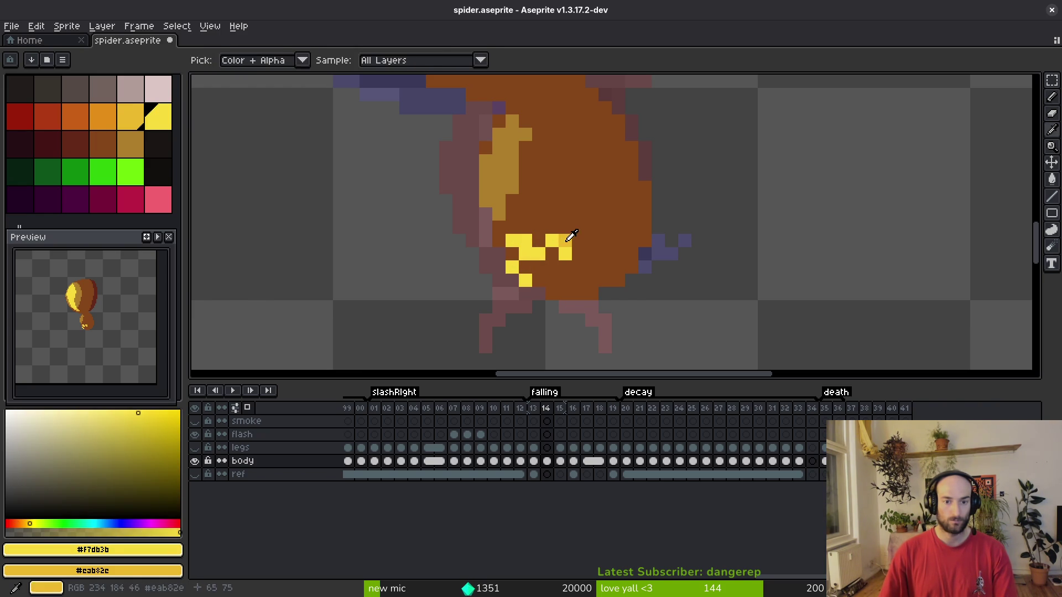
pyautogui.keyDown('alt'); pyautogui.click(567, 239); pyautogui.keyUp('alt')
pyautogui.click(523, 244)
pyautogui.scroll(-6, 576, 271)
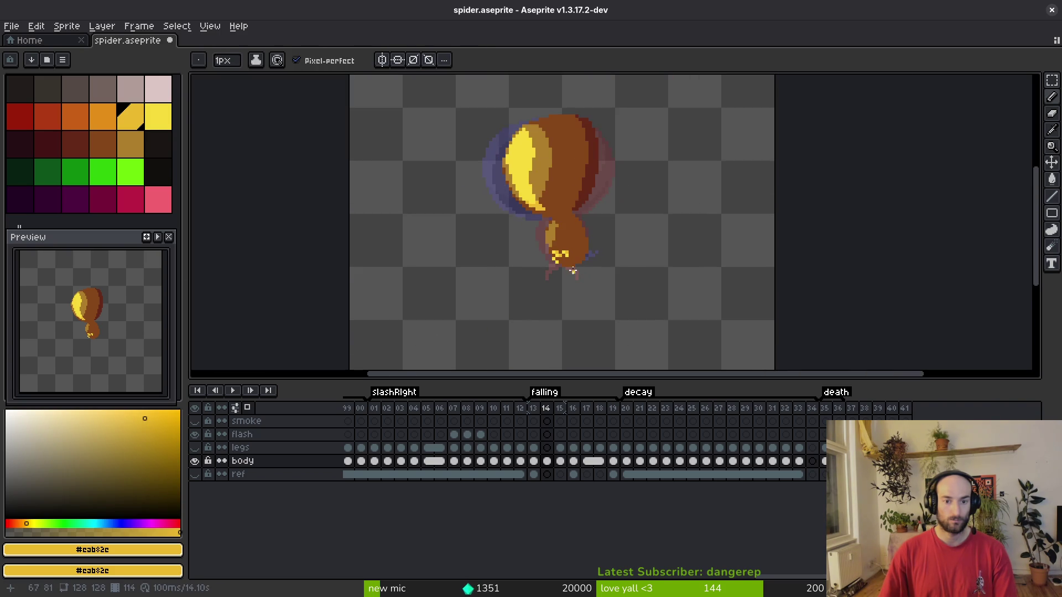
pyautogui.scroll(-3, 571, 262)
pyautogui.scroll(9, 570, 261)
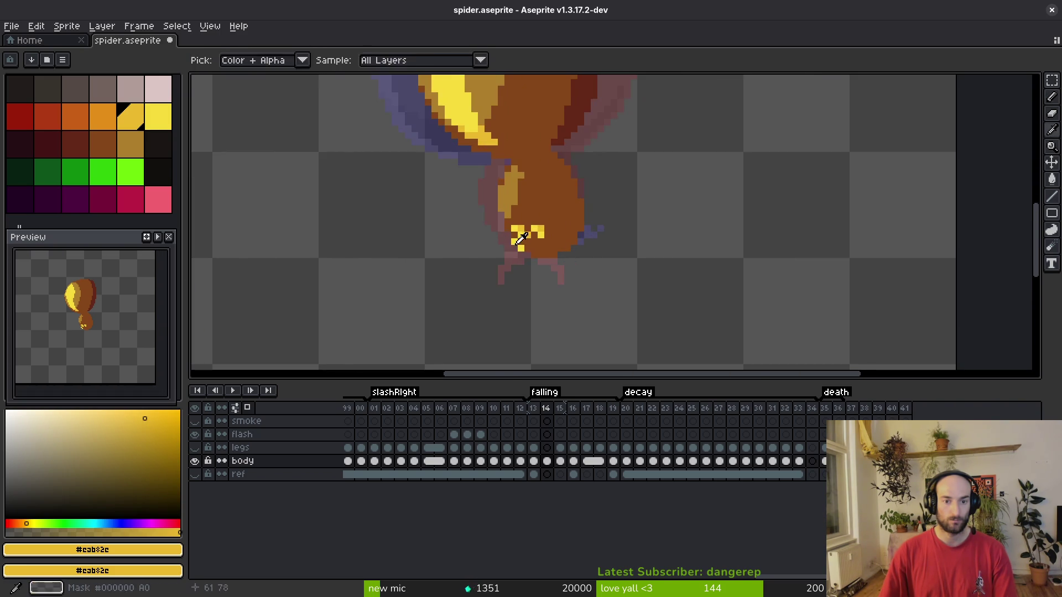
# Shade the marking's top row darker yellow #eab82e and save spider.aseprite.
pyautogui.click(534, 236)
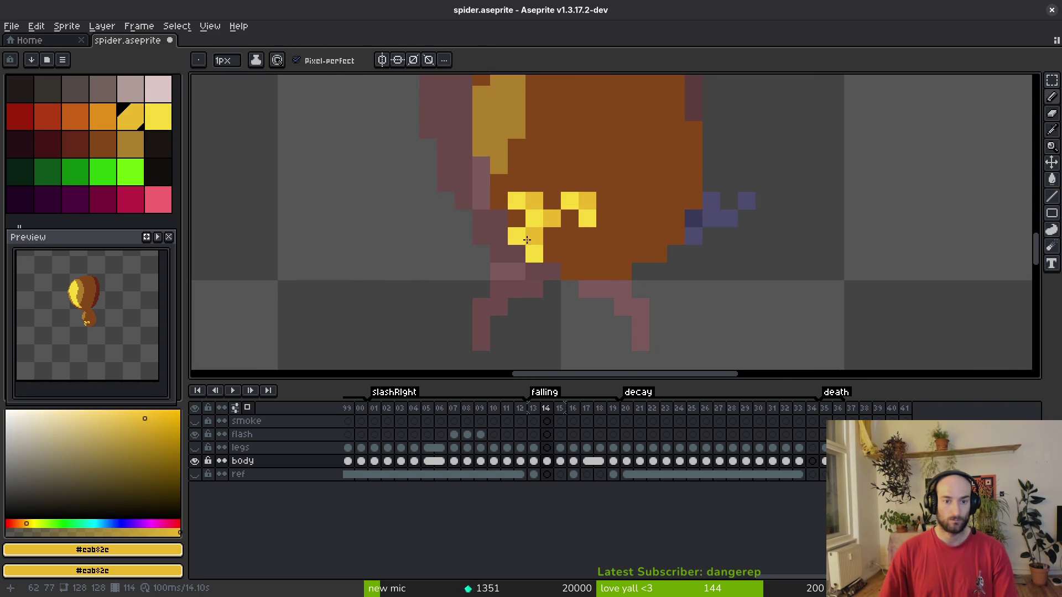
pyautogui.keyDown('alt'); pyautogui.click(522, 198); pyautogui.keyUp('alt')
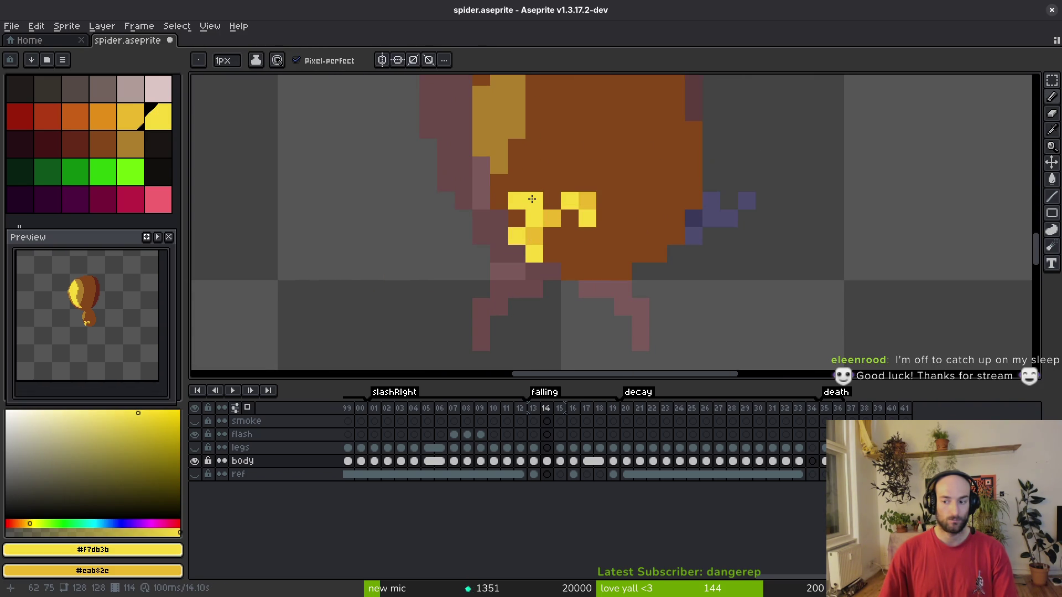
pyautogui.keyDown('alt'); pyautogui.click(552, 218); pyautogui.keyUp('alt')
pyautogui.moveTo(552, 202); pyautogui.dragTo(571, 209)
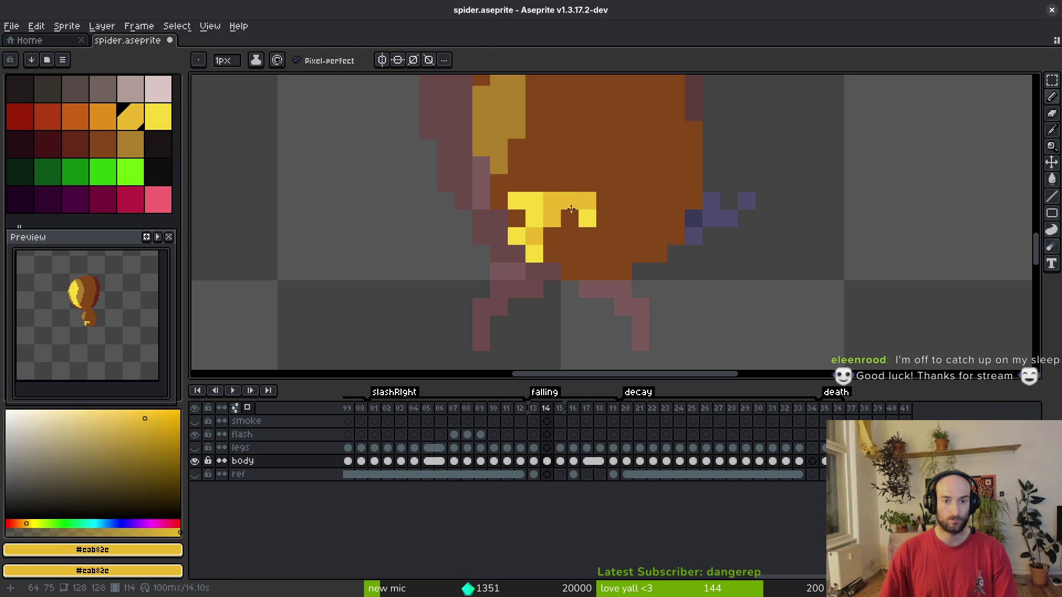
pyautogui.keyDown('alt'); pyautogui.click(520, 188); pyautogui.keyUp('alt')
pyautogui.scroll(-5, 614, 221)
pyautogui.hotkey('ctrl', 's')
pyautogui.press('Left')
pyautogui.press('Right')
pyautogui.press('Right')
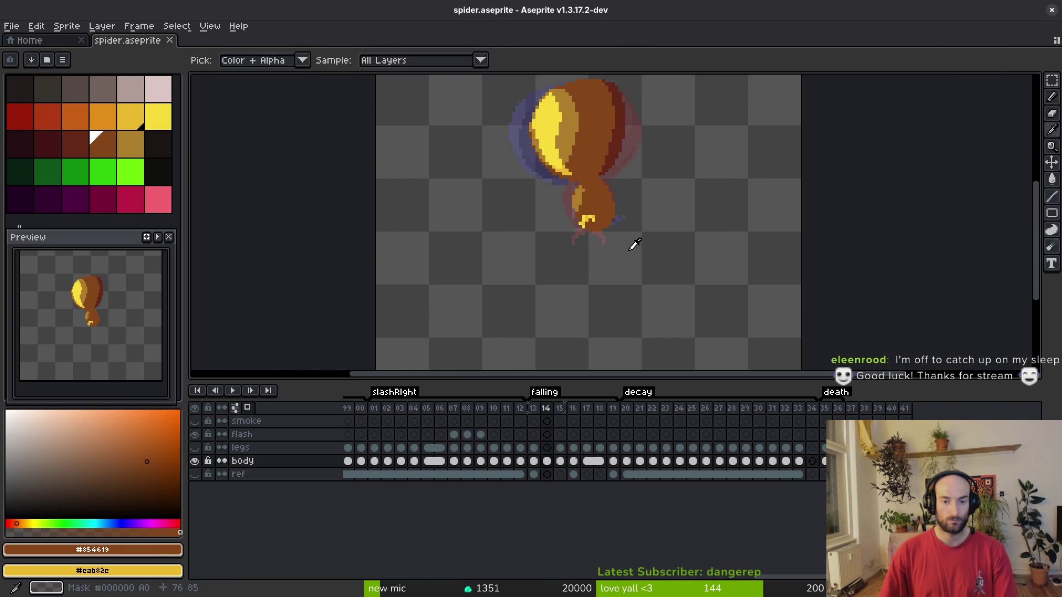
pyautogui.press('Left')
pyautogui.press('Left')
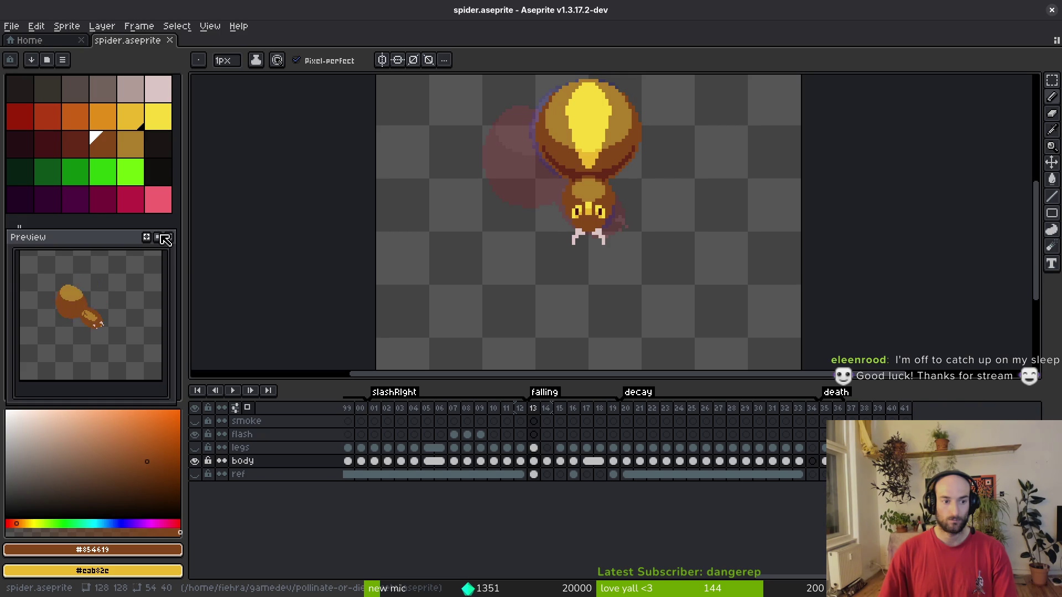
# Step through the falling frames to frame 16.
pyautogui.press('Right')
pyautogui.press('Right')
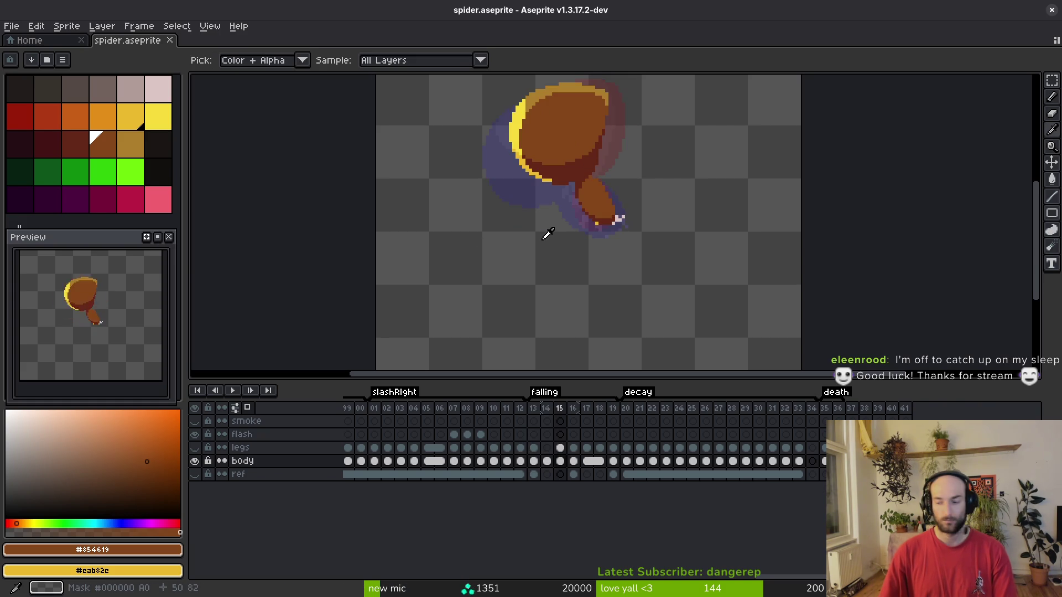
pyautogui.press('Right')
pyautogui.press('Left')
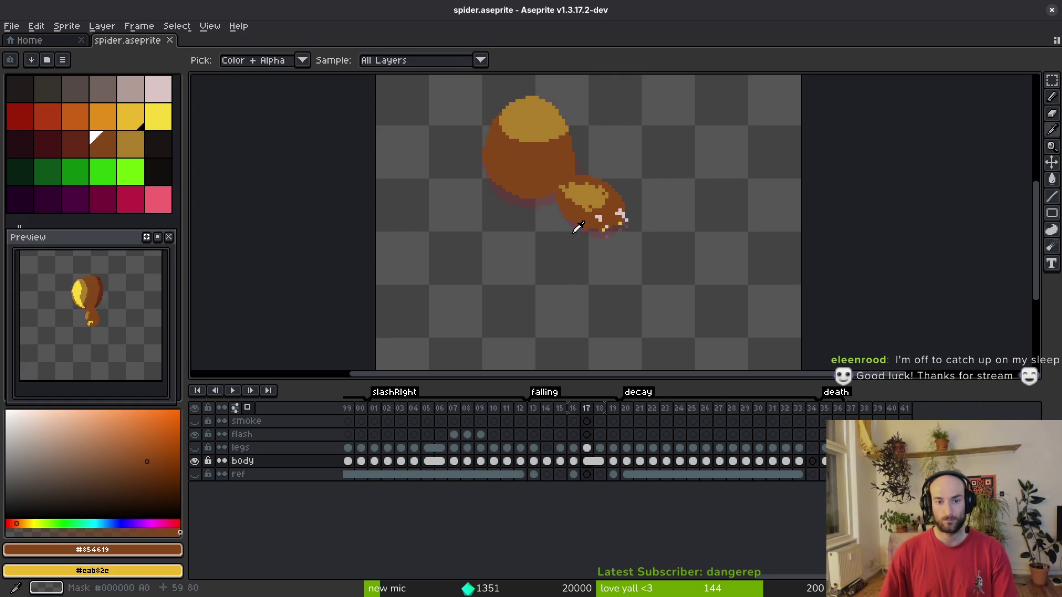
pyautogui.press('Left')
pyautogui.press('Right')
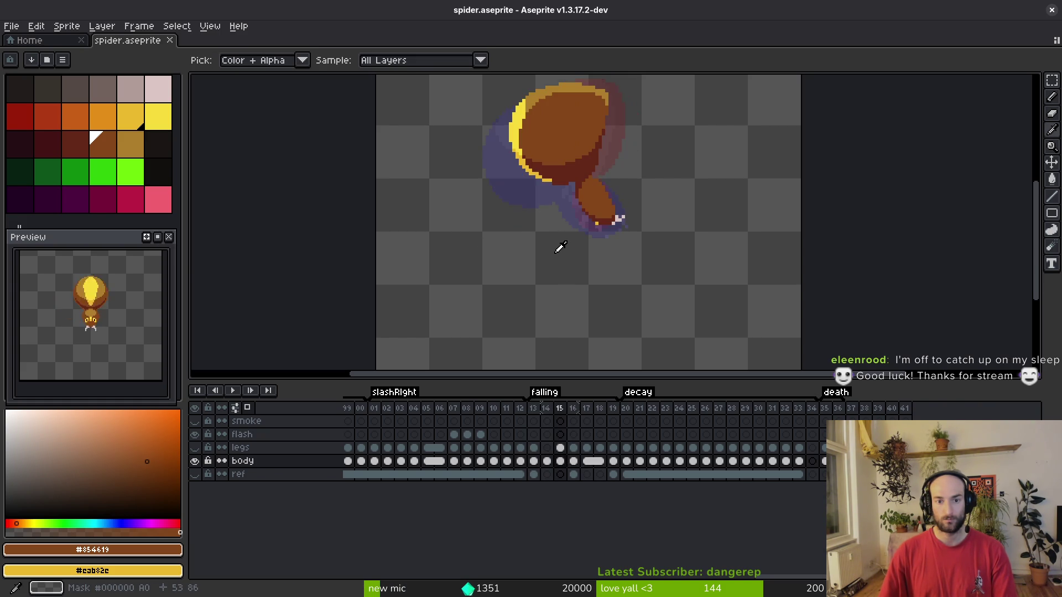
pyautogui.press('Right')
pyautogui.press('b')
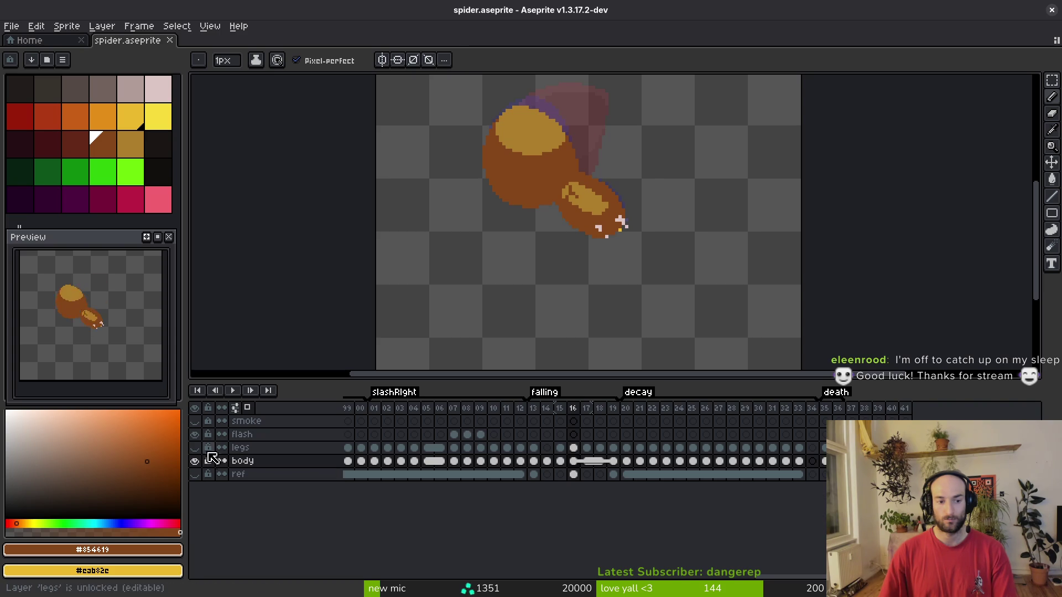
# Show the legs layer, bucket-fill the front body segment orange, and save.
pyautogui.click(195, 448)
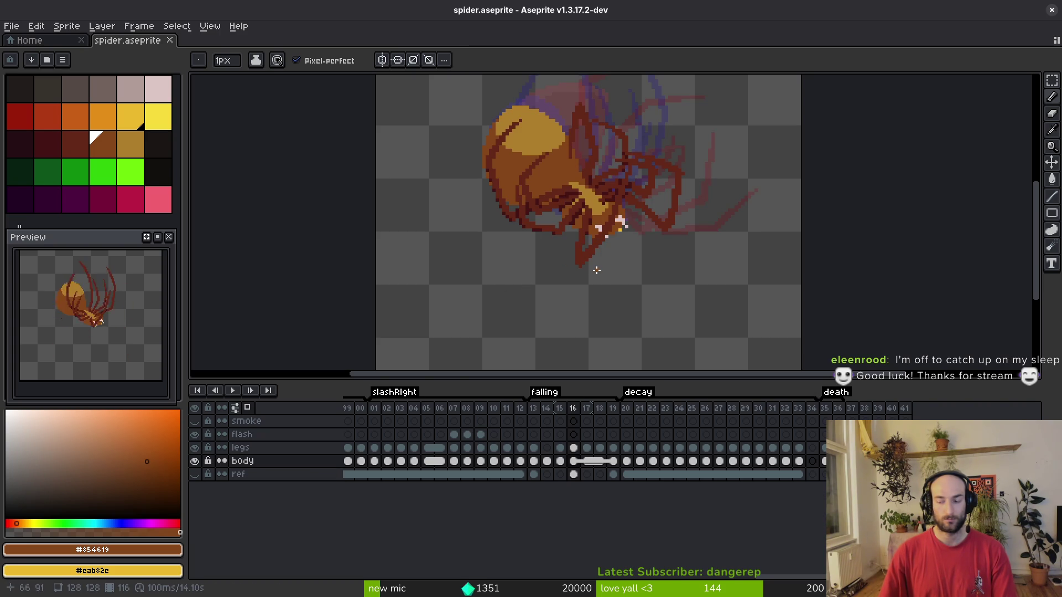
pyautogui.scroll(2, 596, 270)
pyautogui.press('g')
pyautogui.click(570, 213)
pyautogui.scroll(-2, 569, 213)
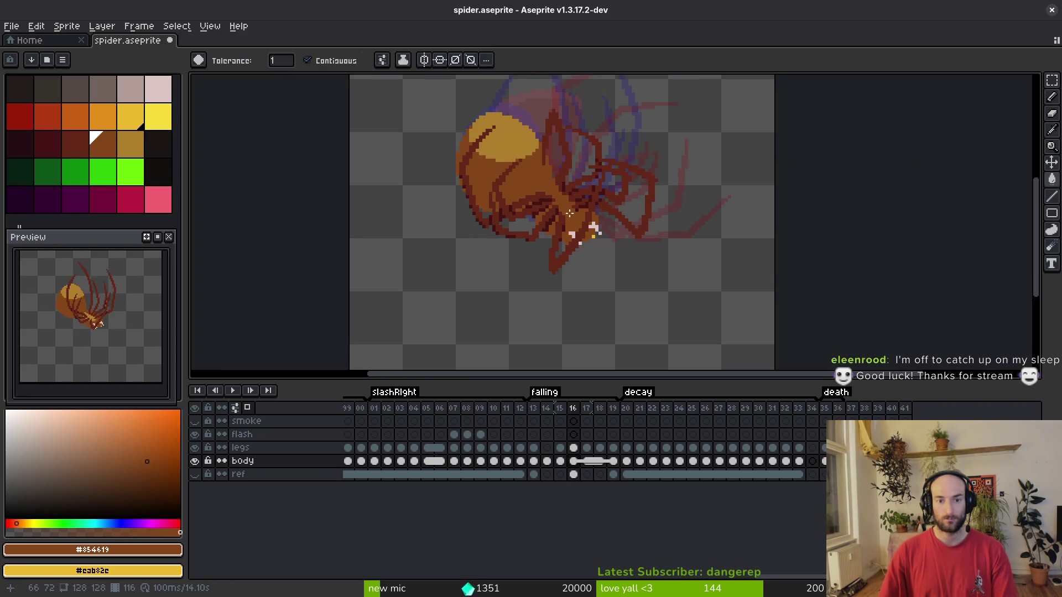
pyautogui.hotkey('ctrl', 's')
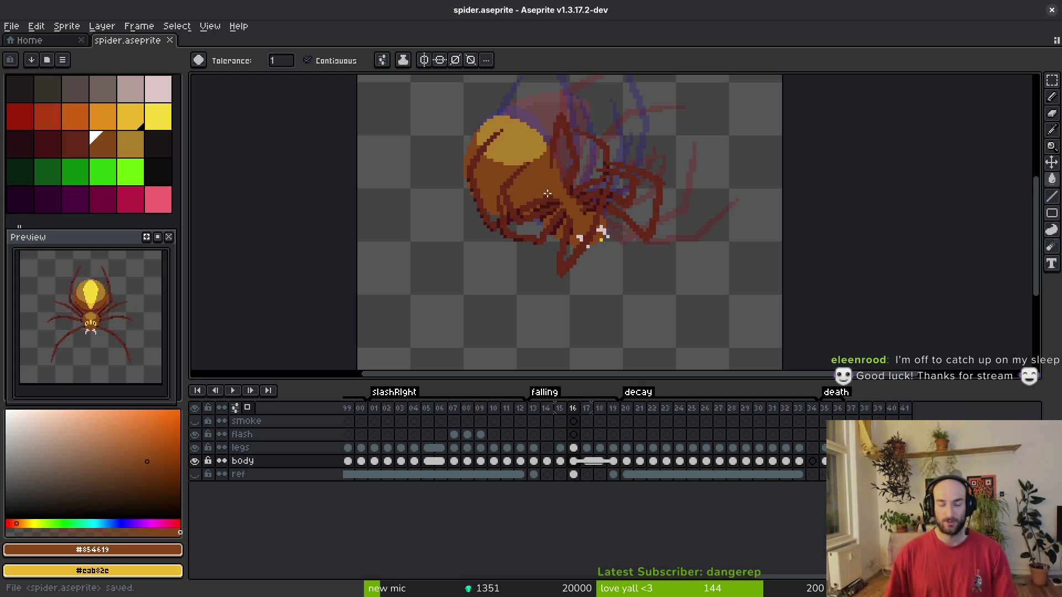
pyautogui.press('Left')
# Pick the pale pink from the canvas and draw a diagonal right fang beside the body.
pyautogui.scroll(2, 569, 283)
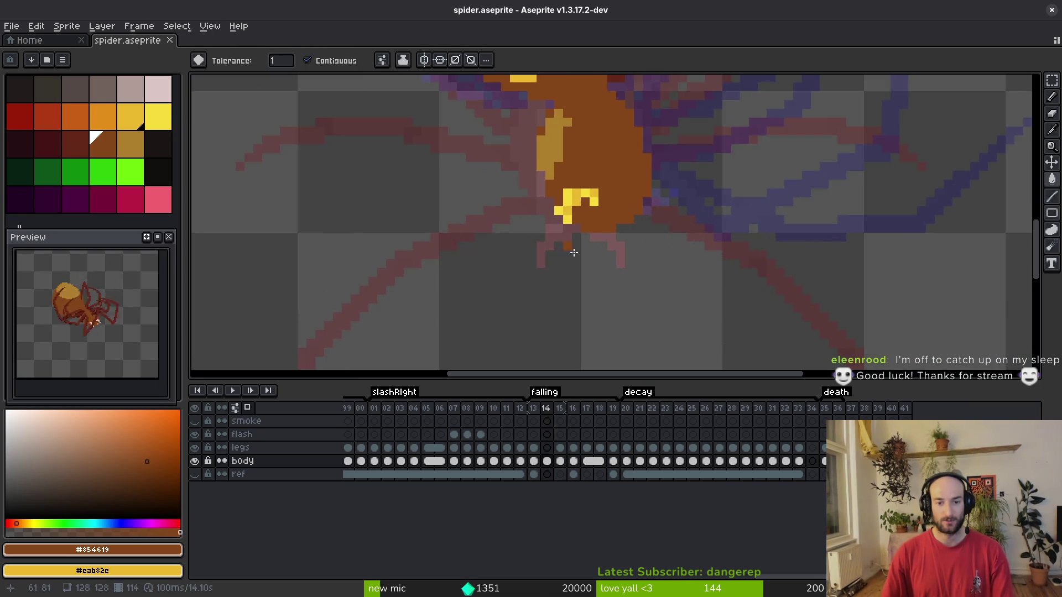
pyautogui.press('i')
pyautogui.click(603, 235)
pyautogui.press('b')
pyautogui.scroll(2, 609, 234)
pyautogui.moveTo(636, 218)
pyautogui.mouseDown()
pyautogui.moveTo(669, 200)
pyautogui.moveTo(689, 253)
pyautogui.mouseUp()
pyautogui.click(672, 234)
pyautogui.click(707, 253)
pyautogui.scroll(-3, 726, 244)
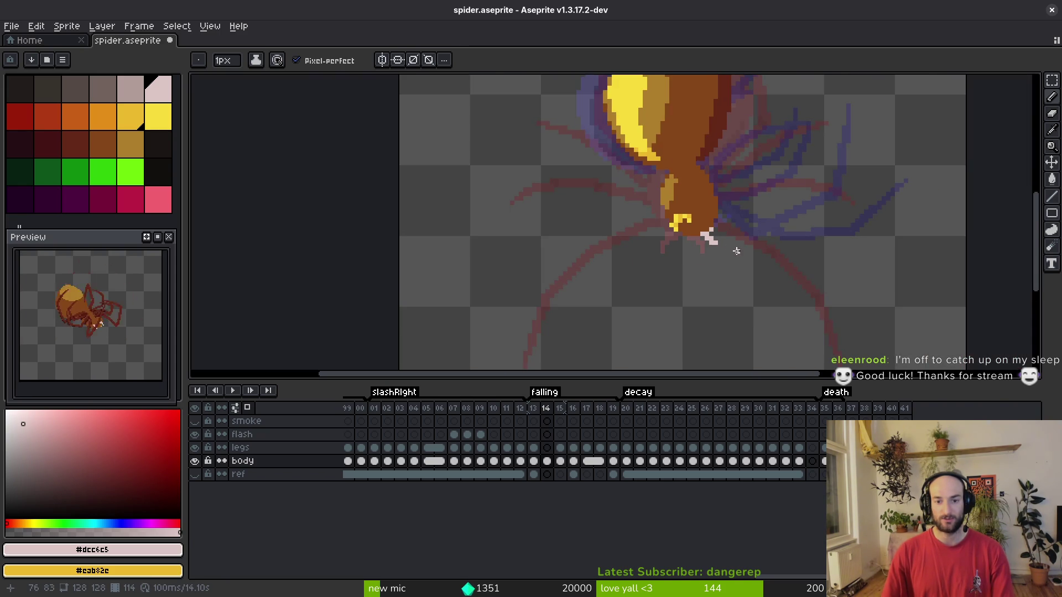
pyautogui.scroll(3, 736, 251)
pyautogui.hotkey('ctrl', 'z')
pyautogui.hotkey('ctrl', 'z')
pyautogui.hotkey('ctrl', 'z')
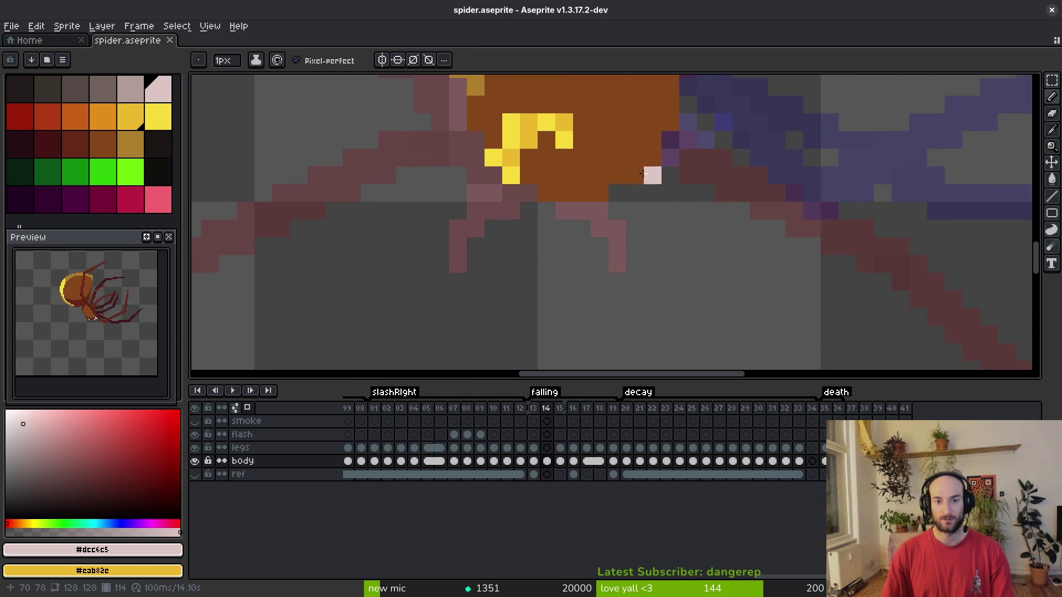
# Reshape the right fang's tip and draw a two-pixel-wide pale pink left fang.
pyautogui.click(671, 211)
pyautogui.click(688, 229)
pyautogui.click(671, 193)
pyautogui.click(580, 210)
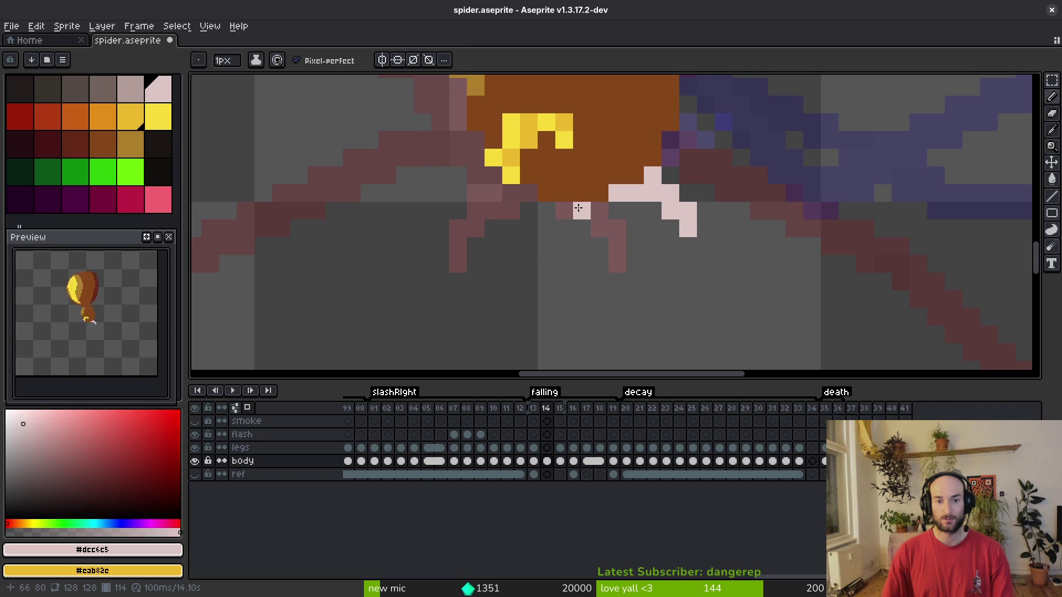
pyautogui.click(564, 211)
pyautogui.click(600, 211)
pyautogui.click(582, 228)
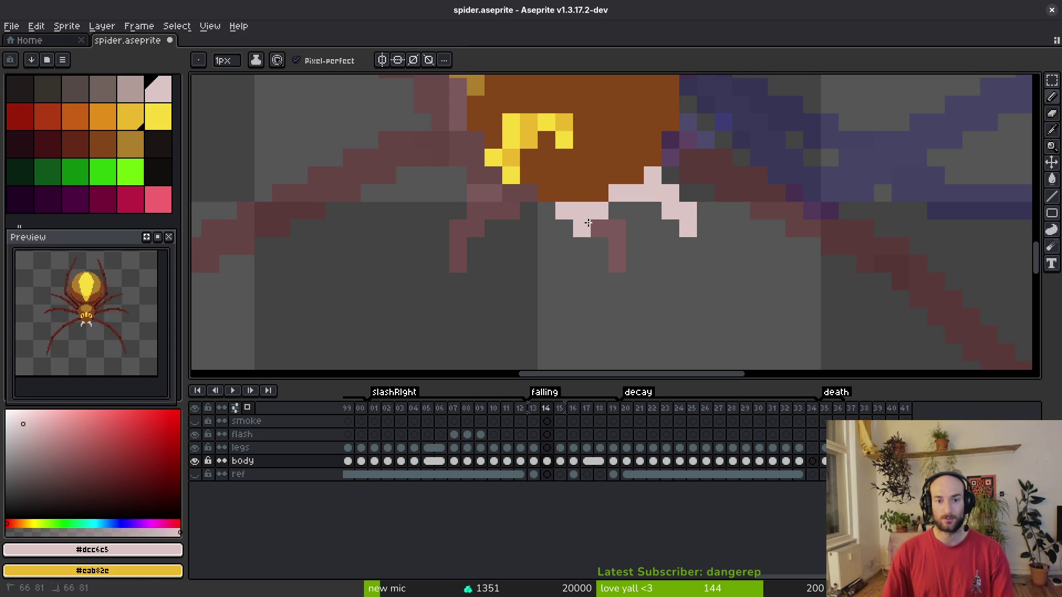
pyautogui.click(581, 246)
pyautogui.click(600, 229)
pyautogui.click(582, 264)
pyautogui.click(653, 264)
# Save the sprite file with the new fangs.
pyautogui.scroll(-4, 683, 285)
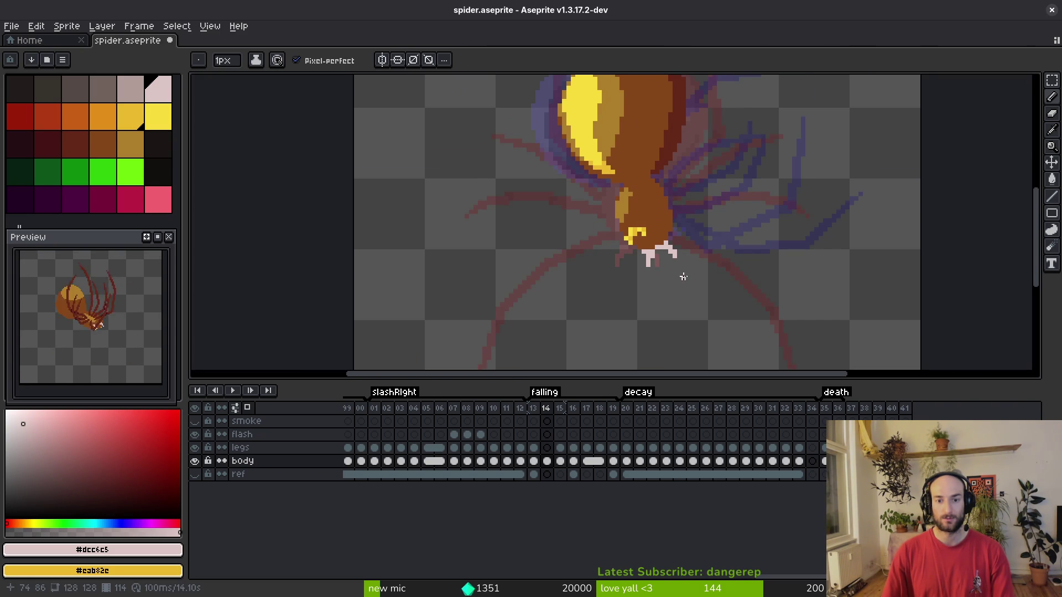
pyautogui.scroll(-1, 679, 276)
pyautogui.hotkey('ctrl', 's')
# Marquee-select the yellow markings and pick bright yellow #f7db3b.
pyautogui.scroll(6, 664, 260)
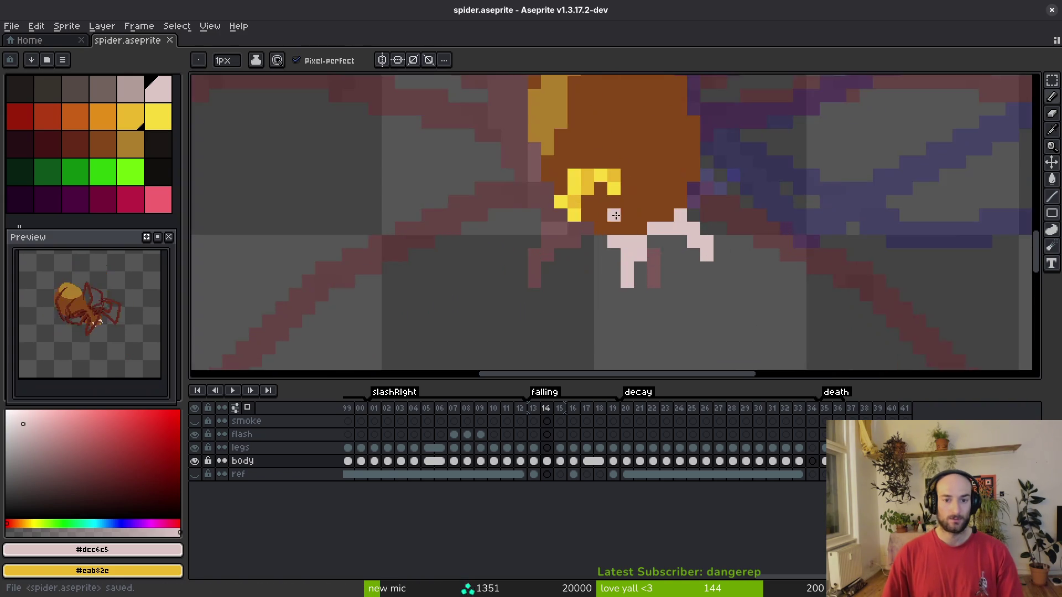
pyautogui.press('m')
pyautogui.moveTo(569, 95)
pyautogui.mouseDown()
pyautogui.moveTo(628, 179)
pyautogui.moveTo(658, 153)
pyautogui.mouseUp()
pyautogui.press('b')
pyautogui.keyDown('alt'); pyautogui.click(531, 180); pyautogui.keyUp('alt')
# Paint the stray purple pixels with the brown body colour #854619.
pyautogui.click(572, 213)
pyautogui.keyDown('alt'); pyautogui.click(600, 161); pyautogui.keyUp('alt')
pyautogui.press('g')
pyautogui.click(572, 187)
# Move the 3x3 yellow jaw marking one pixel right and one down, then commit it.
pyautogui.press('m')
pyautogui.moveTo(493, 160); pyautogui.dragTo(550, 210)
pyautogui.press('Right')
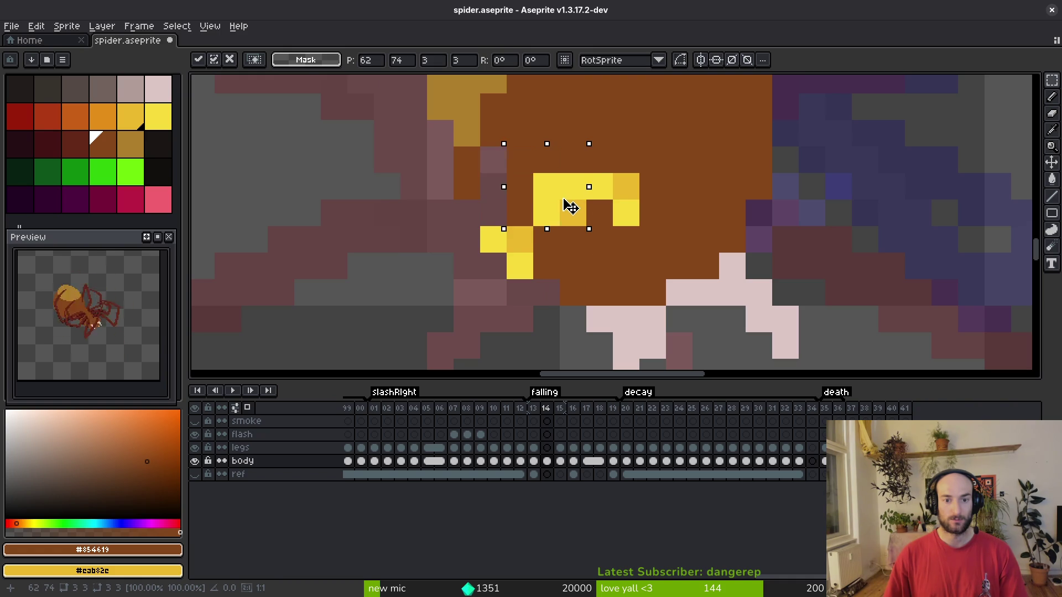
pyautogui.press('Down')
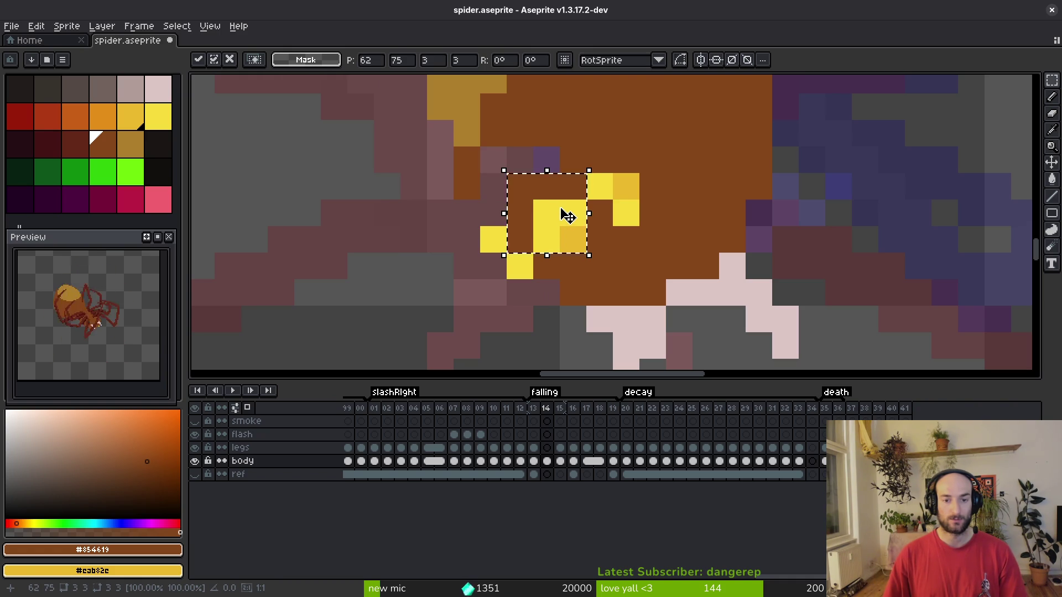
pyautogui.press('Return')
# Add a few jaw-yellow pixels near the jaw and save the sprite.
pyautogui.press('b')
pyautogui.scroll(-5, 596, 206)
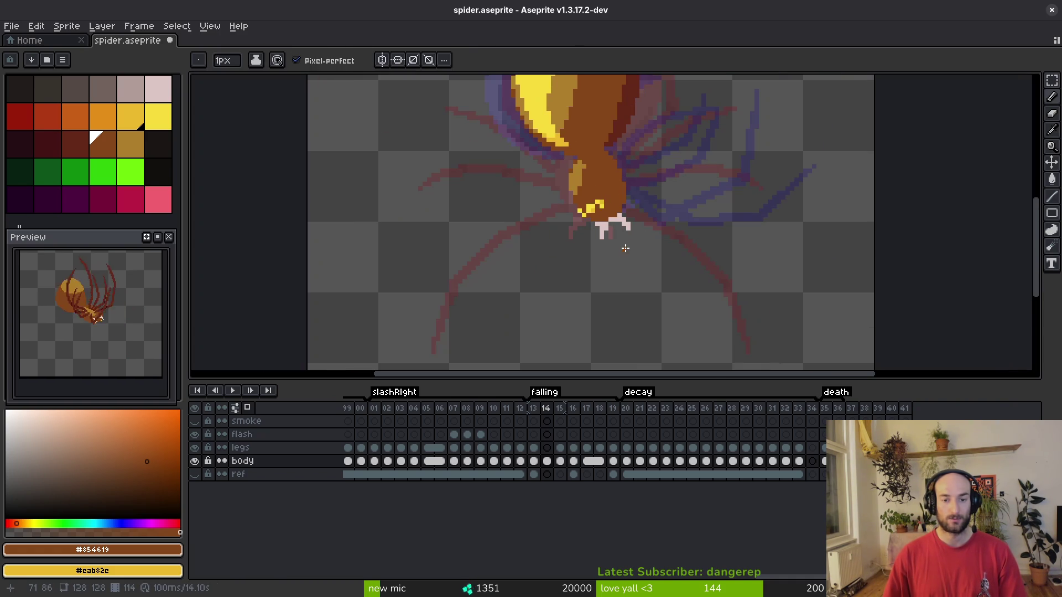
pyautogui.scroll(2, 624, 232)
pyautogui.keyDown('alt'); pyautogui.click(603, 185); pyautogui.keyUp('alt')
pyautogui.moveTo(576, 202); pyautogui.dragTo(600, 193)
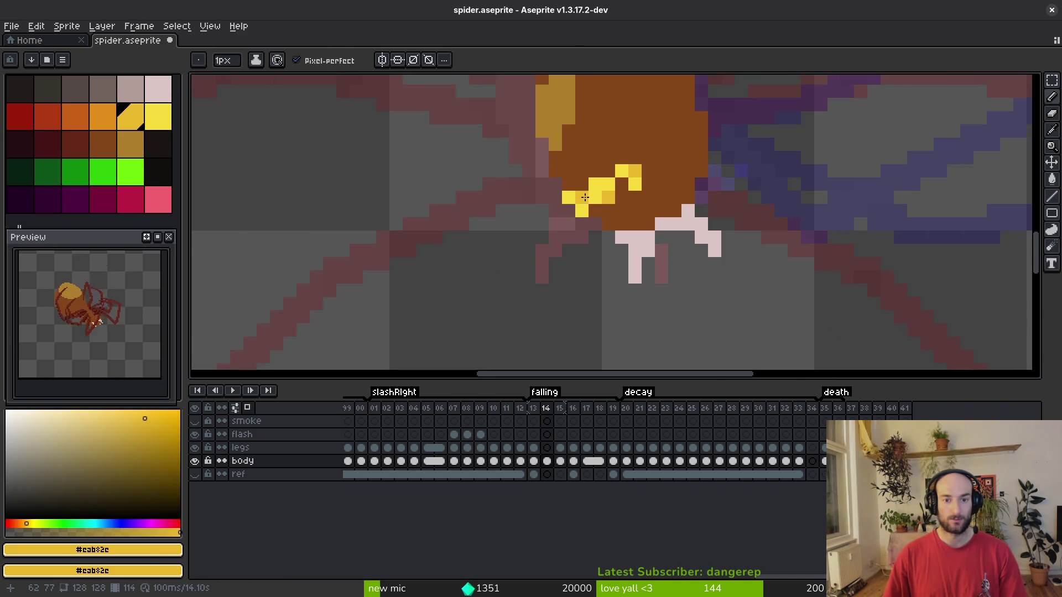
pyautogui.click(621, 211)
pyautogui.scroll(-4, 631, 224)
pyautogui.hotkey('ctrl', 's')
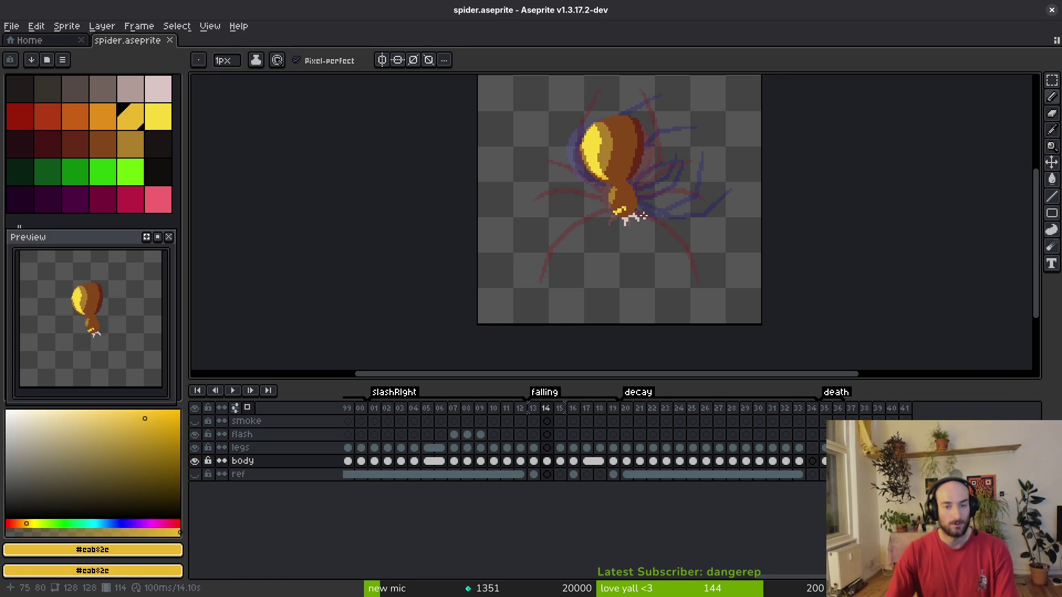
# Flip between frames 13, 14 and 15 to compare the animation.
pyautogui.moveTo(631, 190); pyautogui.dragTo(642, 224)
pyautogui.press('Left')
pyautogui.press('Right')
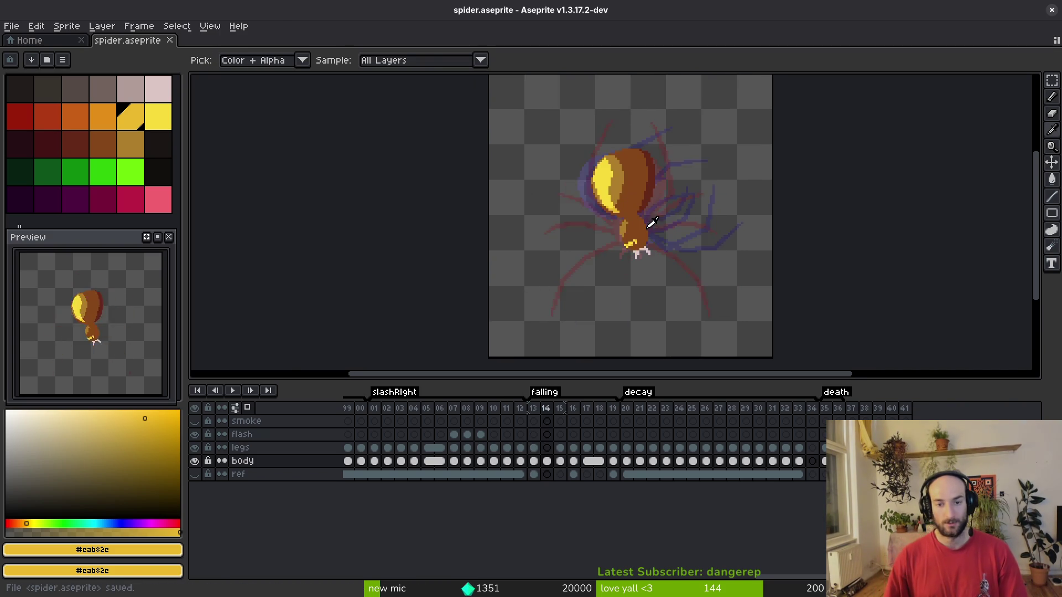
pyautogui.press('Right')
pyautogui.press('Left')
pyautogui.scroll(3, 658, 229)
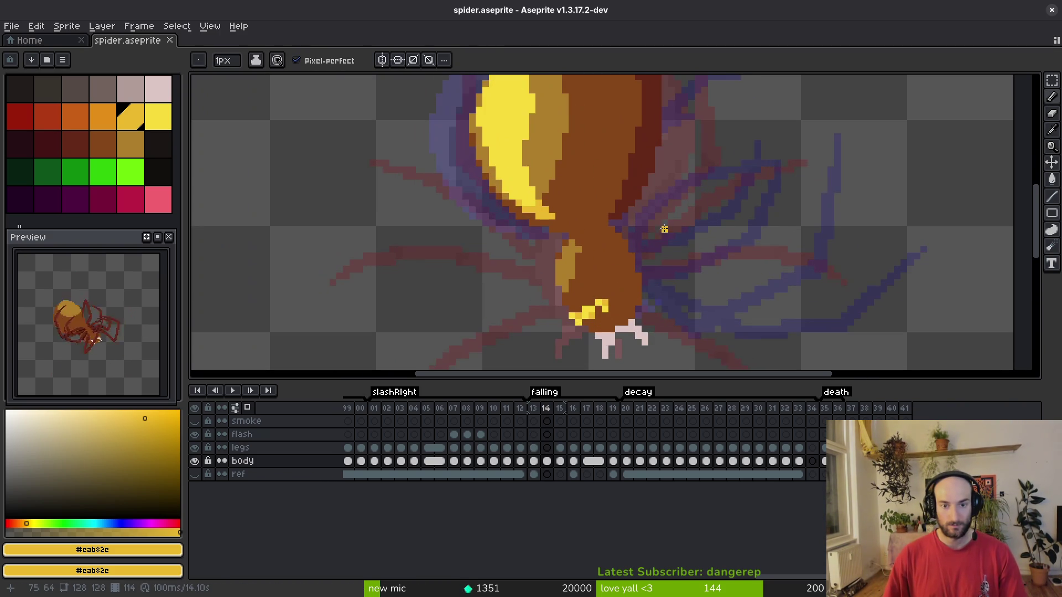
pyautogui.press('Right')
# Pick the dark red leg colour and draw a leg line up-left from the body.
pyautogui.press('Right')
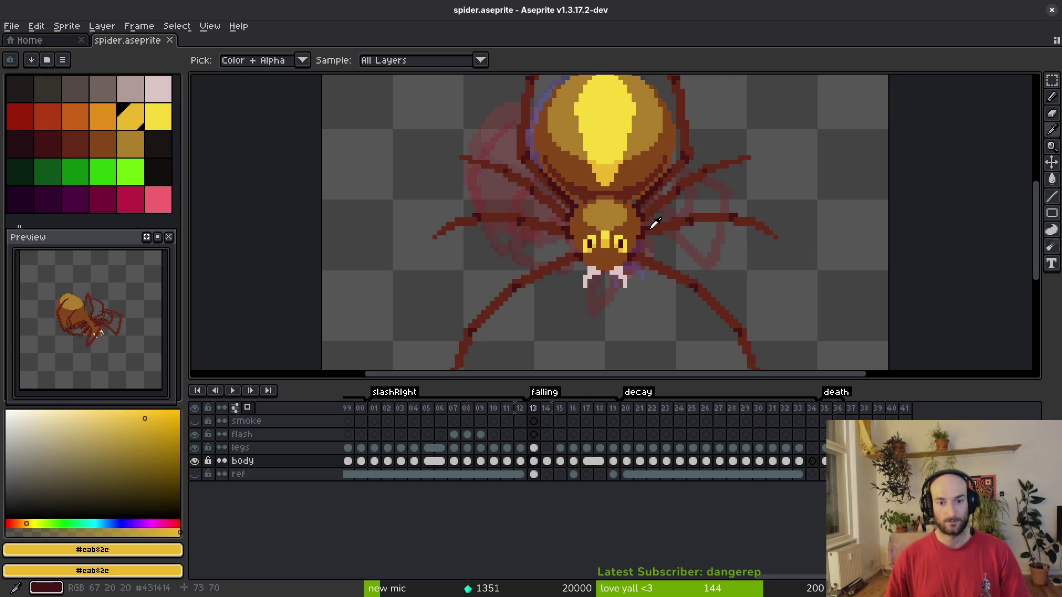
pyautogui.press('Left')
pyautogui.press('Left')
pyautogui.scroll(2, 615, 256)
pyautogui.press('i')
pyautogui.press('Right')
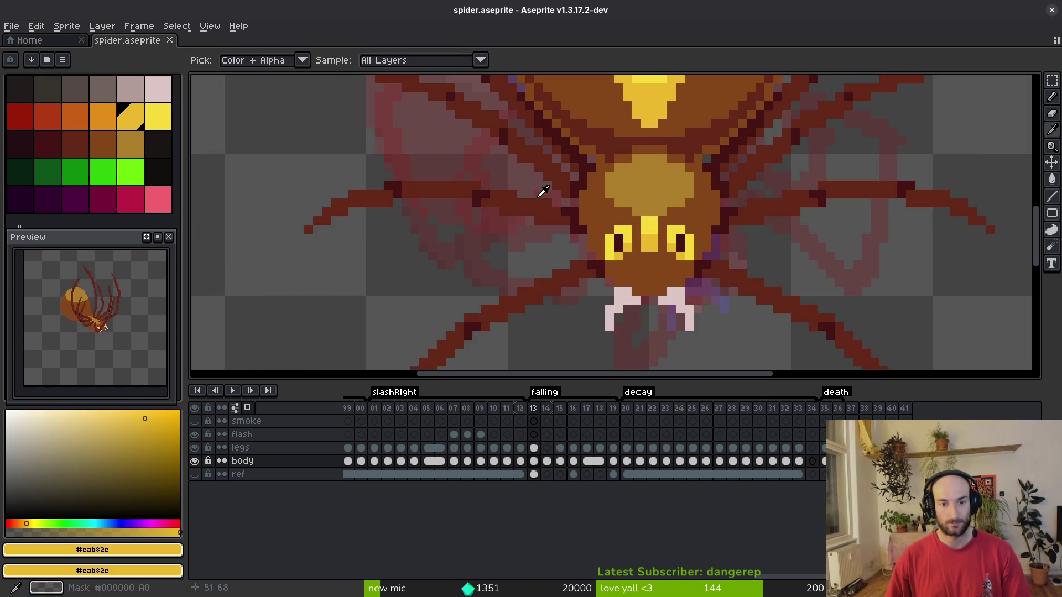
pyautogui.press('Left')
pyautogui.click(562, 230)
pyautogui.press('b')
pyautogui.moveTo(605, 235); pyautogui.dragTo(546, 211)
# Extend and thicken the dark red leg line, undoing a stray pixel.
pyautogui.click(446, 210)
pyautogui.moveTo(604, 236); pyautogui.dragTo(586, 223)
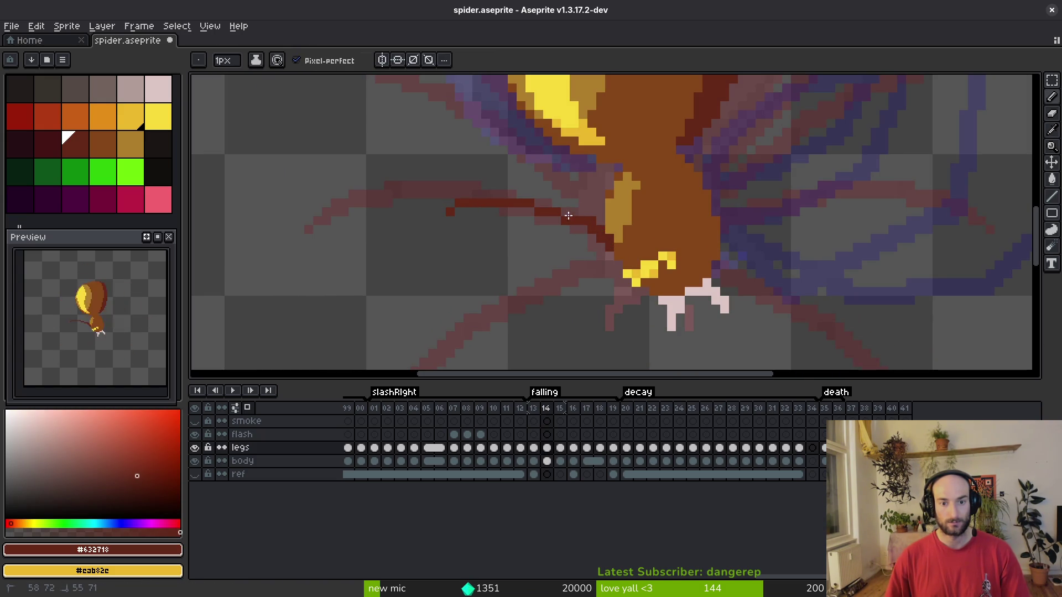
pyautogui.scroll(3, 468, 195)
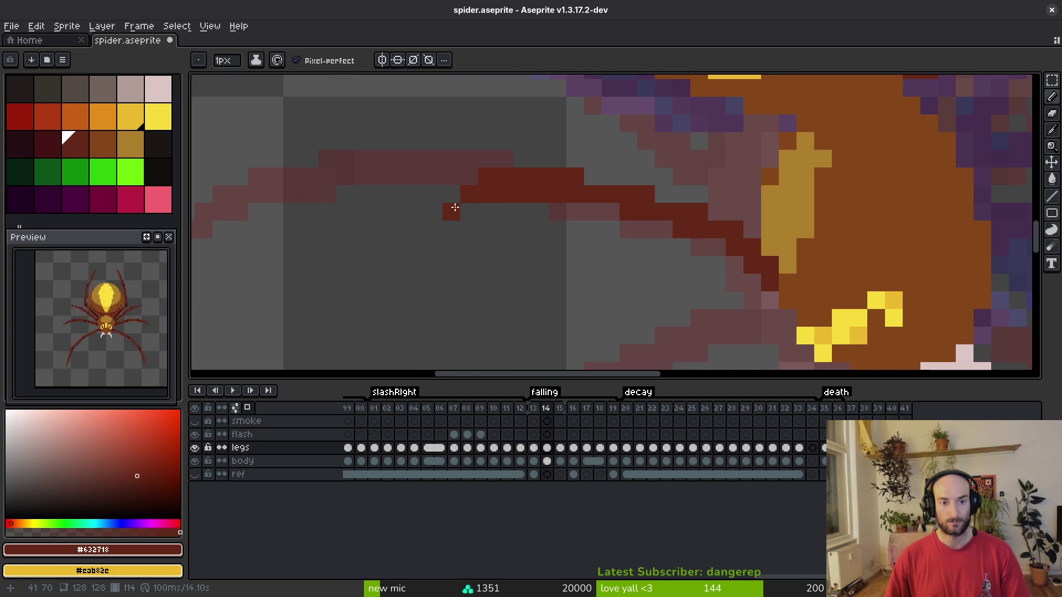
pyautogui.moveTo(416, 230); pyautogui.dragTo(460, 233)
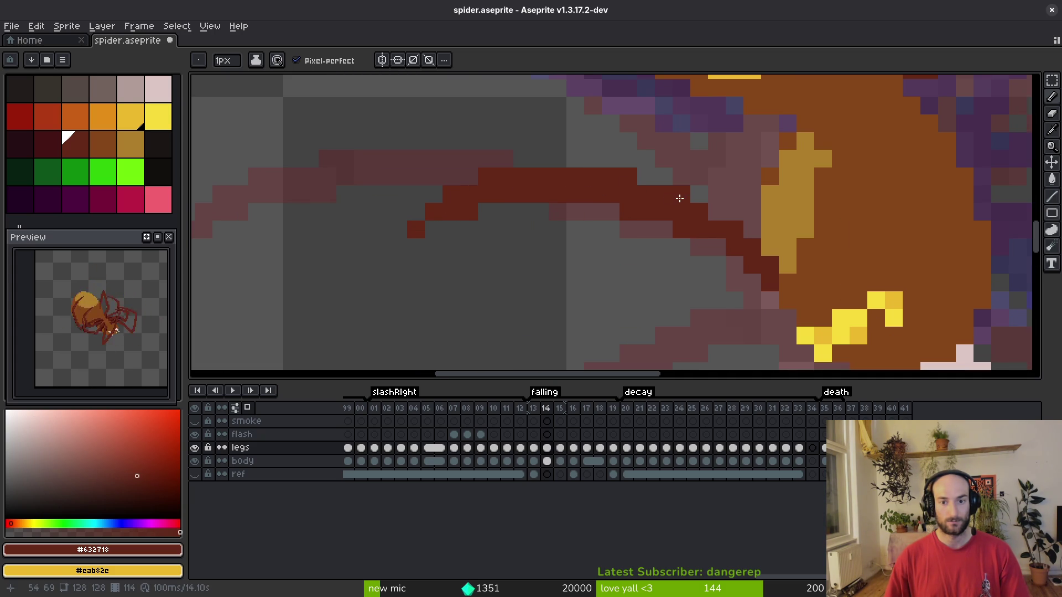
pyautogui.moveTo(749, 227); pyautogui.dragTo(711, 251)
pyautogui.hotkey('ctrl', 'z')
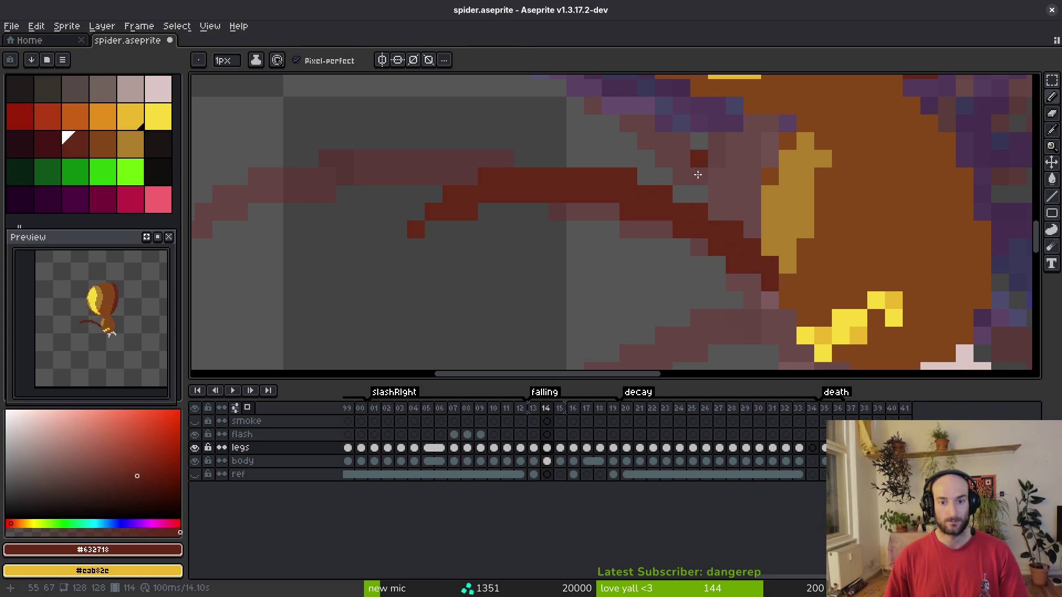
pyautogui.click(575, 211)
# Fill in the leg's lower edge and erase leftover pixels above it.
pyautogui.press('e')
pyautogui.press('b')
pyautogui.moveTo(576, 211); pyautogui.dragTo(611, 212)
pyautogui.press('e')
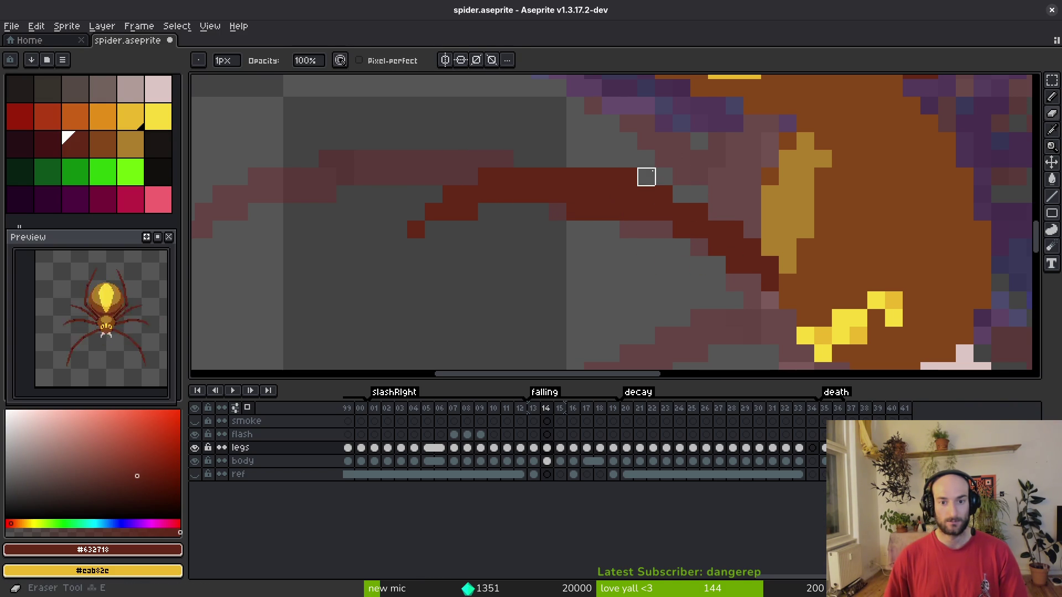
pyautogui.moveTo(645, 175); pyautogui.dragTo(593, 177)
# Select leg segments, move them down-left, erase a stray red pixel, and save.
pyautogui.press('m')
pyautogui.moveTo(411, 152); pyautogui.dragTo(568, 220)
pyautogui.keyDown('shift'); pyautogui.moveTo(362, 268); pyautogui.dragTo(453, 154); pyautogui.keyUp('shift')
pyautogui.moveTo(505, 193)
pyautogui.mouseDown()
pyautogui.moveTo(506, 206)
pyautogui.moveTo(427, 225)
pyautogui.moveTo(463, 256)
pyautogui.moveTo(466, 231)
pyautogui.moveTo(493, 202)
pyautogui.moveTo(514, 220)
pyautogui.moveTo(505, 226)
pyautogui.mouseUp()
pyautogui.press('Return')
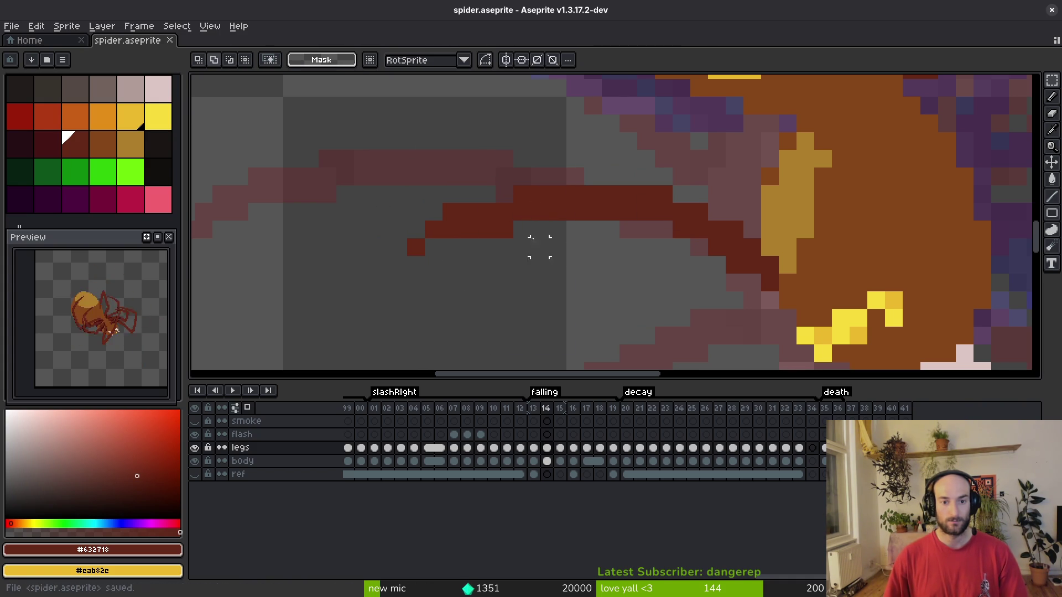
pyautogui.hotkey('ctrl', 'd')
pyautogui.press('e')
pyautogui.click(452, 213)
pyautogui.scroll(-3, 558, 230)
pyautogui.hotkey('ctrl', 's')
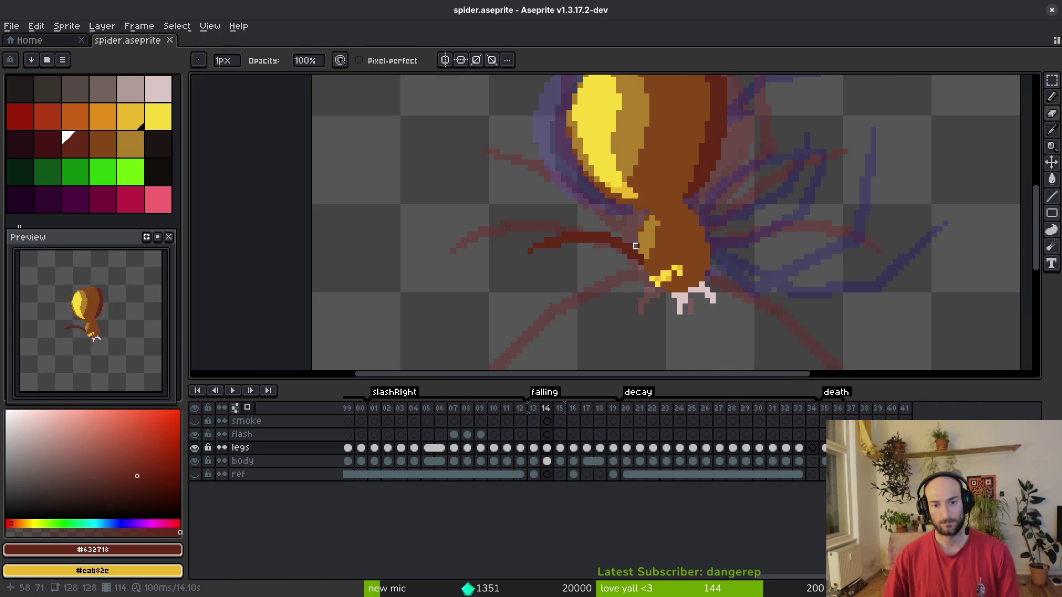
# Compare frame 14's leg against frames 13 and 15.
pyautogui.press('Left')
pyautogui.scroll(-2, 631, 241)
pyautogui.press('i')
pyautogui.press('Right')
pyautogui.press('b')
pyautogui.scroll(3, 674, 265)
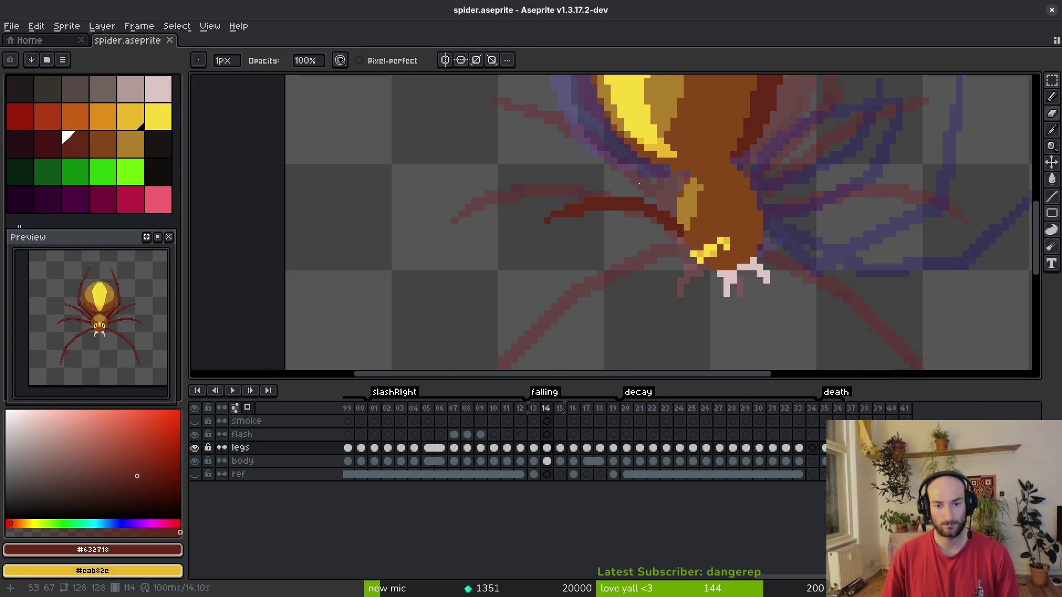
pyautogui.press('i')
pyautogui.press('Left')
pyautogui.press('Right')
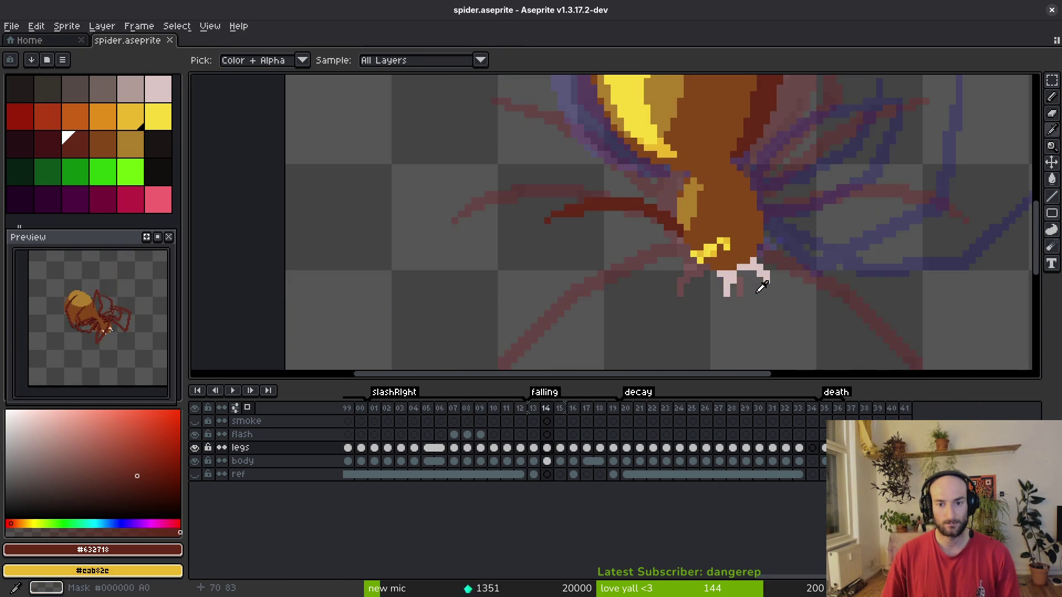
pyautogui.press('Right')
pyautogui.moveTo(748, 247); pyautogui.dragTo(713, 205)
pyautogui.press('Left')
pyautogui.press('b')
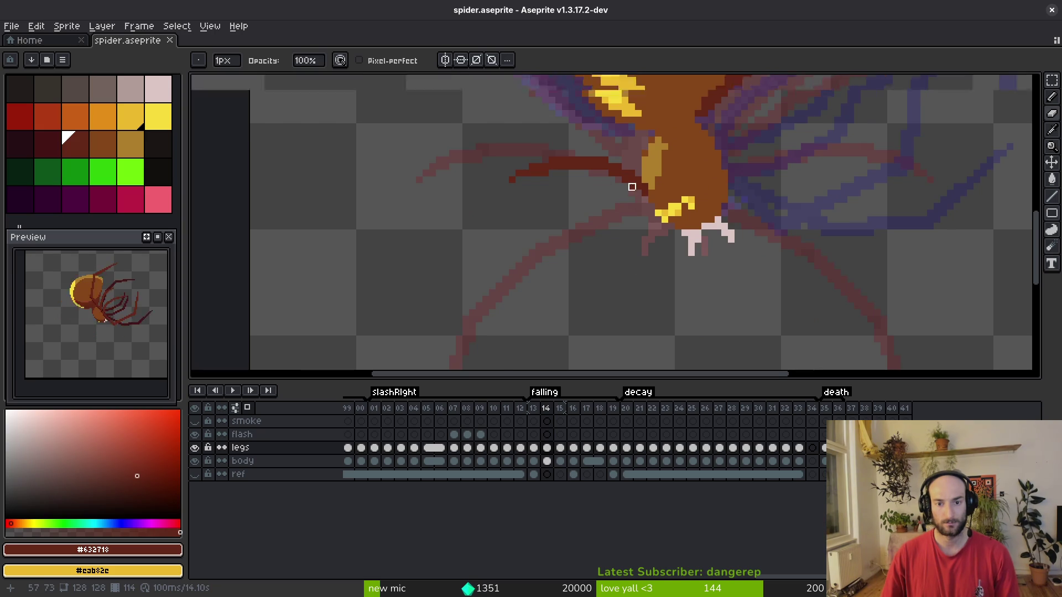
pyautogui.scroll(2, 632, 187)
# Try selecting parts of the leg, then undo the recent leg edits and save.
pyautogui.press('m')
pyautogui.moveTo(570, 93)
pyautogui.mouseDown()
pyautogui.moveTo(273, 209)
pyautogui.moveTo(391, 291)
pyautogui.mouseUp()
pyautogui.moveTo(287, 94); pyautogui.dragTo(656, 254)
pyautogui.moveTo(199, 95)
pyautogui.mouseDown()
pyautogui.moveTo(340, 157)
pyautogui.moveTo(621, 230)
pyautogui.moveTo(621, 254)
pyautogui.mouseUp()
pyautogui.moveTo(588, 185); pyautogui.dragTo(609, 187)
pyautogui.press('b')
pyautogui.scroll(-3, 624, 272)
pyautogui.scroll(3, 624, 271)
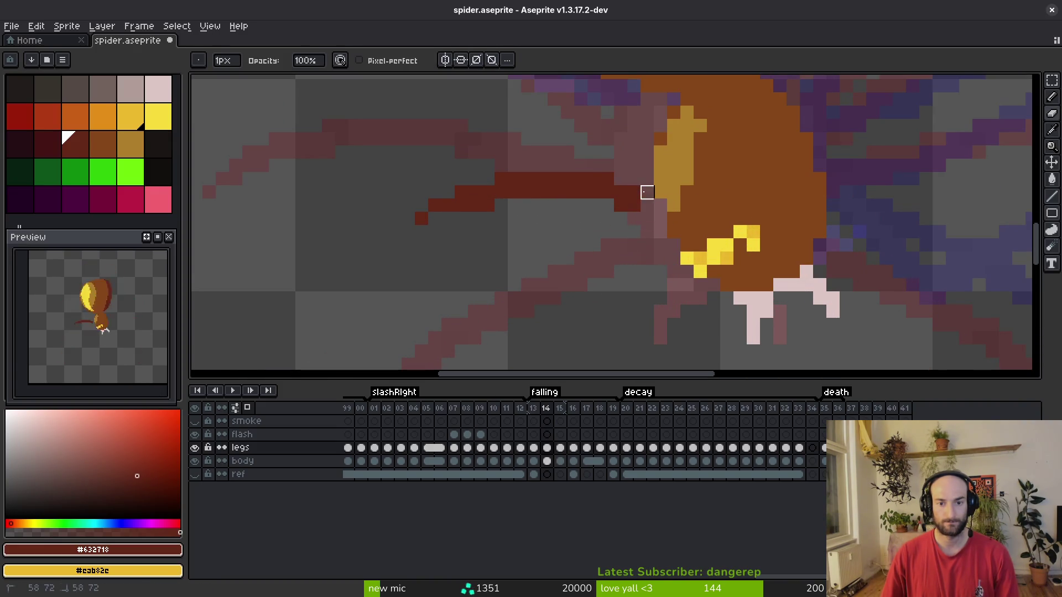
pyautogui.hotkey('ctrl', 'z')
pyautogui.hotkey('ctrl', 'z')
pyautogui.hotkey('ctrl', 'z')
pyautogui.hotkey('ctrl', 's')
# Step through frames 13 and 15, try a freehand selection, and return to frame 14.
pyautogui.scroll(-3, 503, 238)
pyautogui.press(',')
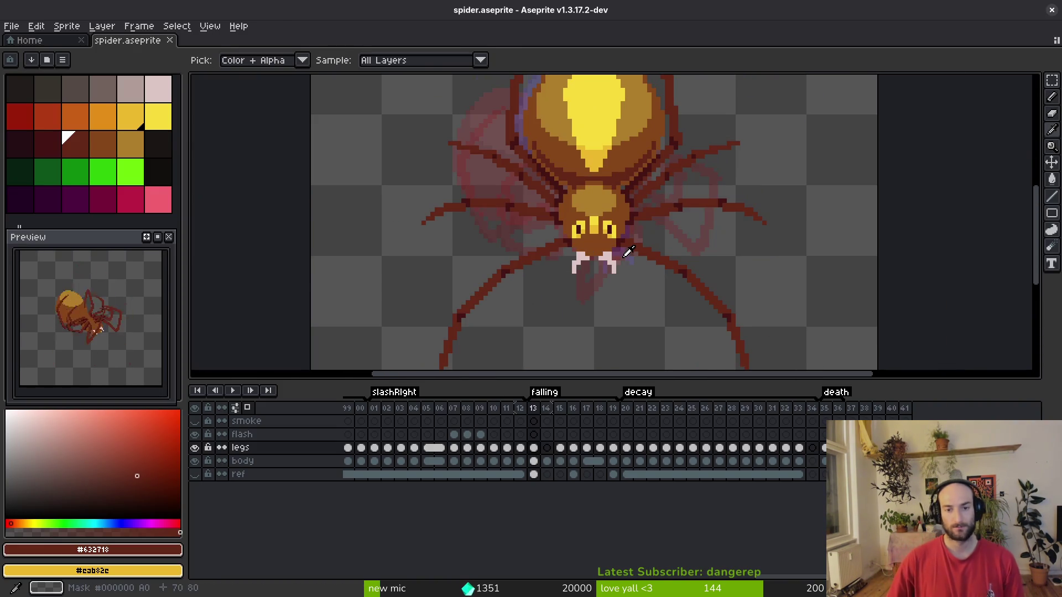
pyautogui.press('.')
pyautogui.press('.')
pyautogui.press('q')
pyautogui.moveTo(719, 89)
pyautogui.mouseDown()
pyautogui.moveTo(635, 80)
pyautogui.moveTo(569, 304)
pyautogui.moveTo(746, 265)
pyautogui.moveTo(752, 173)
pyautogui.moveTo(654, 227)
pyautogui.mouseUp()
pyautogui.press(',')
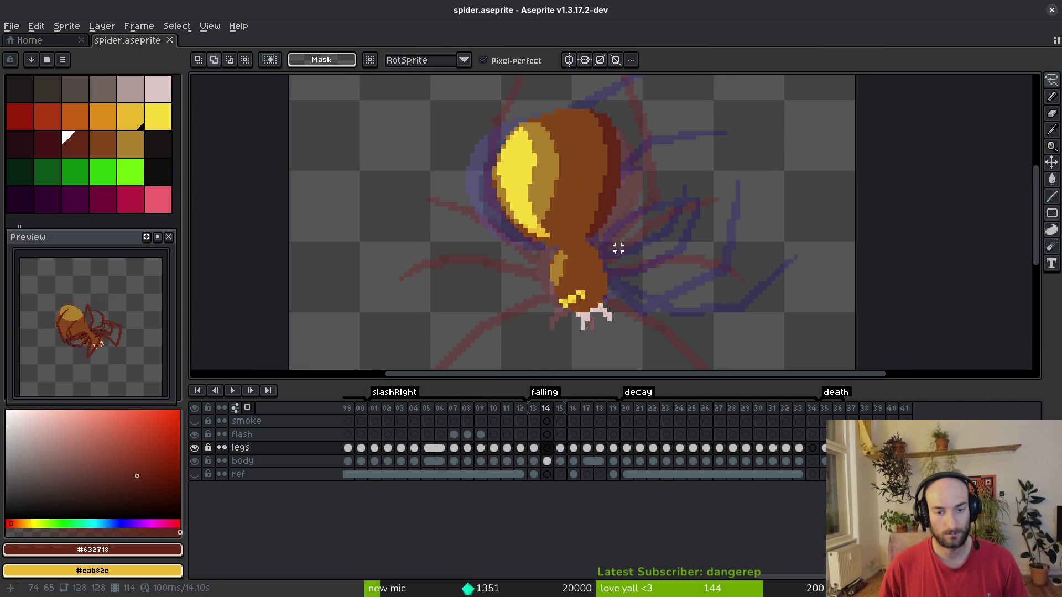
# Pick the body's brown and tan colours, comparing frame 14 against frame 13.
pyautogui.press('b')
pyautogui.scroll(2, 609, 232)
pyautogui.keyDown('alt'); pyautogui.click(635, 220); pyautogui.keyUp('alt')
pyautogui.scroll(-1, 635, 220)
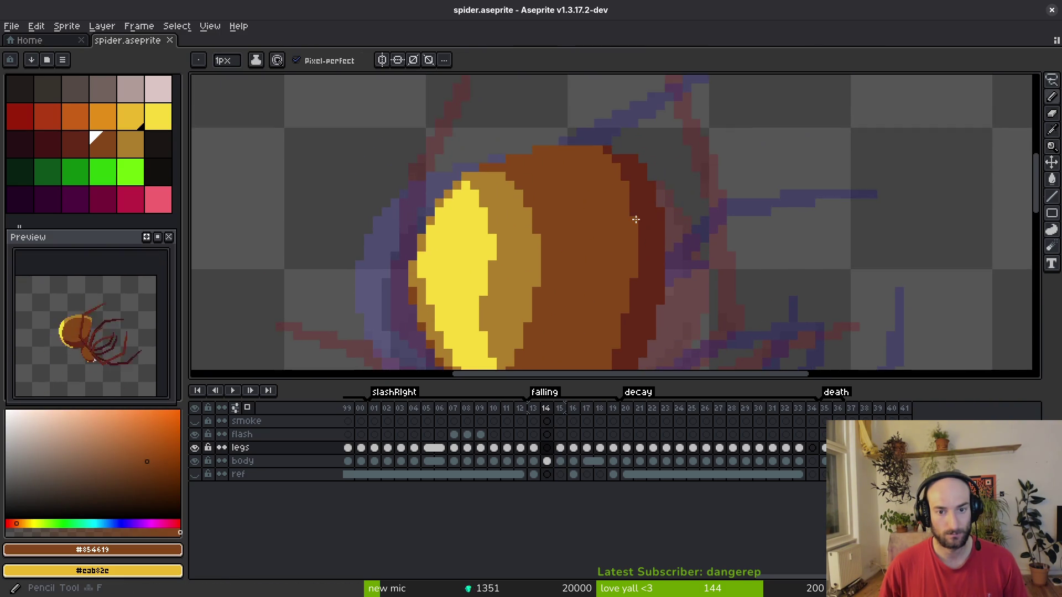
pyautogui.scroll(-1, 634, 220)
pyautogui.press(',')
pyautogui.press('.')
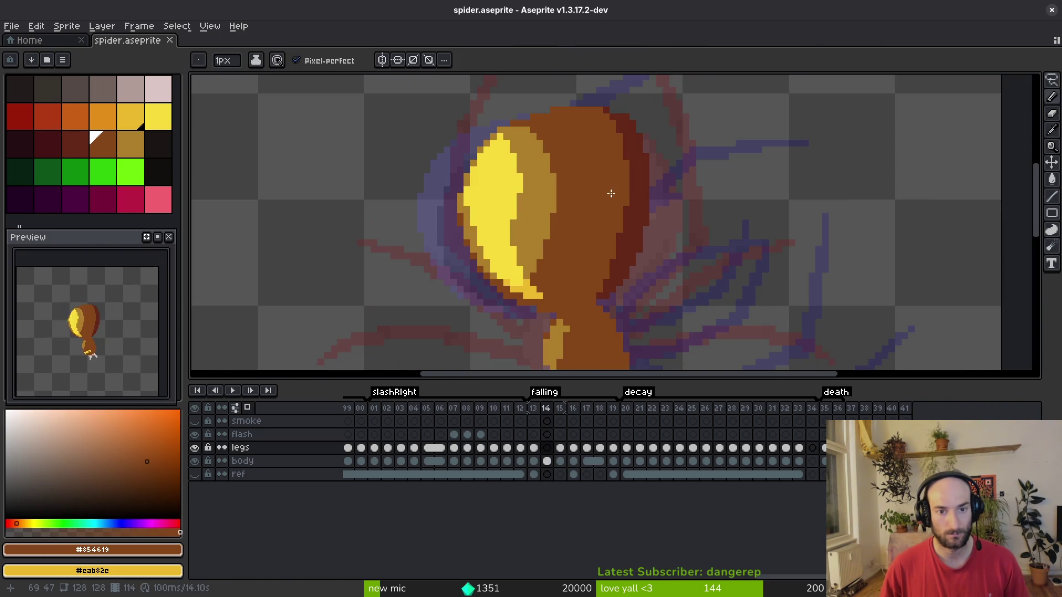
pyautogui.press(',')
pyautogui.press('.')
pyautogui.keyDown('alt'); pyautogui.click(540, 154); pyautogui.keyUp('alt')
pyautogui.scroll(1, 560, 219)
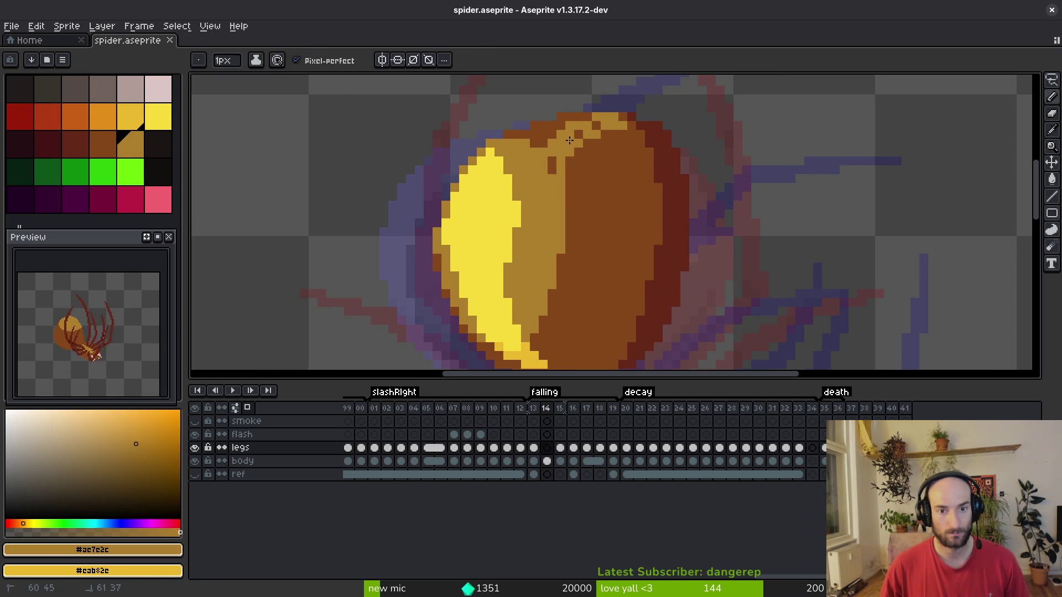
# Try a tan fill on the body, undo it, and recheck the frames and layers.
pyautogui.press('g')
pyautogui.click(543, 131)
pyautogui.hotkey('ctrl', 'z')
pyautogui.hotkey('ctrl', 'z')
pyautogui.press('.')
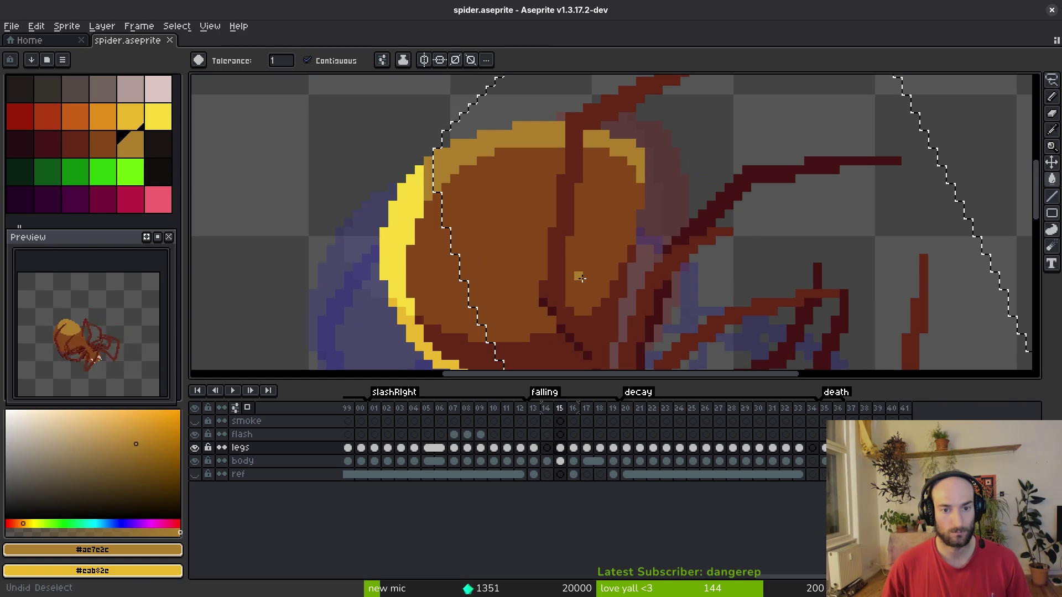
pyautogui.press(',')
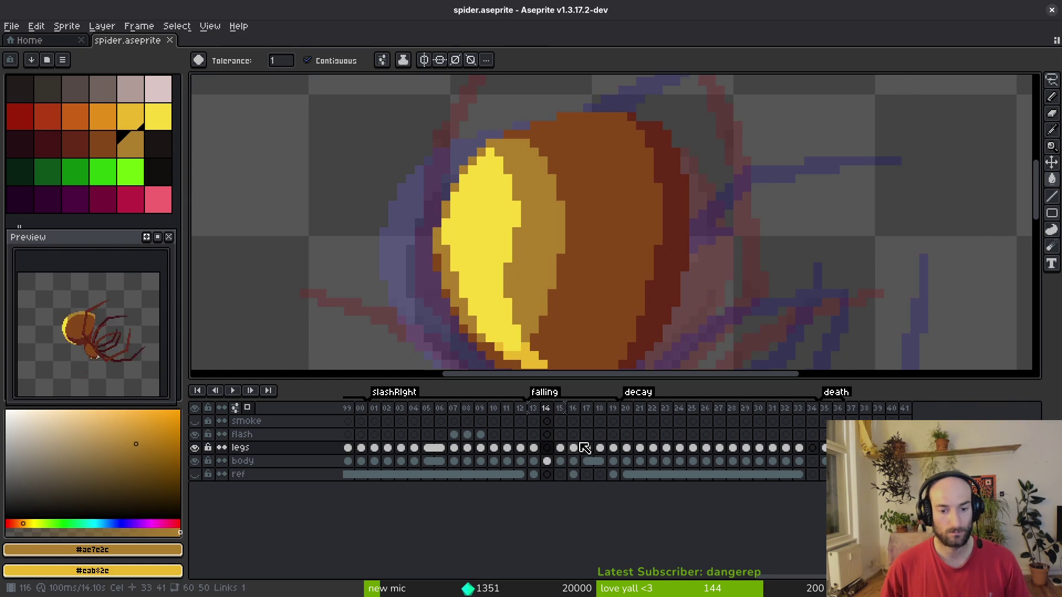
pyautogui.press('Up')
pyautogui.press('i')
pyautogui.press('.')
pyautogui.press(',')
pyautogui.press(',')
pyautogui.press('.')
pyautogui.press('Down')
pyautogui.press('Down')
# Draw a tan line across the abdomen's top and fill the dark top with tan.
pyautogui.press('g')
pyautogui.press('b')
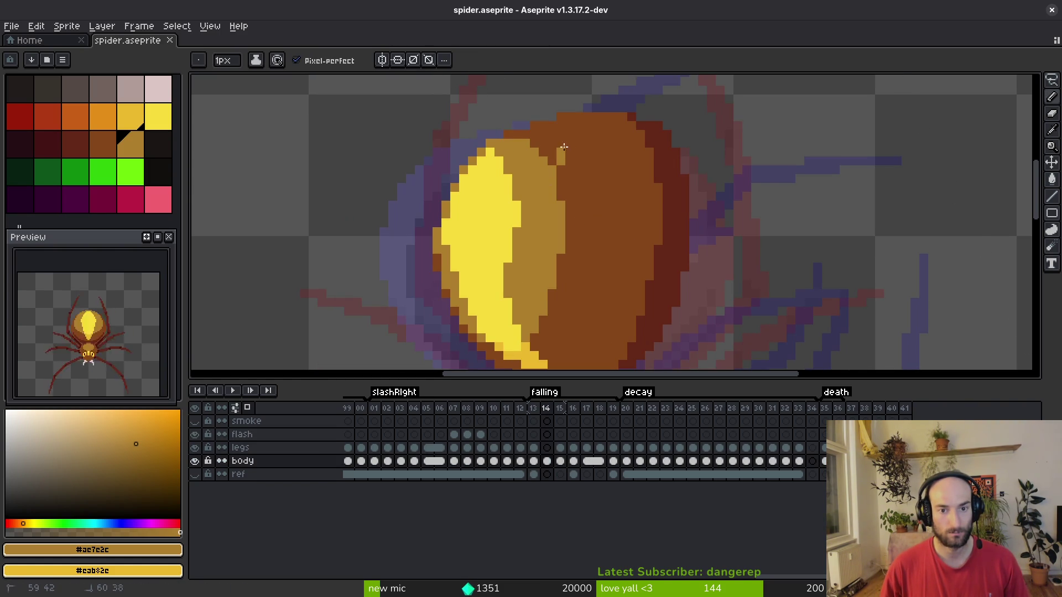
pyautogui.moveTo(638, 129); pyautogui.dragTo(574, 161)
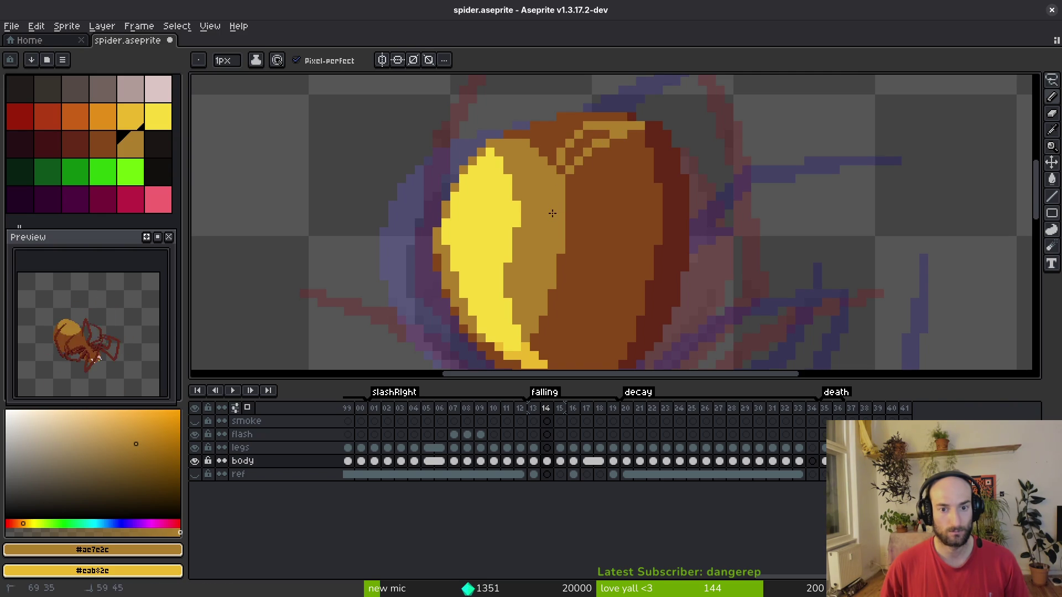
pyautogui.press('g')
pyautogui.click(553, 140)
pyautogui.press('b')
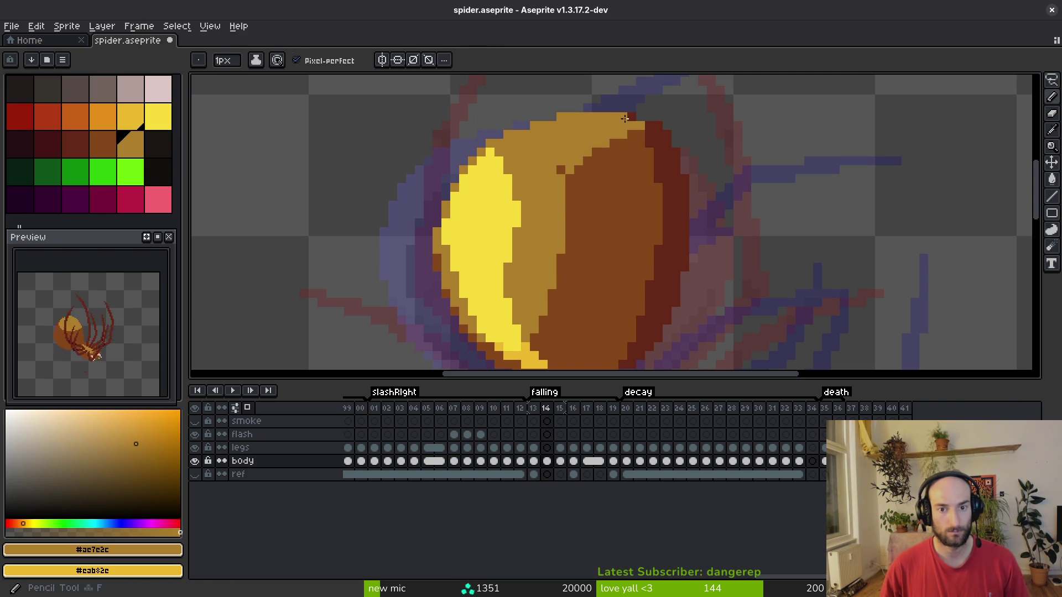
pyautogui.press('b')
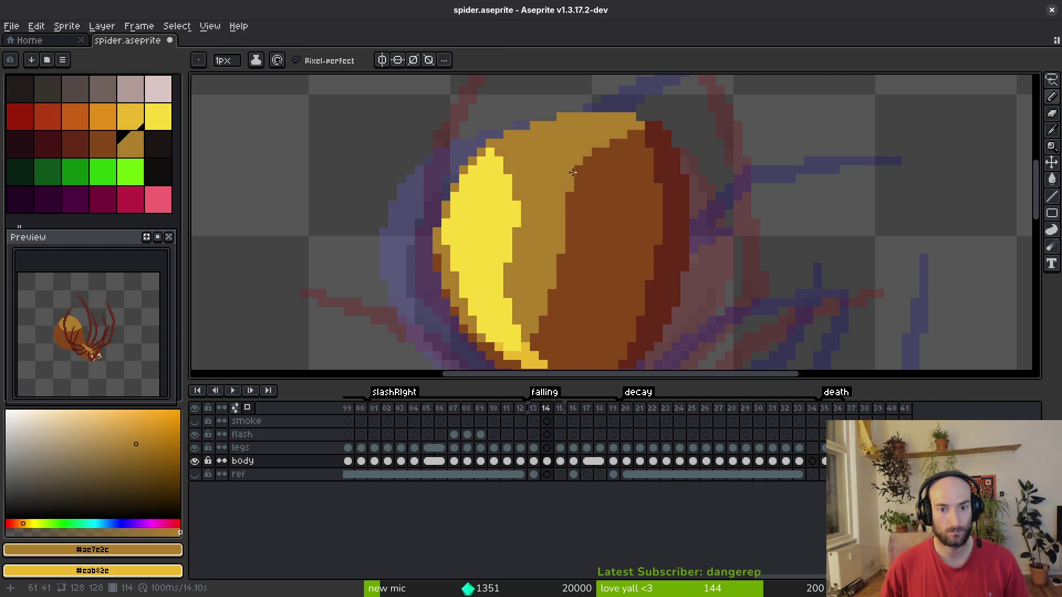
# Recolour the abdomen's right edge brown, reselect tan, and save spider.aseprite.
pyautogui.keyDown('alt'); pyautogui.click(634, 154); pyautogui.keyUp('alt')
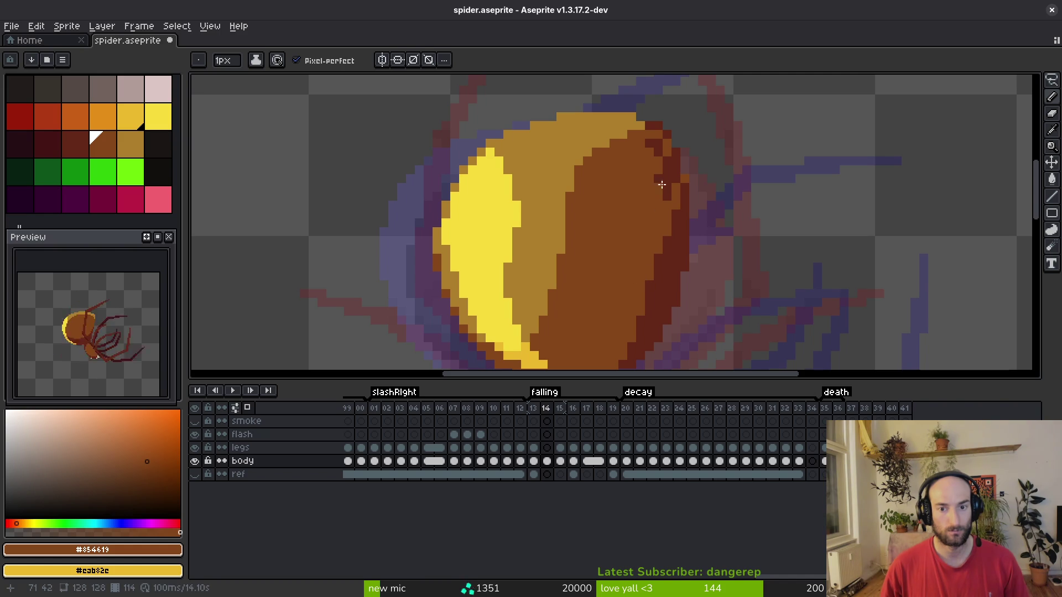
pyautogui.moveTo(658, 192); pyautogui.dragTo(670, 158)
pyautogui.press('g')
pyautogui.click(657, 147)
pyautogui.keyDown('alt'); pyautogui.click(649, 126); pyautogui.keyUp('alt')
pyautogui.press('b')
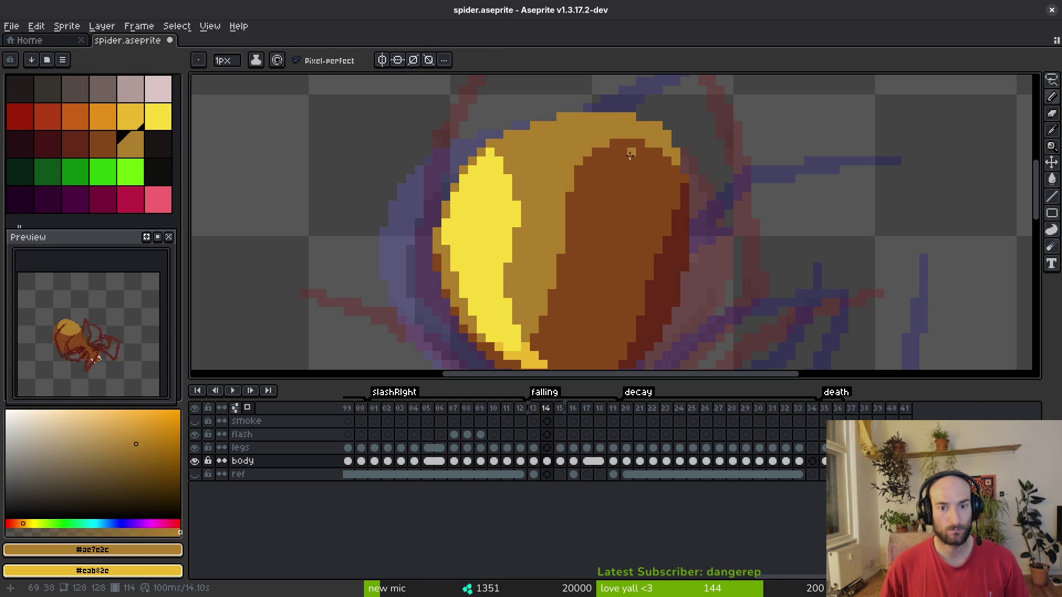
pyautogui.scroll(-3, 590, 168)
pyautogui.press(',')
pyautogui.hotkey('ctrl', 's')
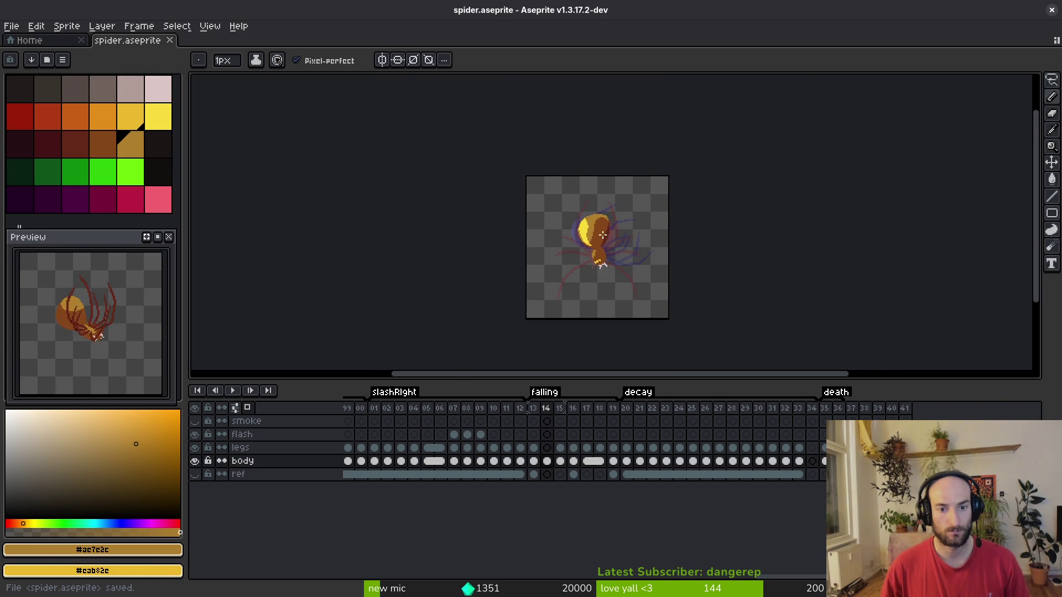
# Paint medium brown from frame 13 across the abdomen's shadow side in frame 14.
pyautogui.scroll(-4, 608, 234)
pyautogui.press('.')
pyautogui.press('.')
pyautogui.press(',')
pyautogui.press('.')
pyautogui.press(',')
pyautogui.press(',')
pyautogui.keyDown('alt'); pyautogui.click(603, 253); pyautogui.keyUp('alt')
pyautogui.press('.')
pyautogui.scroll(5, 583, 216)
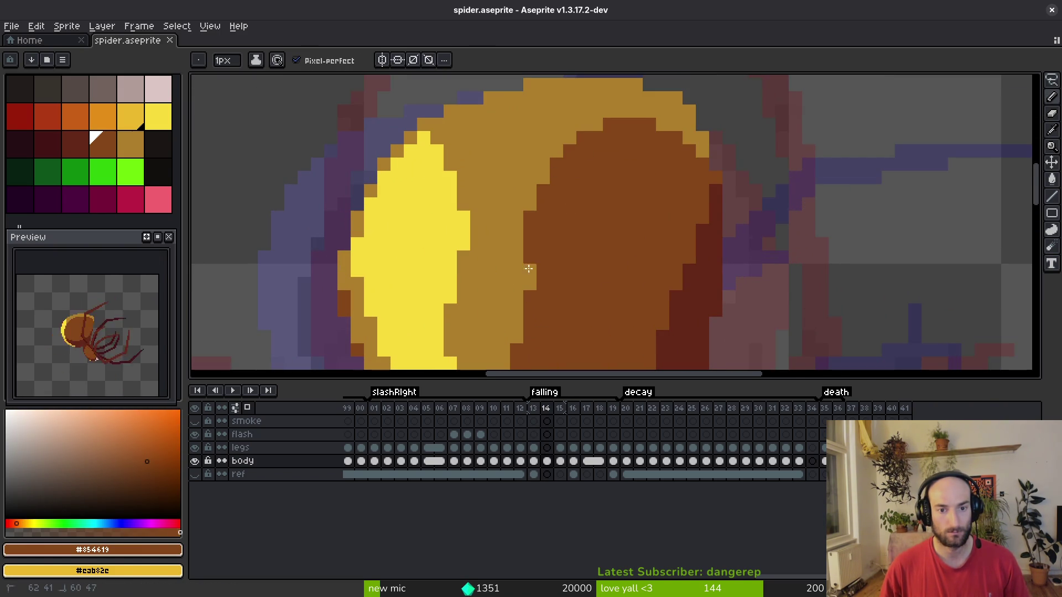
pyautogui.moveTo(530, 251); pyautogui.dragTo(529, 287)
pyautogui.moveTo(549, 176); pyautogui.dragTo(531, 293)
pyautogui.moveTo(526, 217); pyautogui.dragTo(546, 261)
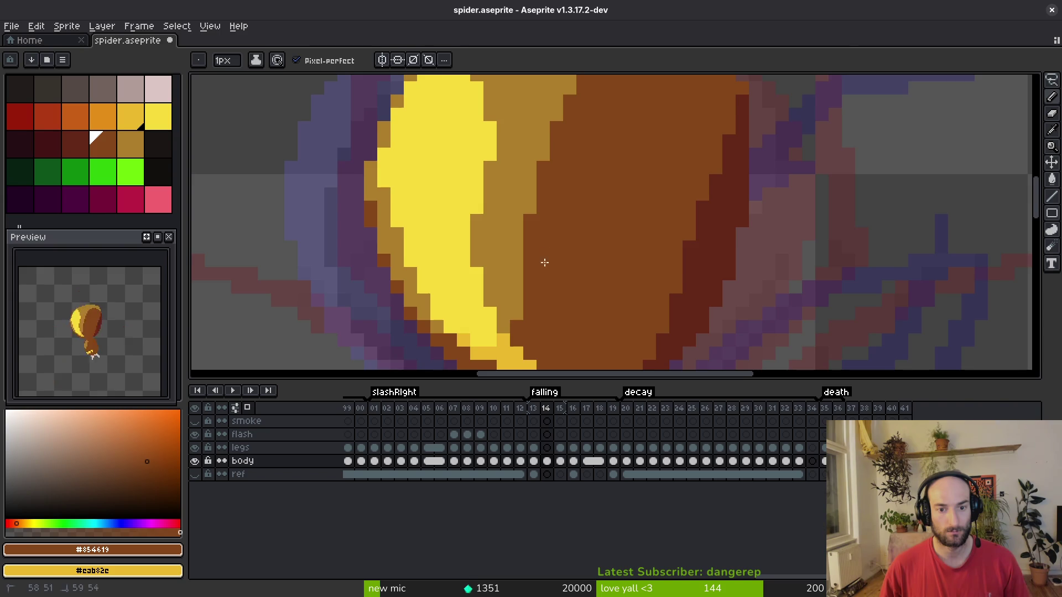
# Place a single tan pixel inside the brown area and save.
pyautogui.scroll(2, 529, 268)
pyautogui.keyDown('alt'); pyautogui.click(524, 271); pyautogui.keyUp('alt')
pyautogui.click(555, 268)
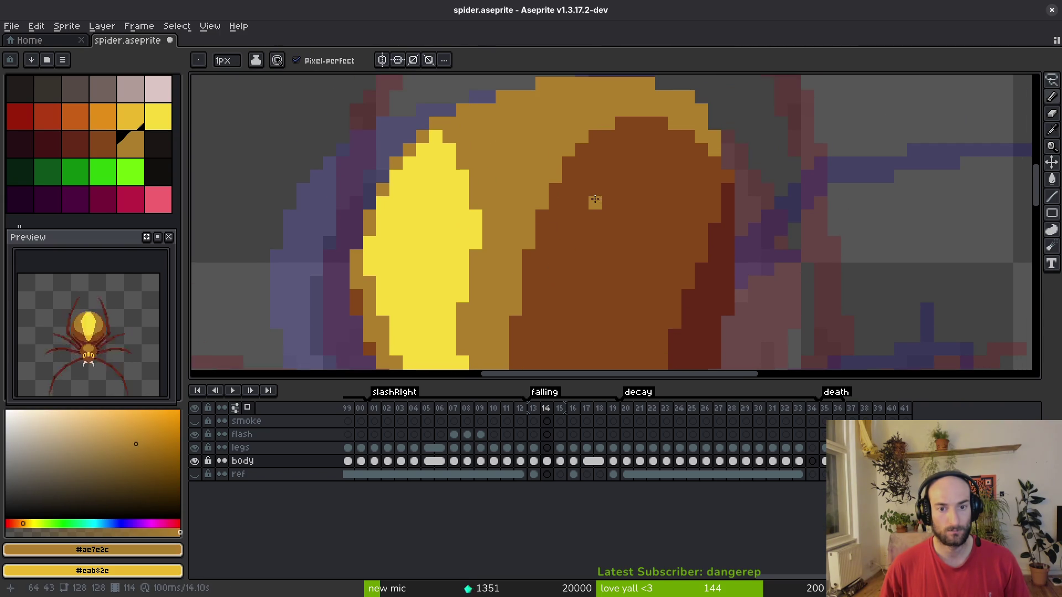
pyautogui.scroll(-3, 597, 202)
pyautogui.hotkey('ctrl', 's')
# Cover the stray tan pixel with medium brown, touch up the abdomen, and save.
pyautogui.scroll(3, 607, 145)
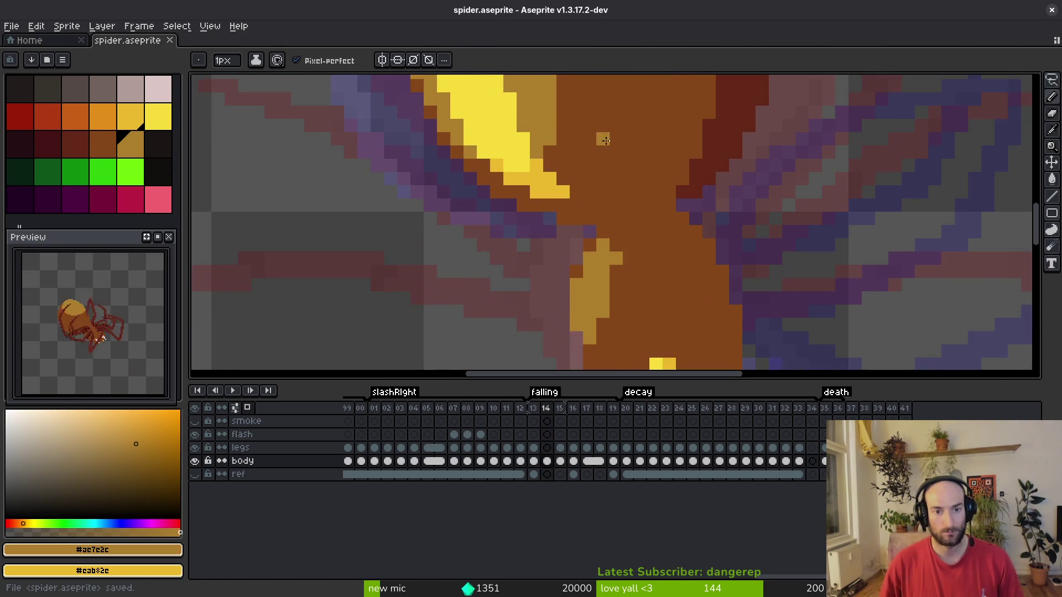
pyautogui.keyDown('alt'); pyautogui.click(543, 217); pyautogui.keyUp('alt')
pyautogui.click(545, 202)
pyautogui.click(547, 176)
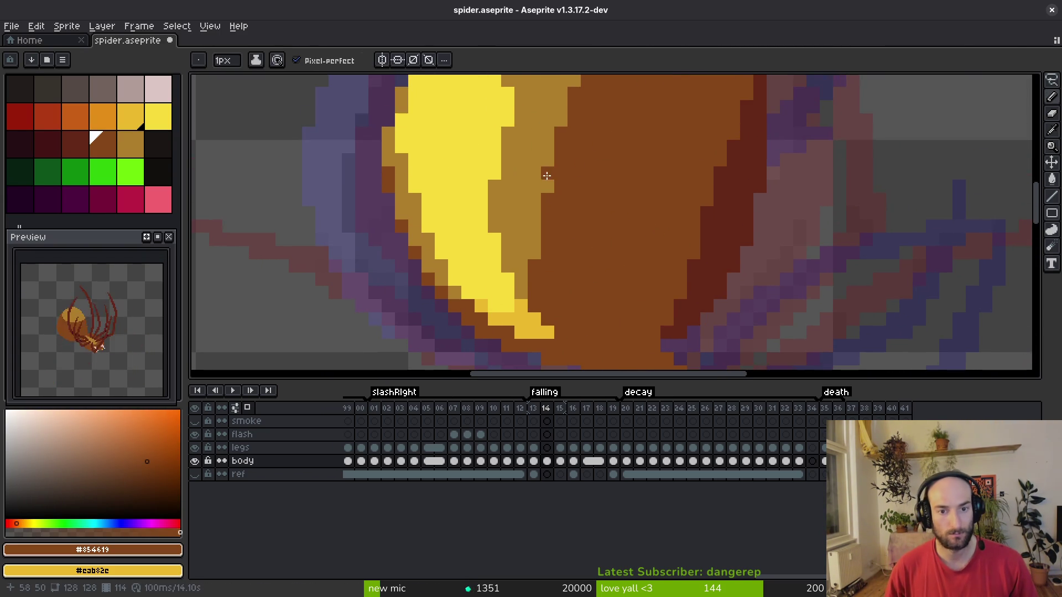
pyautogui.scroll(3, 547, 176)
pyautogui.scroll(1, 564, 244)
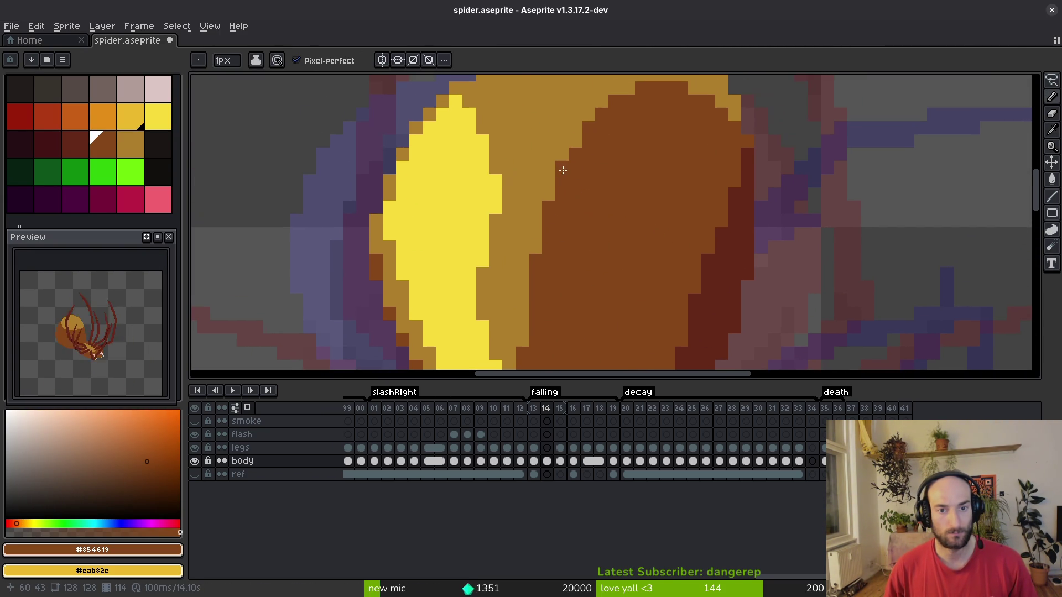
pyautogui.scroll(-2, 620, 147)
pyautogui.hotkey('ctrl', 's')
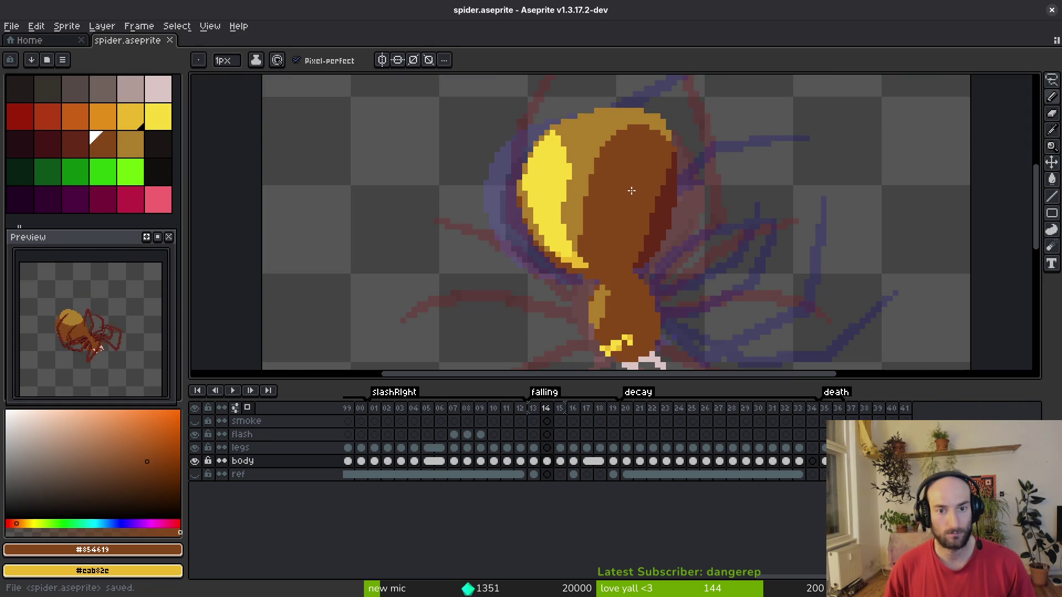
# Paint a few golden abdomen pixels dark brown and save.
pyautogui.scroll(2, 579, 182)
pyautogui.click(608, 144)
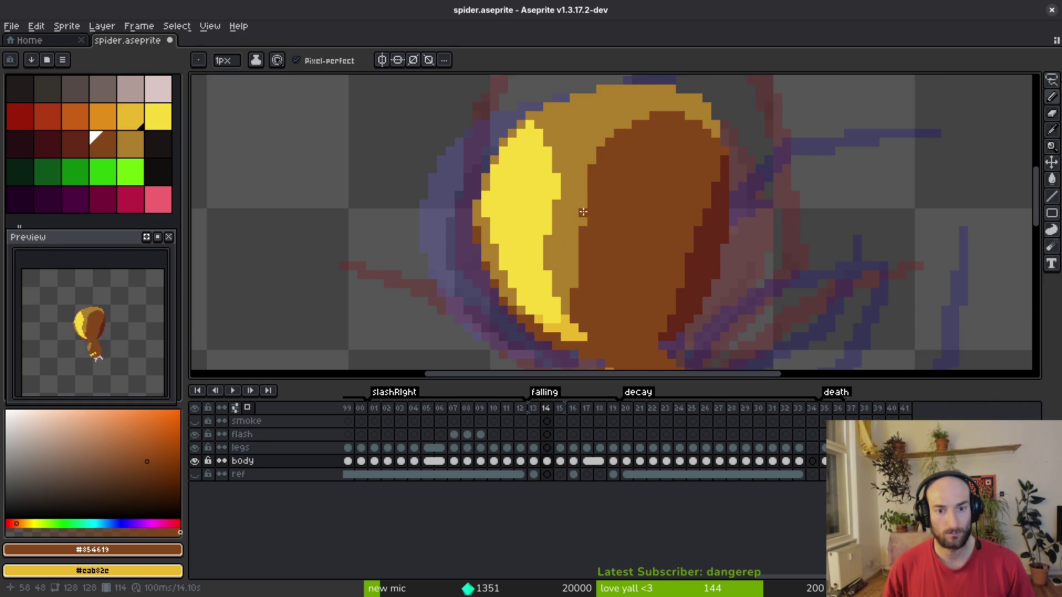
pyautogui.scroll(-2, 602, 275)
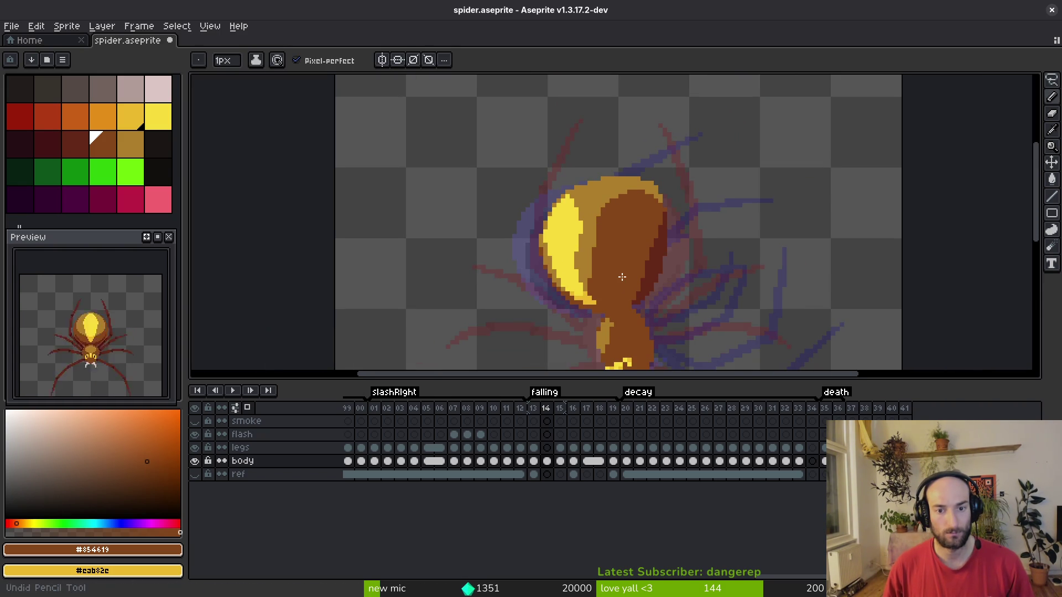
pyautogui.hotkey('ctrl', 's')
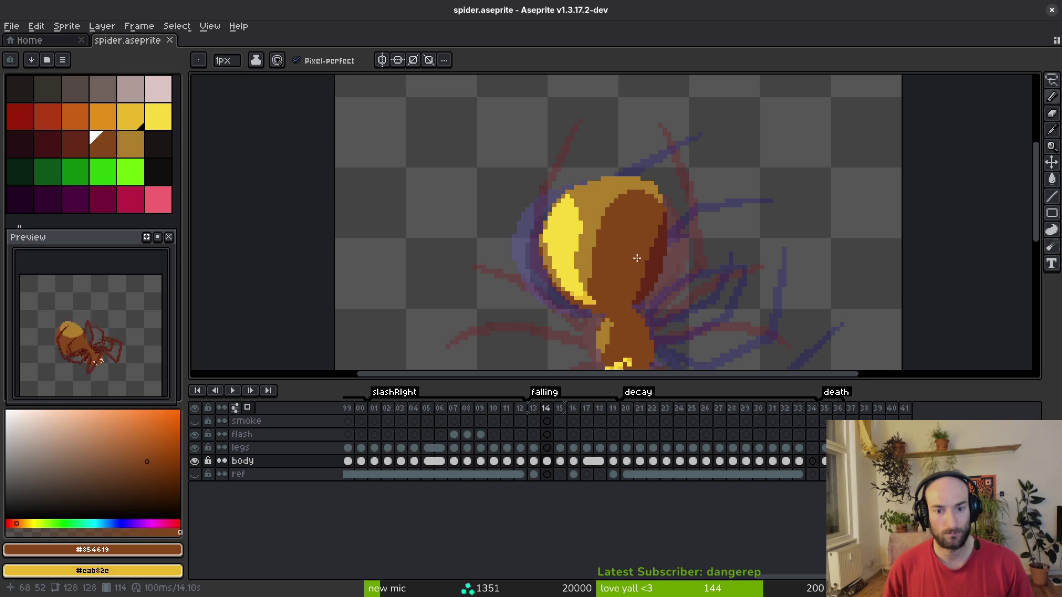
# Select the legs layer, pick the dark red leg colour, and compare neighbouring frames.
pyautogui.moveTo(630, 255); pyautogui.dragTo(627, 167)
pyautogui.scroll(-2, 642, 177)
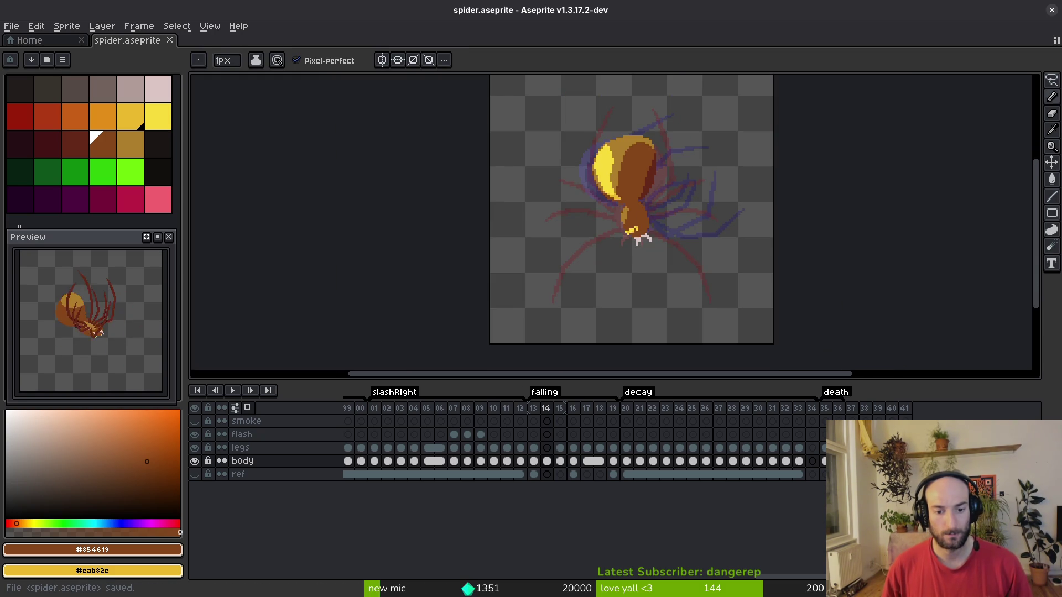
pyautogui.hotkey('alt', 'Up')
pyautogui.scroll(5, 605, 321)
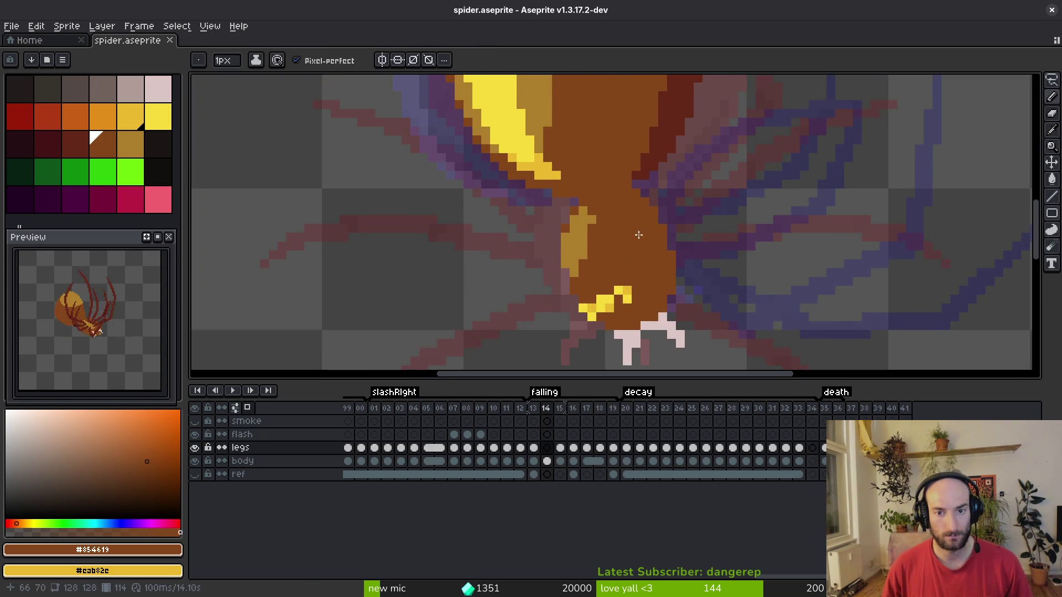
pyautogui.keyDown('alt'); pyautogui.click(621, 277); pyautogui.keyUp('alt')
pyautogui.press('Right')
pyautogui.scroll(-2, 621, 277)
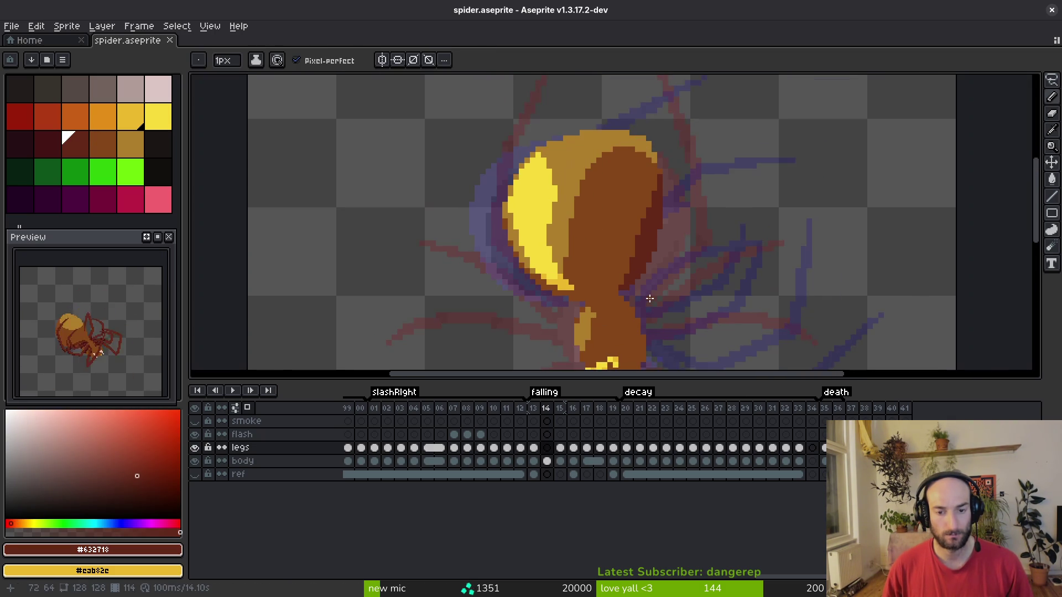
pyautogui.scroll(2, 633, 289)
pyautogui.scroll(-1, 636, 298)
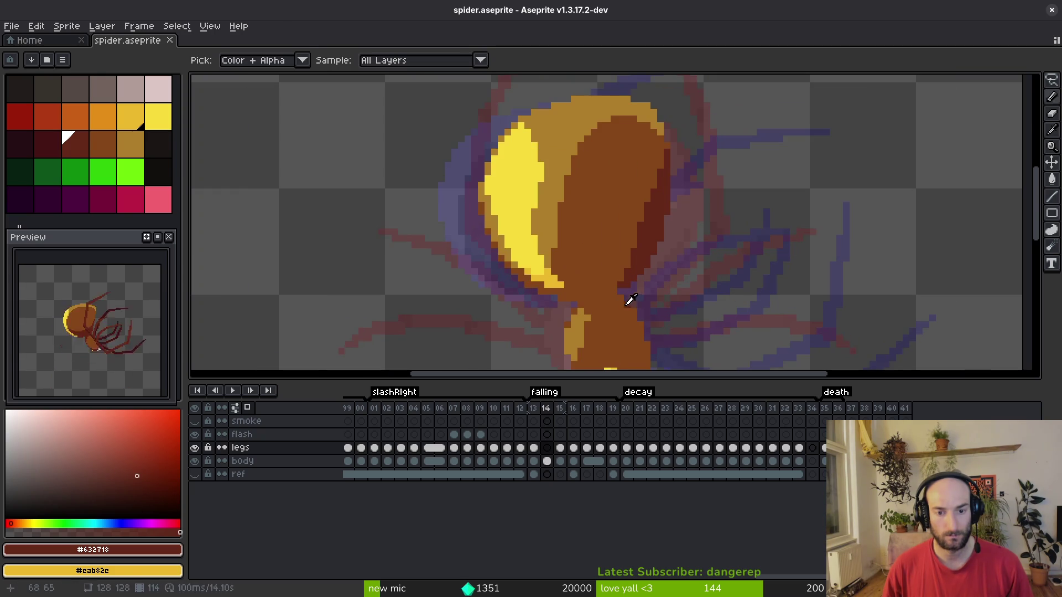
pyautogui.press('Left')
pyautogui.press('Left')
pyautogui.press('Right')
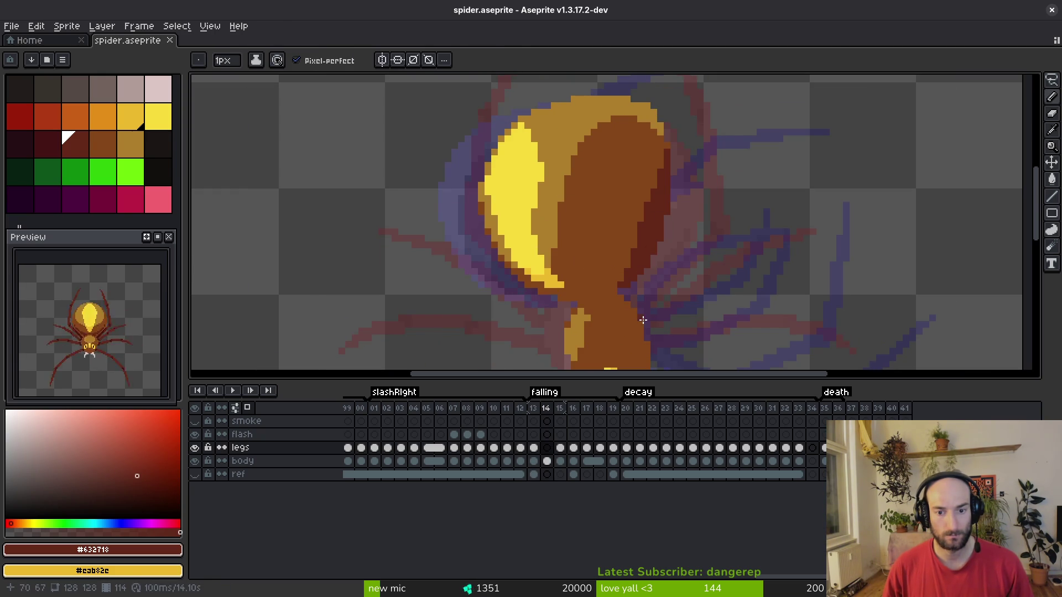
# Draw dark red straight leg segments up beside the body, redoing the upper segment.
pyautogui.press('l')
pyautogui.click(47, 144)
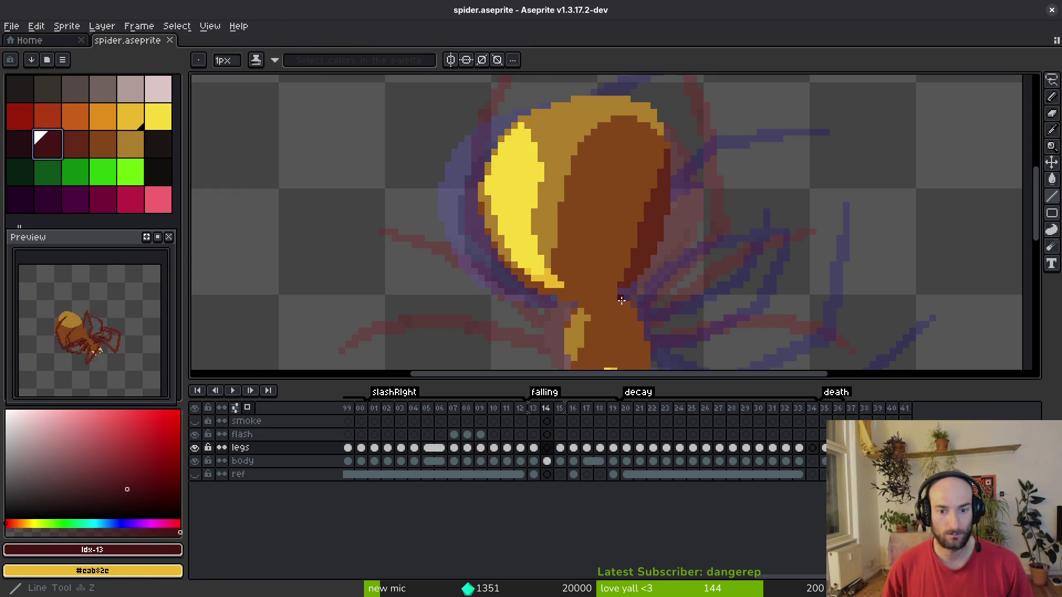
pyautogui.click(626, 300)
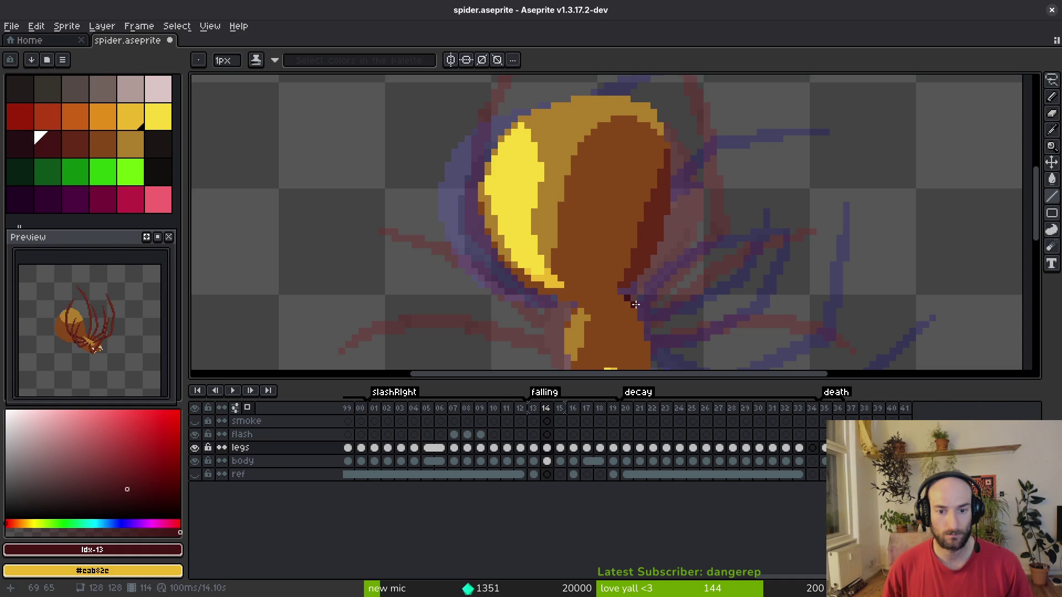
pyautogui.moveTo(629, 297); pyautogui.dragTo(681, 226)
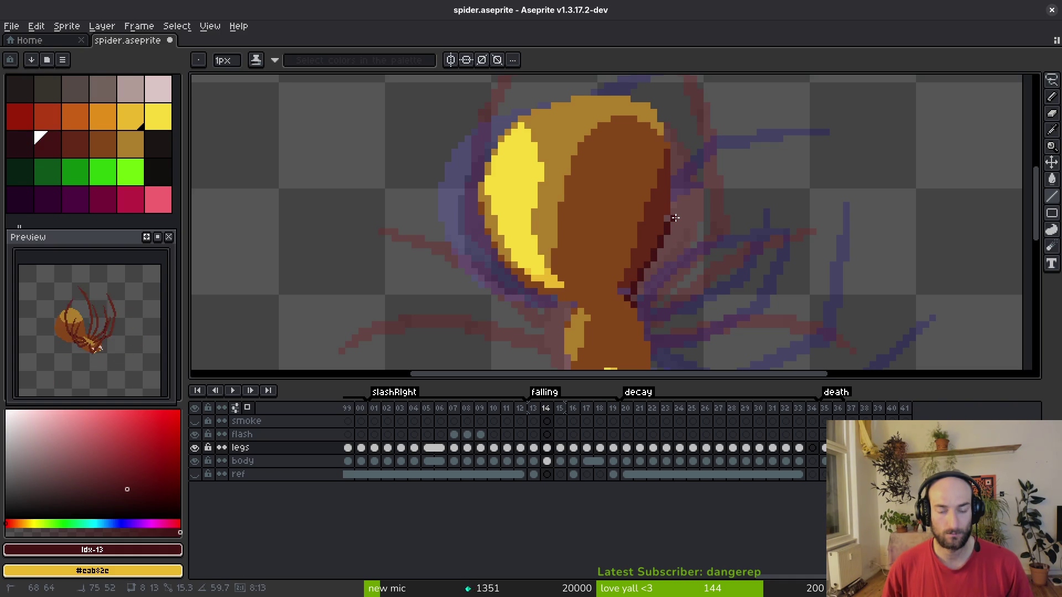
pyautogui.press('Return')
pyautogui.press('Return')
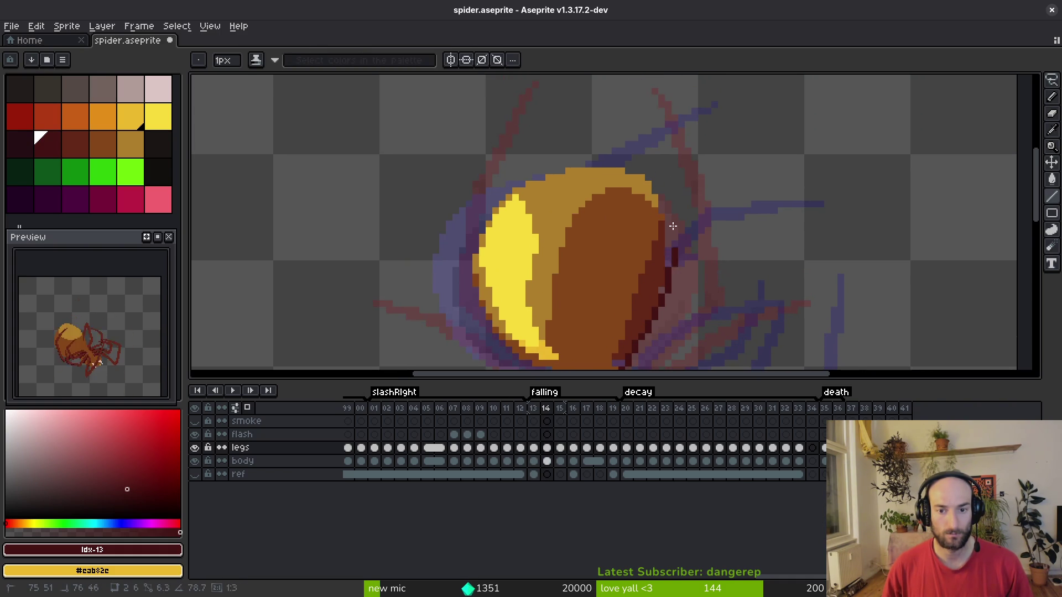
pyautogui.moveTo(671, 253); pyautogui.dragTo(673, 174)
pyautogui.moveTo(658, 134); pyautogui.dragTo(621, 88)
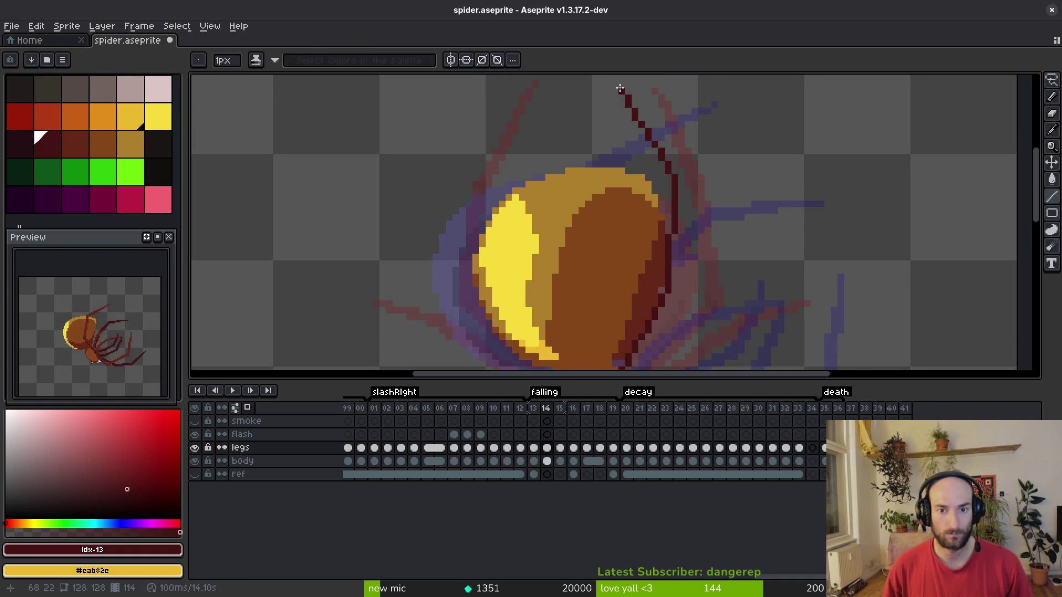
pyautogui.hotkey('ctrl', 'z')
pyautogui.moveTo(690, 234); pyautogui.dragTo(667, 134)
# Replace the leg line with a dark line along the abdomen's right edge.
pyautogui.scroll(-3, 667, 135)
pyautogui.press('Left')
pyautogui.press('i')
pyautogui.press('b')
pyautogui.press('Right')
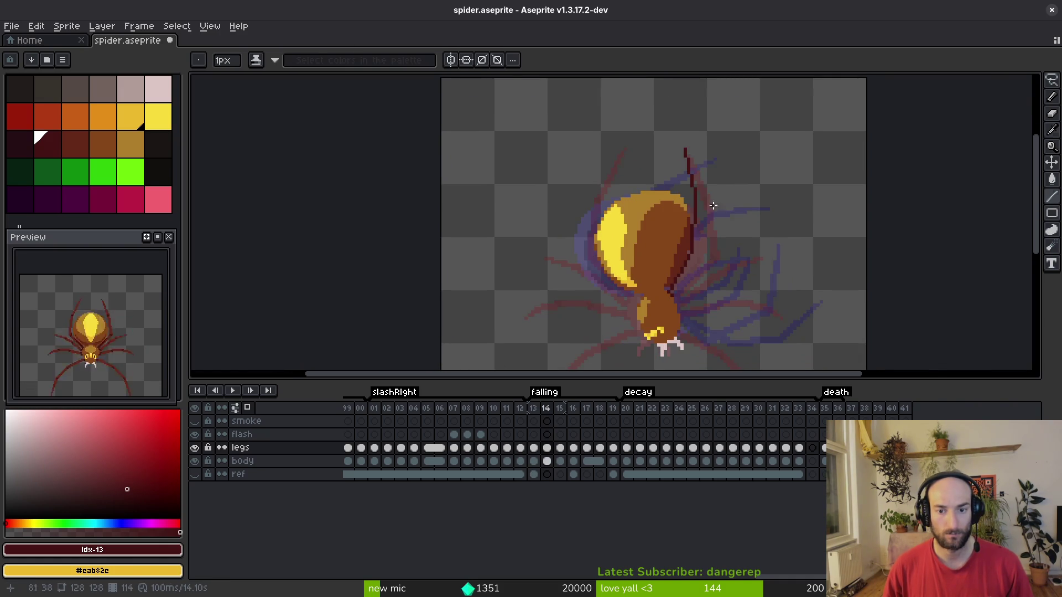
pyautogui.moveTo(719, 198); pyautogui.dragTo(696, 170)
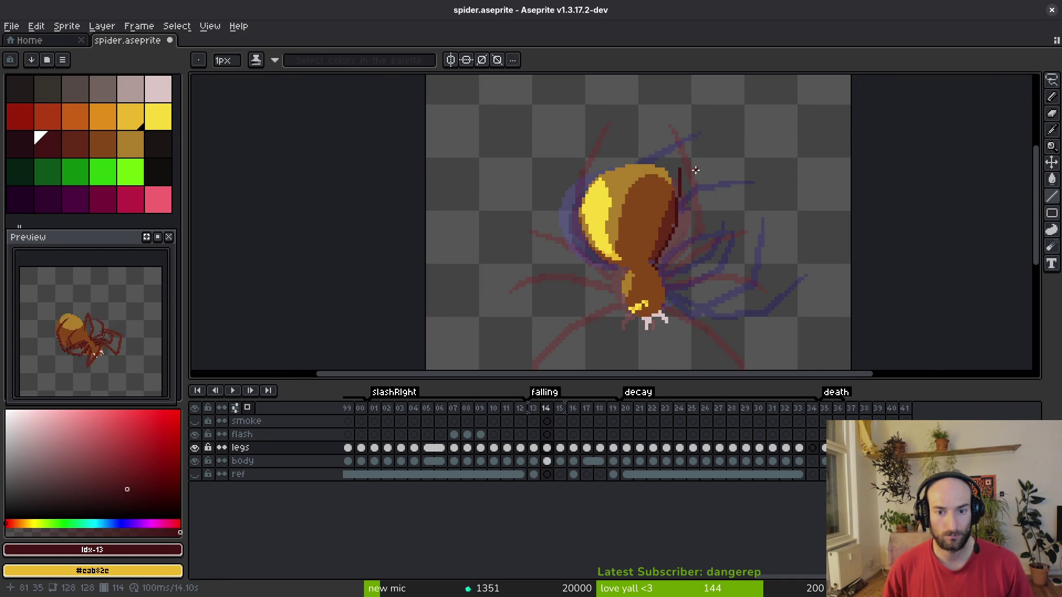
pyautogui.hotkey('ctrl', 'z')
pyautogui.hotkey('ctrl', 'z')
pyautogui.scroll(2, 654, 260)
pyautogui.moveTo(660, 156); pyautogui.dragTo(665, 171)
pyautogui.moveTo(665, 170)
pyautogui.mouseDown()
pyautogui.moveTo(655, 275)
pyautogui.moveTo(691, 184)
pyautogui.moveTo(756, 117)
pyautogui.moveTo(694, 192)
pyautogui.mouseUp()
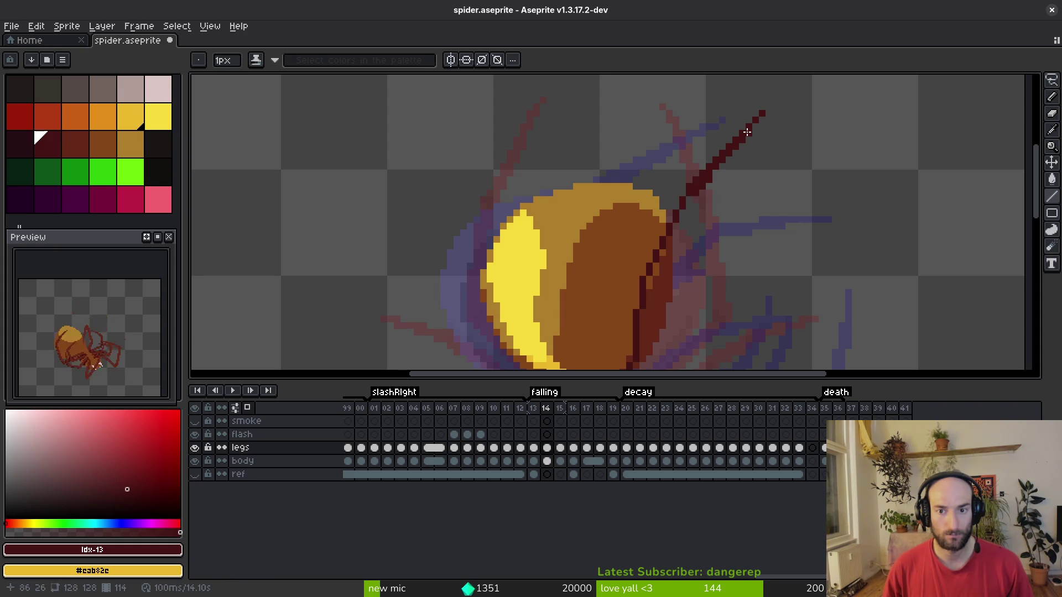
# Add a short leg segment and a dark red leg line running up toward the upper right.
pyautogui.moveTo(712, 174); pyautogui.dragTo(713, 174)
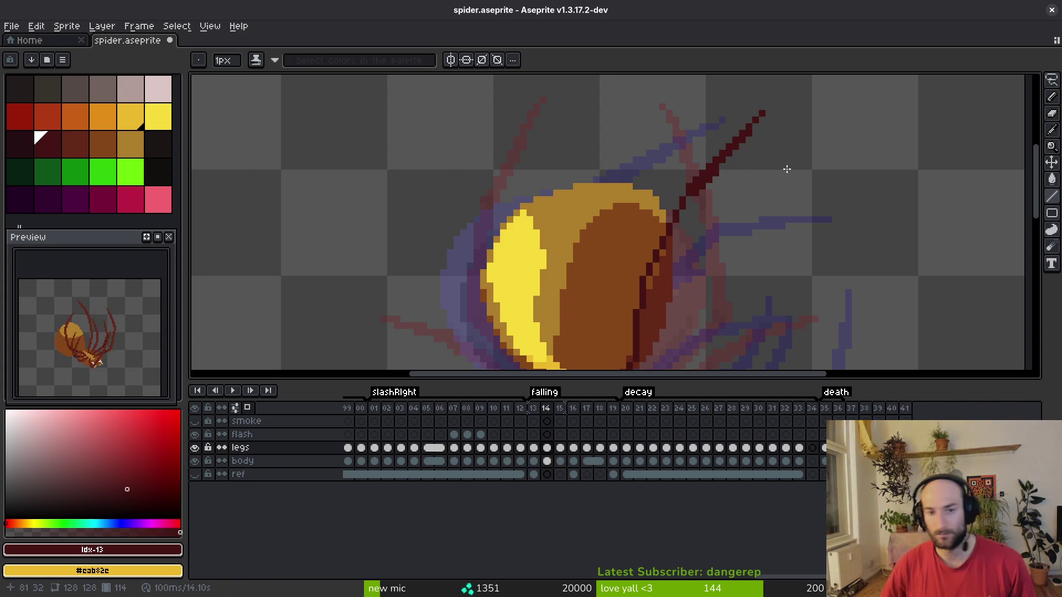
pyautogui.scroll(-2, 774, 188)
pyautogui.scroll(2, 707, 183)
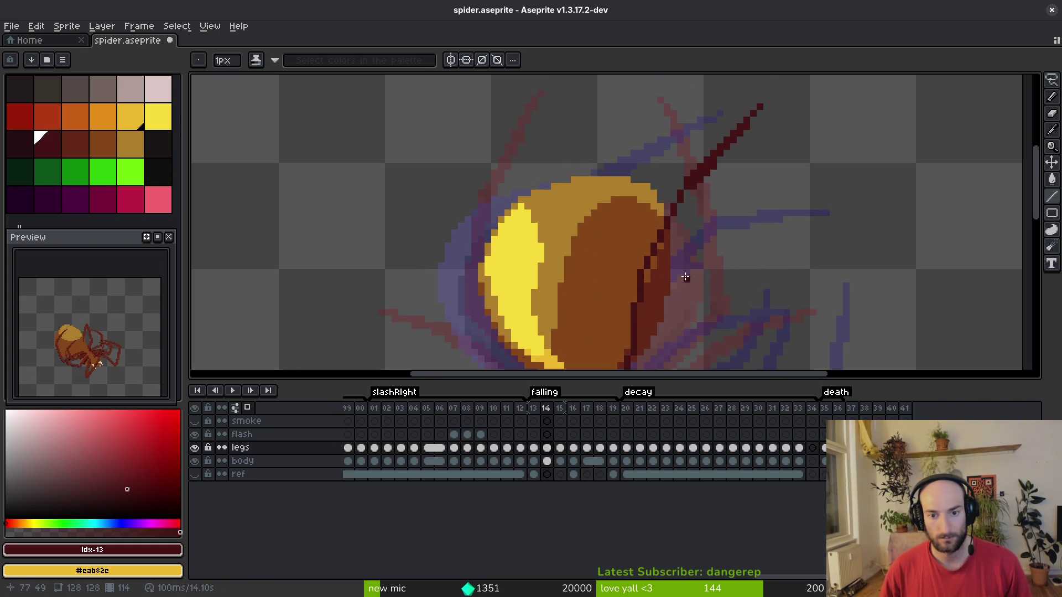
pyautogui.moveTo(648, 276)
pyautogui.mouseDown()
pyautogui.moveTo(670, 192)
pyautogui.moveTo(691, 188)
pyautogui.mouseUp()
pyautogui.moveTo(692, 274)
pyautogui.mouseDown()
pyautogui.moveTo(700, 167)
pyautogui.moveTo(654, 180)
pyautogui.moveTo(643, 289)
pyautogui.mouseUp()
pyautogui.scroll(-3, 674, 258)
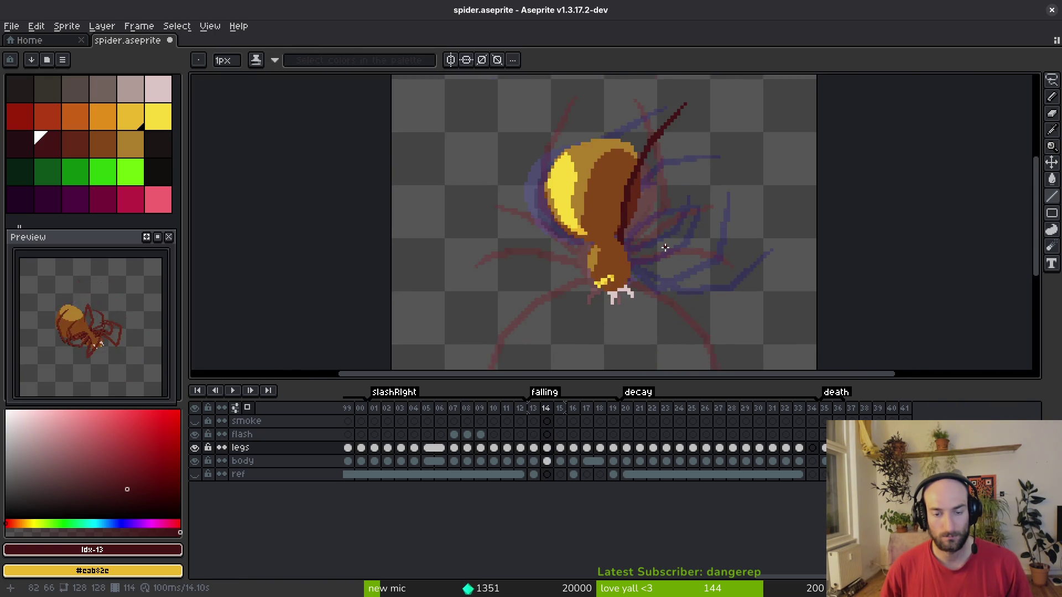
pyautogui.scroll(2, 641, 271)
pyautogui.scroll(3, 585, 278)
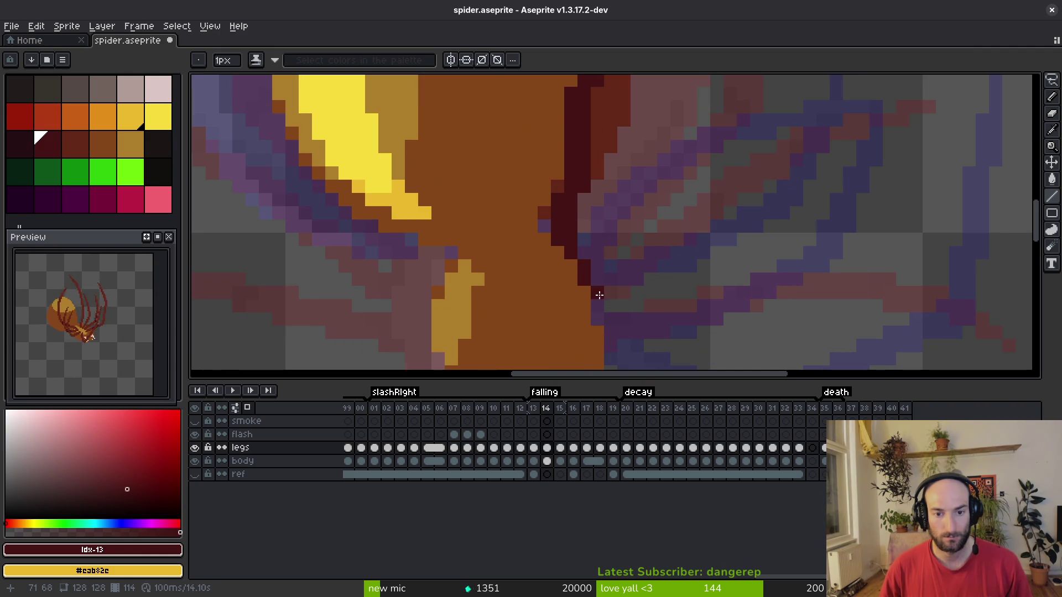
pyautogui.scroll(-2, 608, 260)
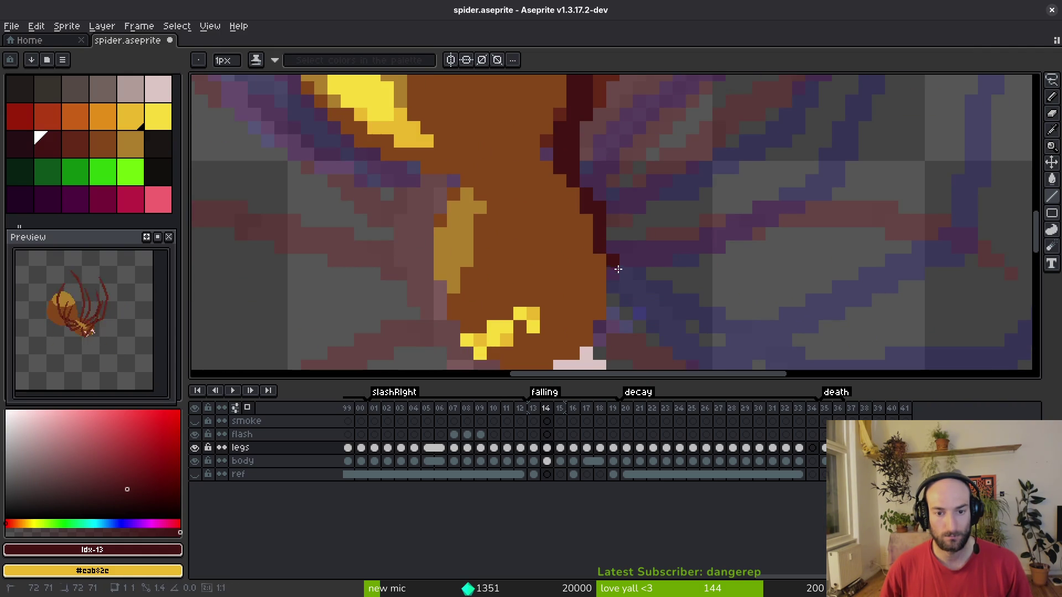
pyautogui.scroll(-2, 609, 252)
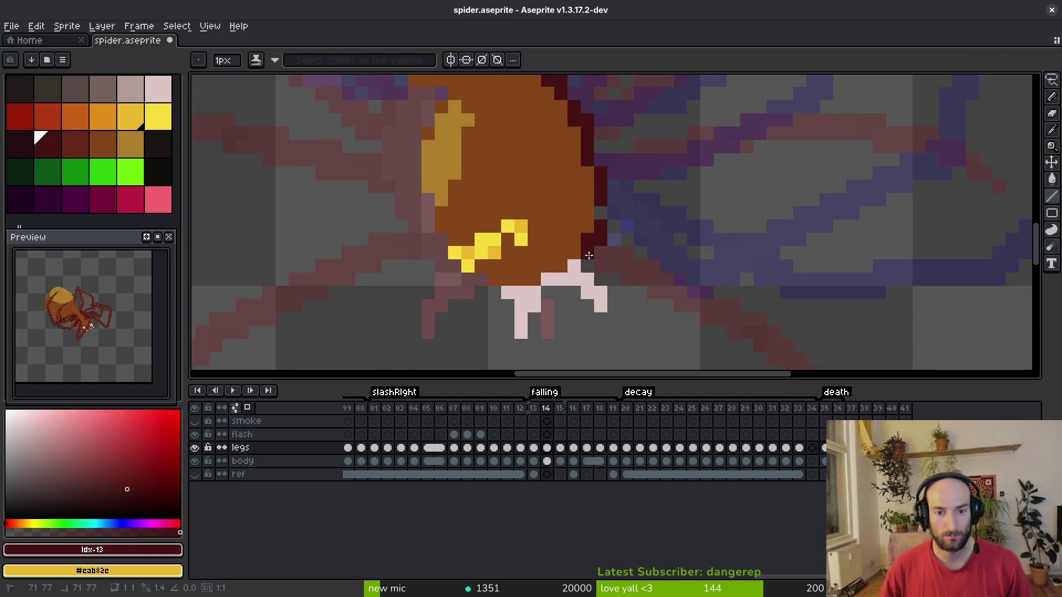
pyautogui.scroll(-2, 603, 246)
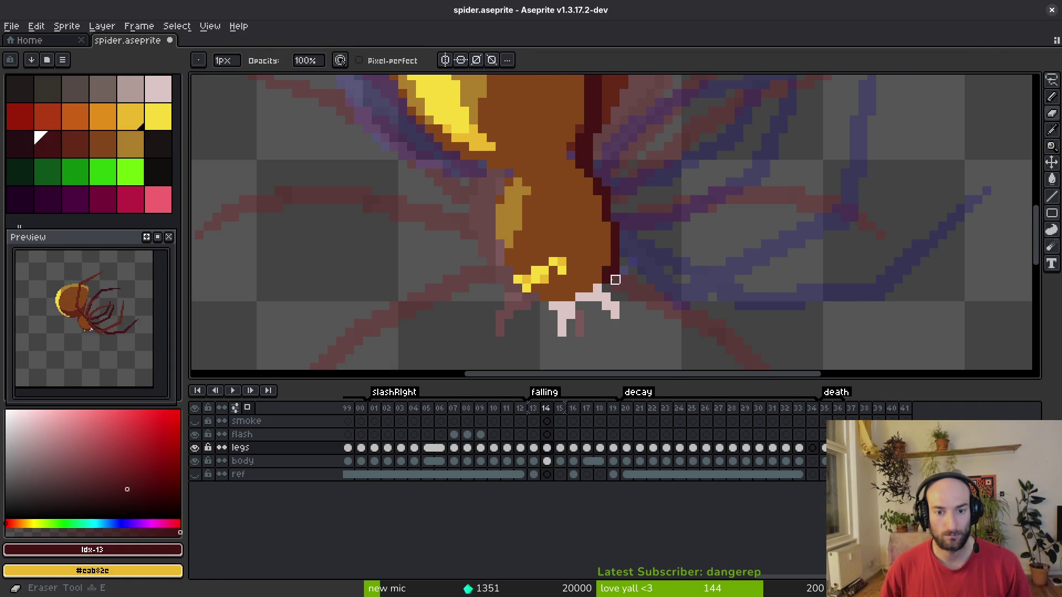
# Pick the dark red from the canvas and draw the first right-leg lines over the guide.
pyautogui.keyDown('alt'); pyautogui.click(618, 256); pyautogui.keyUp('alt')
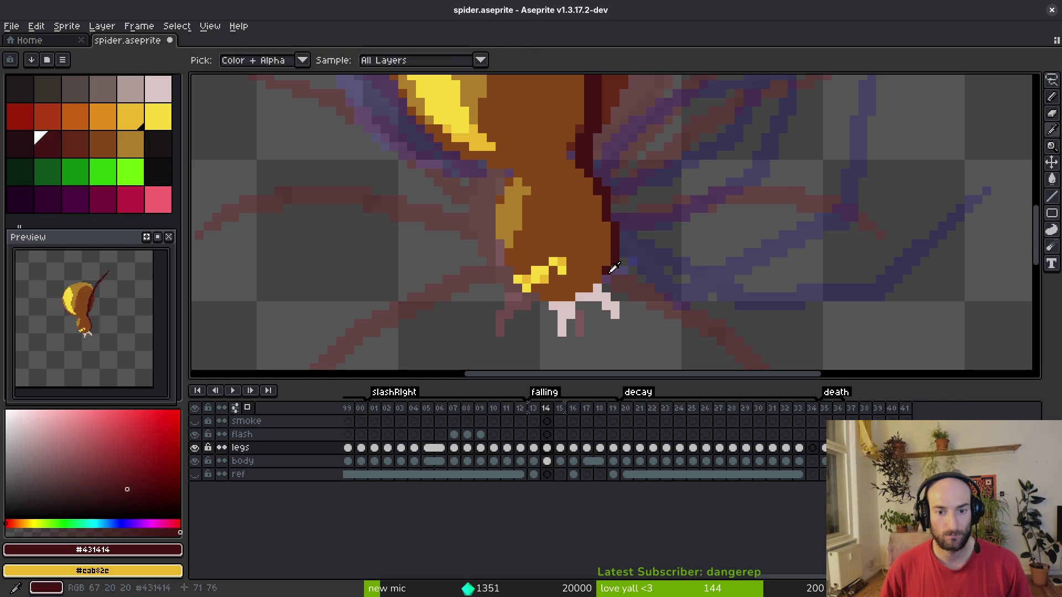
pyautogui.scroll(-2, 623, 247)
pyautogui.press('l')
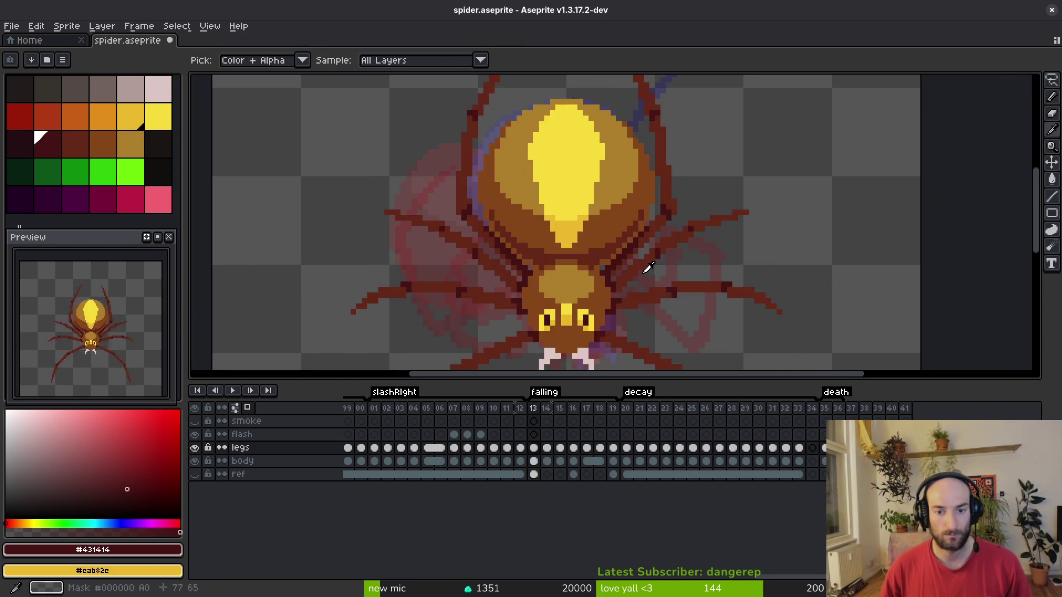
pyautogui.scroll(2, 620, 264)
pyautogui.moveTo(592, 275)
pyautogui.mouseDown()
pyautogui.moveTo(618, 204)
pyautogui.moveTo(689, 158)
pyautogui.moveTo(672, 151)
pyautogui.moveTo(750, 127)
pyautogui.mouseUp()
pyautogui.click(733, 140)
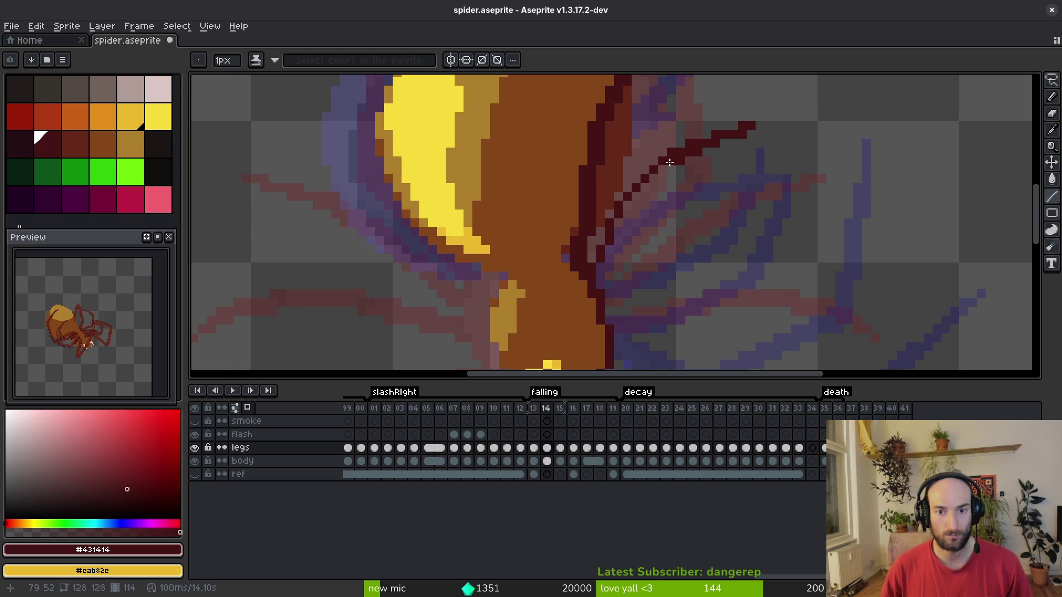
pyautogui.moveTo(625, 212); pyautogui.dragTo(670, 167)
pyautogui.moveTo(622, 222); pyautogui.dragTo(602, 283)
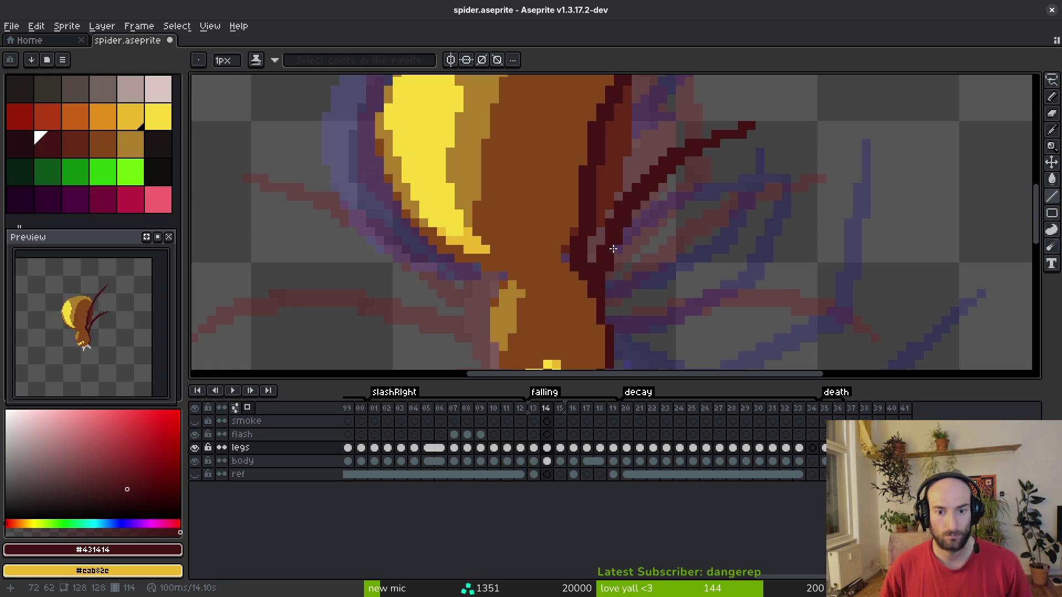
# Draw two more dark red leg lines reaching up-right from the body.
pyautogui.scroll(-5, 617, 251)
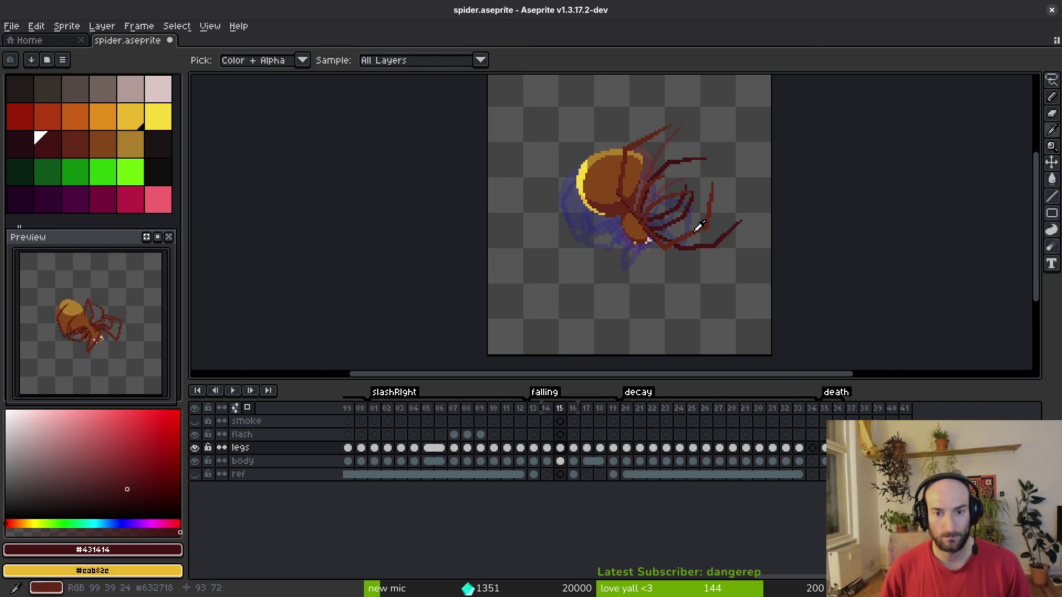
pyautogui.scroll(3, 672, 226)
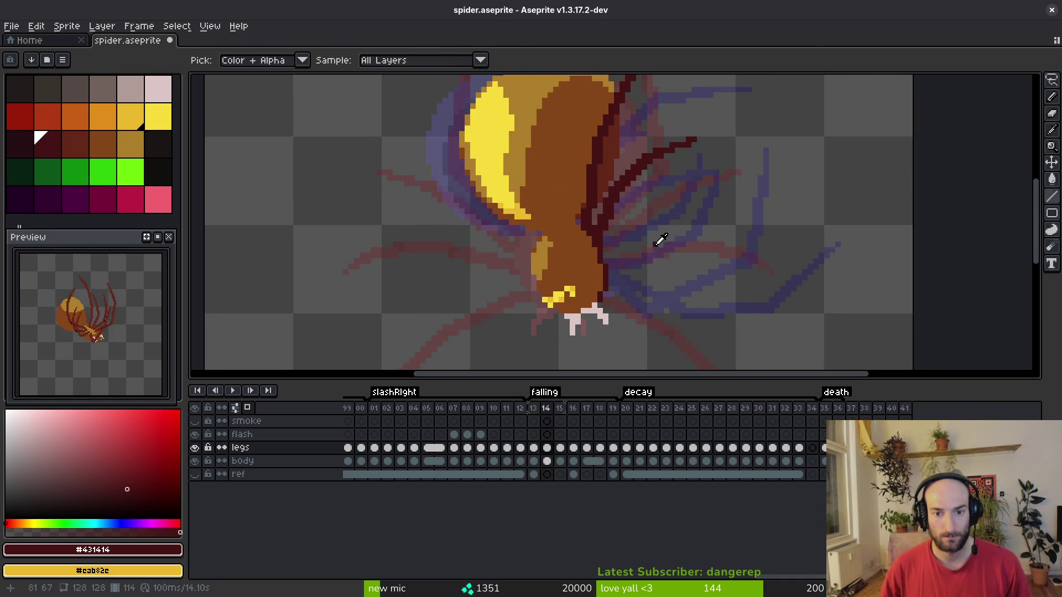
pyautogui.scroll(1, 609, 252)
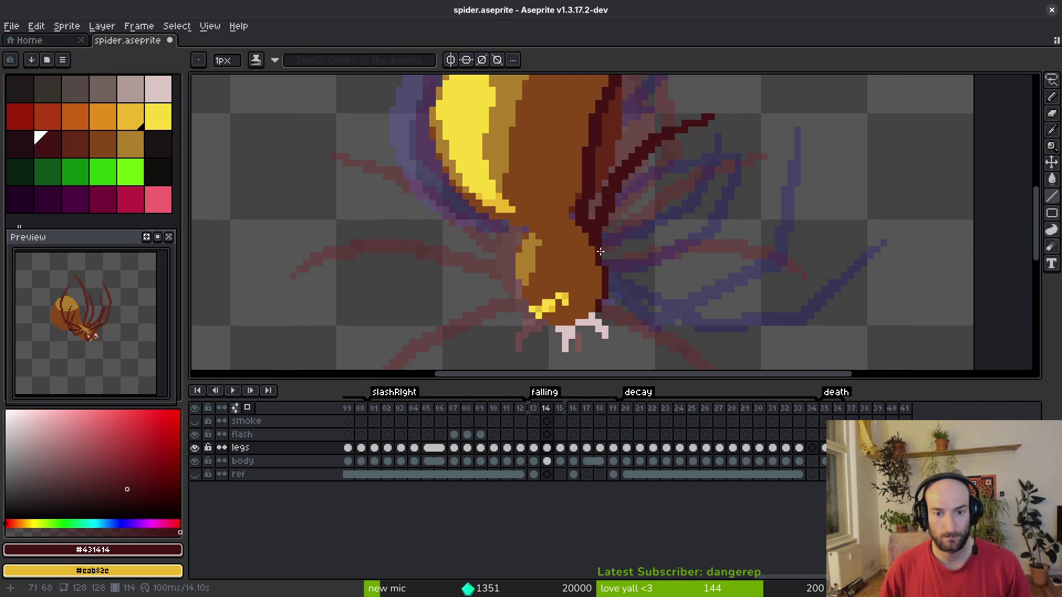
pyautogui.moveTo(616, 245)
pyautogui.mouseDown()
pyautogui.moveTo(662, 212)
pyautogui.moveTo(654, 247)
pyautogui.moveTo(679, 209)
pyautogui.moveTo(703, 203)
pyautogui.moveTo(607, 239)
pyautogui.moveTo(706, 202)
pyautogui.mouseUp()
pyautogui.scroll(2, 651, 246)
pyautogui.scroll(-3, 666, 230)
pyautogui.scroll(3, 636, 227)
pyautogui.moveTo(635, 226); pyautogui.dragTo(749, 204)
# Add dark red leg segments running right and left, then save spider.aseprite.
pyautogui.scroll(-1, 570, 149)
pyautogui.scroll(1, 679, 187)
pyautogui.click(678, 187)
pyautogui.moveTo(655, 174); pyautogui.dragTo(794, 210)
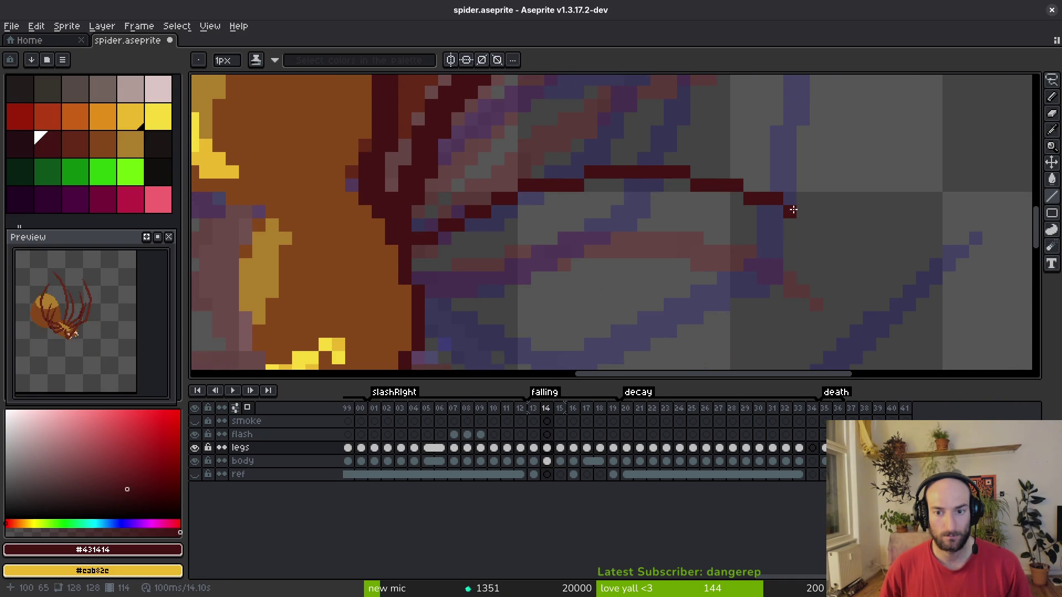
pyautogui.moveTo(679, 180)
pyautogui.mouseDown()
pyautogui.moveTo(517, 201)
pyautogui.moveTo(437, 249)
pyautogui.moveTo(526, 211)
pyautogui.mouseUp()
pyautogui.scroll(-3, 592, 229)
pyautogui.hotkey('ctrl', 's')
# Draw another up-right leg line, touch up leg pixels with the Pencil, and save.
pyautogui.scroll(4, 503, 268)
pyautogui.moveTo(531, 246); pyautogui.dragTo(642, 191)
pyautogui.scroll(-4, 725, 227)
pyautogui.scroll(5, 725, 227)
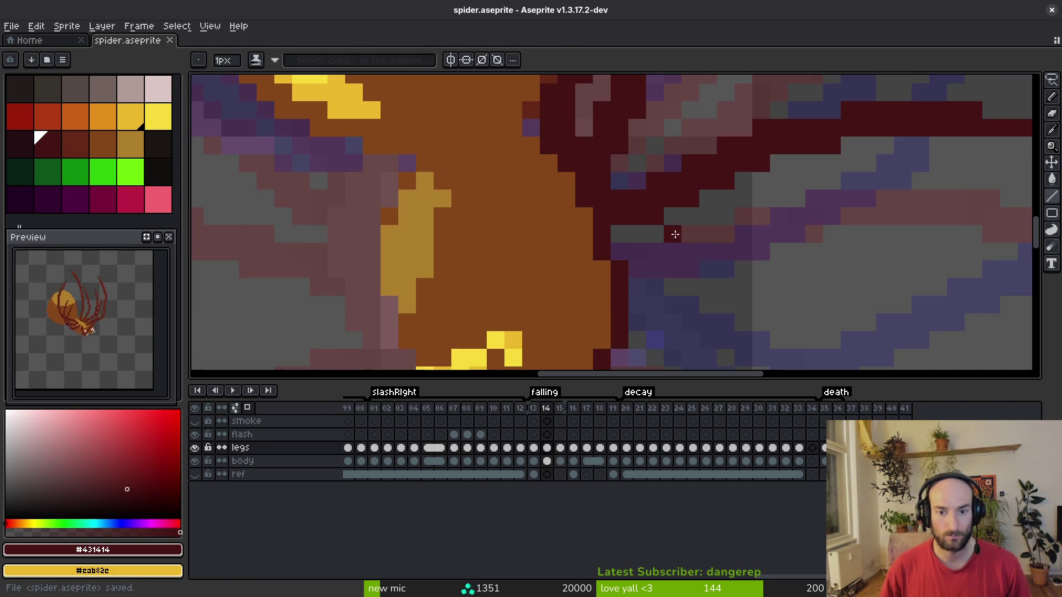
pyautogui.press('f')
pyautogui.scroll(-5, 654, 216)
pyautogui.scroll(1, 778, 242)
pyautogui.scroll(4, 778, 242)
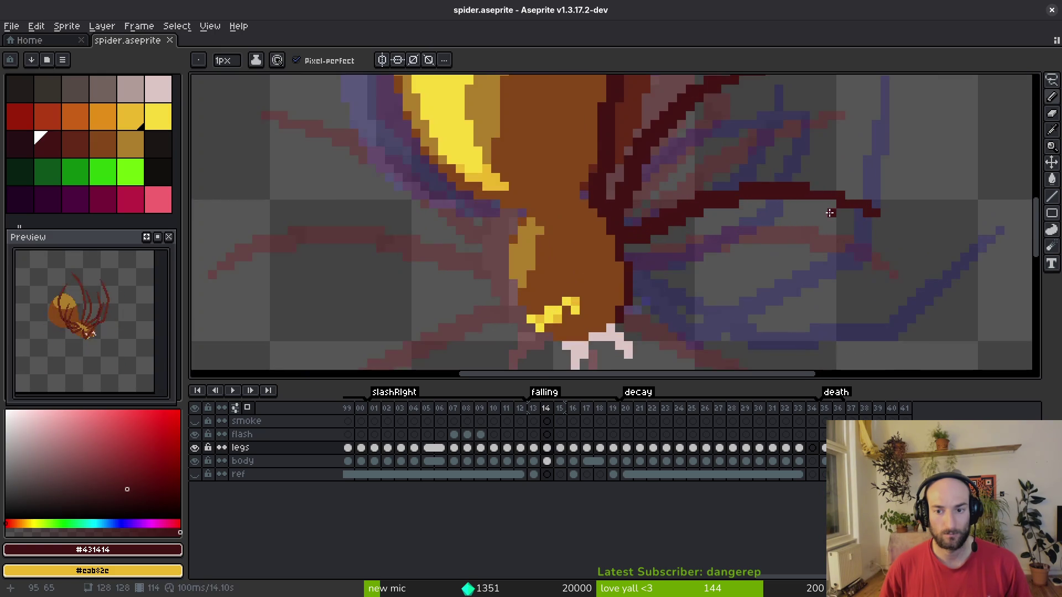
pyautogui.click(823, 231)
pyautogui.moveTo(844, 223)
pyautogui.mouseDown()
pyautogui.moveTo(882, 233)
pyautogui.moveTo(908, 256)
pyautogui.mouseUp()
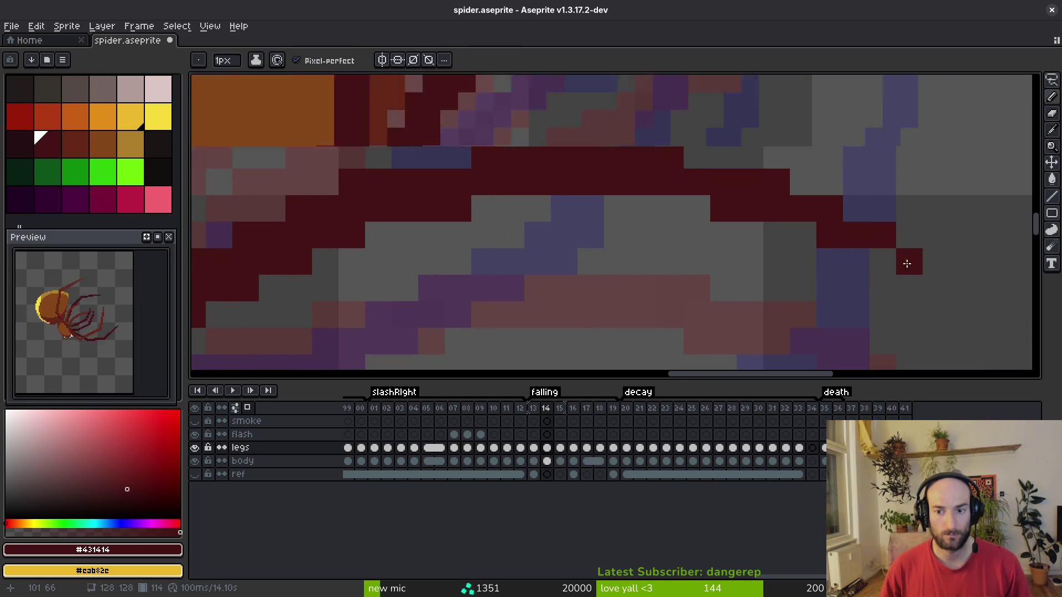
pyautogui.scroll(-7, 909, 257)
pyautogui.scroll(5, 914, 287)
pyautogui.scroll(-3, 906, 255)
pyautogui.hotkey('ctrl', 's')
# Marquee-select the right legs, nudge them up and left, then deselect.
pyautogui.scroll(-1, 828, 292)
pyautogui.press('alt')
pyautogui.scroll(4, 828, 292)
pyautogui.press('m')
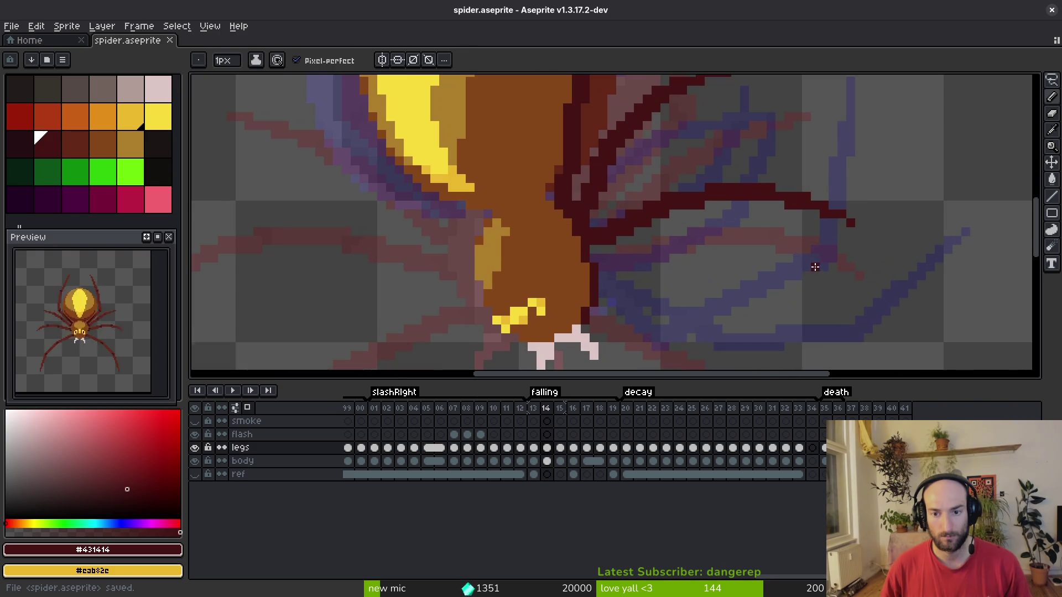
pyautogui.moveTo(737, 162); pyautogui.dragTo(902, 266)
pyautogui.hotkey('ctrl', 't')
pyautogui.moveTo(683, 161); pyautogui.dragTo(865, 265)
pyautogui.moveTo(789, 214); pyautogui.dragTo(778, 212)
pyautogui.hotkey('ctrl', 'd')
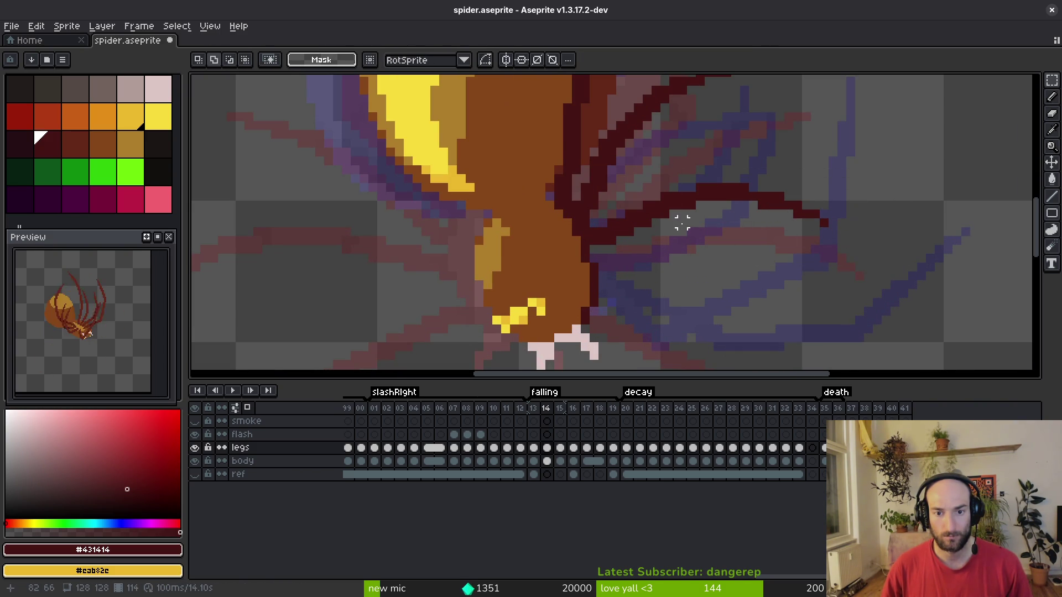
# Compare frame 14's right legs against frame 13 by flipping between the frames.
pyautogui.scroll(3, 664, 224)
pyautogui.moveTo(522, 171)
pyautogui.mouseDown()
pyautogui.moveTo(667, 262)
pyautogui.moveTo(967, 296)
pyautogui.mouseUp()
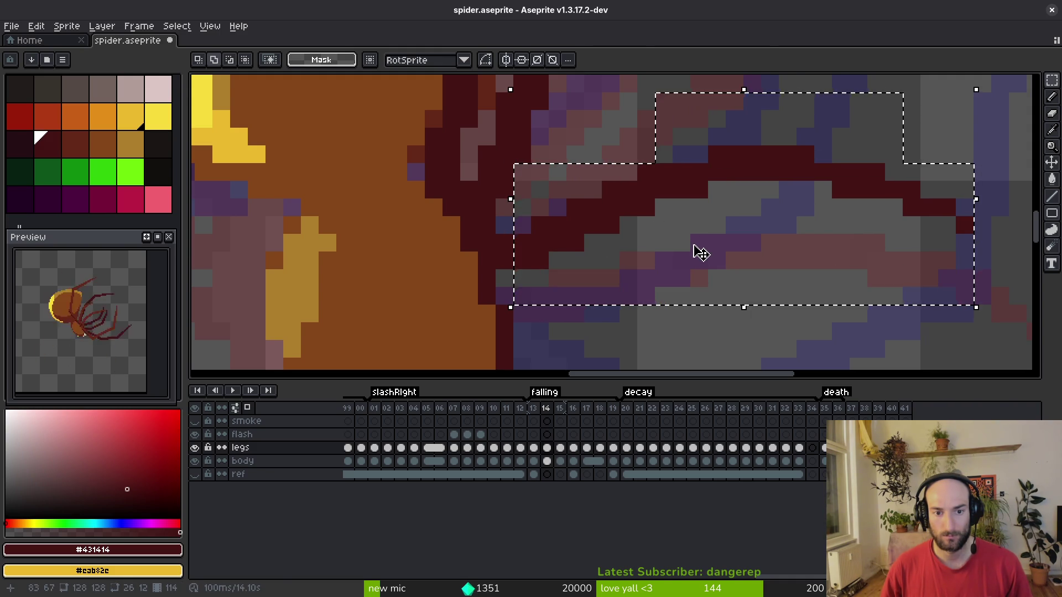
pyautogui.scroll(-2, 683, 251)
pyautogui.scroll(-3, 681, 242)
pyautogui.scroll(3, 685, 253)
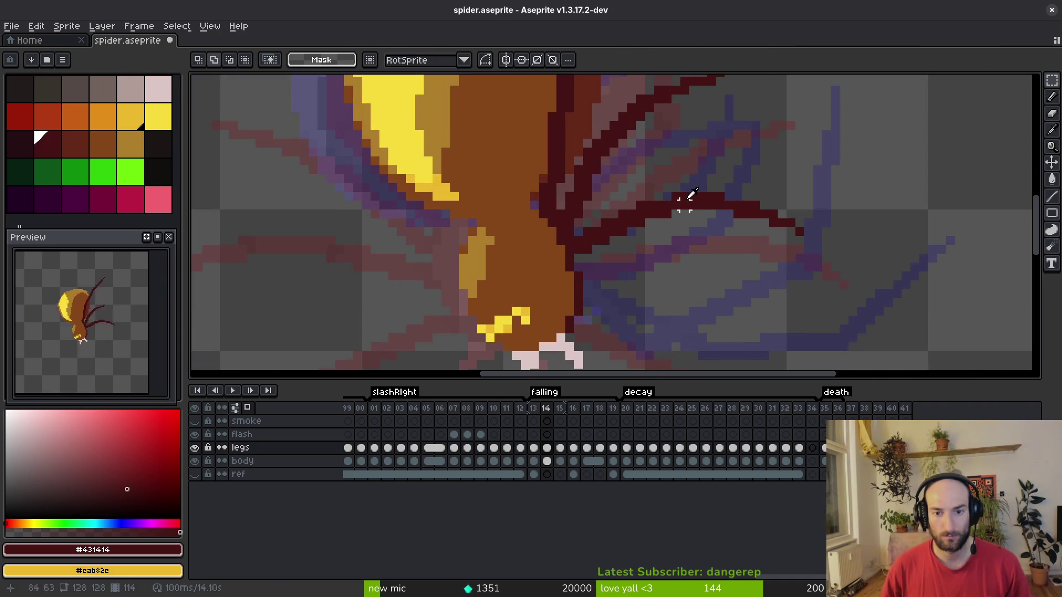
pyautogui.press(',')
pyautogui.scroll(-3, 689, 221)
pyautogui.press('.')
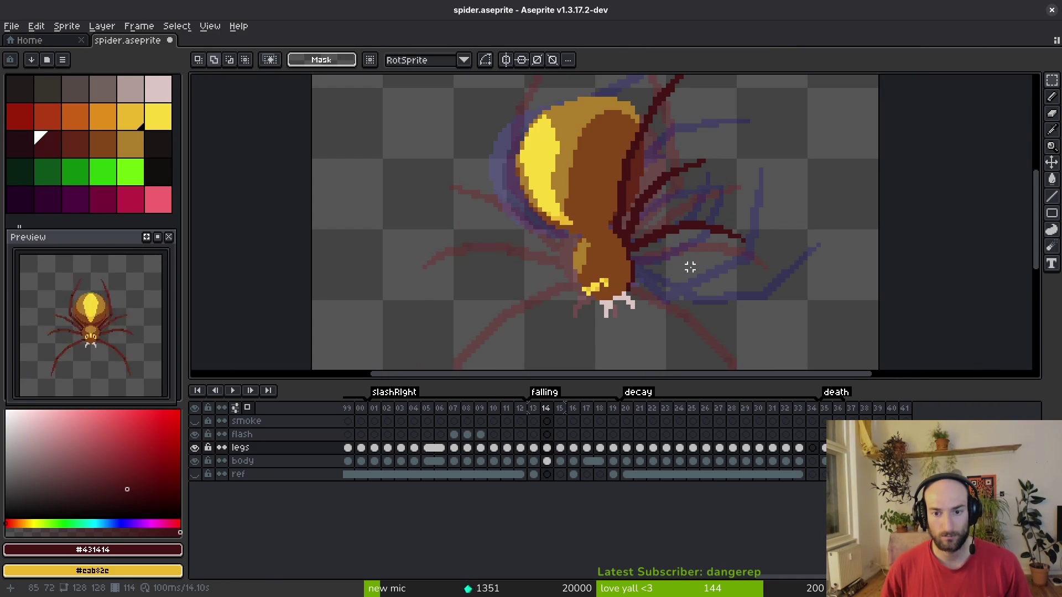
pyautogui.scroll(-2, 720, 221)
pyautogui.press(',')
pyautogui.press('.')
pyautogui.scroll(-2, 692, 211)
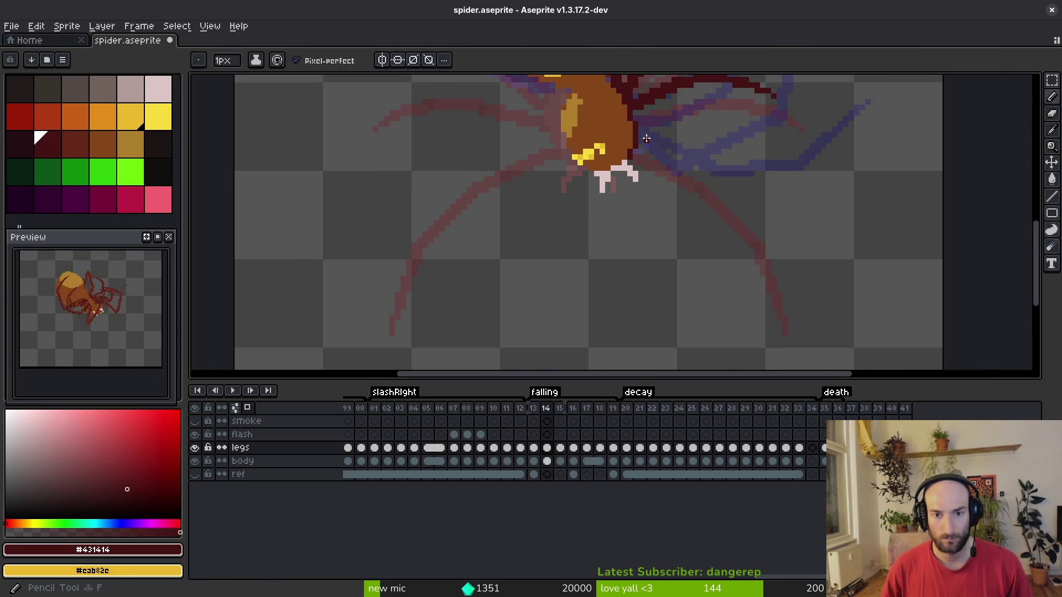
# Lasso the upper right leg and shift it down one pixel, committing the move.
pyautogui.press('e')
pyautogui.scroll(4, 652, 233)
pyautogui.scroll(-3, 680, 260)
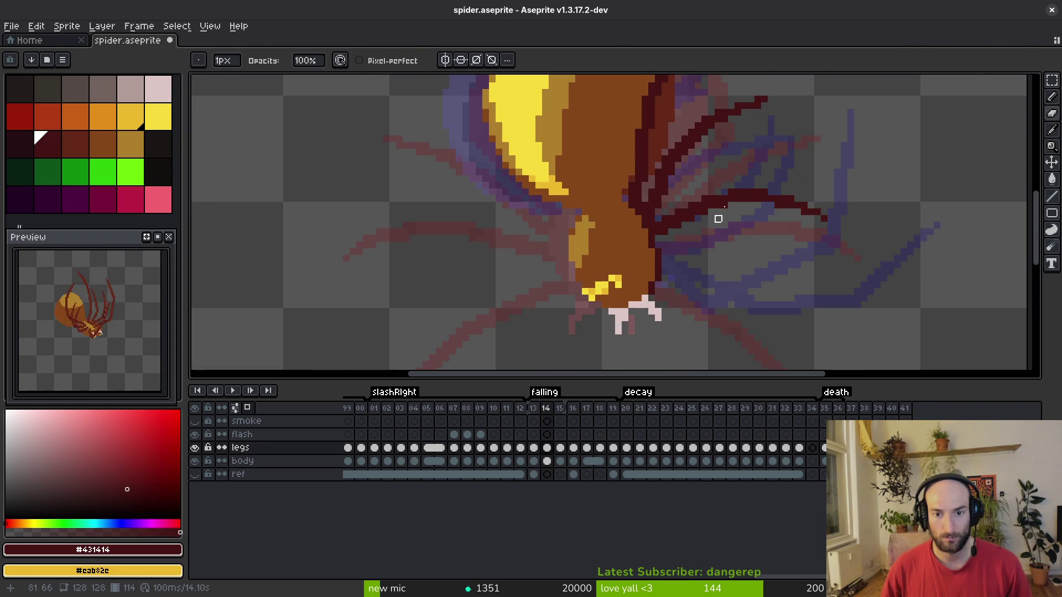
pyautogui.press('m')
pyautogui.scroll(2, 695, 194)
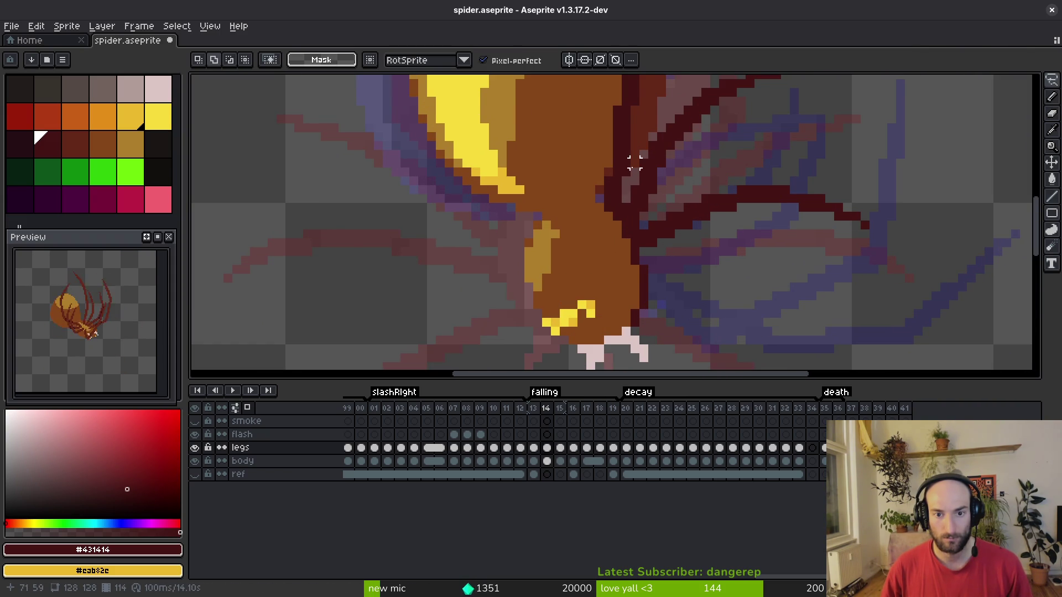
pyautogui.moveTo(745, 111); pyautogui.dragTo(616, 199)
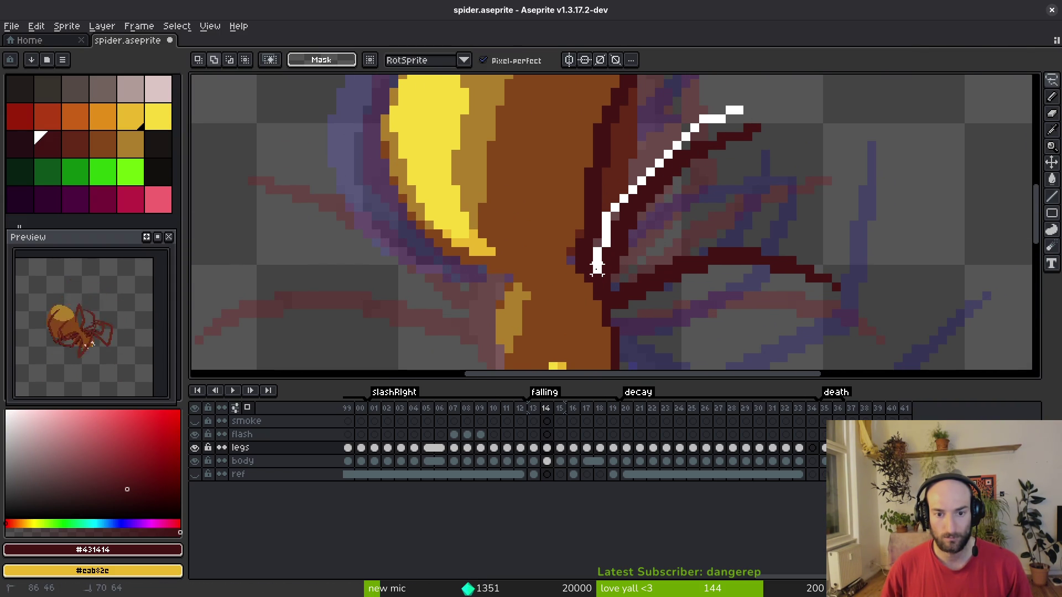
pyautogui.moveTo(615, 305); pyautogui.dragTo(899, 260)
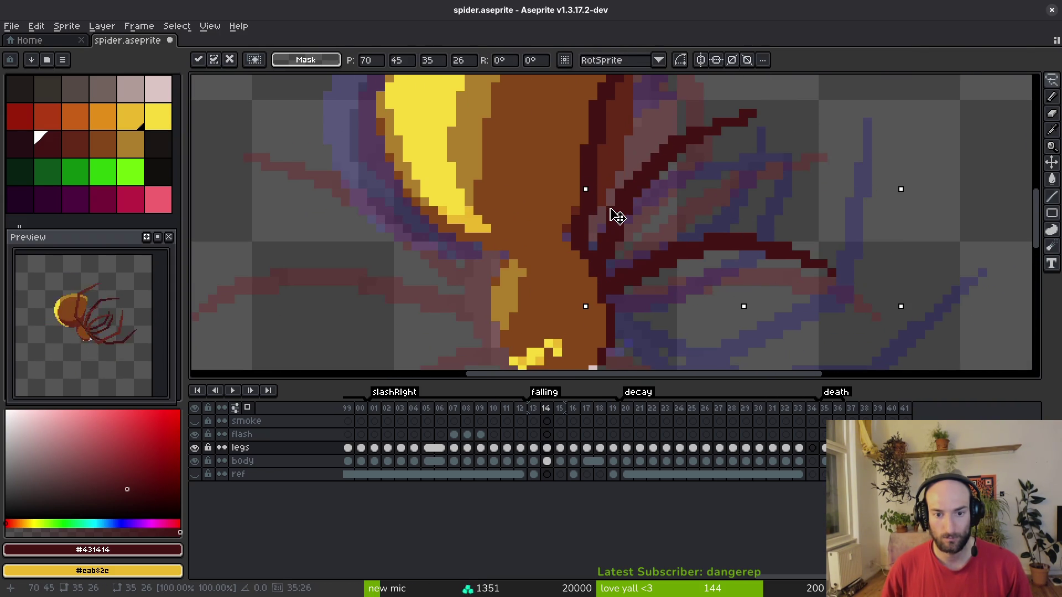
pyautogui.moveTo(610, 212); pyautogui.dragTo(621, 225)
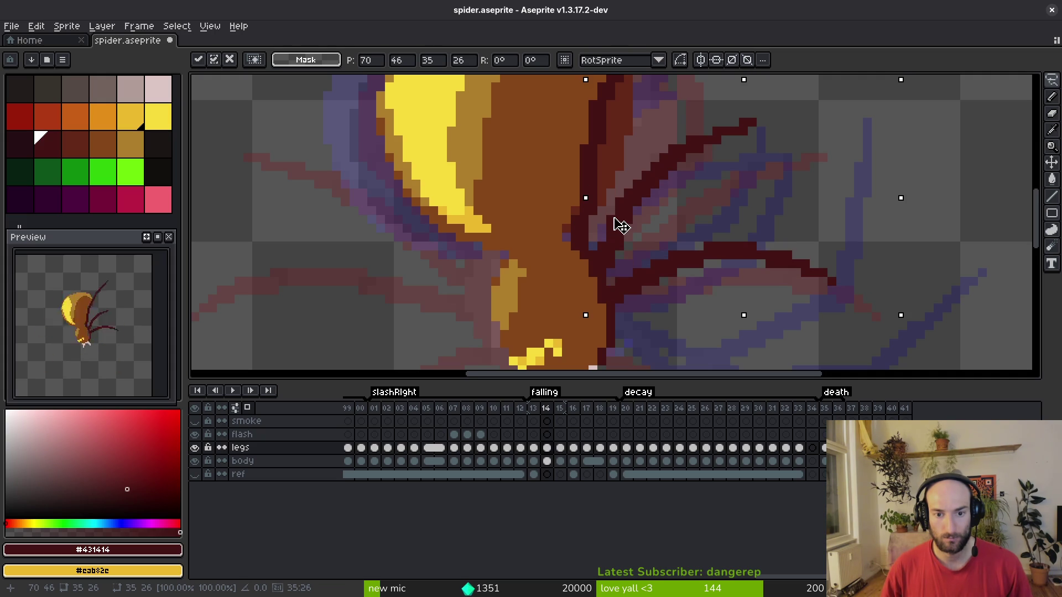
pyautogui.press('Return')
pyautogui.press('e')
pyautogui.scroll(-3, 631, 243)
# Re-sample the dark red leg colour from the canvas and ready the Pencil.
pyautogui.press('b')
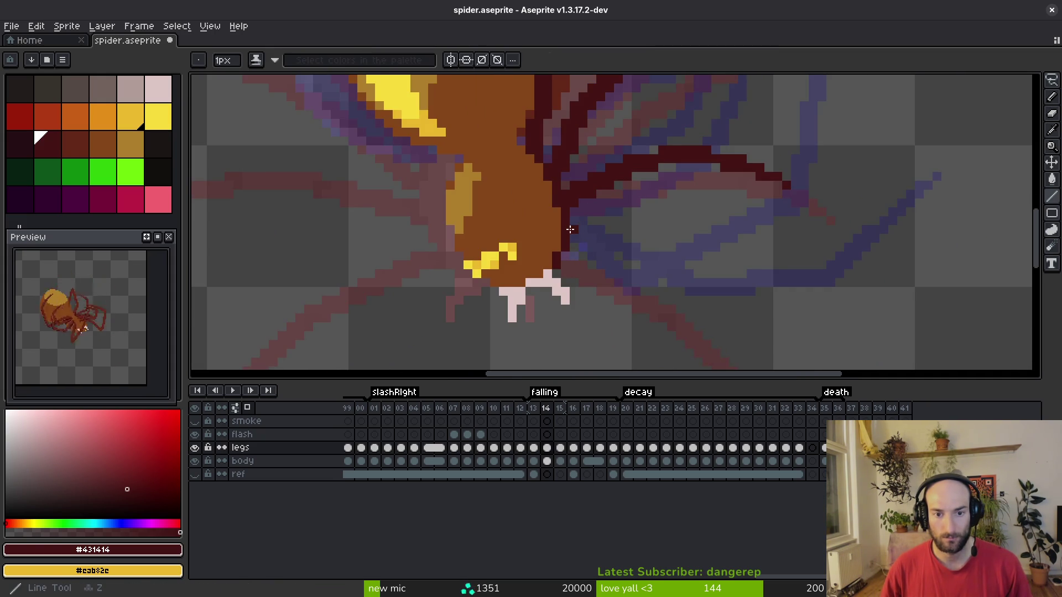
pyautogui.scroll(-2, 573, 219)
pyautogui.scroll(2, 553, 188)
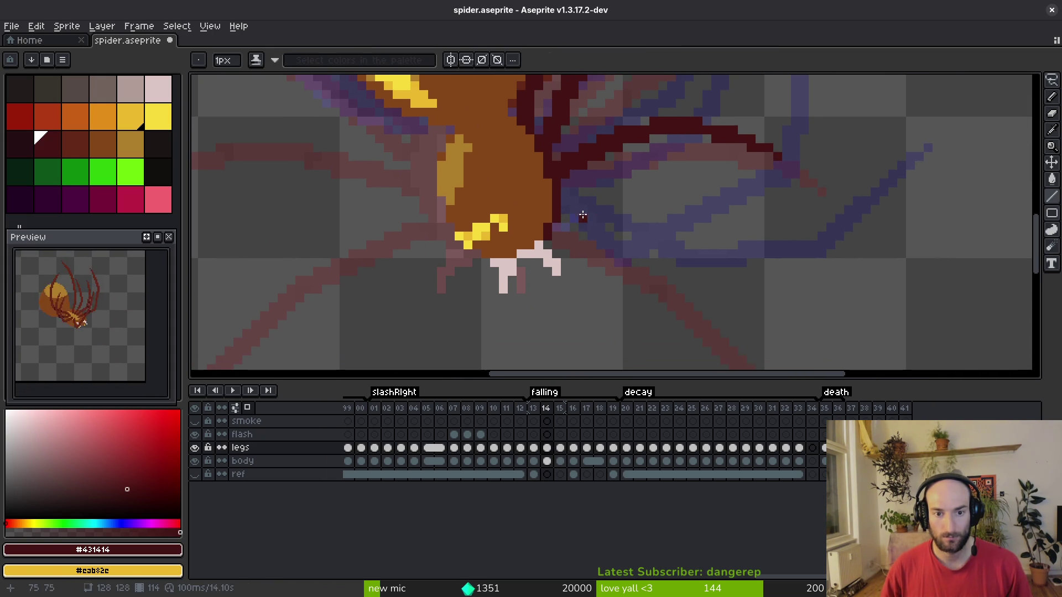
pyautogui.scroll(1, 612, 236)
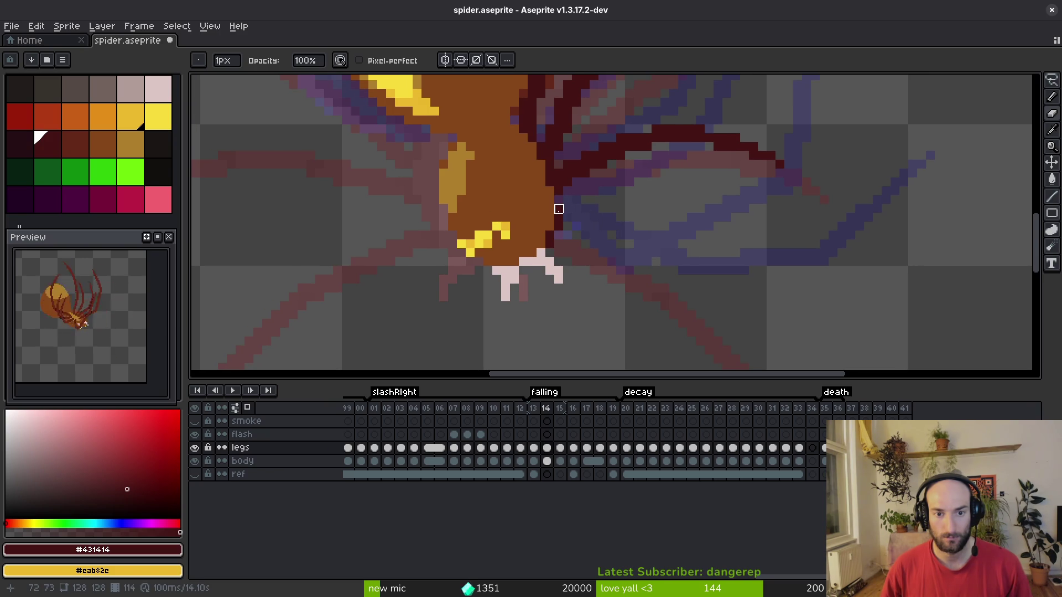
pyautogui.scroll(2, 558, 205)
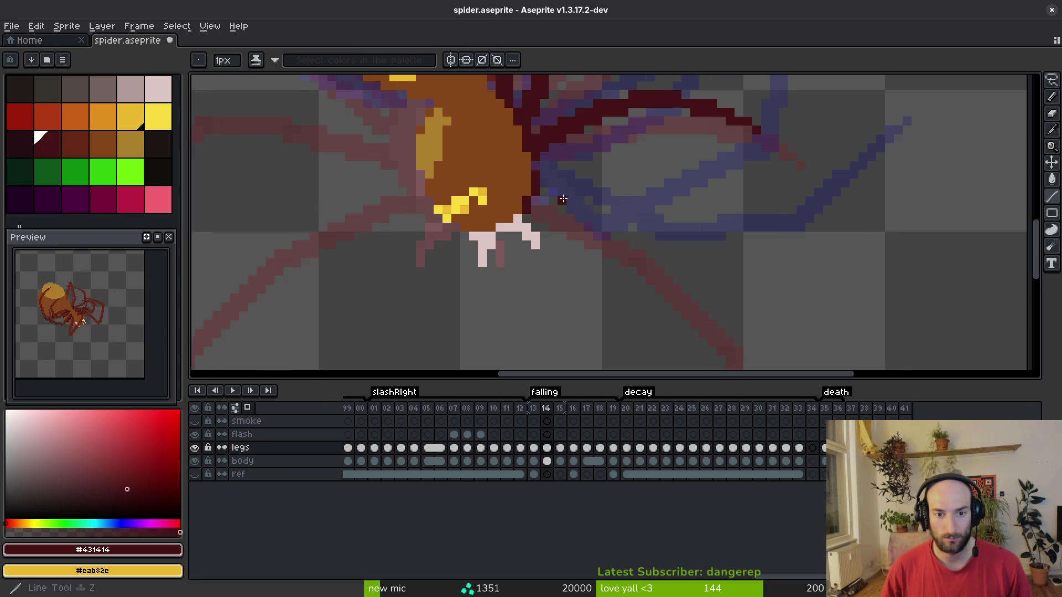
pyautogui.press('l')
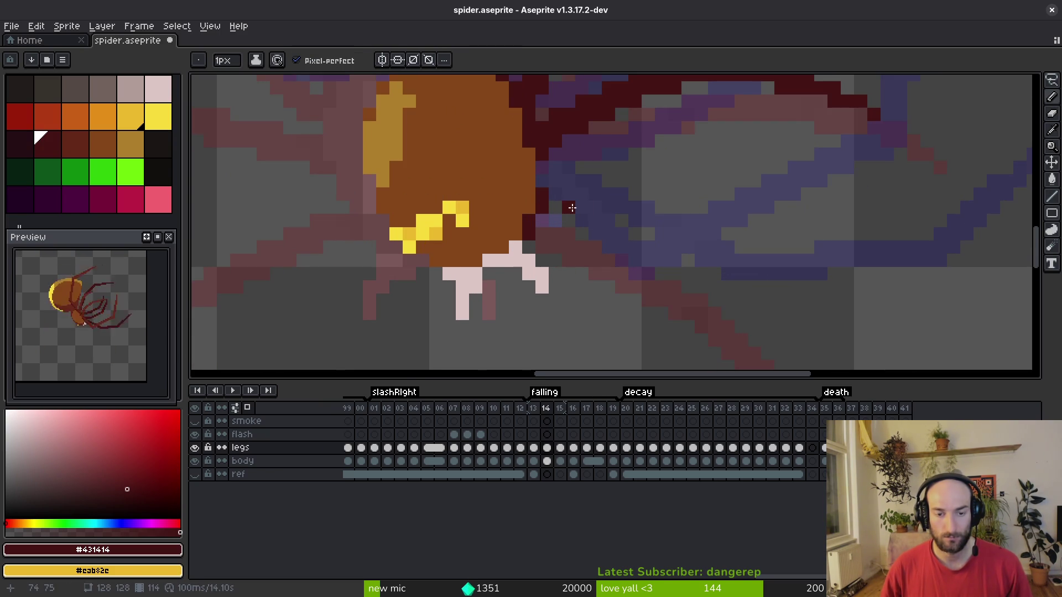
pyautogui.scroll(-3, 584, 222)
pyautogui.scroll(1, 586, 224)
pyautogui.press('i')
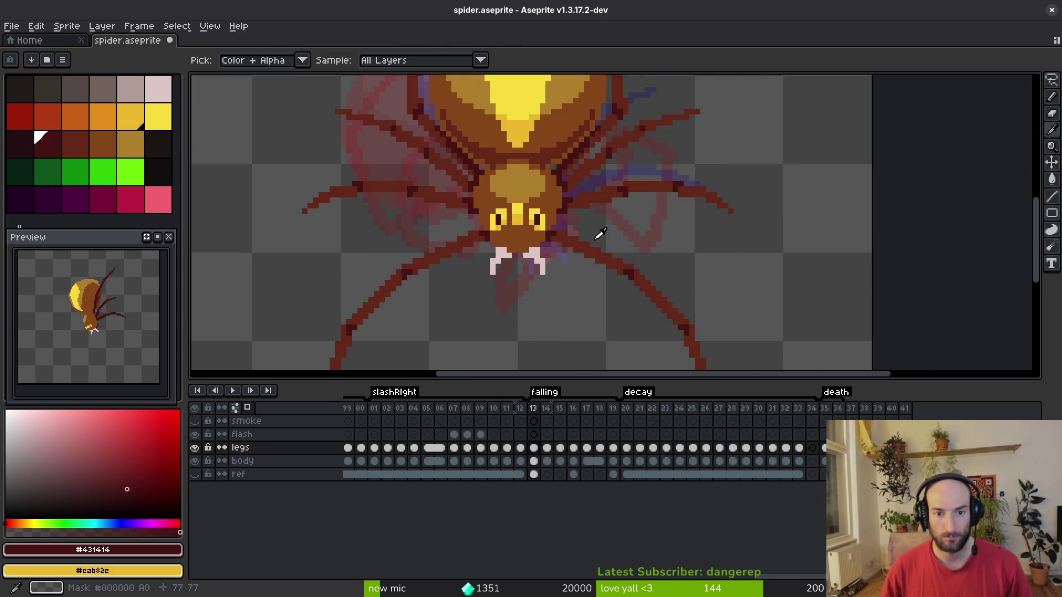
pyautogui.press('b')
pyautogui.scroll(2, 576, 224)
pyautogui.scroll(-3, 548, 210)
pyautogui.press('i')
pyautogui.scroll(1, 601, 219)
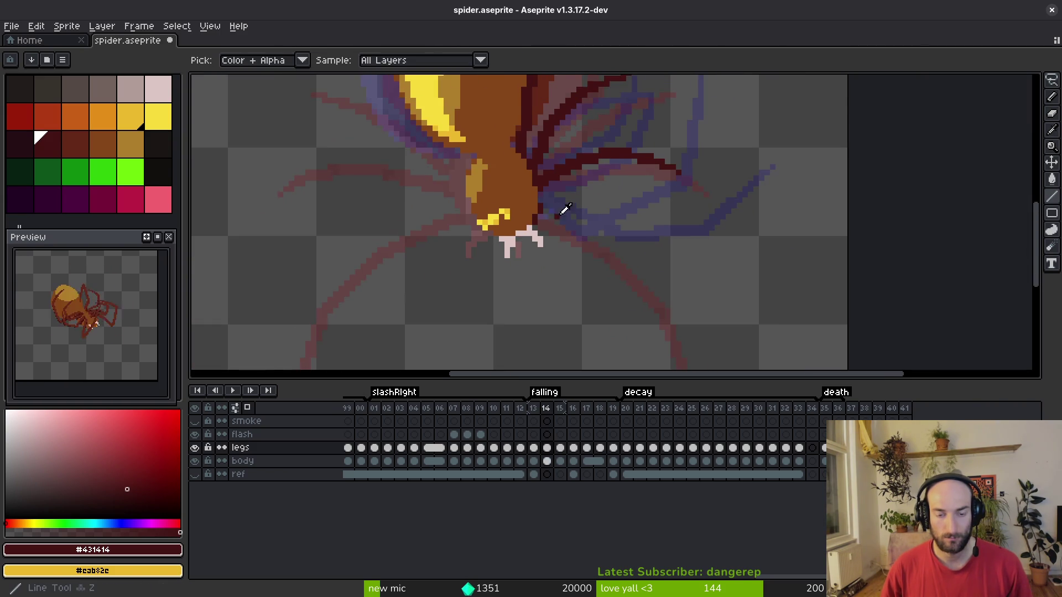
pyautogui.press('b')
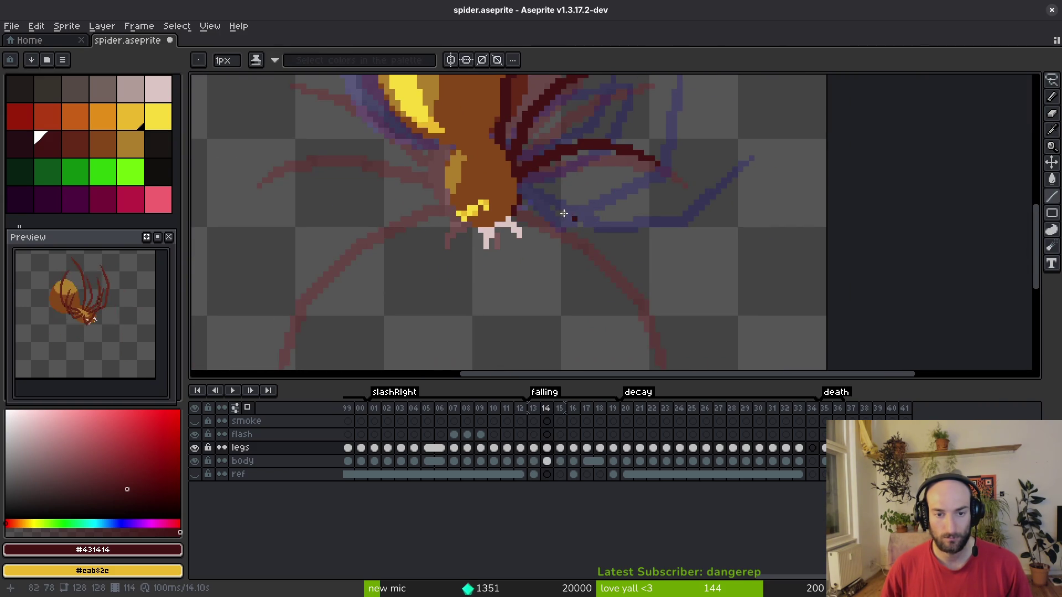
# Draw the lower right leg from the body, redoing the first attempt and adding a pixel.
pyautogui.moveTo(520, 203); pyautogui.dragTo(619, 241)
pyautogui.hotkey('ctrl', 'z')
pyautogui.moveTo(524, 203)
pyautogui.mouseDown()
pyautogui.moveTo(604, 237)
pyautogui.moveTo(570, 230)
pyautogui.moveTo(782, 282)
pyautogui.moveTo(771, 311)
pyautogui.moveTo(775, 287)
pyautogui.moveTo(943, 244)
pyautogui.moveTo(981, 274)
pyautogui.moveTo(872, 291)
pyautogui.moveTo(684, 242)
pyautogui.moveTo(688, 252)
pyautogui.mouseUp()
pyautogui.scroll(4, 605, 237)
pyautogui.scroll(-4, 972, 273)
pyautogui.scroll(3, 973, 272)
pyautogui.scroll(1, 818, 284)
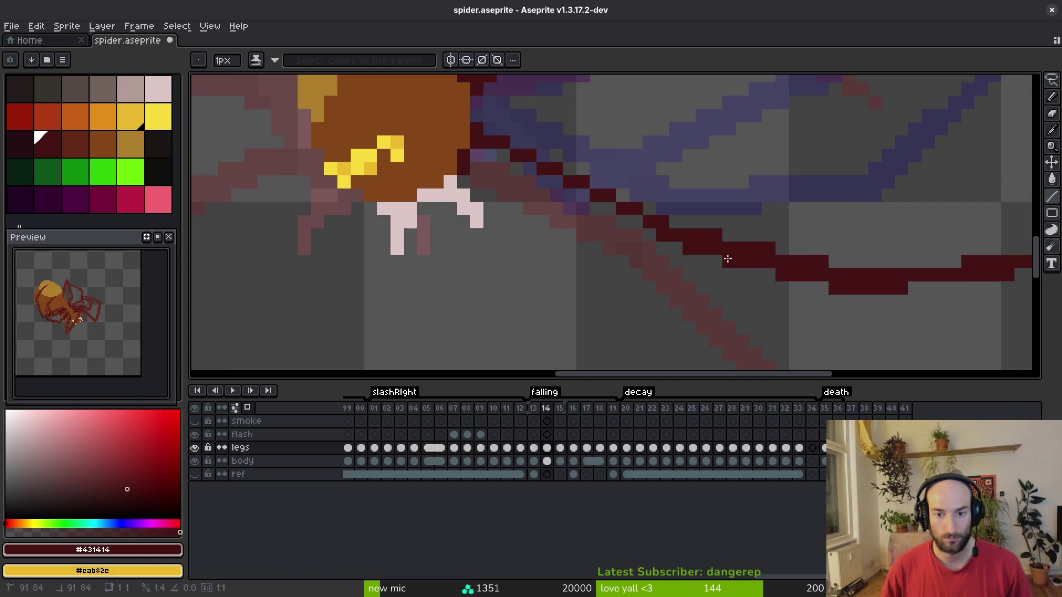
pyautogui.moveTo(653, 235); pyautogui.dragTo(486, 147)
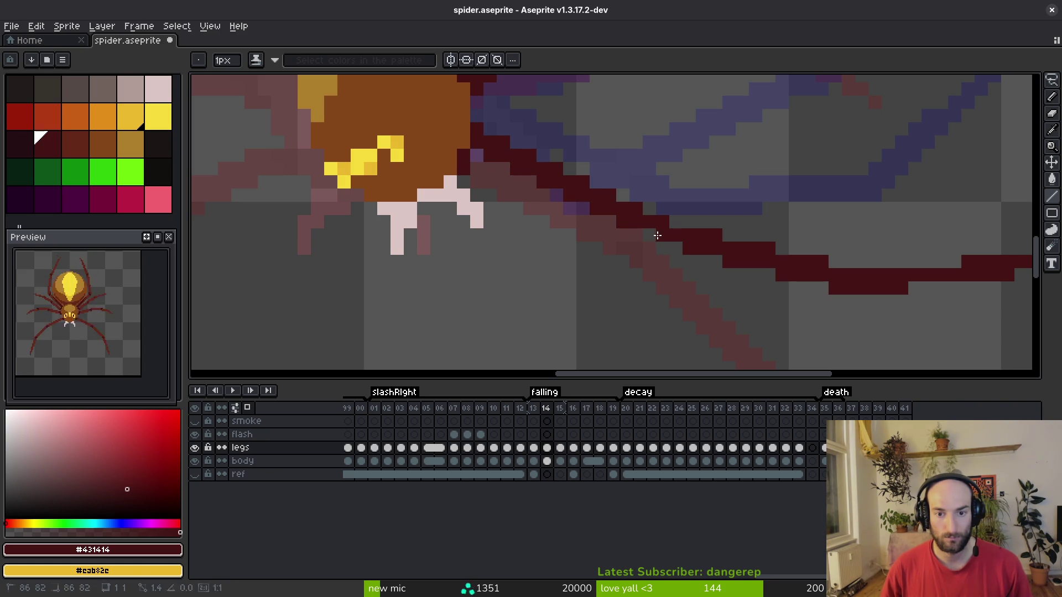
pyautogui.click(516, 181)
# Lengthen the right leg's tip by one pixel and compare it against frame 15.
pyautogui.scroll(-3, 500, 167)
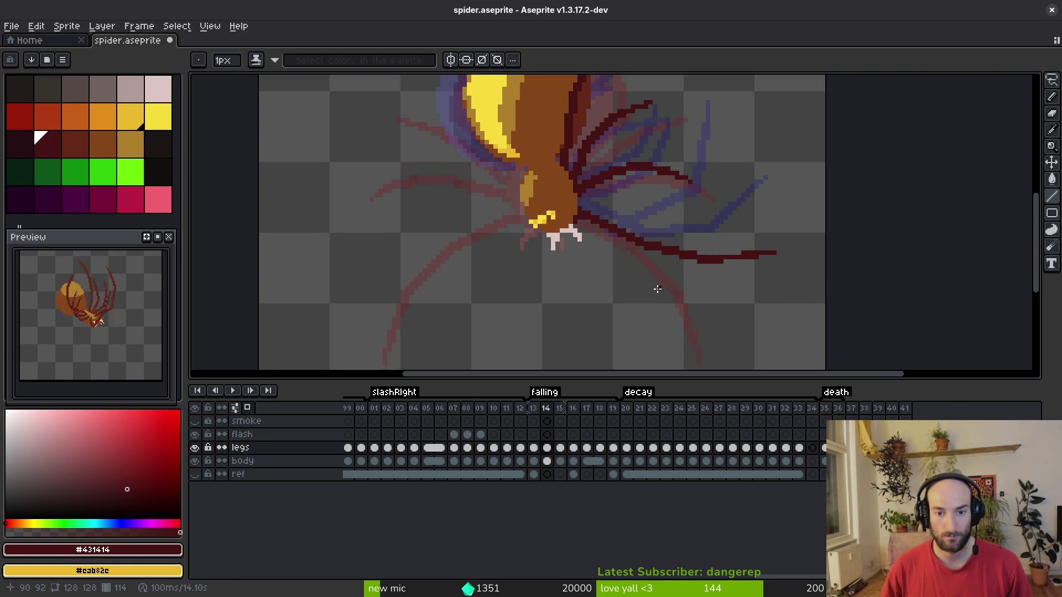
pyautogui.scroll(3, 735, 260)
pyautogui.click(714, 266)
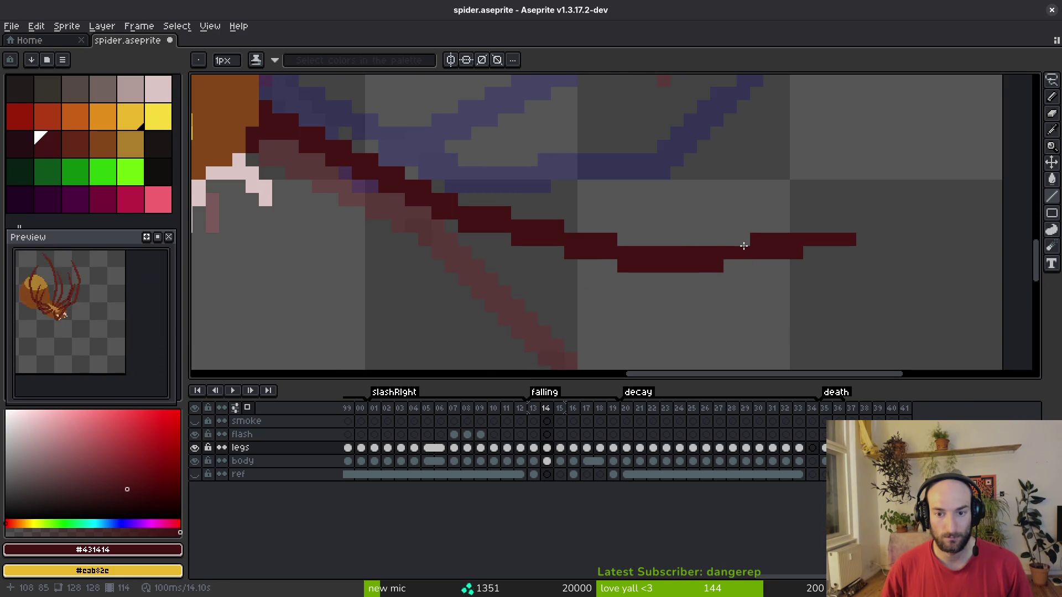
pyautogui.scroll(-3, 859, 231)
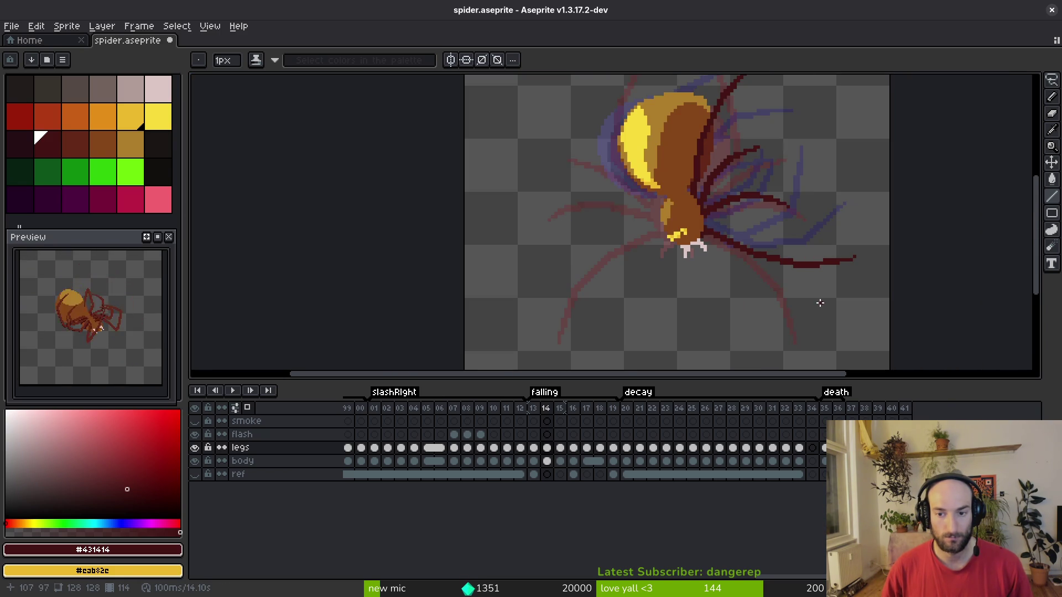
pyautogui.scroll(2, 856, 259)
pyautogui.scroll(-4, 856, 258)
pyautogui.press('i')
pyautogui.press('Right')
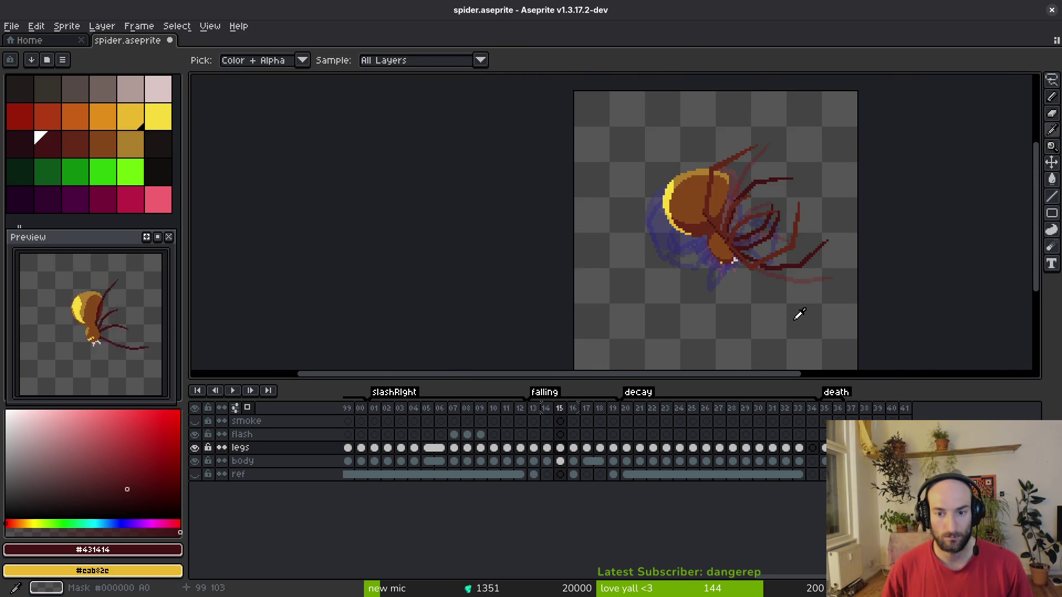
pyautogui.press('Left')
# Start a new dark red leg running down-left from the fang.
pyautogui.press('b')
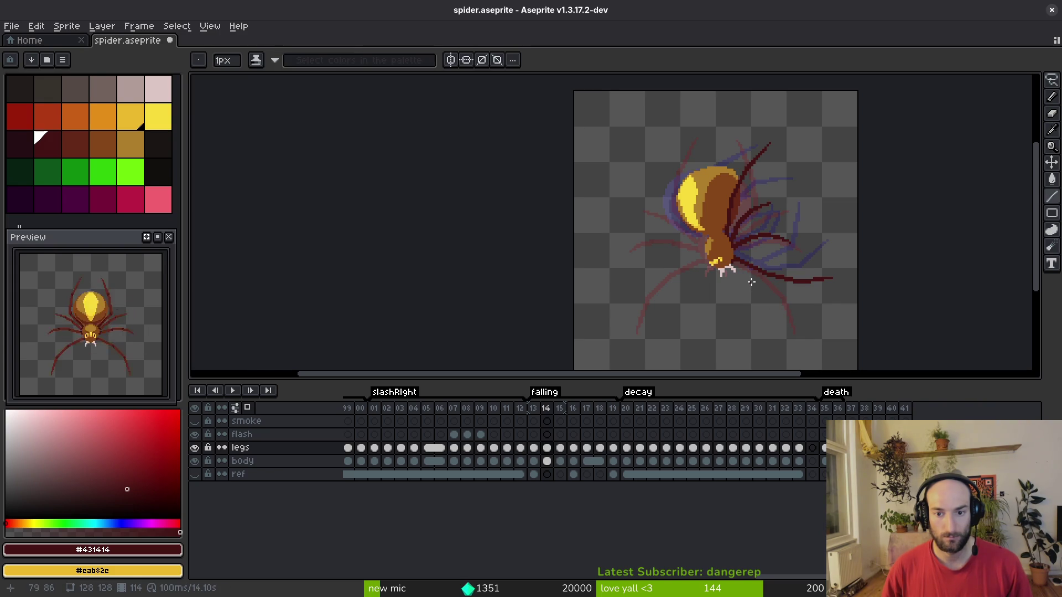
pyautogui.scroll(5, 741, 274)
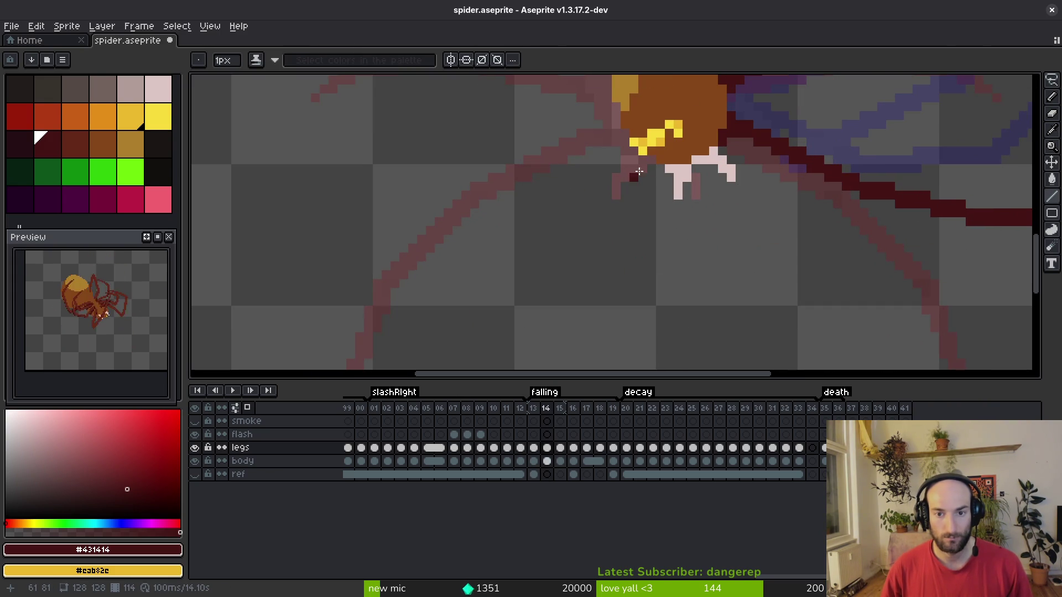
pyautogui.moveTo(656, 169)
pyautogui.mouseDown()
pyautogui.moveTo(654, 198)
pyautogui.moveTo(616, 249)
pyautogui.mouseUp()
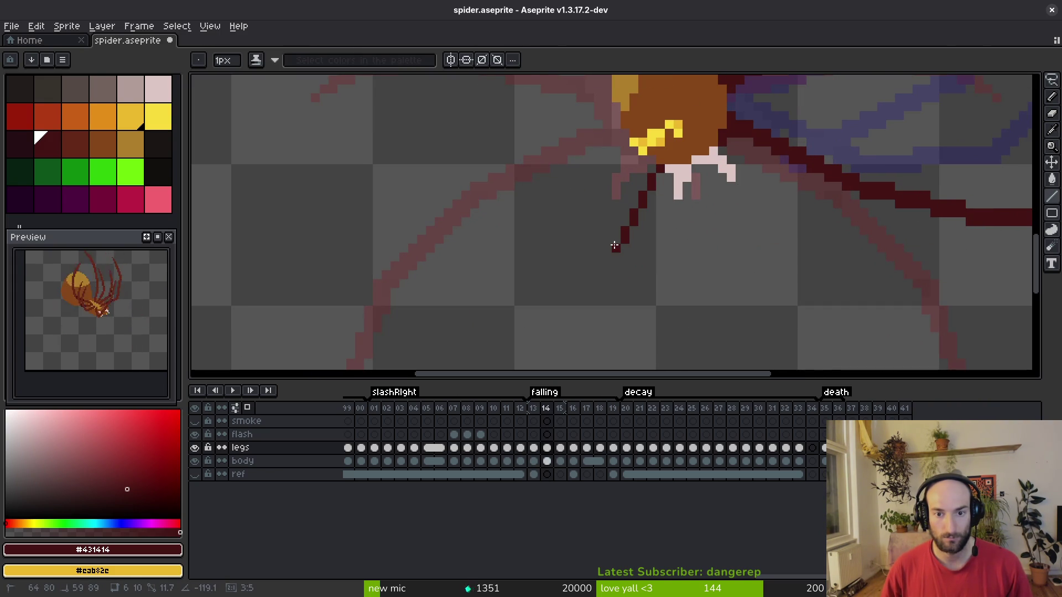
# Thicken the new front leg and extend it straight down to its tip.
pyautogui.moveTo(652, 168); pyautogui.dragTo(607, 247)
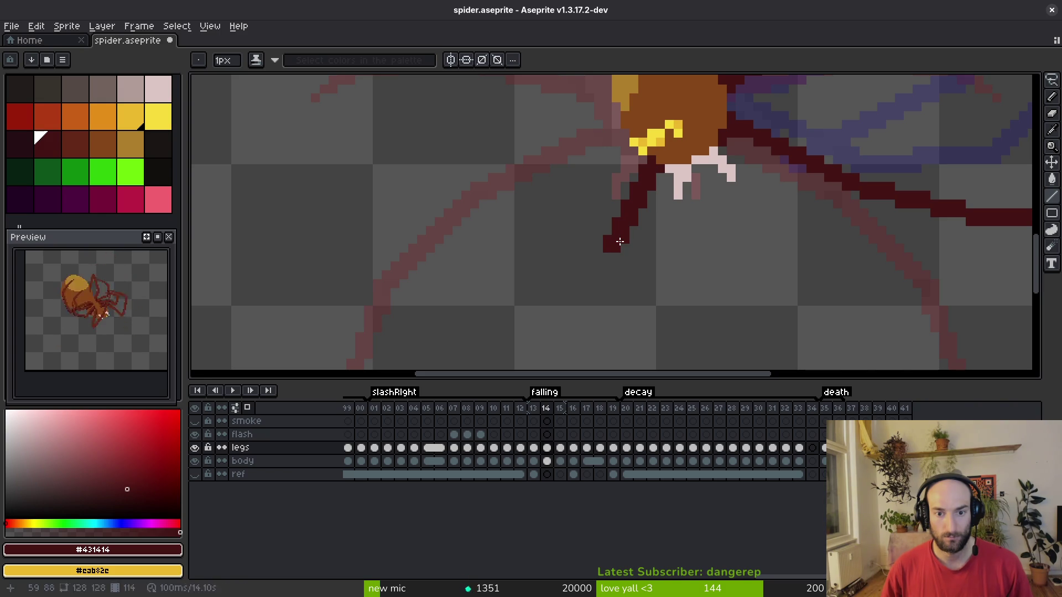
pyautogui.scroll(-4, 620, 241)
pyautogui.scroll(2, 620, 232)
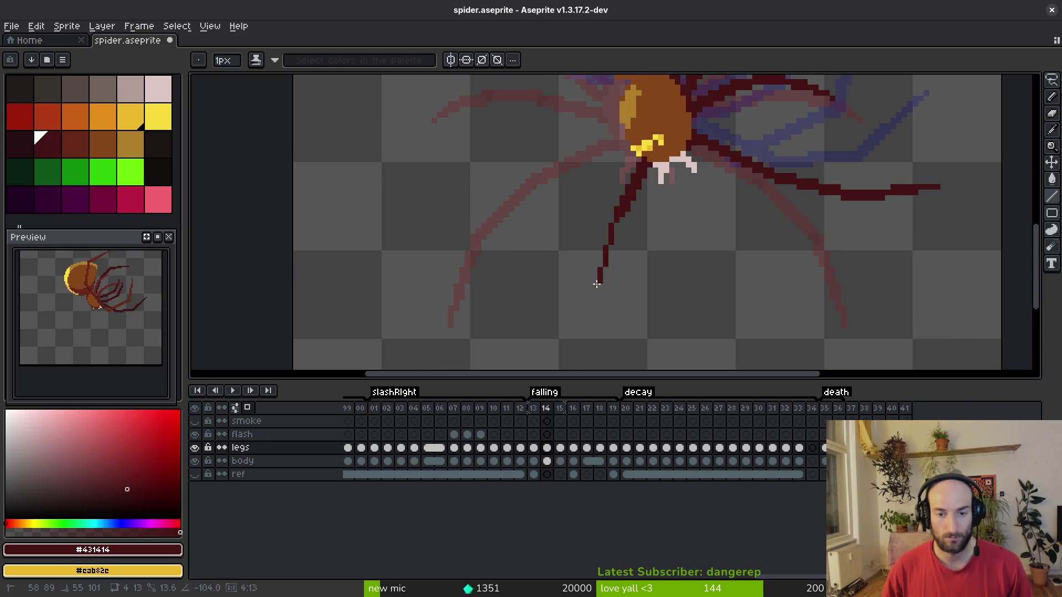
pyautogui.click(595, 306)
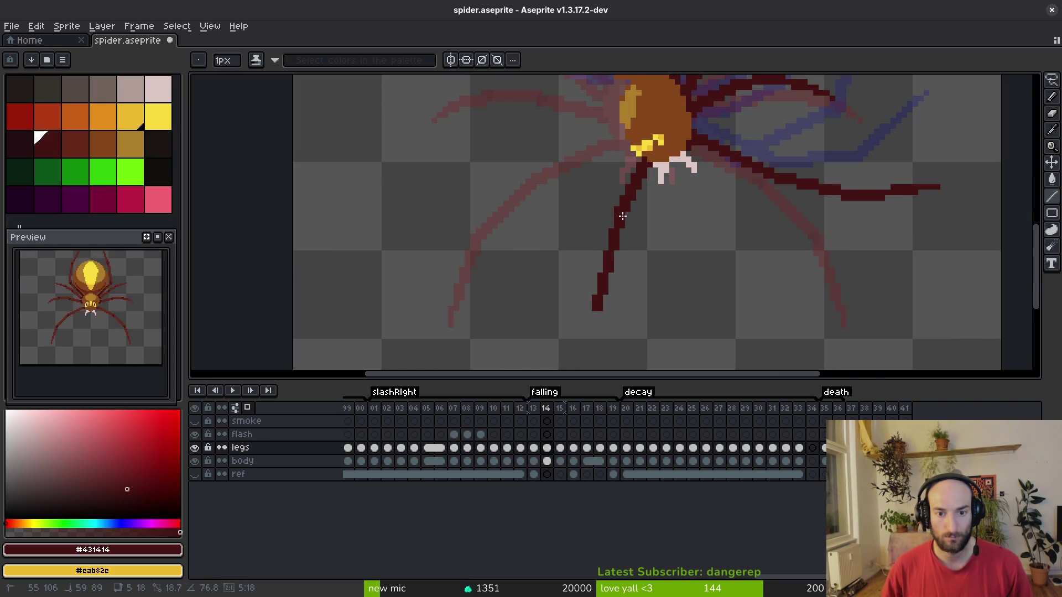
pyautogui.moveTo(630, 297)
pyautogui.mouseDown()
pyautogui.moveTo(640, 182)
pyautogui.moveTo(628, 218)
pyautogui.mouseUp()
pyautogui.scroll(-4, 640, 183)
pyautogui.scroll(3, 635, 197)
pyautogui.scroll(2, 621, 199)
# Select the leg's tip and nudge it upward to follow the guide, then deselect.
pyautogui.press('m')
pyautogui.scroll(1, 605, 276)
pyautogui.moveTo(553, 244); pyautogui.dragTo(667, 354)
pyautogui.moveTo(572, 267)
pyautogui.mouseDown()
pyautogui.moveTo(647, 335)
pyautogui.moveTo(623, 308)
pyautogui.mouseUp()
pyautogui.hotkey('ctrl', 'd')
pyautogui.moveTo(555, 204); pyautogui.dragTo(712, 363)
pyautogui.hotkey('ctrl', 'd')
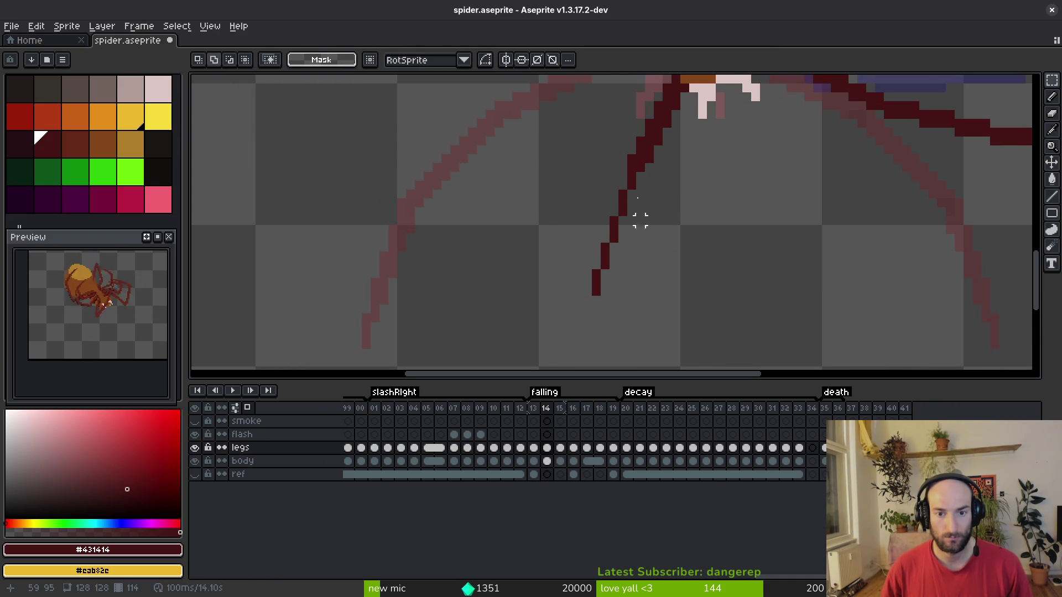
# Fill the gaps along the lower-left dark red leg with straight-line pixels, undoing a stray pixel.
pyautogui.press('l')
pyautogui.click(632, 283)
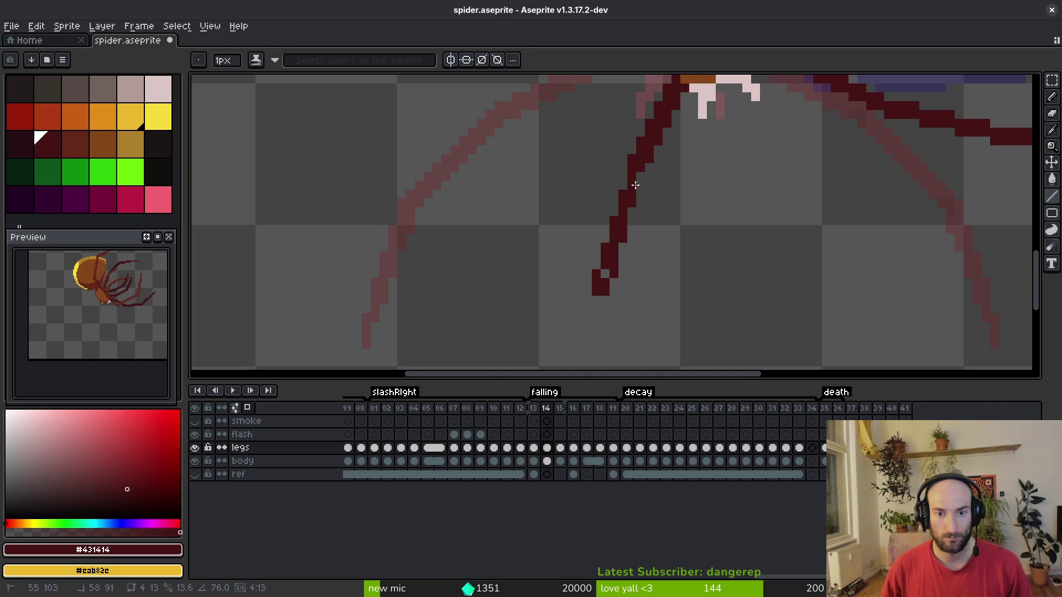
pyautogui.moveTo(639, 179); pyautogui.dragTo(609, 275)
pyautogui.click(647, 241)
pyautogui.scroll(2, 648, 238)
pyautogui.hotkey('ctrl', 'z')
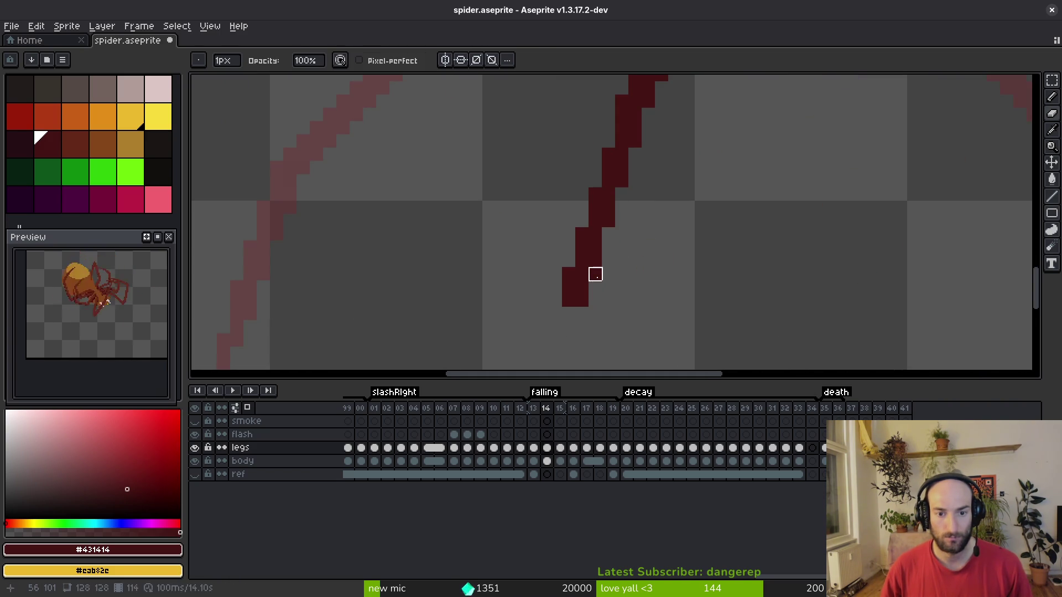
pyautogui.scroll(-4, 640, 253)
# Thicken the leg with extra dark red pixels using the pixel-perfect Pencil.
pyautogui.press('b')
pyautogui.scroll(2, 628, 177)
pyautogui.moveTo(620, 219); pyautogui.dragTo(593, 299)
pyautogui.press('e')
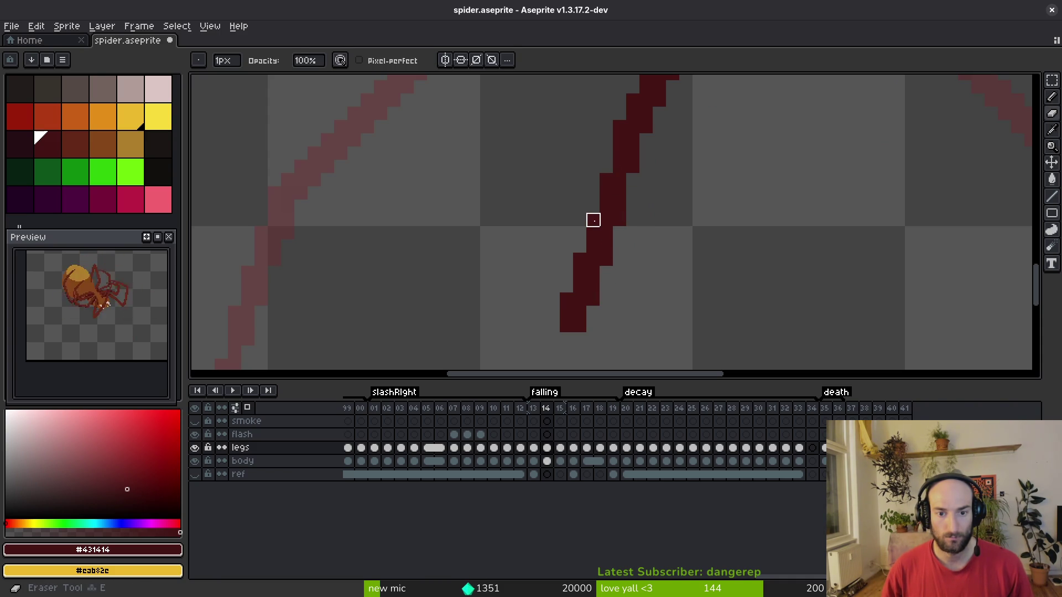
pyautogui.scroll(-5, 666, 246)
pyautogui.scroll(5, 659, 246)
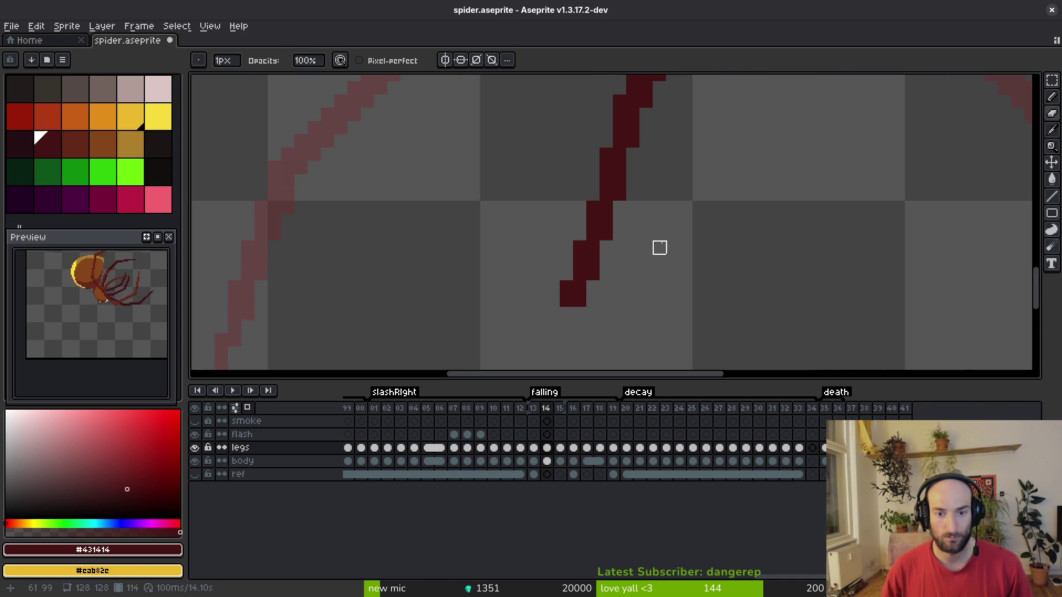
# Add a dark pixel to the leg, erase a stray pixel, and save the sprite.
pyautogui.press('b')
pyautogui.click(599, 192)
pyautogui.press('e')
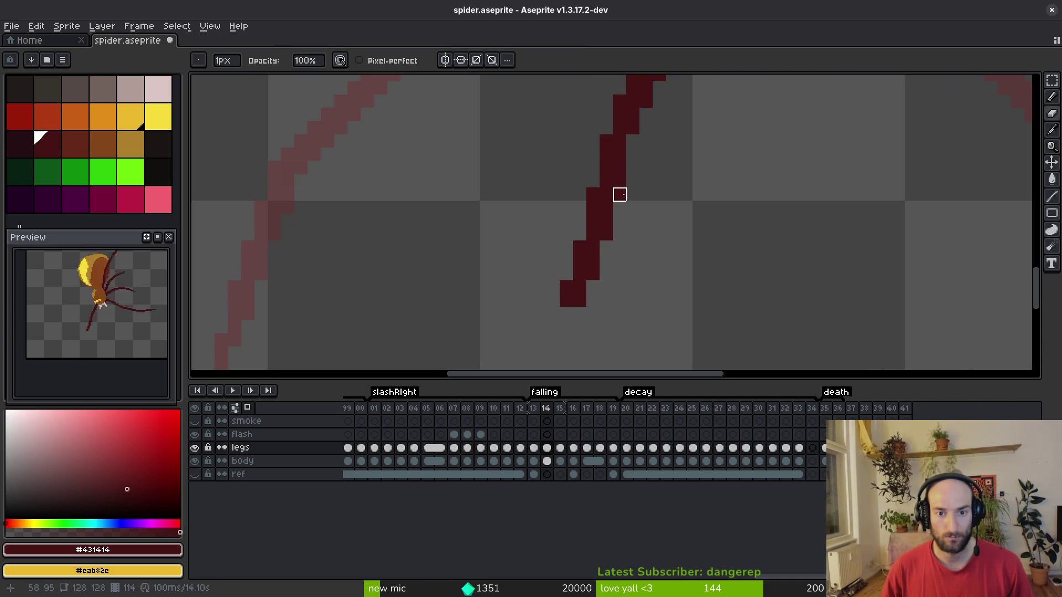
pyautogui.click(619, 194)
pyautogui.scroll(-3, 662, 216)
pyautogui.press('v')
pyautogui.press('b')
pyautogui.scroll(4, 663, 221)
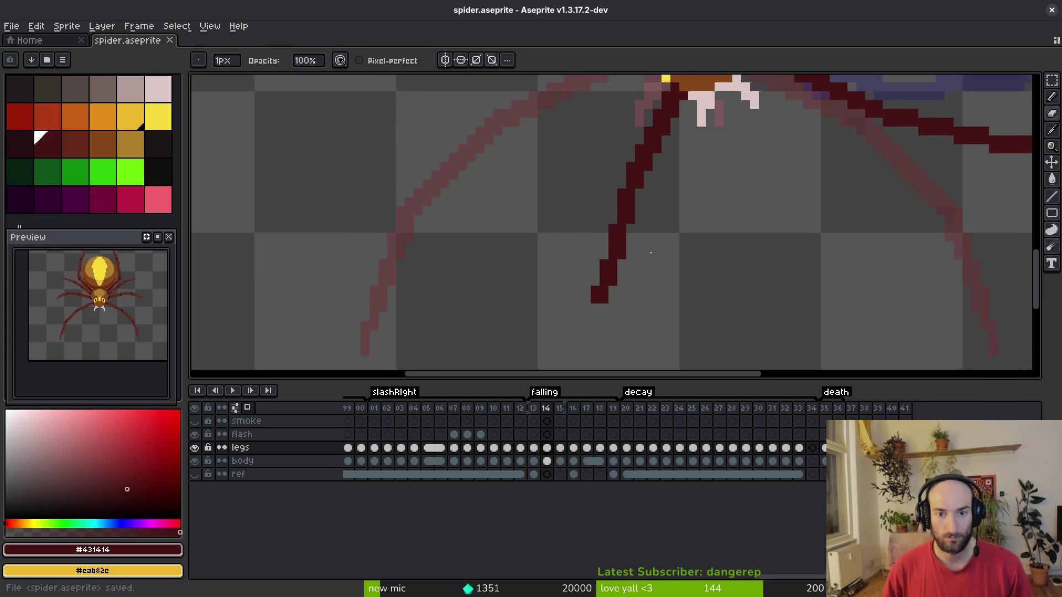
pyautogui.hotkey('ctrl', 's')
# Shift the leg-tip pixels to the right using a rectangular selection, then deselect.
pyautogui.press('m')
pyautogui.moveTo(459, 177); pyautogui.dragTo(587, 307)
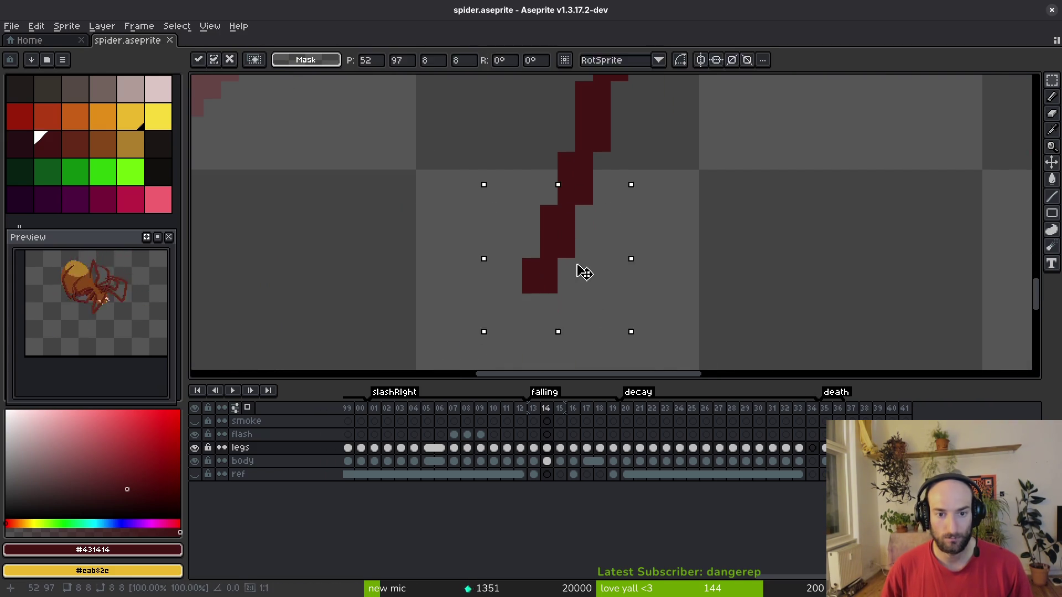
pyautogui.scroll(-1, 635, 237)
pyautogui.hotkey('ctrl', 'd')
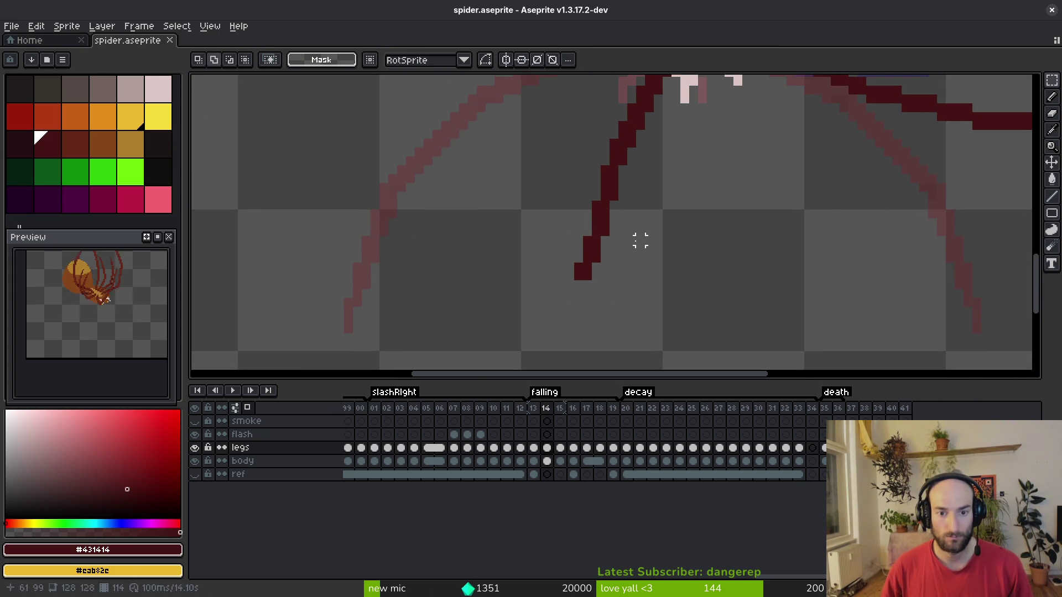
pyautogui.scroll(2, 509, 270)
pyautogui.hotkey('ctrl', 's')
pyautogui.moveTo(516, 269); pyautogui.dragTo(616, 313)
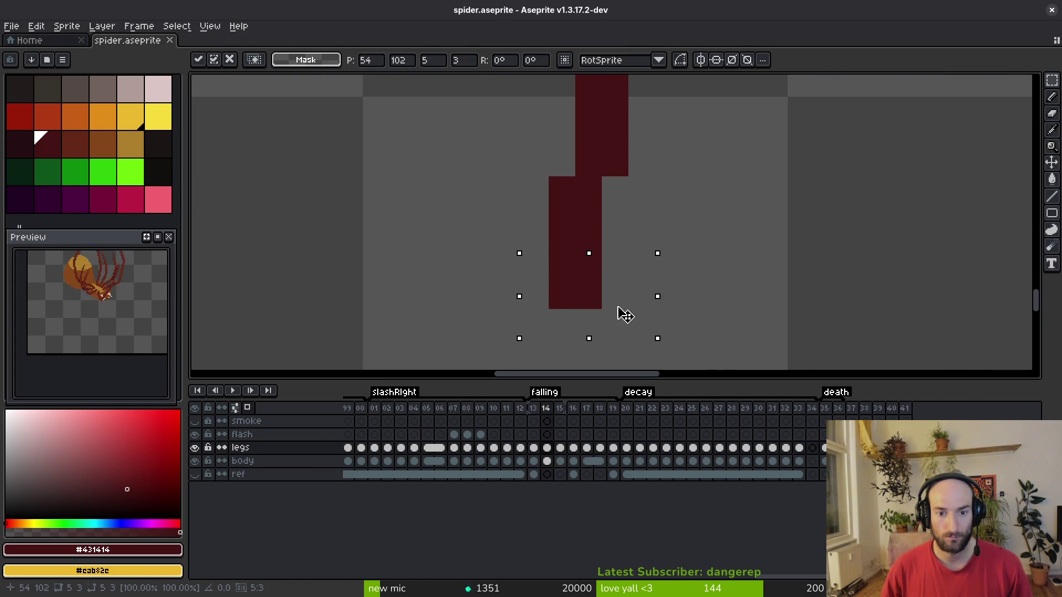
pyautogui.scroll(-1, 619, 266)
pyautogui.hotkey('ctrl', 'd')
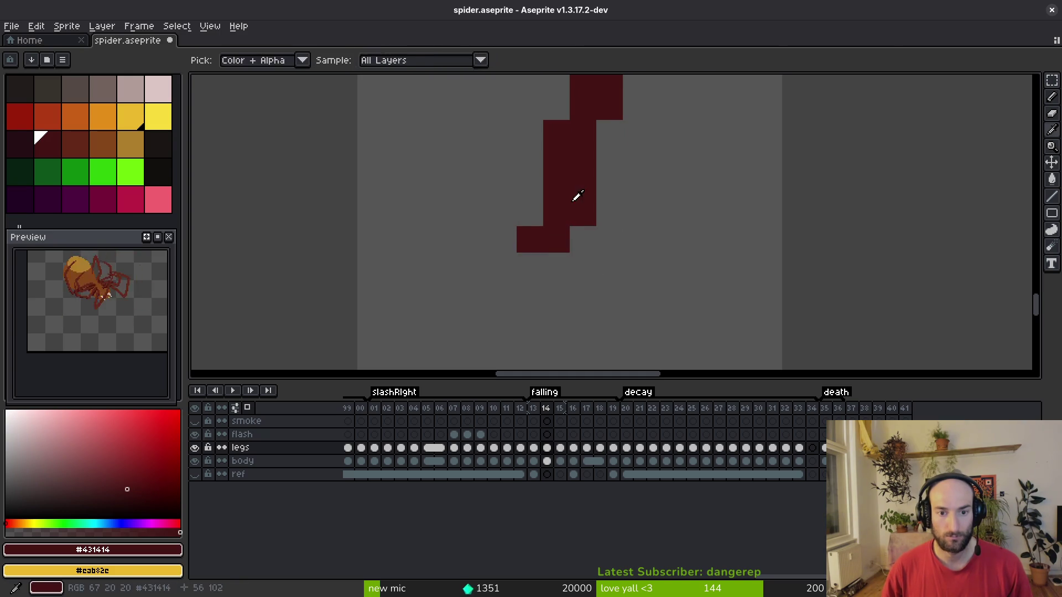
# Extend the leg tip further with straight dark red lines and save the sprite.
pyautogui.scroll(-2, 576, 197)
pyautogui.scroll(2, 605, 260)
pyautogui.press('l')
pyautogui.moveTo(581, 239); pyautogui.dragTo(575, 274)
pyautogui.scroll(-2, 575, 274)
pyautogui.moveTo(593, 321)
pyautogui.mouseDown()
pyautogui.moveTo(605, 359)
pyautogui.moveTo(634, 255)
pyautogui.moveTo(553, 230)
pyautogui.moveTo(545, 184)
pyautogui.moveTo(580, 297)
pyautogui.mouseUp()
pyautogui.scroll(2, 634, 255)
pyautogui.moveTo(575, 259); pyautogui.dragTo(555, 173)
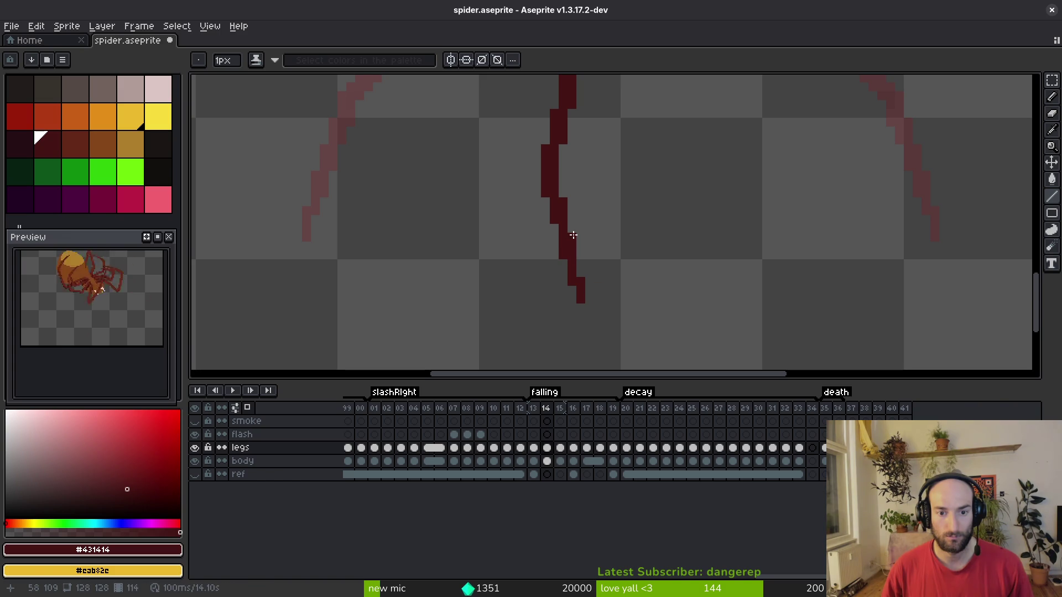
pyautogui.scroll(-3, 624, 218)
pyautogui.hotkey('ctrl', 's')
pyautogui.scroll(-4, 629, 207)
pyautogui.scroll(6, 636, 202)
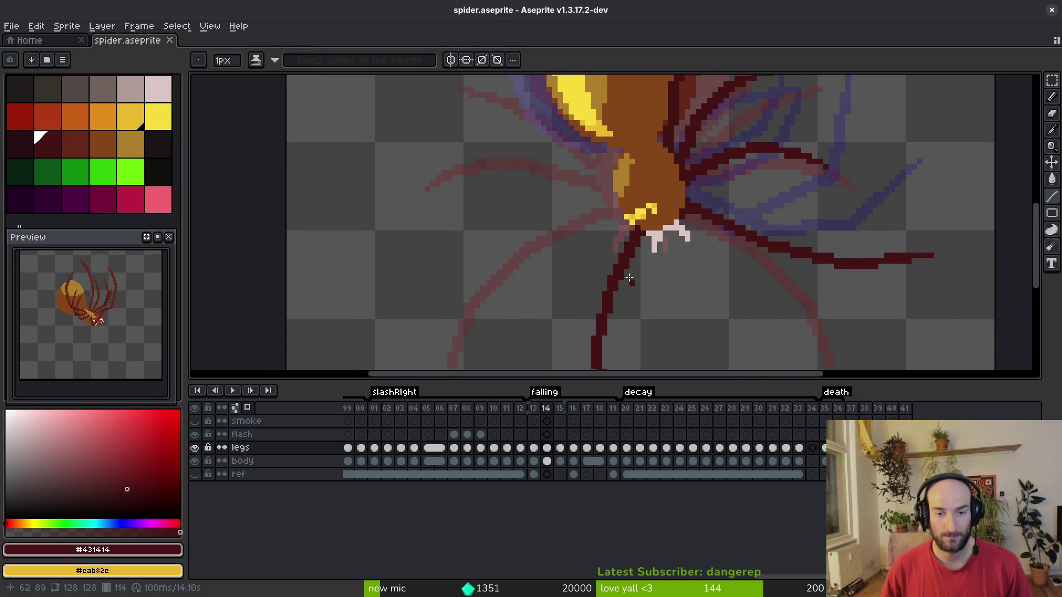
pyautogui.scroll(1, 611, 221)
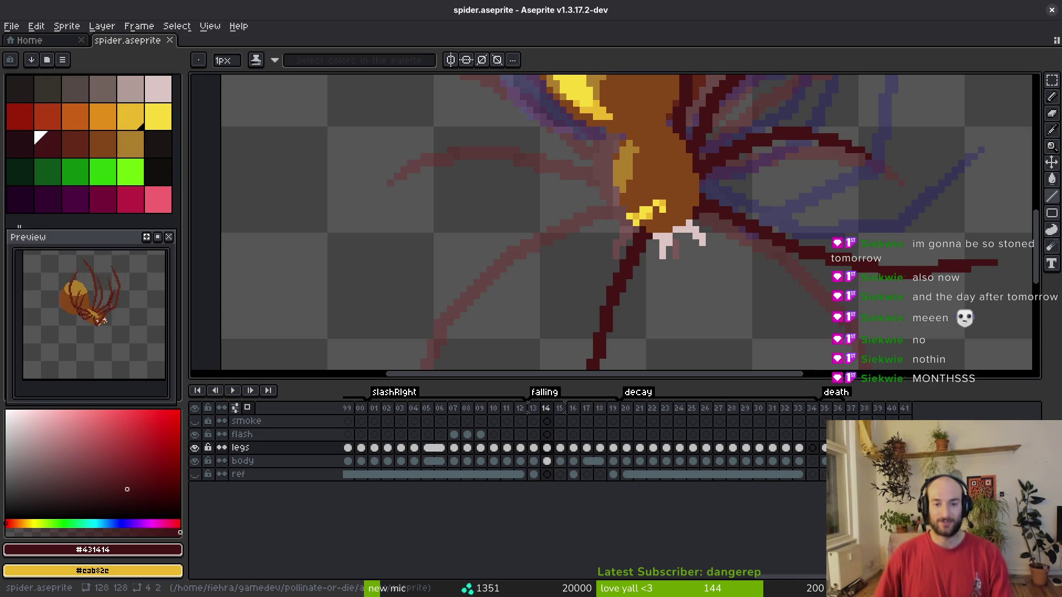
pyautogui.moveTo(643, 204)
pyautogui.mouseDown()
pyautogui.moveTo(644, 180)
pyautogui.moveTo(529, 234)
pyautogui.mouseUp()
# Draw straight dark red line segments for the leg running down-left from the joint.
pyautogui.scroll(3, 645, 180)
pyautogui.keyDown('shift'); pyautogui.click(517, 234); pyautogui.keyUp('shift')
pyautogui.moveTo(433, 327)
pyautogui.mouseDown()
pyautogui.moveTo(505, 216)
pyautogui.moveTo(563, 207)
pyautogui.mouseUp()
pyautogui.click(586, 131)
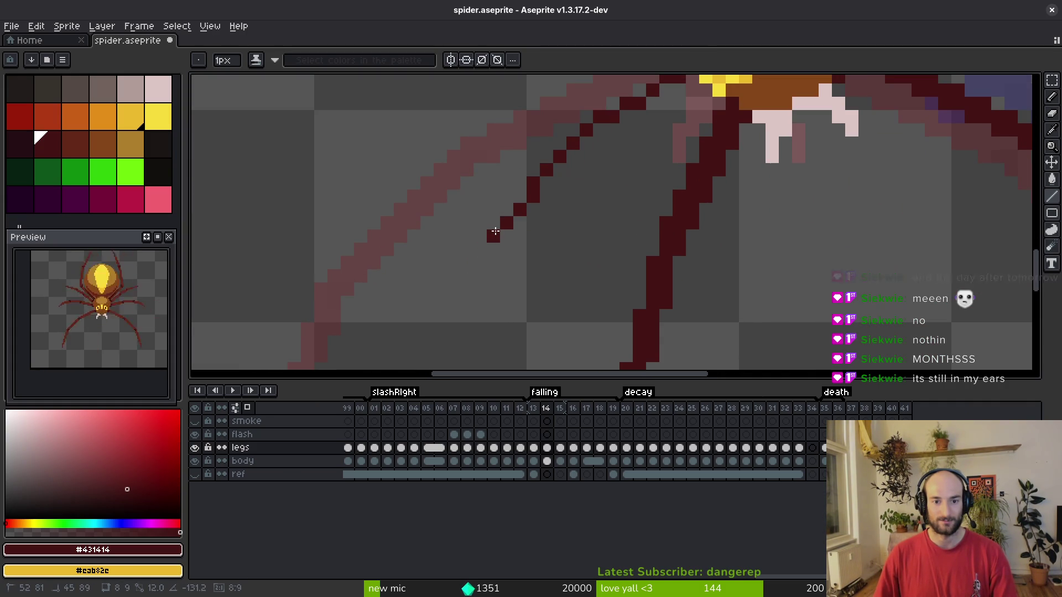
pyautogui.click(503, 213)
pyautogui.scroll(-2, 580, 173)
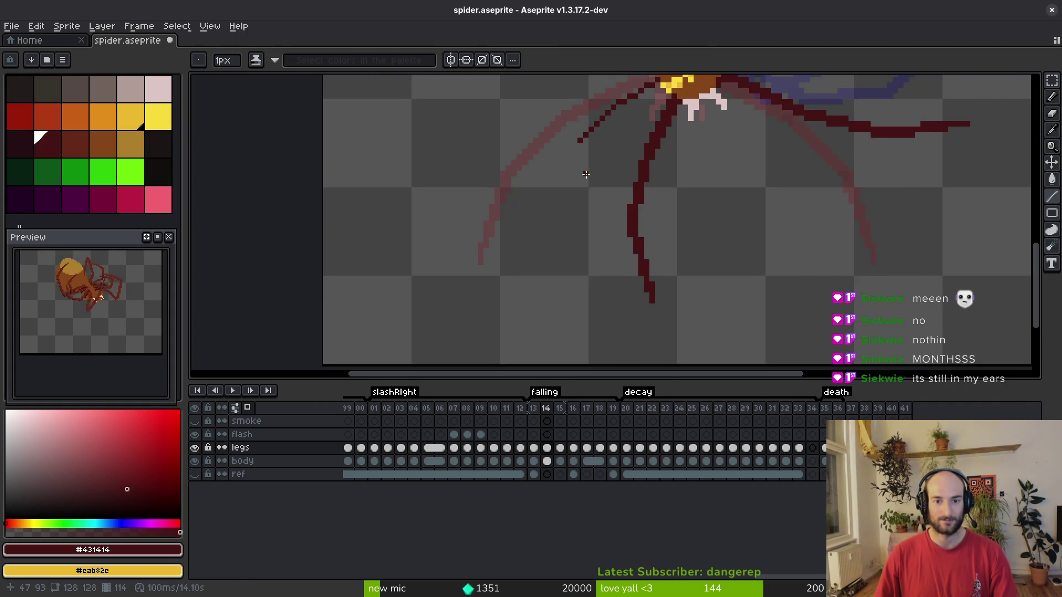
pyautogui.scroll(2, 585, 174)
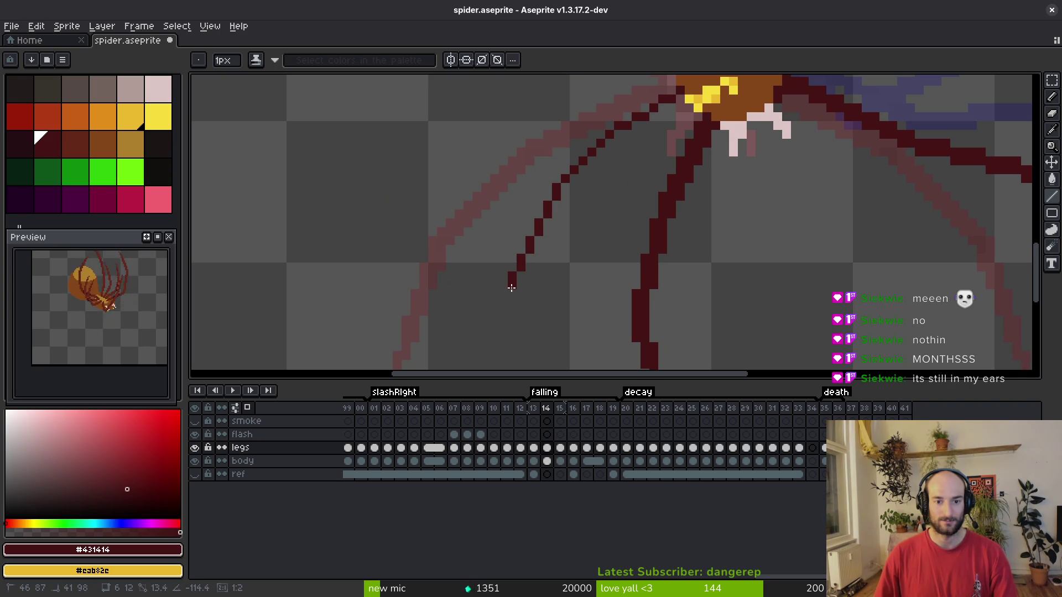
pyautogui.click(511, 287)
# Thicken the leg with a line back up to the body, darken the joint pixel, and save.
pyautogui.click(573, 178)
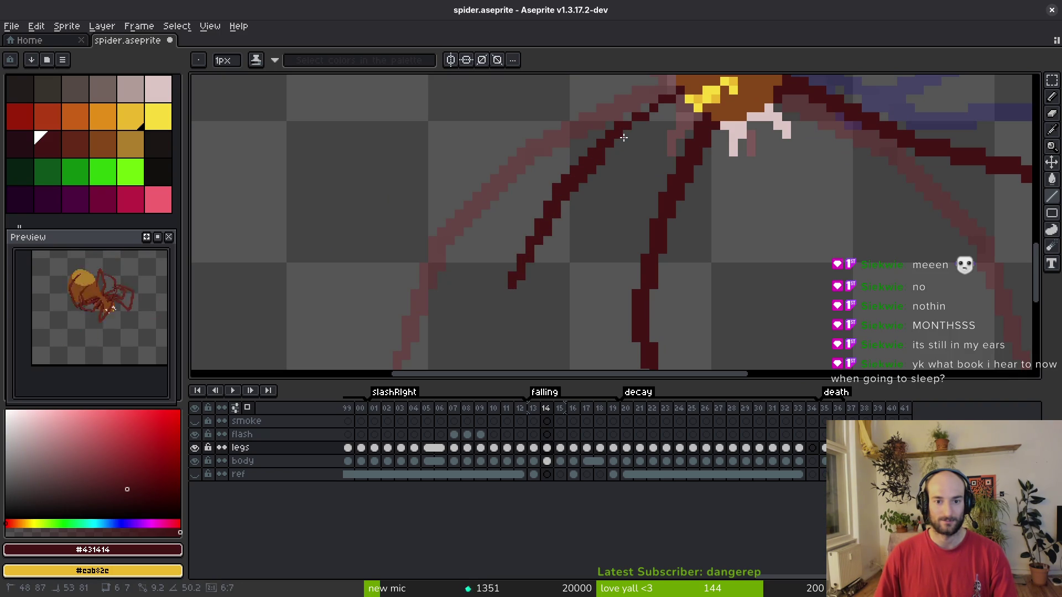
pyautogui.click(660, 114)
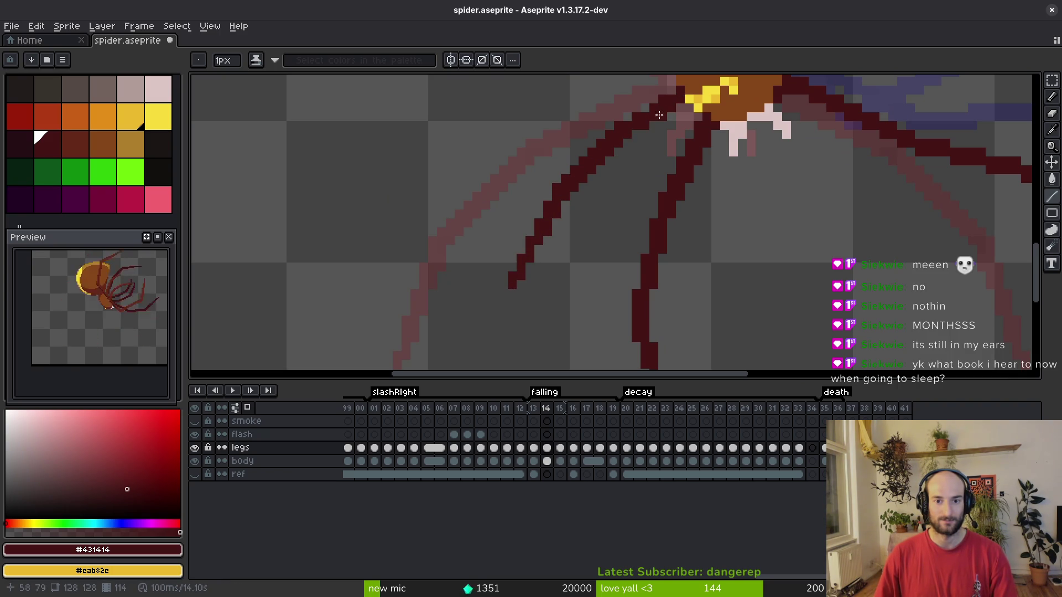
pyautogui.scroll(2, 641, 155)
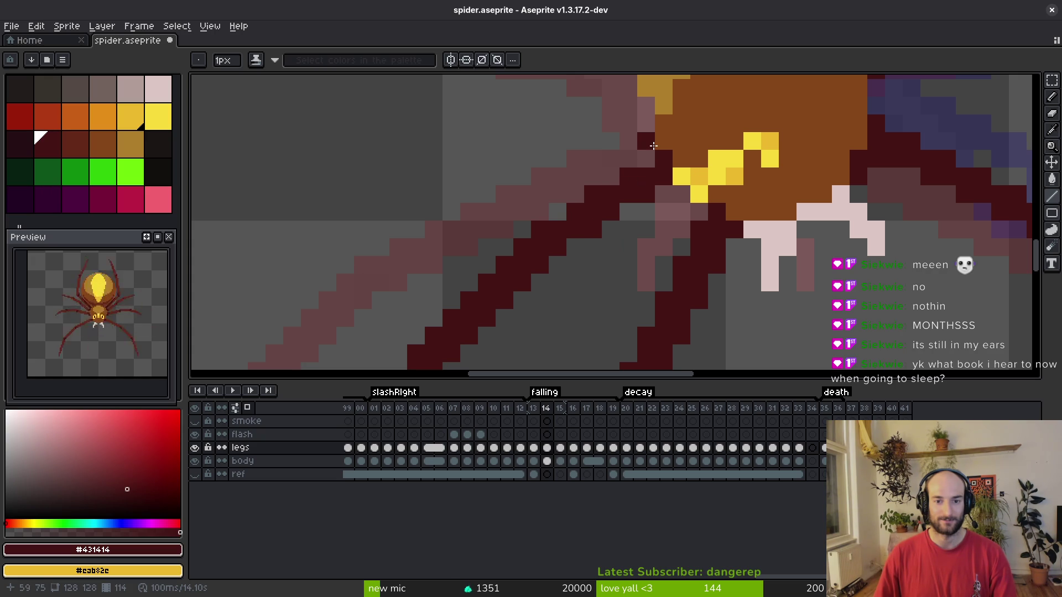
pyautogui.click(611, 177)
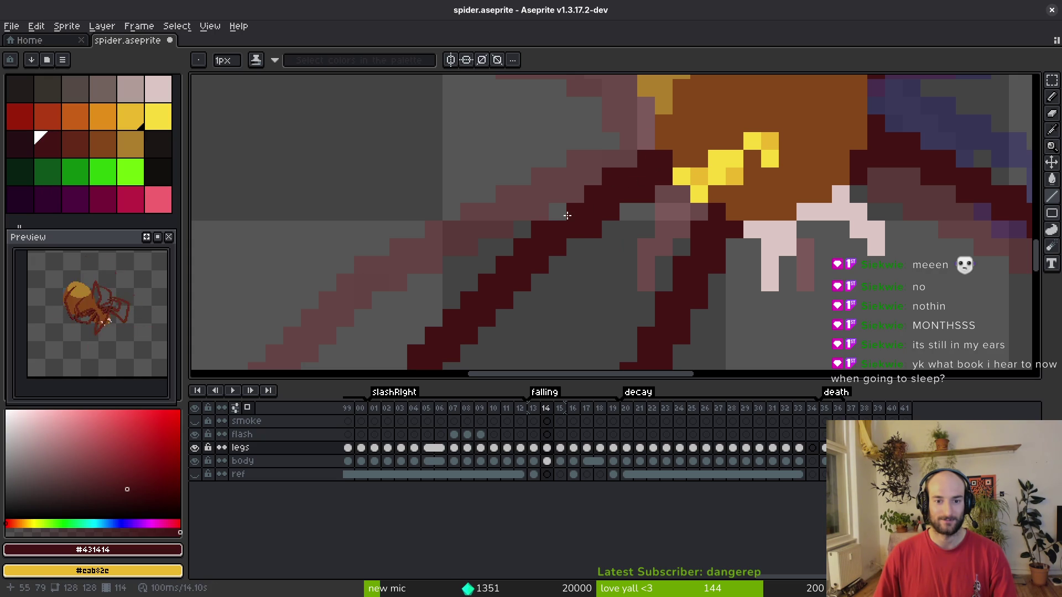
pyautogui.press('e')
pyautogui.hotkey('ctrl', 's')
# Lasso-select the left leg and nudge it slightly left.
pyautogui.scroll(-3, 628, 230)
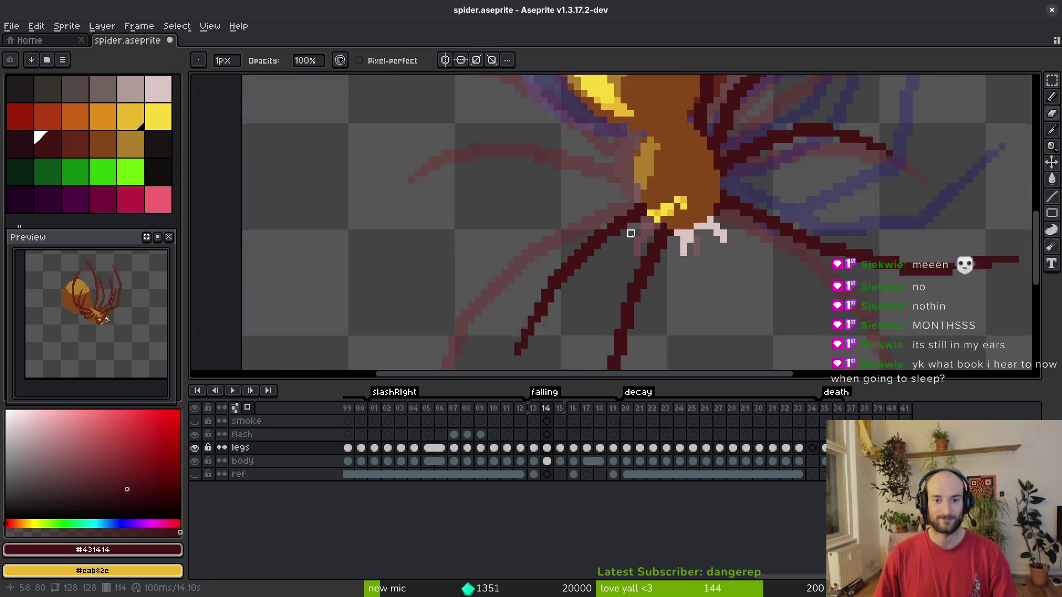
pyautogui.scroll(-1, 627, 246)
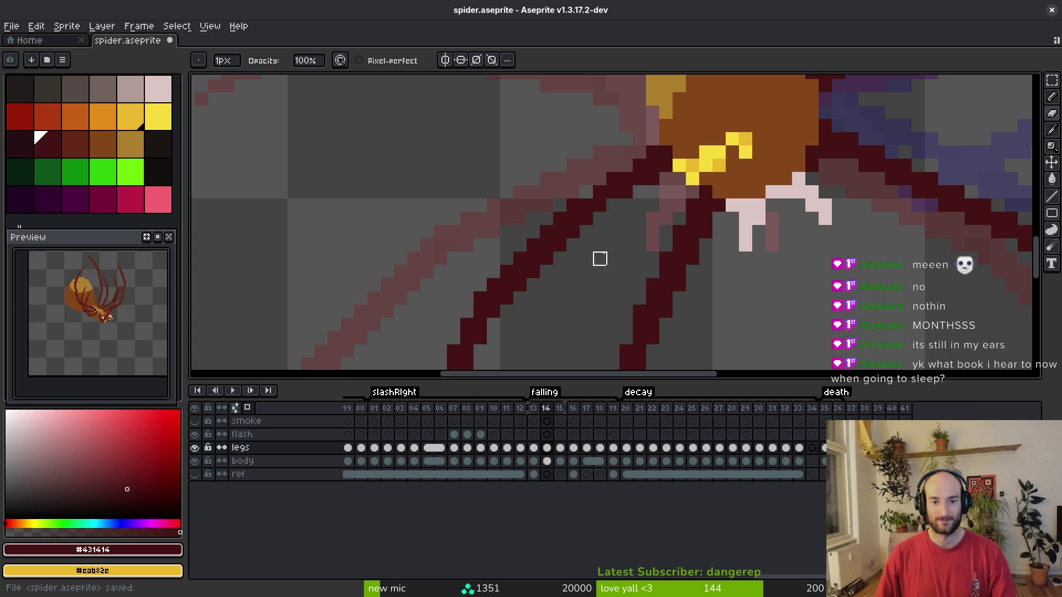
pyautogui.scroll(-2, 621, 239)
pyautogui.scroll(3, 602, 244)
pyautogui.hotkey('shift', 'w')
pyautogui.moveTo(624, 193)
pyautogui.mouseDown()
pyautogui.moveTo(556, 200)
pyautogui.moveTo(505, 343)
pyautogui.moveTo(586, 253)
pyautogui.moveTo(569, 265)
pyautogui.mouseUp()
pyautogui.scroll(2, 598, 274)
pyautogui.click(591, 255)
pyautogui.press('Return')
# Patch the leg with dark pixels, undo the stray one, and save the sprite.
pyautogui.press('b')
pyautogui.click(629, 180)
pyautogui.click(611, 198)
pyautogui.click(630, 216)
pyautogui.click(681, 286)
pyautogui.hotkey('ctrl', 'z')
pyautogui.scroll(-2, 656, 263)
pyautogui.press('e')
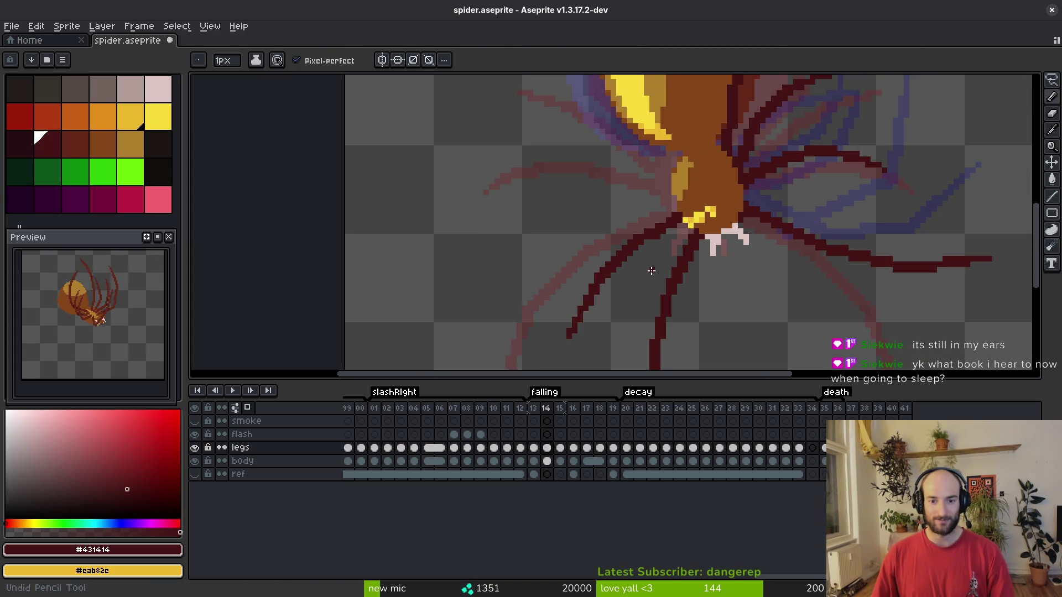
pyautogui.scroll(2, 656, 265)
pyautogui.hotkey('ctrl', 's')
pyautogui.scroll(-4, 657, 249)
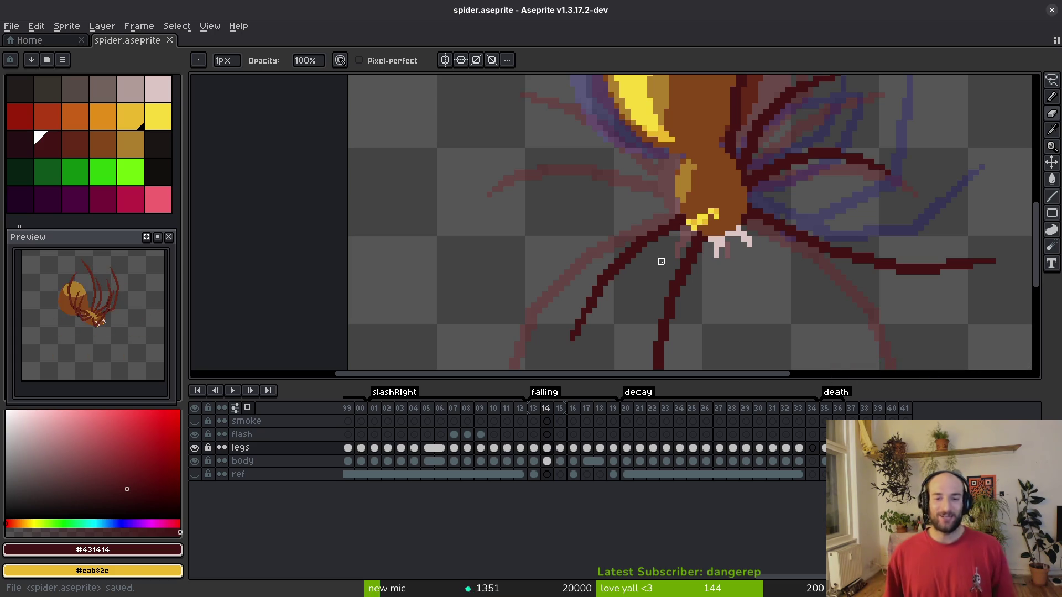
# Shift a small block of lower leg pixels one pixel right and save the sprite.
pyautogui.press('f')
pyautogui.scroll(3, 588, 354)
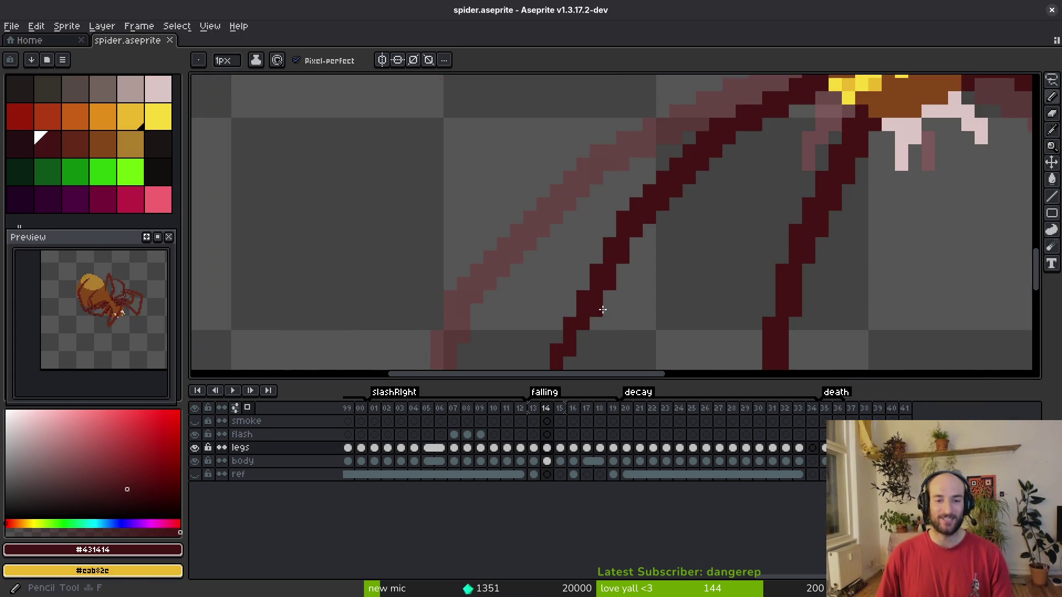
pyautogui.moveTo(614, 310)
pyautogui.mouseDown()
pyautogui.moveTo(624, 277)
pyautogui.moveTo(613, 218)
pyautogui.mouseUp()
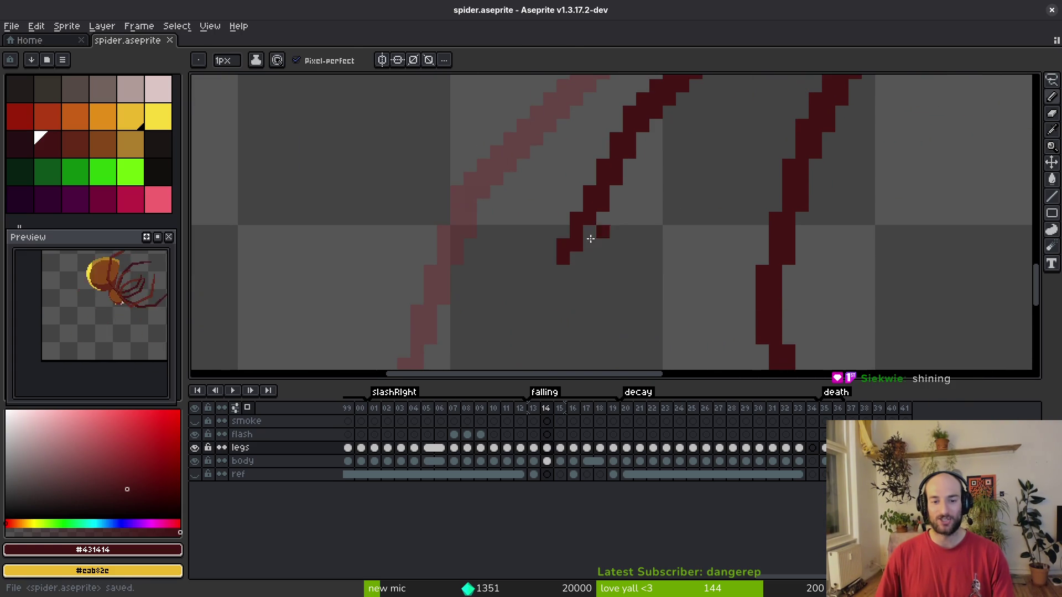
pyautogui.press('m')
pyautogui.moveTo(514, 195)
pyautogui.mouseDown()
pyautogui.moveTo(587, 267)
pyautogui.moveTo(588, 258)
pyautogui.mouseUp()
pyautogui.hotkey('ctrl', 'd')
pyautogui.press('b')
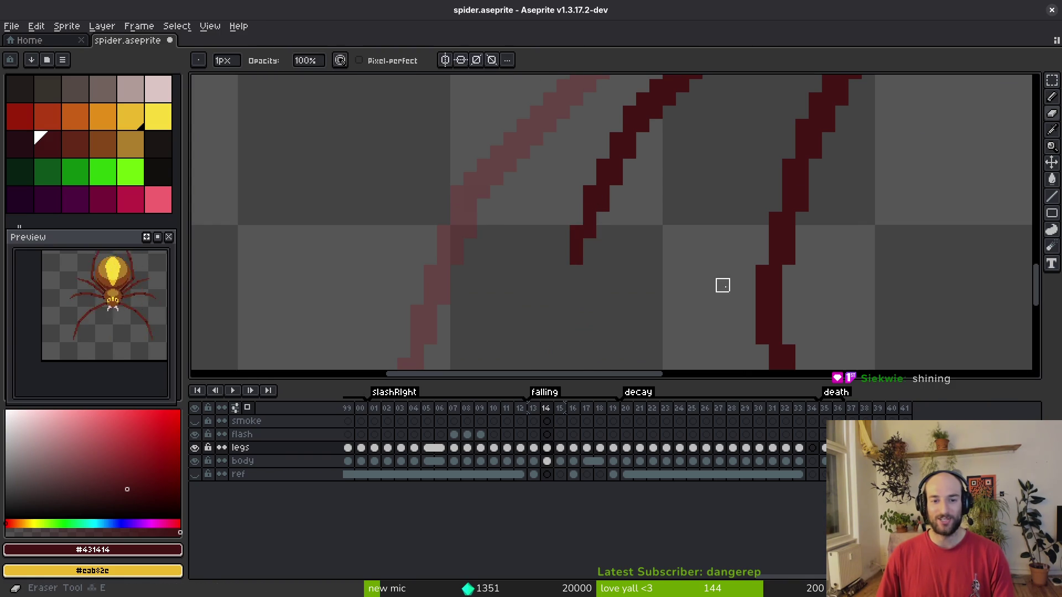
pyautogui.hotkey('ctrl', 's')
# Compare with frame 13, then start a new dark diagonal leg line in frame 14.
pyautogui.scroll(-4, 671, 245)
pyautogui.moveTo(672, 245); pyautogui.dragTo(661, 264)
pyautogui.press('s')
pyautogui.moveTo(703, 185); pyautogui.dragTo(715, 273)
pyautogui.scroll(1, 715, 273)
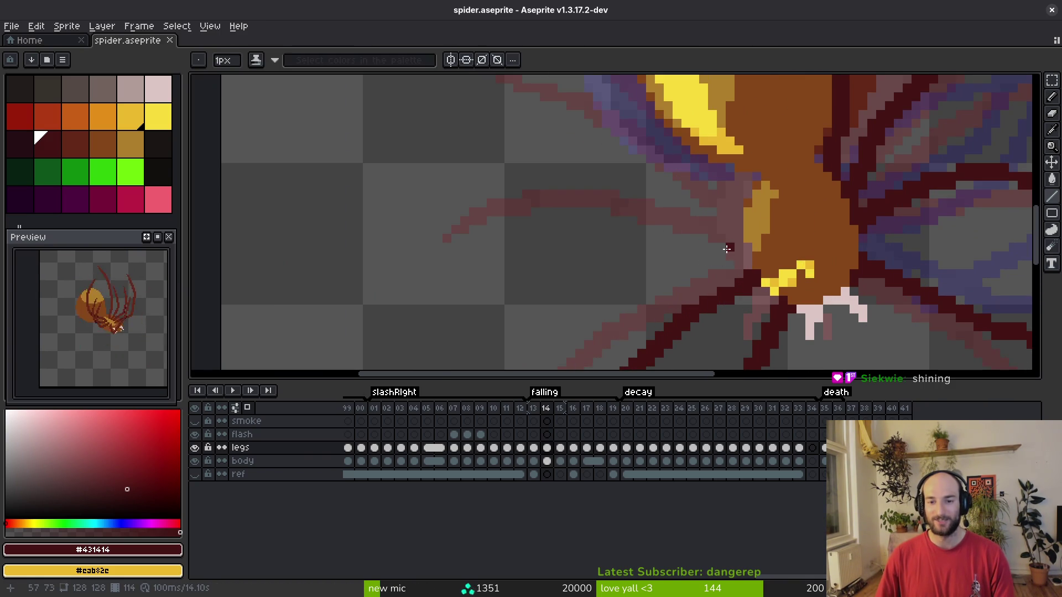
pyautogui.press('Left')
pyautogui.scroll(1, 723, 239)
pyautogui.press('alt')
pyautogui.press('Right')
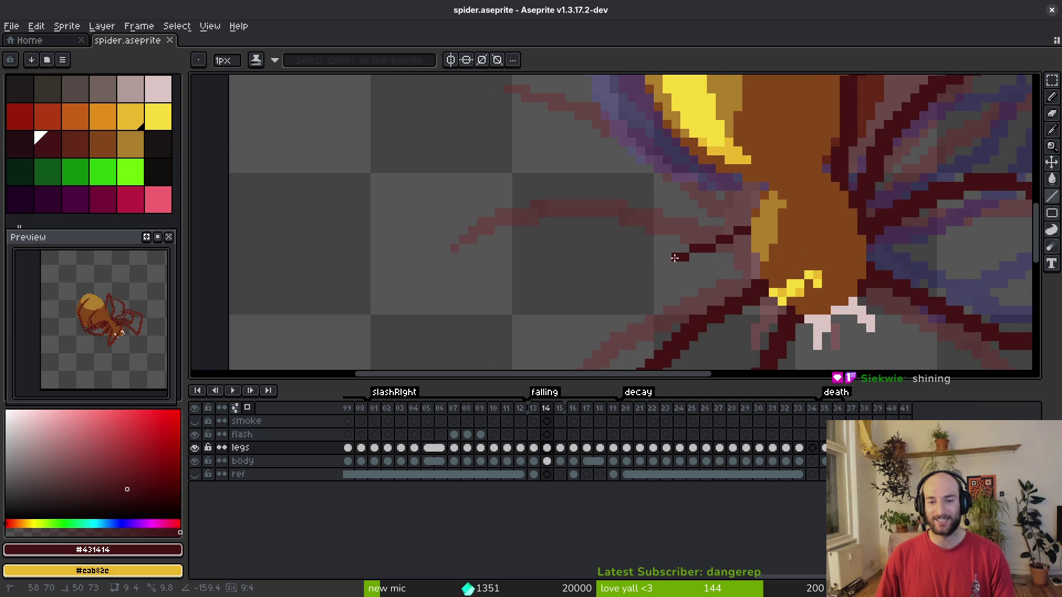
pyautogui.keyDown('shift'); pyautogui.click(692, 256); pyautogui.keyUp('shift')
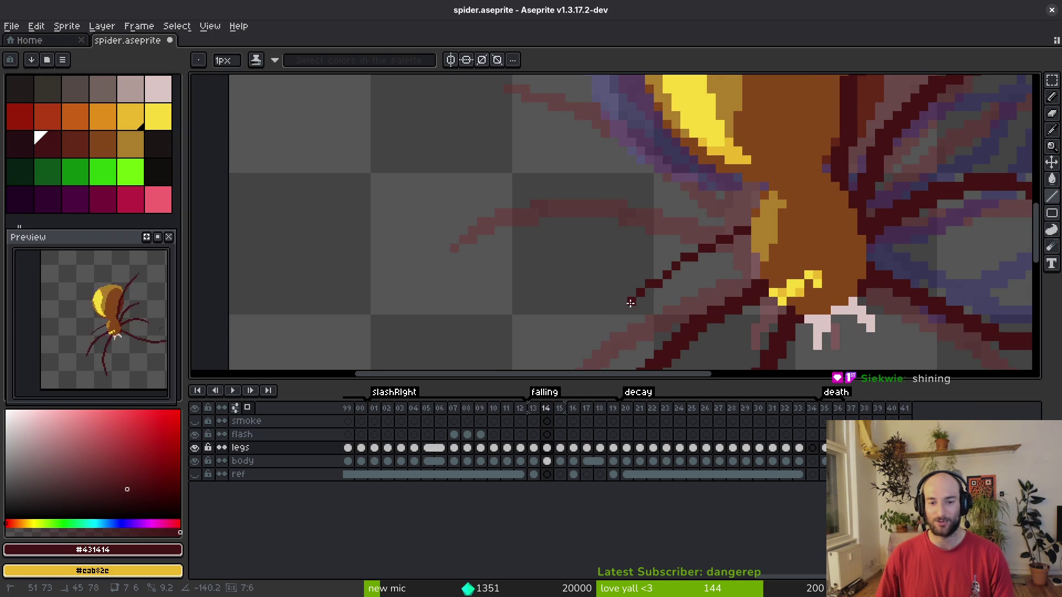
# Extend the dark leg line down-left and save.
pyautogui.scroll(-3, 721, 170)
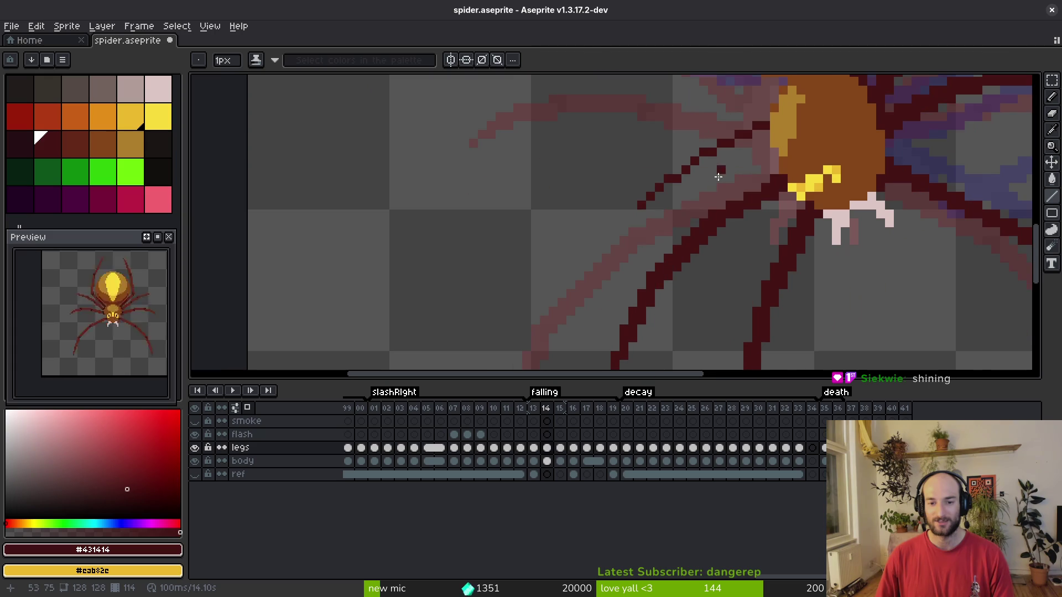
pyautogui.moveTo(639, 205)
pyautogui.mouseDown()
pyautogui.moveTo(614, 265)
pyautogui.moveTo(658, 185)
pyautogui.moveTo(714, 158)
pyautogui.moveTo(699, 208)
pyautogui.moveTo(730, 198)
pyautogui.mouseUp()
pyautogui.scroll(-2, 719, 205)
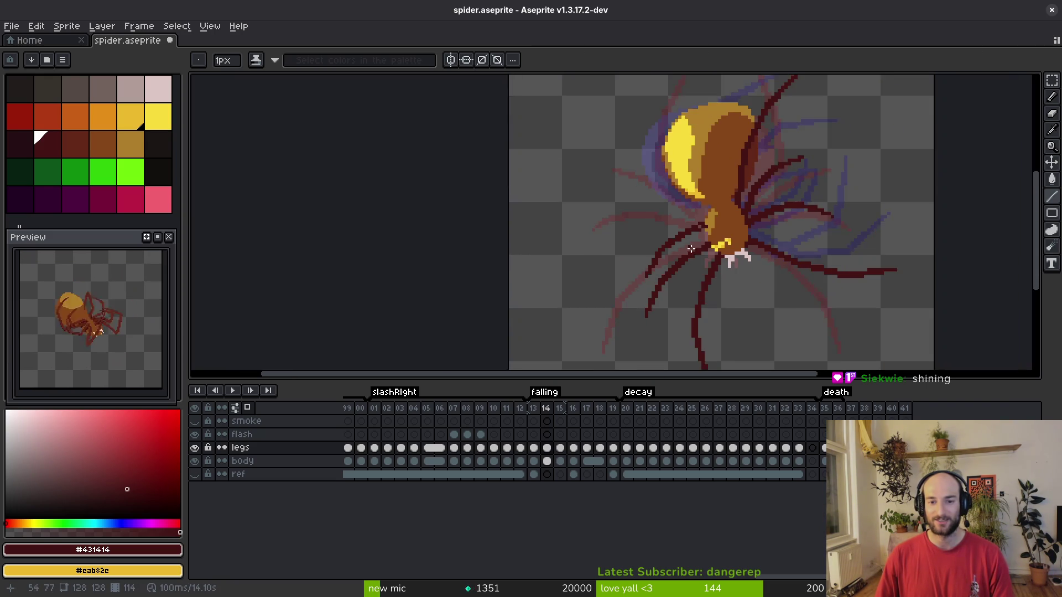
pyautogui.scroll(2, 691, 249)
pyautogui.press('e')
pyautogui.hotkey('ctrl', 's')
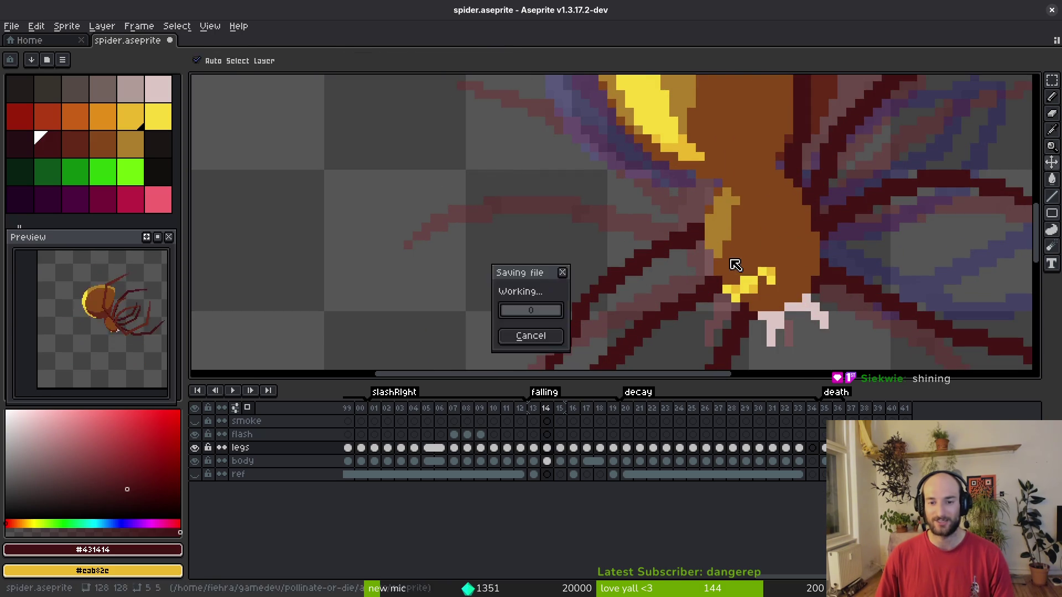
# Move a dark leg pixel one pixel down-left and save.
pyautogui.scroll(-4, 721, 243)
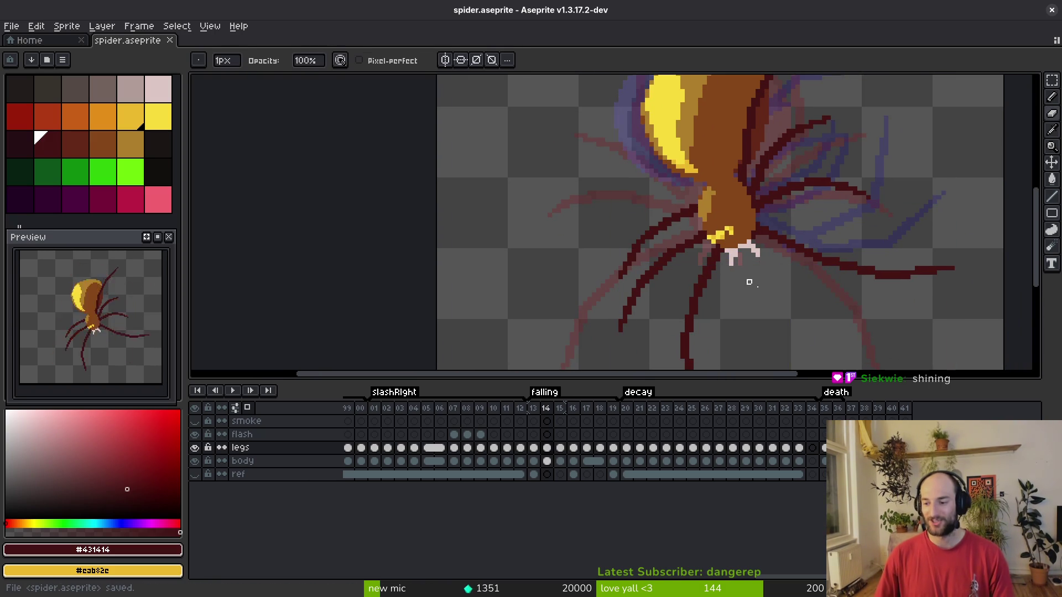
pyautogui.scroll(3, 691, 244)
pyautogui.press('m')
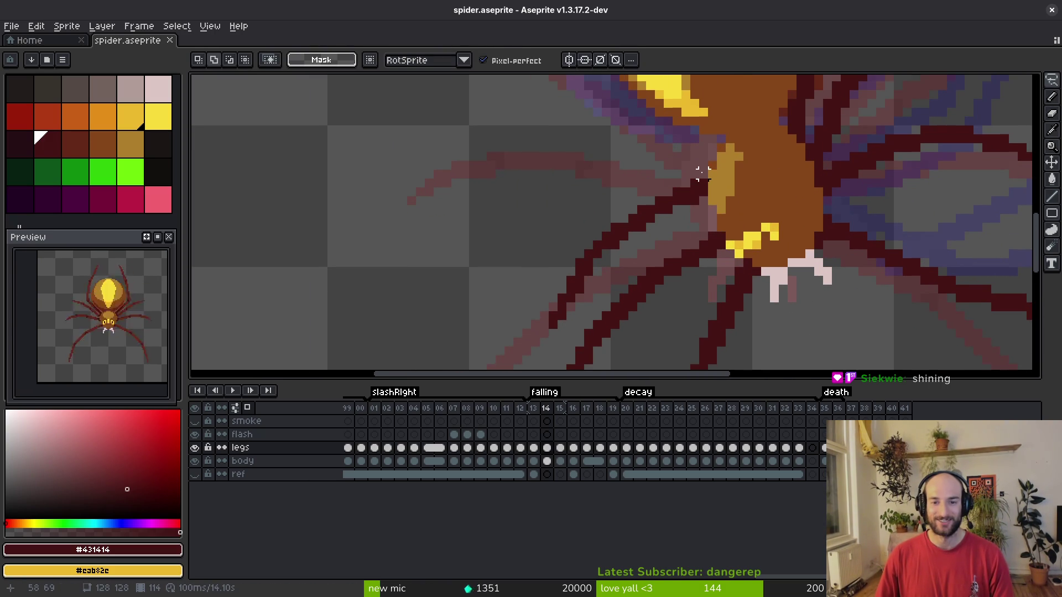
pyautogui.scroll(2, 698, 184)
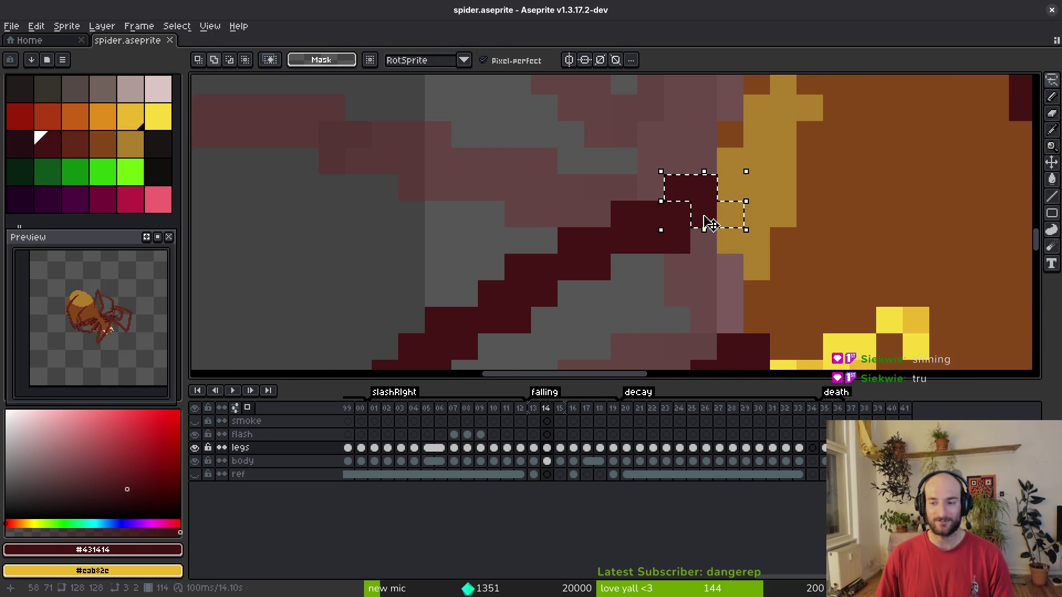
pyautogui.moveTo(707, 220); pyautogui.dragTo(701, 229)
pyautogui.press('Return')
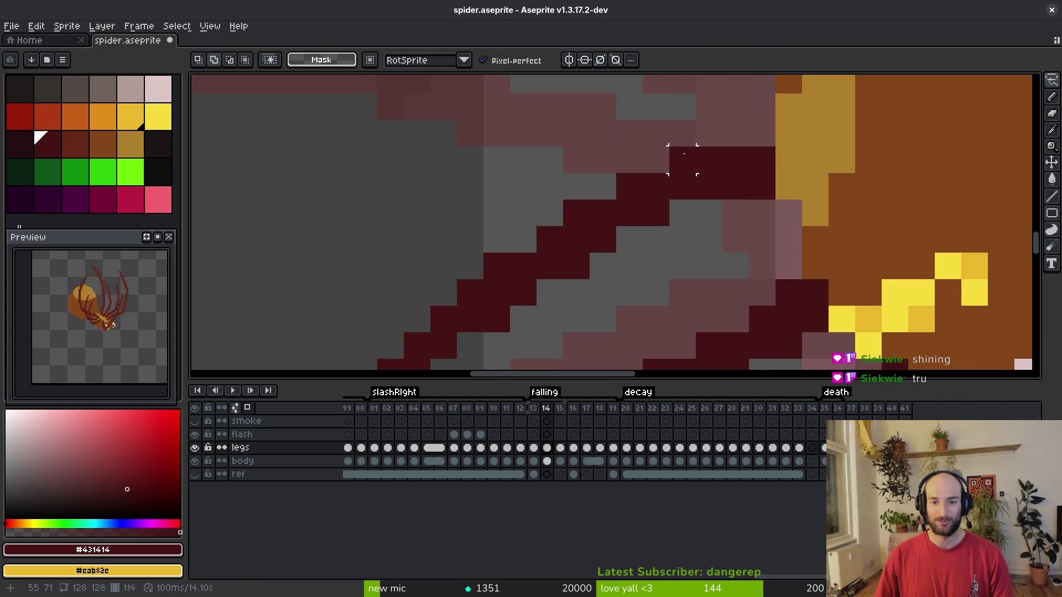
pyautogui.hotkey('ctrl', 's')
# Select the leg outline, shift its pixels left, commit and save.
pyautogui.scroll(-3, 650, 245)
pyautogui.scroll(3, 649, 245)
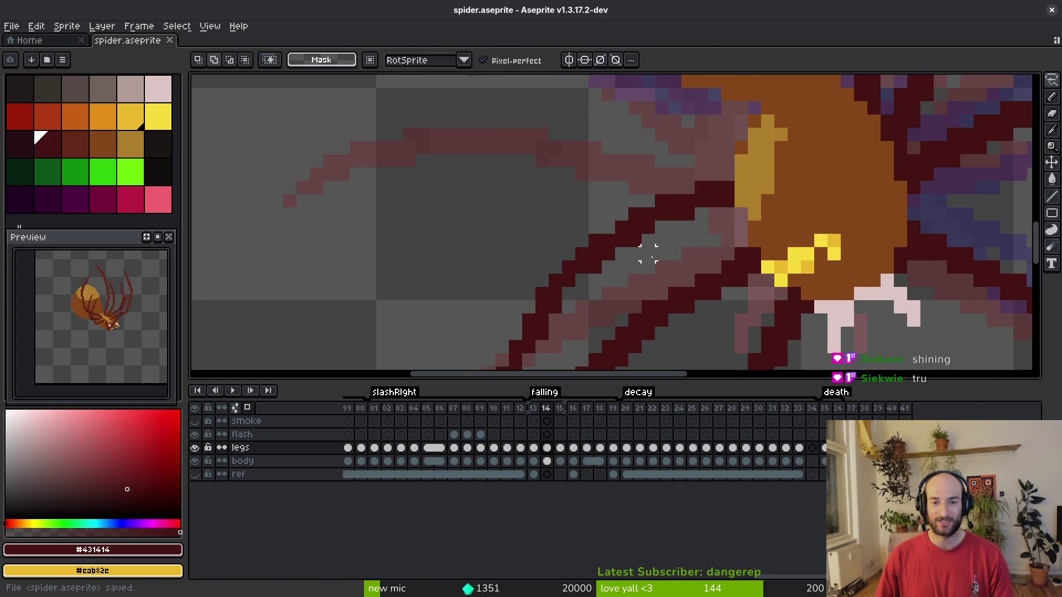
pyautogui.moveTo(693, 160)
pyautogui.mouseDown()
pyautogui.moveTo(612, 263)
pyautogui.moveTo(587, 249)
pyautogui.moveTo(688, 161)
pyautogui.moveTo(662, 177)
pyautogui.moveTo(628, 177)
pyautogui.mouseUp()
pyautogui.press('Return')
pyautogui.scroll(3, 719, 159)
pyautogui.press('Return')
pyautogui.press('b')
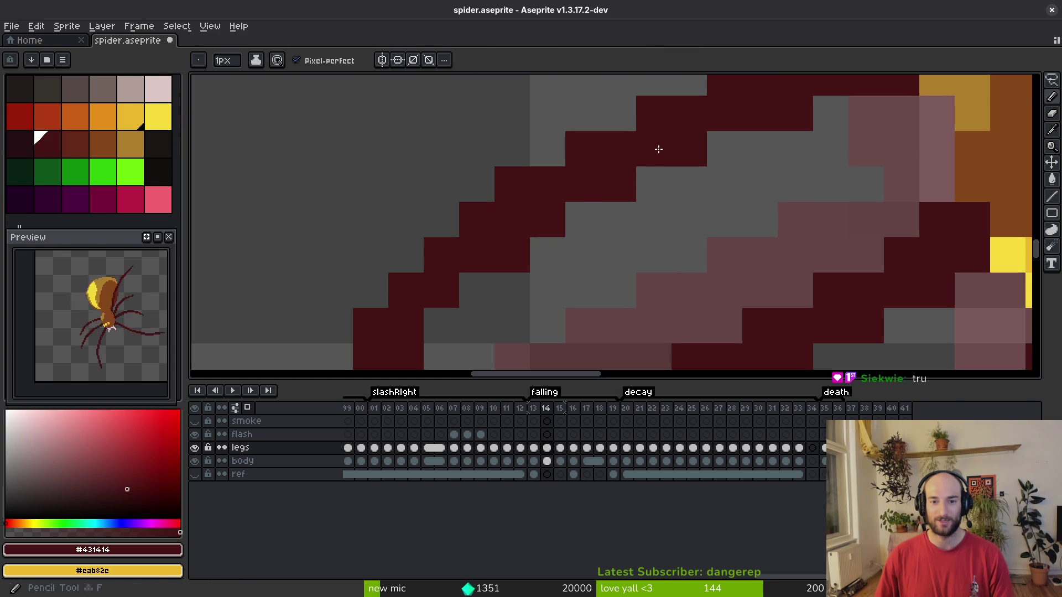
pyautogui.hotkey('ctrl', 's')
# Fill in a missing leg pixel and save.
pyautogui.scroll(-3, 658, 149)
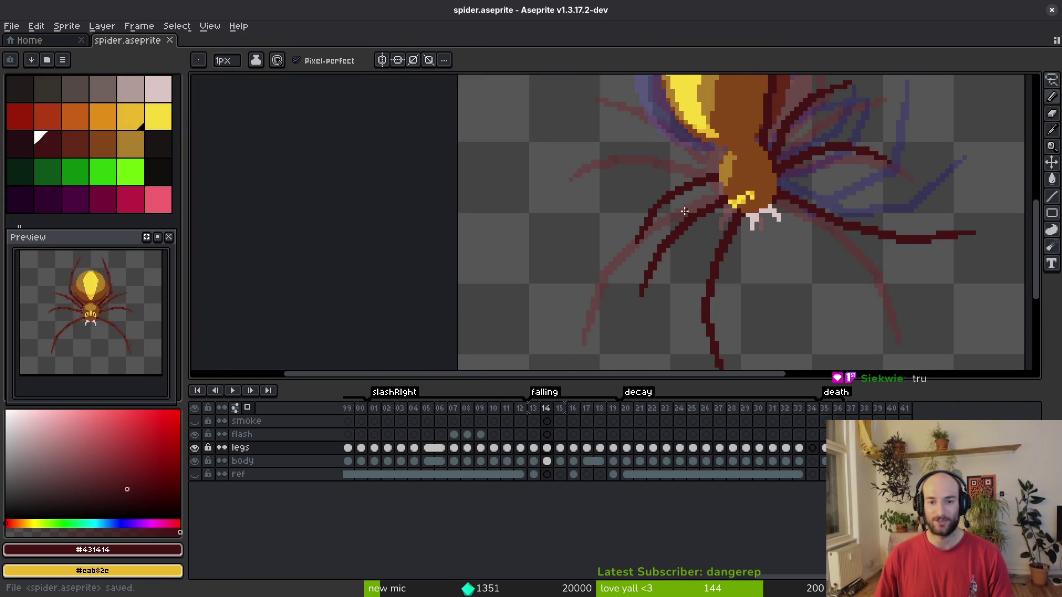
pyautogui.scroll(2, 658, 204)
pyautogui.press('r')
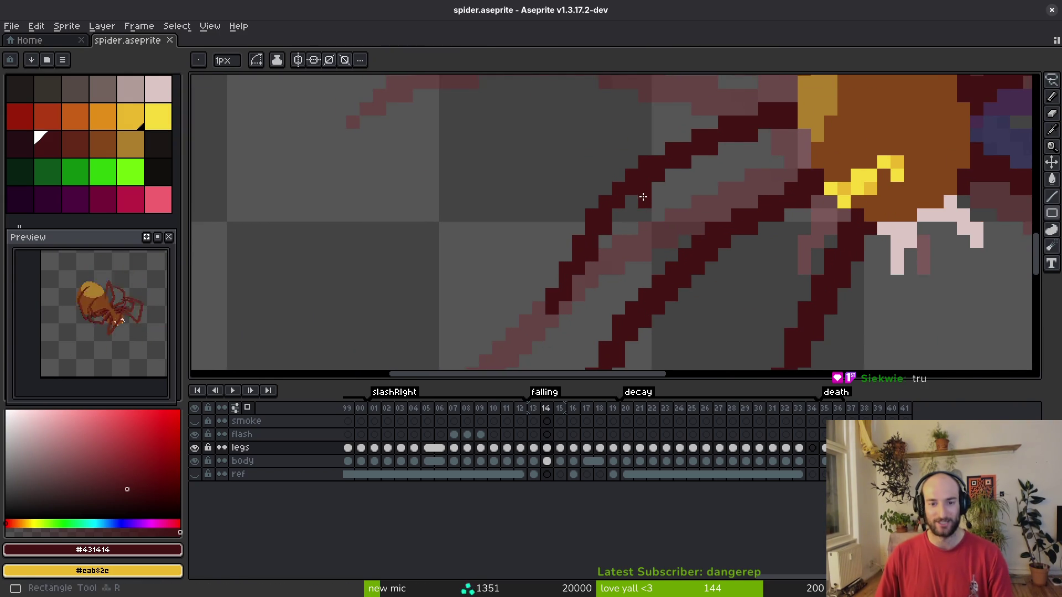
pyautogui.press('b')
pyautogui.click(632, 202)
pyautogui.hotkey('ctrl', 's')
# Check frame 13, then draw a dark maroon diagonal leg line from the abdomen.
pyautogui.scroll(-3, 672, 247)
pyautogui.press('Left')
pyautogui.scroll(-3, 719, 249)
pyautogui.press('i')
pyautogui.press('Right')
pyautogui.press('b')
pyautogui.scroll(6, 711, 241)
pyautogui.moveTo(709, 240); pyautogui.dragTo(677, 205)
pyautogui.moveTo(632, 172)
pyautogui.mouseDown()
pyautogui.moveTo(688, 231)
pyautogui.moveTo(658, 198)
pyautogui.mouseUp()
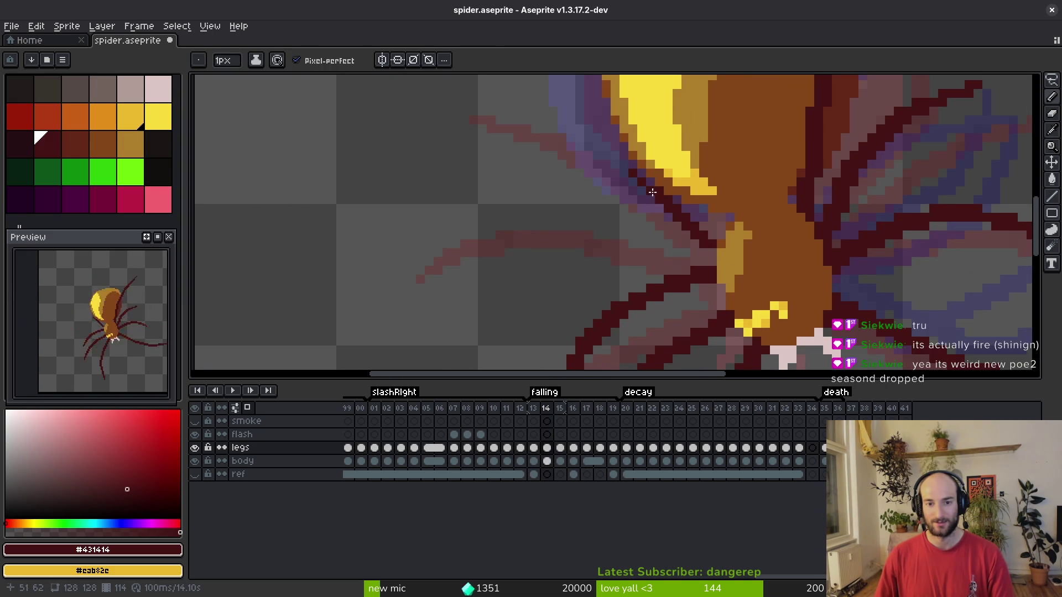
# Thicken the diagonal leg with extra dark pixels along its length.
pyautogui.scroll(1, 707, 221)
pyautogui.click(725, 258)
pyautogui.moveTo(729, 252); pyautogui.dragTo(658, 191)
pyautogui.click(735, 267)
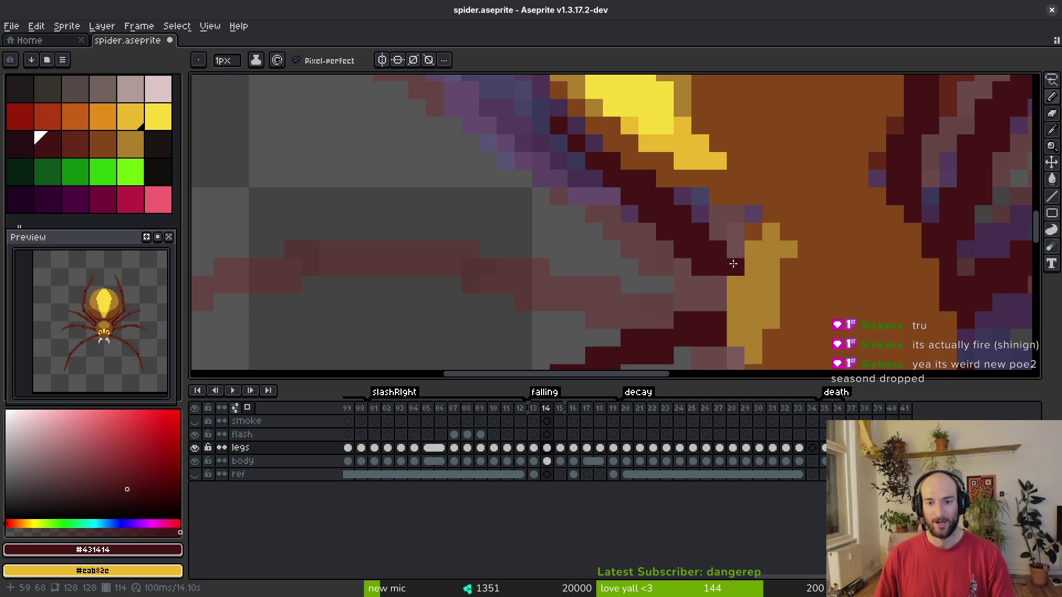
pyautogui.scroll(-1, 708, 150)
pyautogui.scroll(-2, 708, 151)
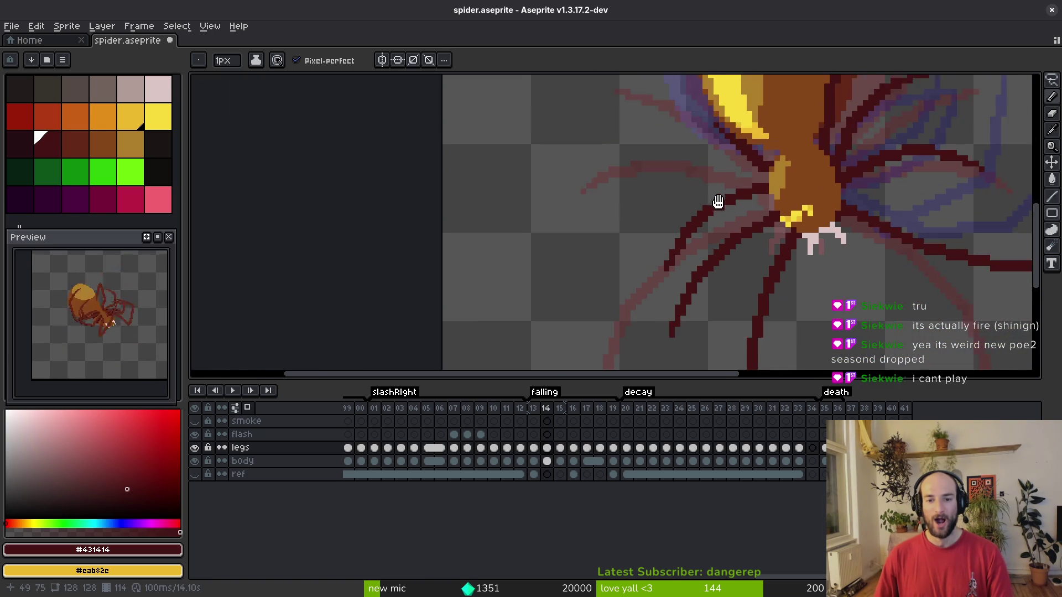
pyautogui.press('m')
pyautogui.scroll(2, 853, 151)
pyautogui.scroll(-4, 758, 178)
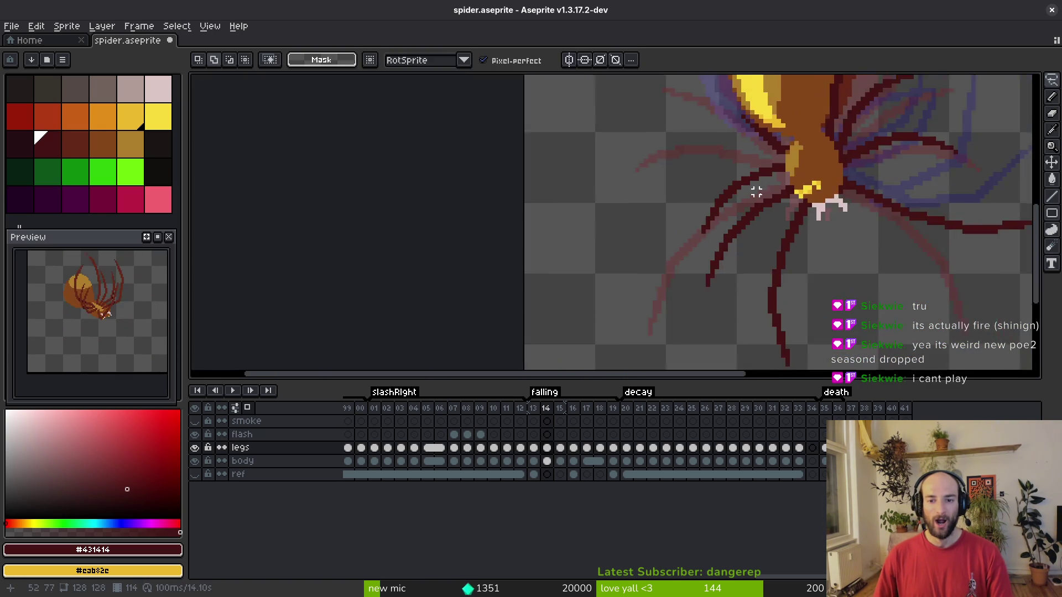
# Add a dark pixel on the leg beside the abdomen and save.
pyautogui.press(',')
pyautogui.press('i')
pyautogui.press('.')
pyautogui.press('m')
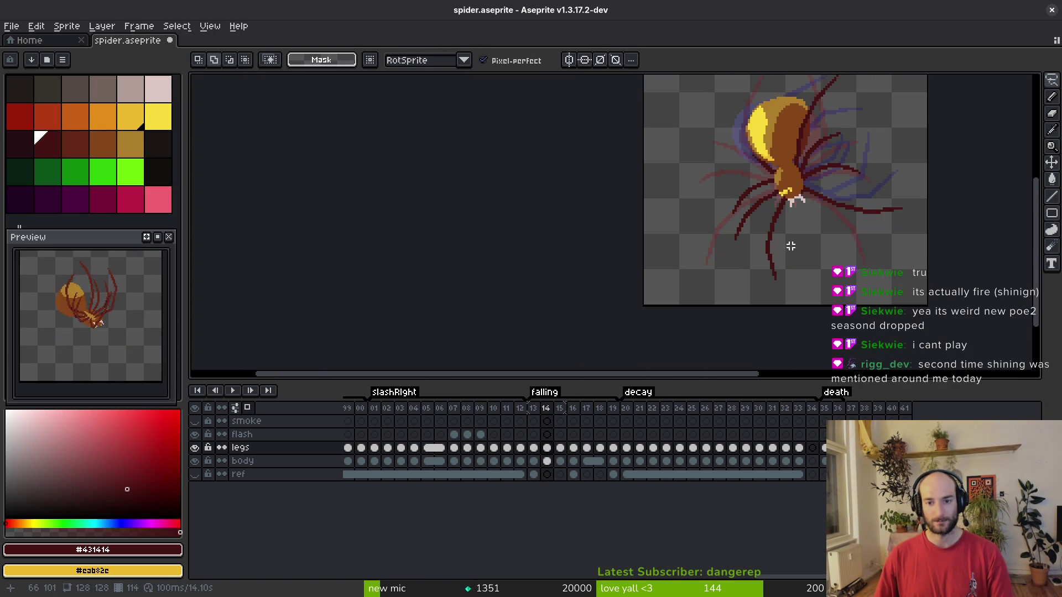
pyautogui.scroll(4, 774, 243)
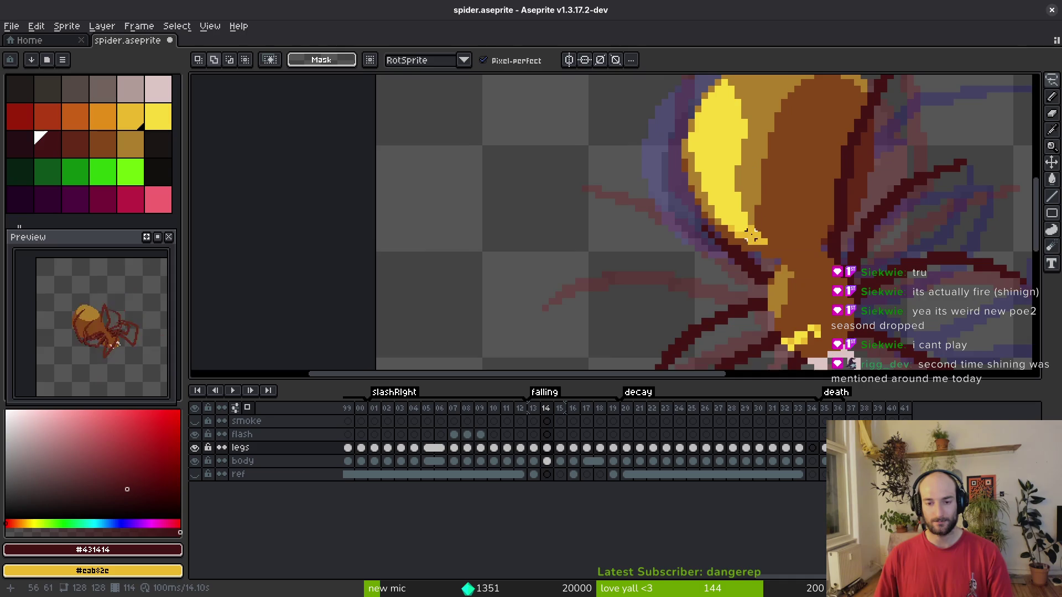
pyautogui.press('b')
pyautogui.scroll(2, 689, 231)
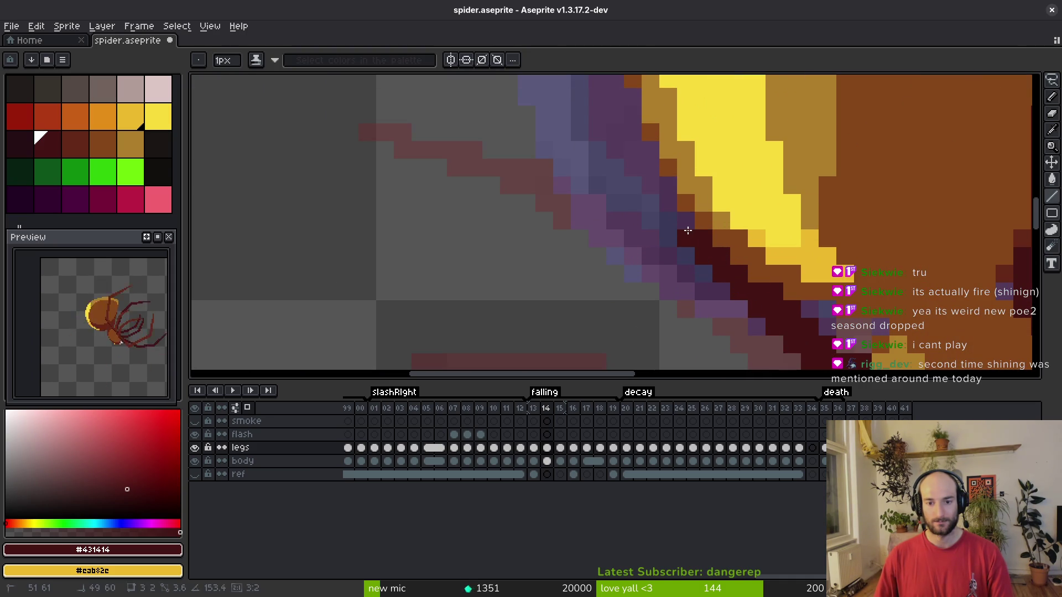
pyautogui.click(666, 185)
pyautogui.scroll(-2, 686, 199)
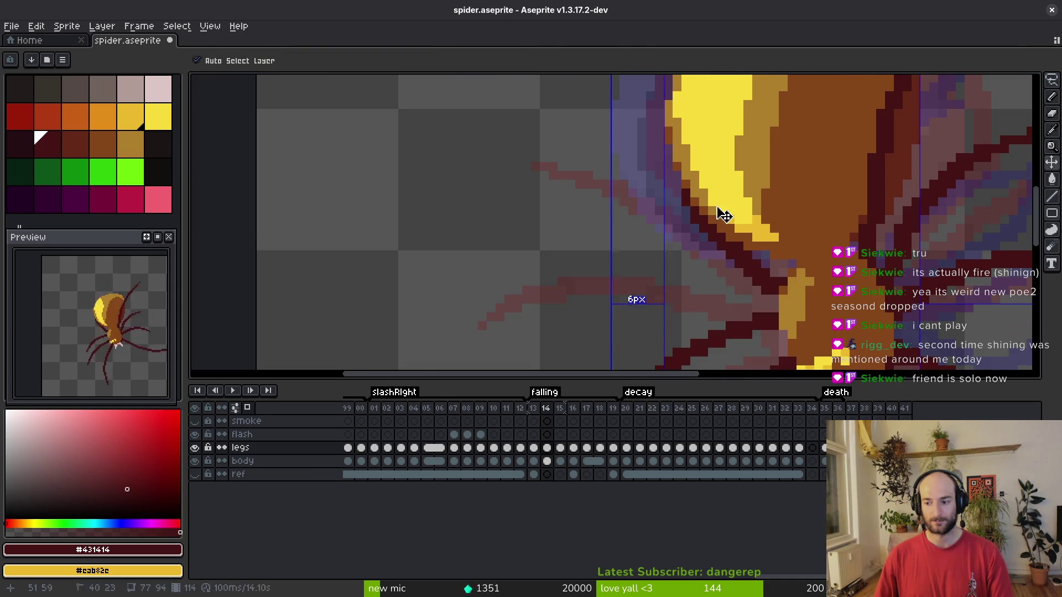
pyautogui.hotkey('ctrl', 's')
# Compare frame 14's legs against frames 13 and 15.
pyautogui.scroll(2, 751, 230)
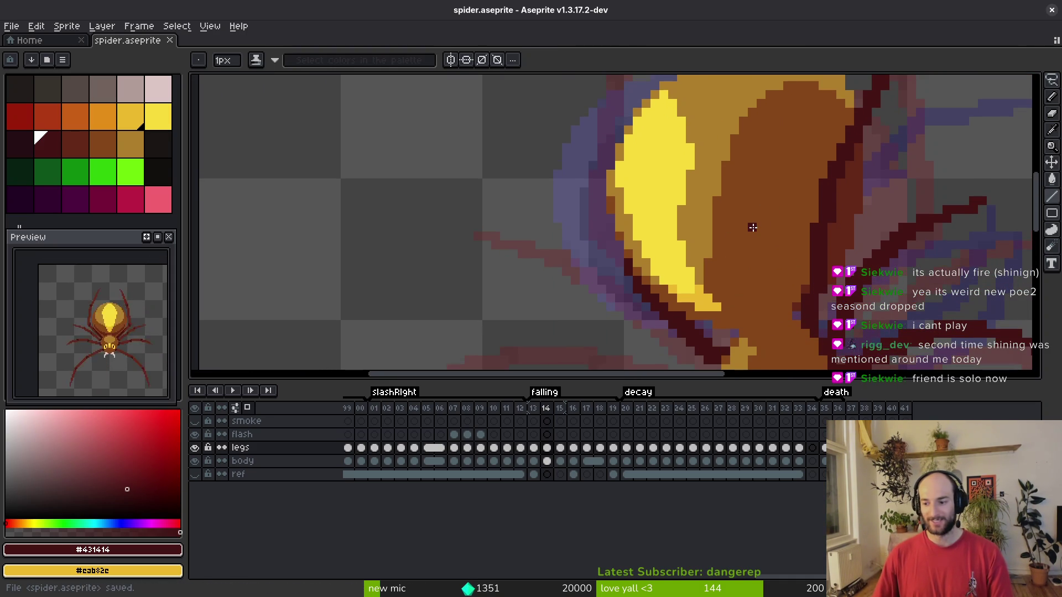
pyautogui.scroll(-2, 688, 183)
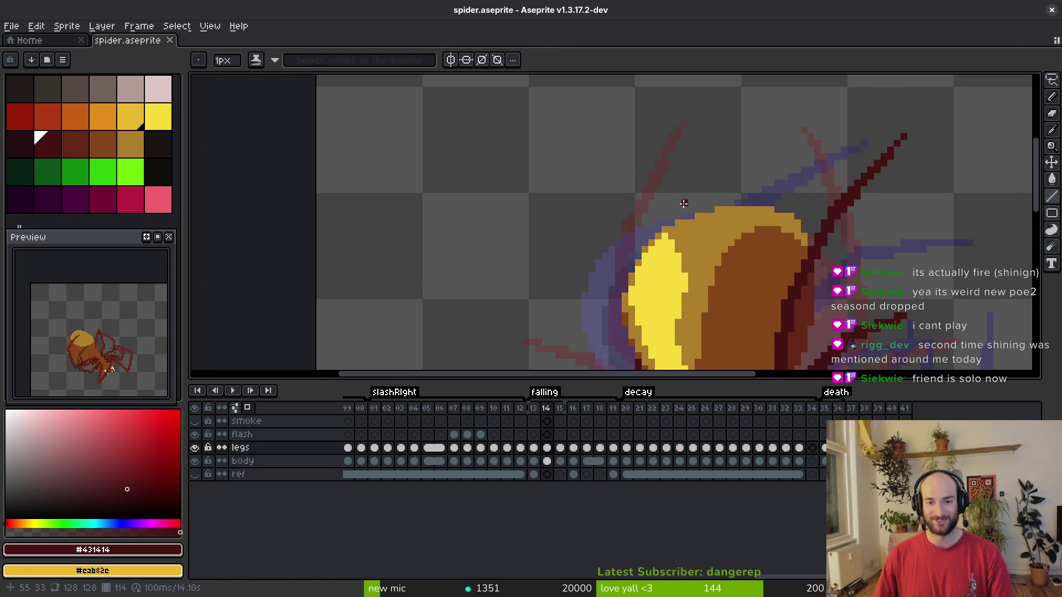
pyautogui.scroll(-1, 684, 204)
pyautogui.press('Left')
pyautogui.press('Right')
pyautogui.press('Left')
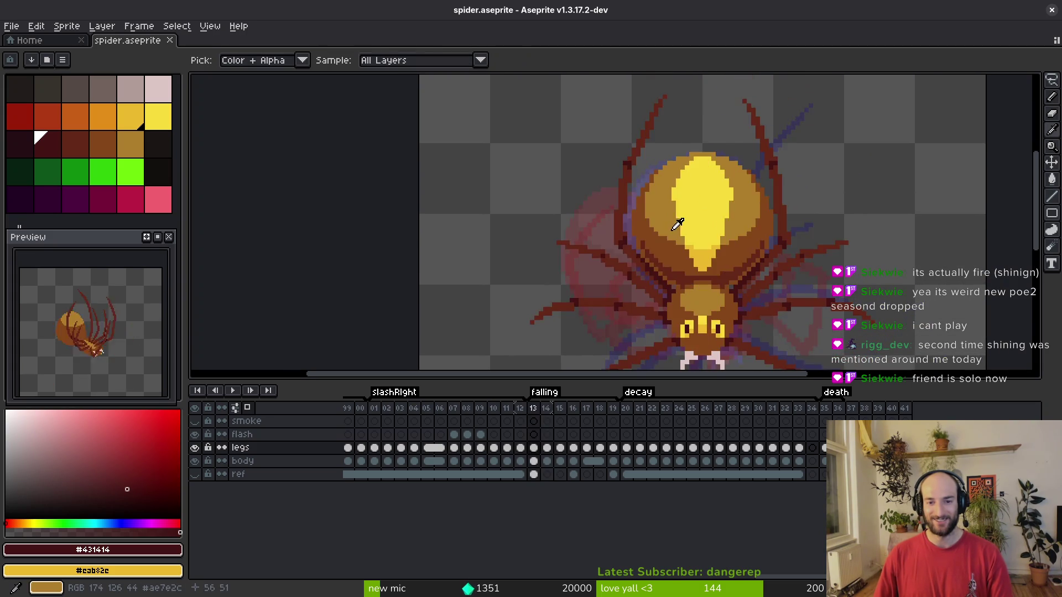
pyautogui.press('Right')
pyautogui.press('Right')
pyautogui.press('Left')
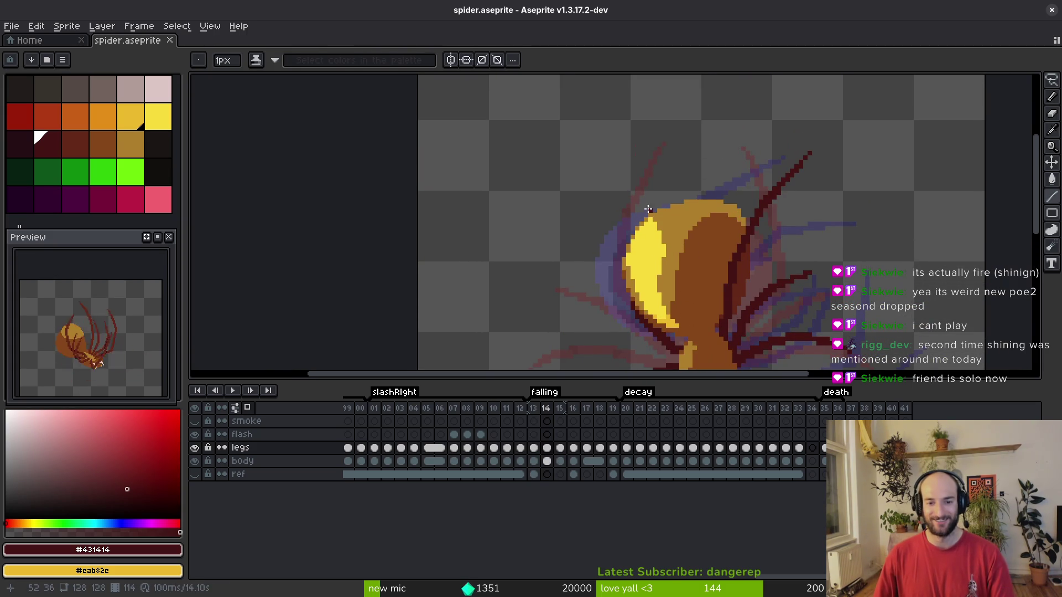
pyautogui.scroll(1, 652, 223)
pyautogui.scroll(-1, 672, 212)
pyautogui.scroll(-4, 674, 213)
pyautogui.scroll(3, 675, 214)
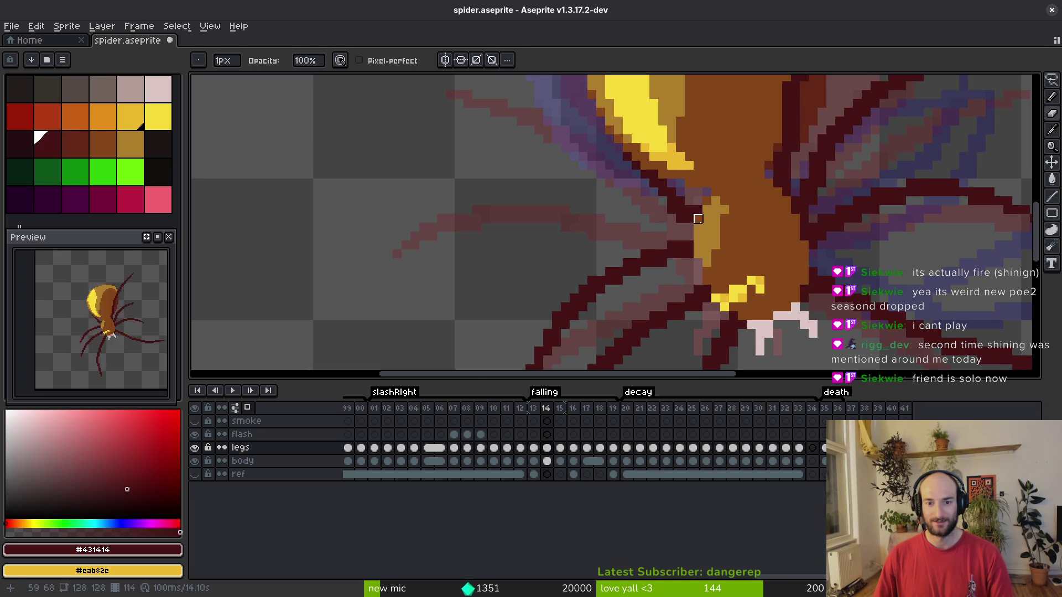
pyautogui.scroll(2, 653, 209)
# Add dark maroon pixels at the leg joint, undoing a stray stroke along the leg edge.
pyautogui.press('b')
pyautogui.moveTo(583, 182); pyautogui.dragTo(583, 151)
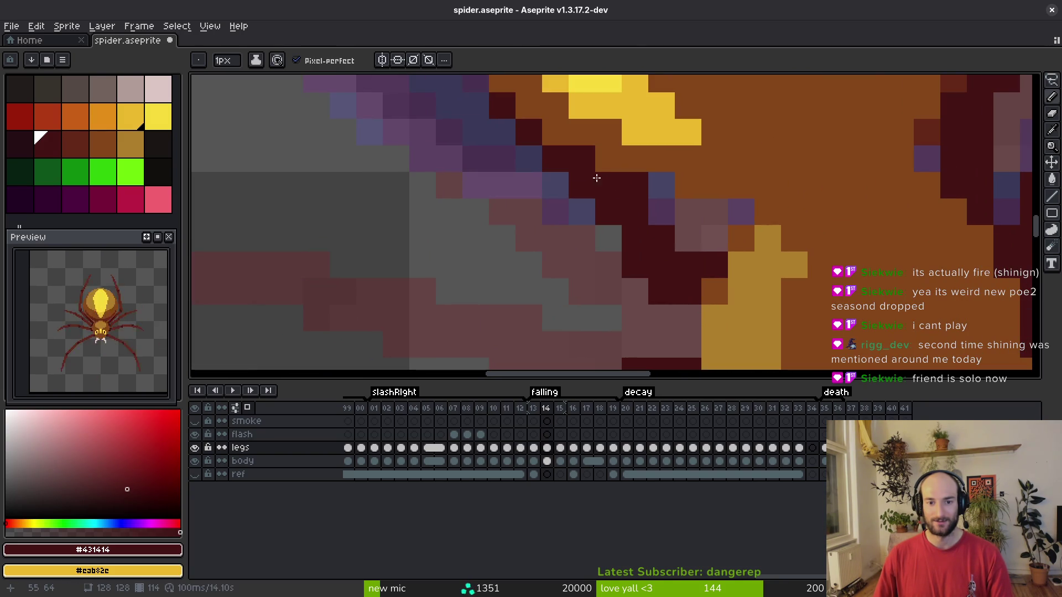
pyautogui.hotkey('ctrl', 'z')
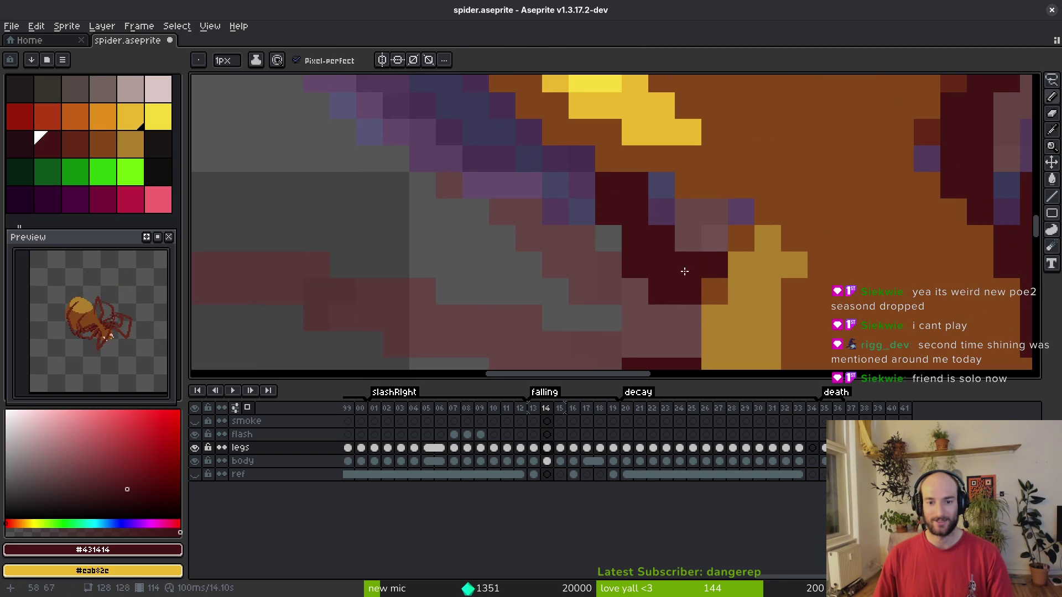
pyautogui.scroll(-5, 687, 311)
pyautogui.scroll(4, 723, 232)
pyautogui.moveTo(738, 191); pyautogui.dragTo(738, 263)
pyautogui.press('e')
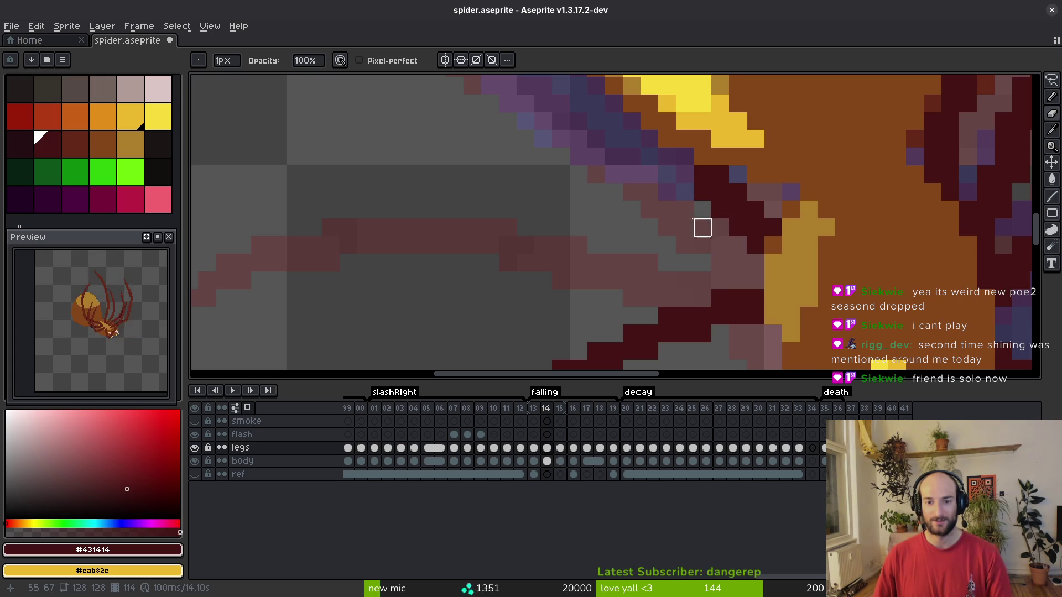
pyautogui.scroll(-2, 699, 241)
pyautogui.press('b')
# Try dark pixels at the abdomen-edge joint, undo the misplaced ones, and save.
pyautogui.scroll(-2, 719, 248)
pyautogui.scroll(3, 719, 248)
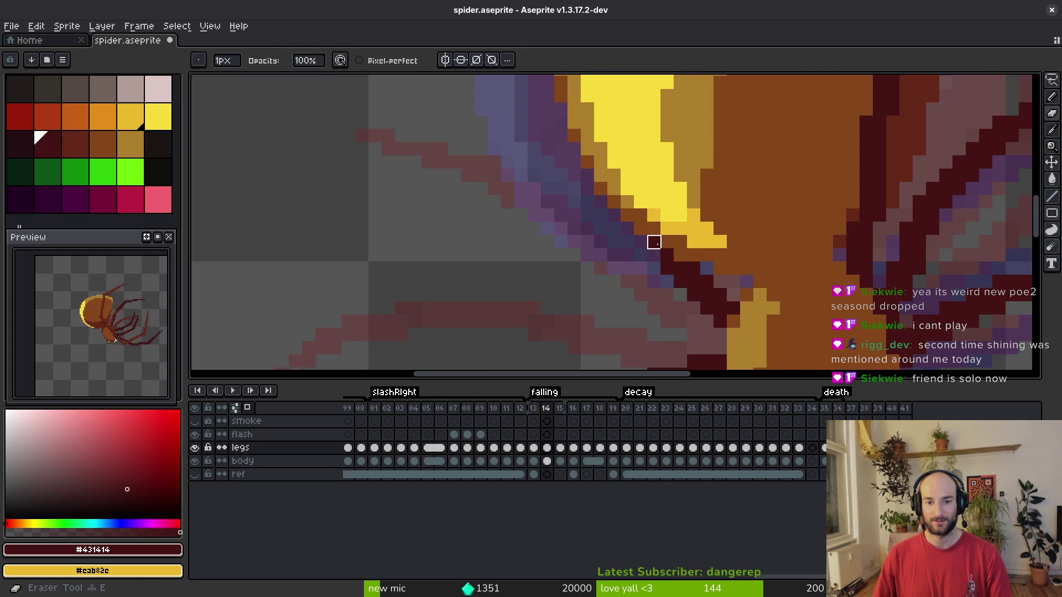
pyautogui.scroll(-3, 661, 255)
pyautogui.scroll(3, 682, 259)
pyautogui.click(678, 280)
pyautogui.hotkey('ctrl', 'z')
pyautogui.click(730, 241)
pyautogui.hotkey('ctrl', 'z')
pyautogui.click(717, 266)
pyautogui.hotkey('ctrl', 'z')
pyautogui.hotkey('ctrl', 's')
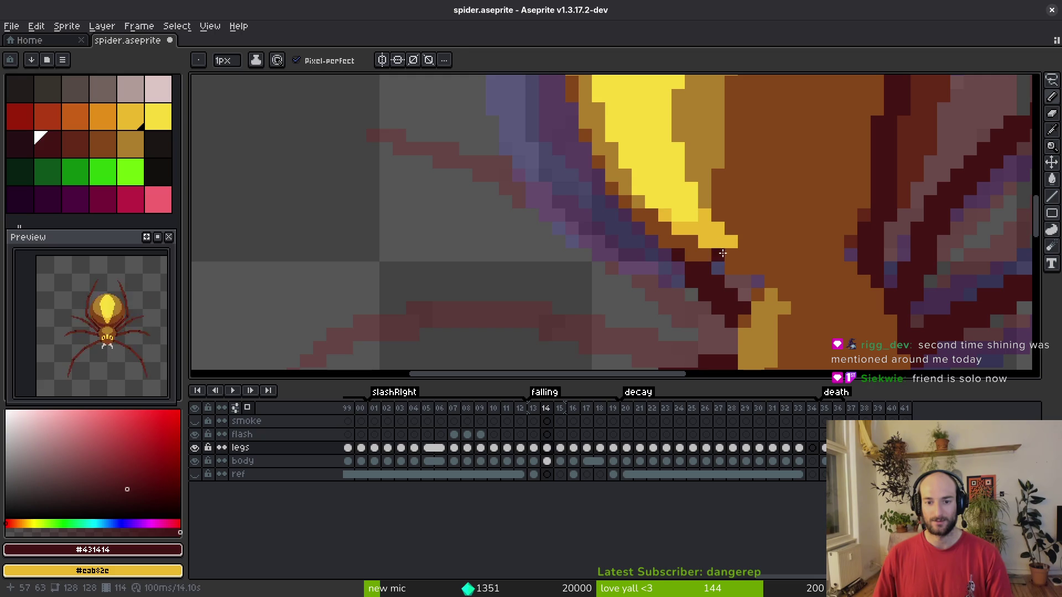
pyautogui.scroll(-3, 674, 212)
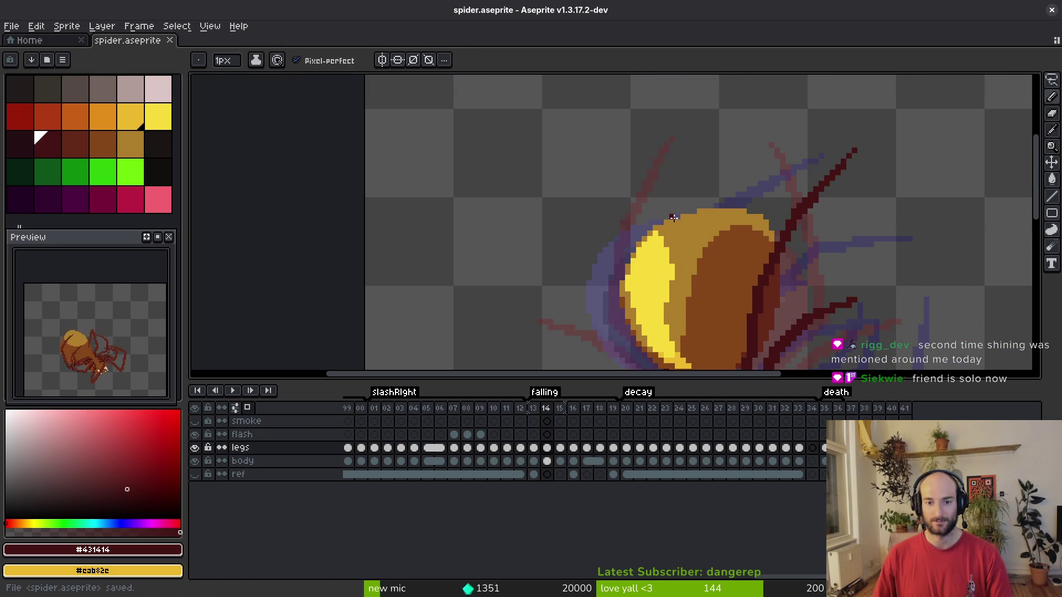
# Extend the upper leg up-right, thicken it along its diagonal, and save.
pyautogui.click(718, 152)
pyautogui.scroll(2, 718, 151)
pyautogui.moveTo(682, 230); pyautogui.dragTo(770, 124)
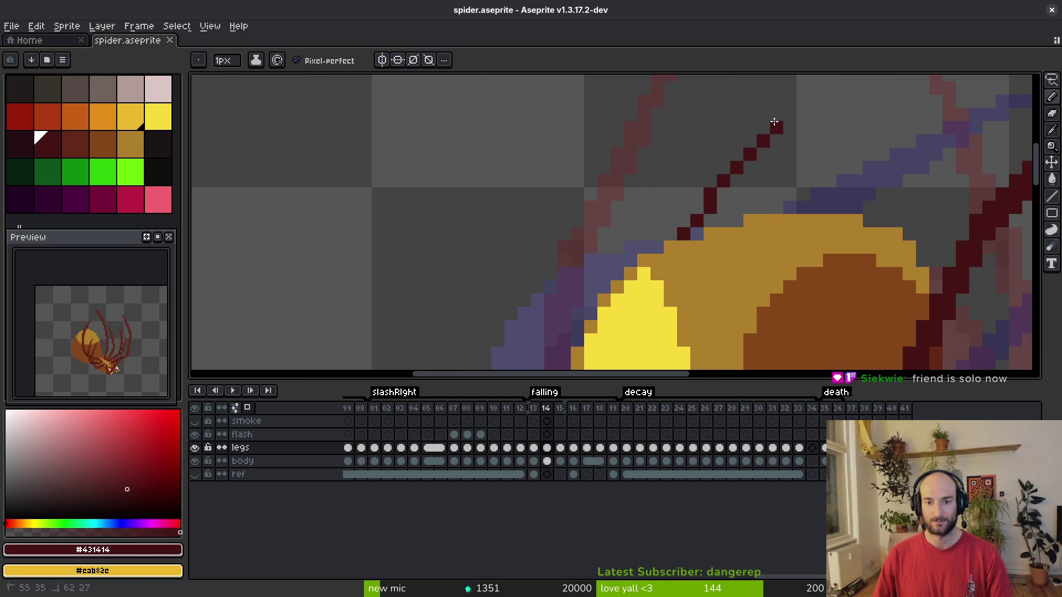
pyautogui.moveTo(744, 195)
pyautogui.mouseDown()
pyautogui.moveTo(759, 179)
pyautogui.moveTo(746, 198)
pyautogui.mouseUp()
pyautogui.moveTo(655, 297); pyautogui.dragTo(655, 299)
pyautogui.keyDown('shift'); pyautogui.click(690, 260); pyautogui.keyUp('shift')
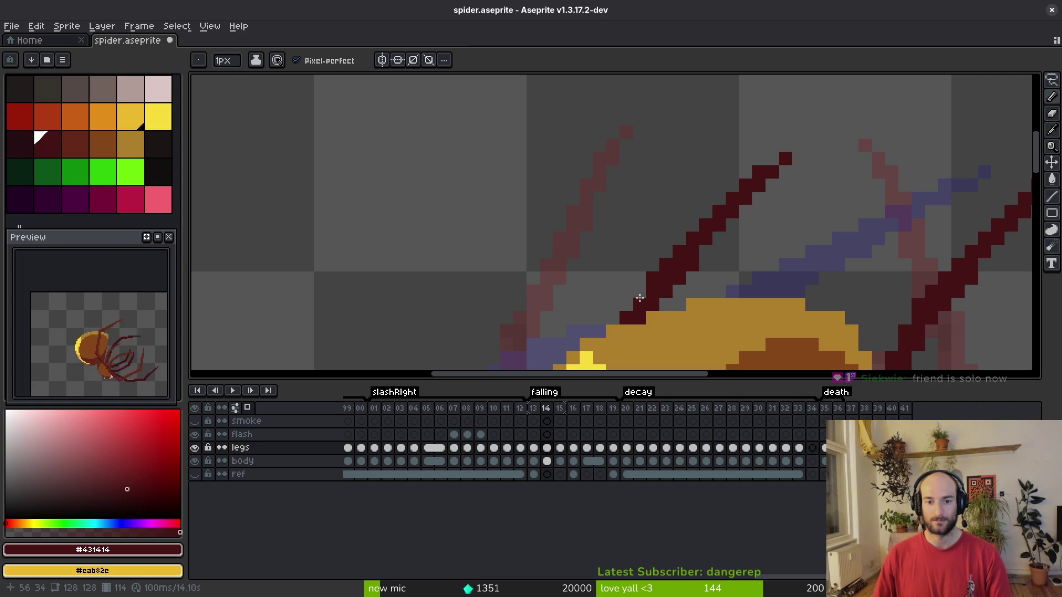
pyautogui.scroll(-2, 614, 322)
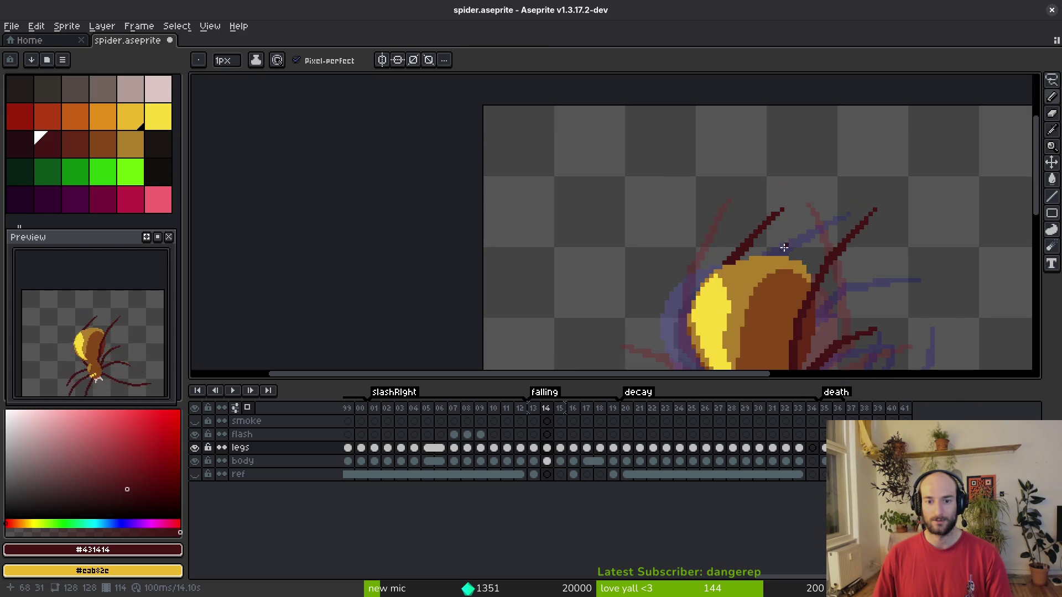
pyautogui.scroll(2, 735, 175)
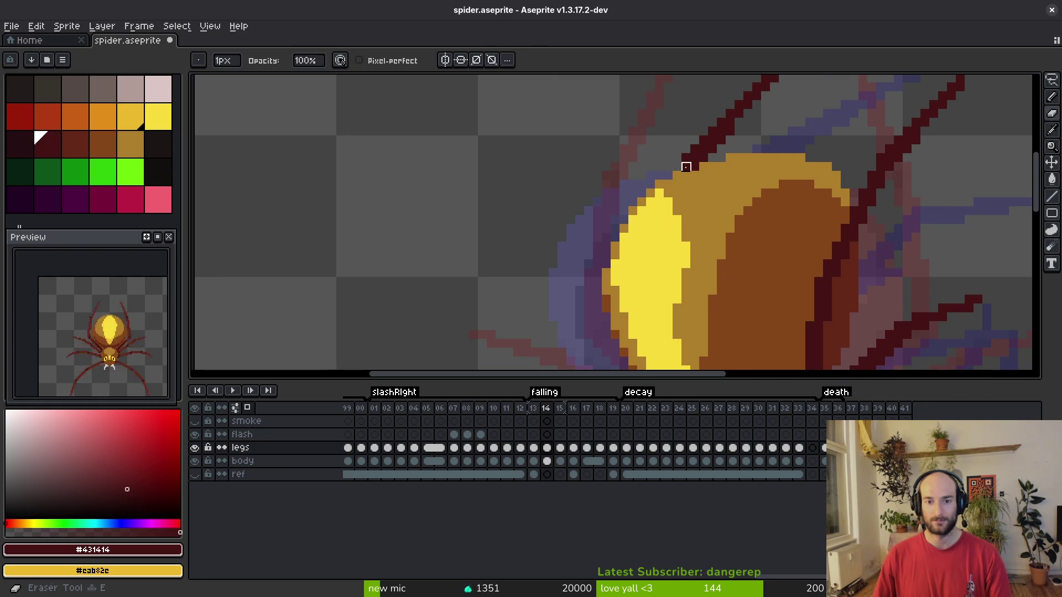
pyautogui.scroll(-2, 724, 180)
pyautogui.hotkey('ctrl', 's')
# Check frame 13, then redraw the lower leg tip running down-right.
pyautogui.press('Left')
pyautogui.scroll(-3, 761, 184)
pyautogui.press('Right')
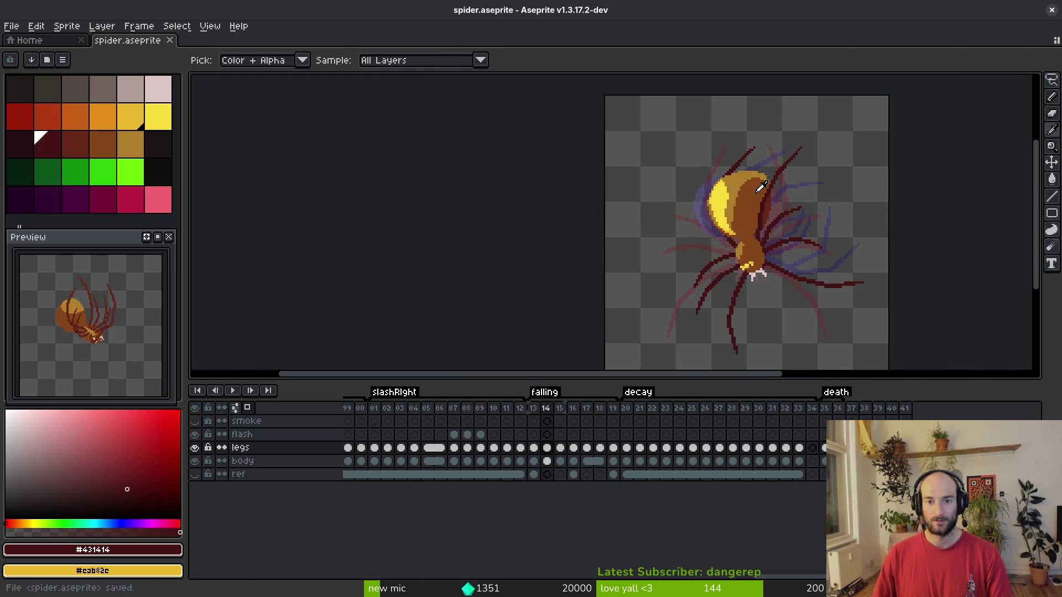
pyautogui.scroll(-1, 736, 194)
pyautogui.scroll(1, 725, 203)
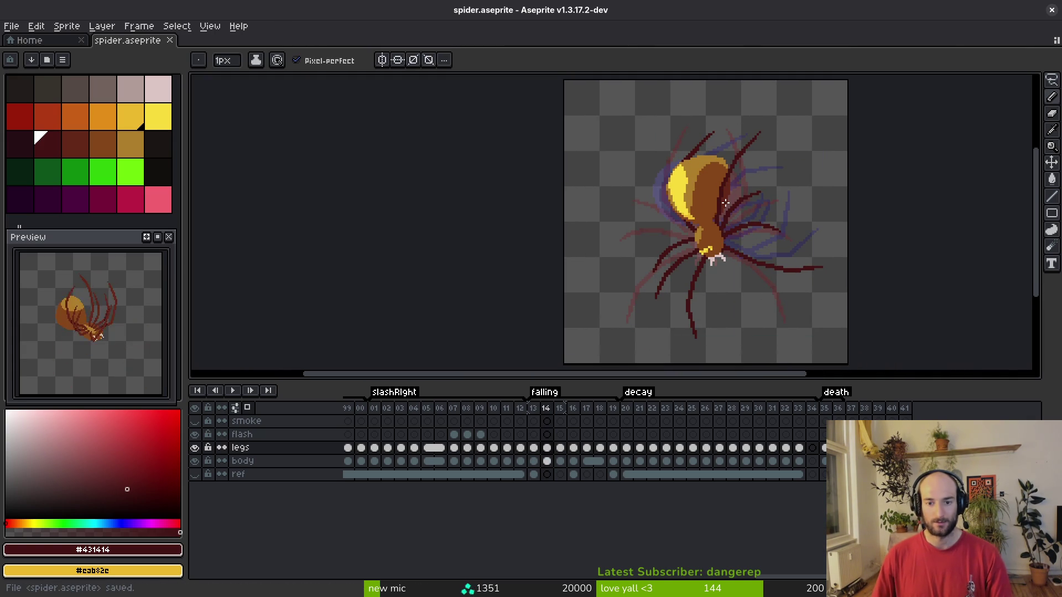
pyautogui.scroll(5, 698, 335)
pyautogui.moveTo(628, 232)
pyautogui.mouseDown()
pyautogui.moveTo(612, 275)
pyautogui.moveTo(623, 276)
pyautogui.mouseUp()
# Add a pixel at the leg tip and select a small 3x3 patch of the leg.
pyautogui.click(626, 306)
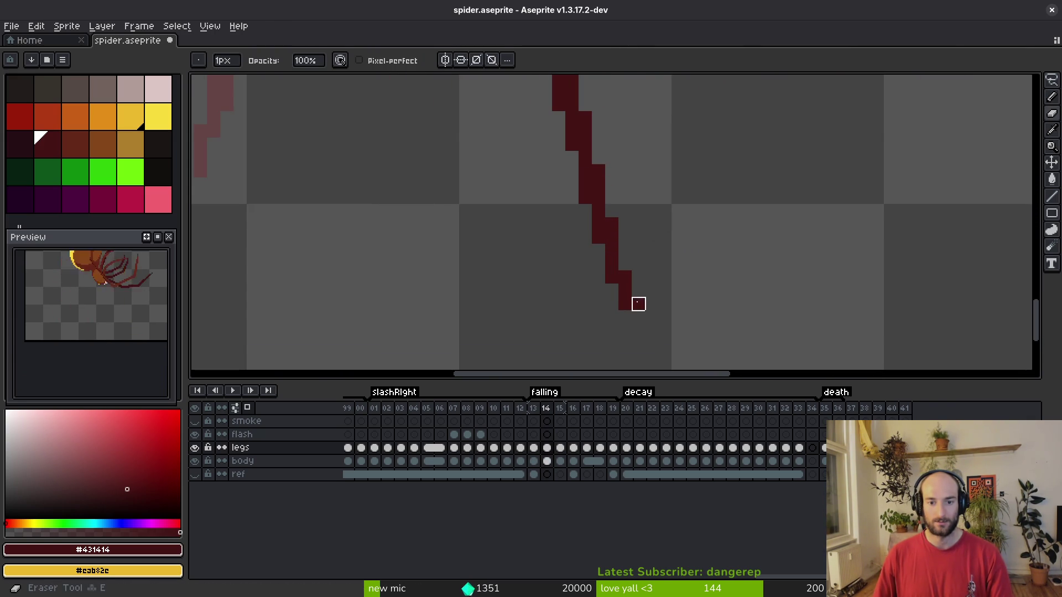
pyautogui.scroll(-3, 674, 310)
pyautogui.scroll(3, 675, 283)
pyautogui.press('m')
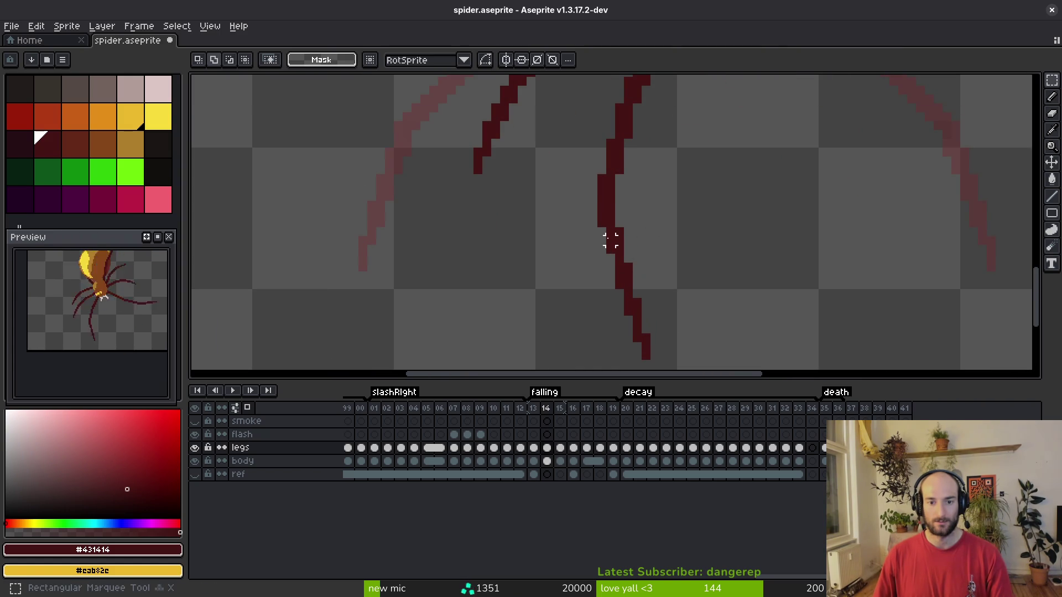
pyautogui.scroll(2, 609, 238)
pyautogui.moveTo(618, 212); pyautogui.dragTo(644, 241)
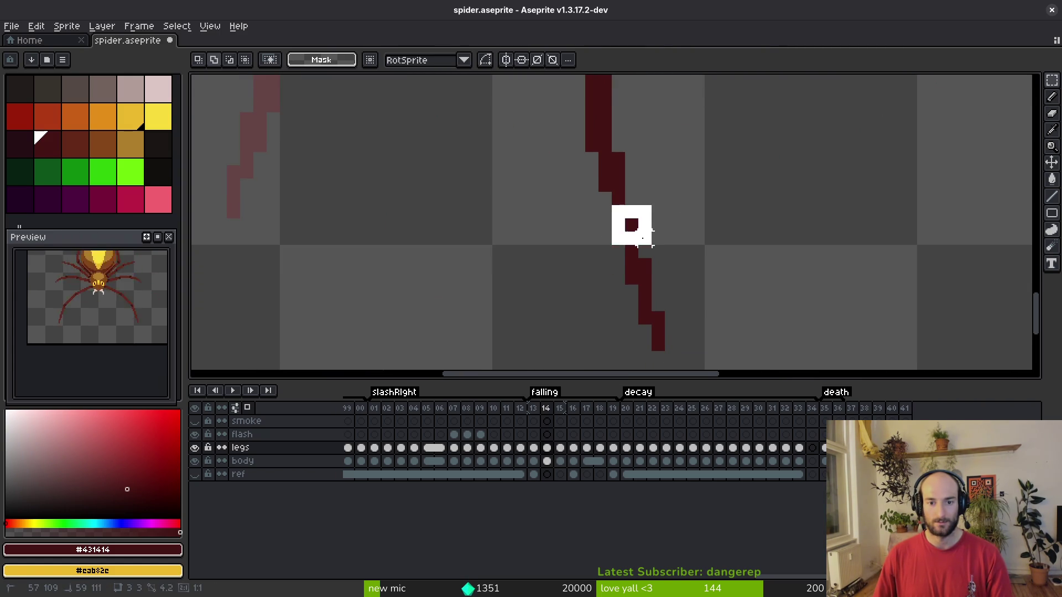
pyautogui.moveTo(618, 198); pyautogui.dragTo(628, 249)
# Widen the leg with a few dark pixels along and beside it.
pyautogui.press('b')
pyautogui.click(638, 245)
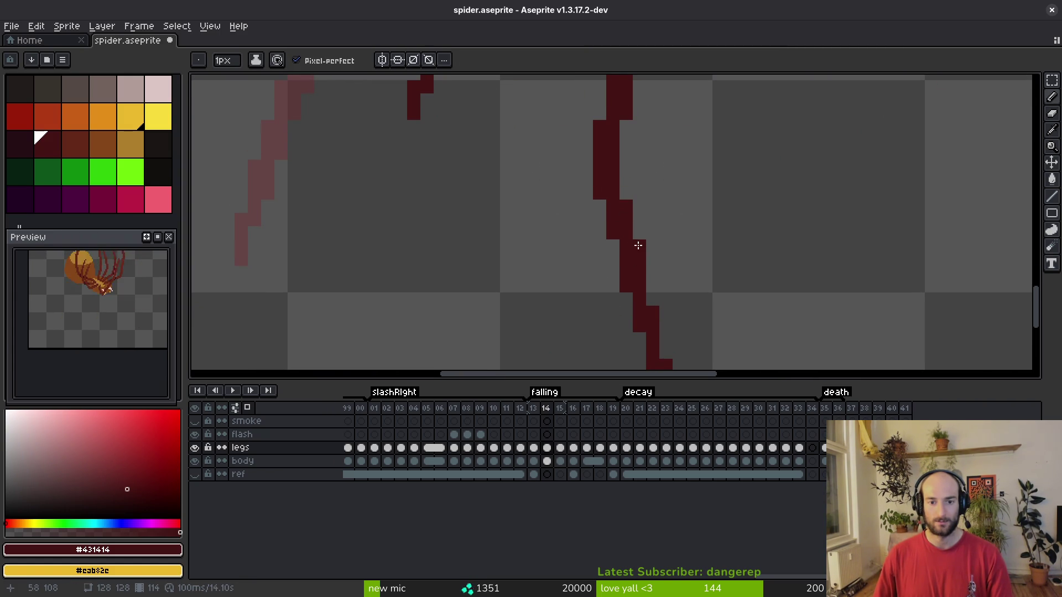
pyautogui.moveTo(656, 297); pyautogui.dragTo(648, 199)
pyautogui.click(687, 202)
pyautogui.scroll(2, 681, 270)
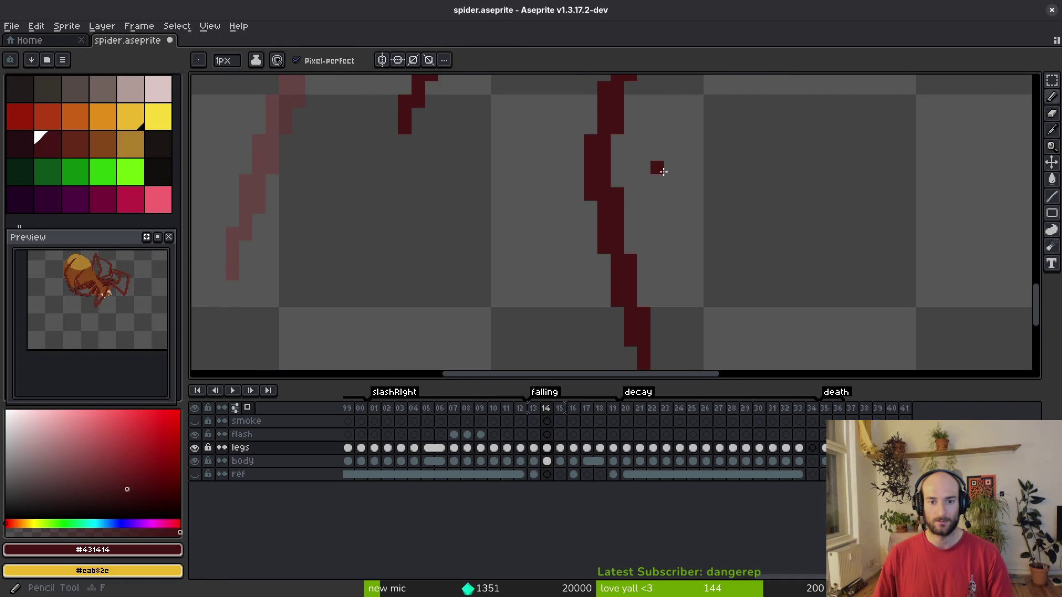
pyautogui.scroll(-3, 662, 168)
# Select the lower leg segment, nudge it down one pixel, and deselect.
pyautogui.press('m')
pyautogui.scroll(2, 638, 173)
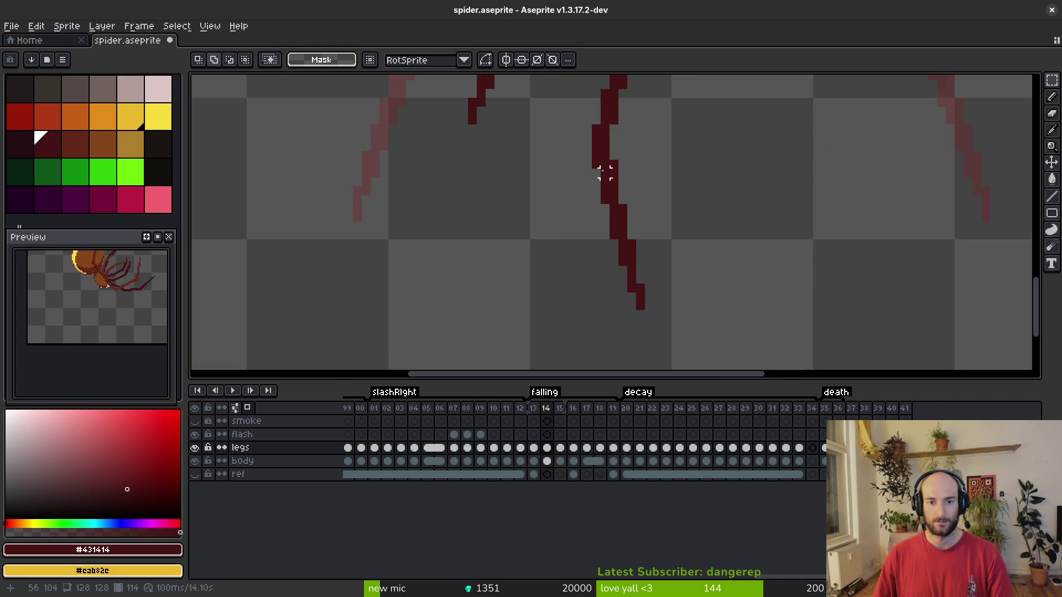
pyautogui.moveTo(649, 173)
pyautogui.mouseDown()
pyautogui.moveTo(611, 210)
pyautogui.moveTo(555, 347)
pyautogui.mouseUp()
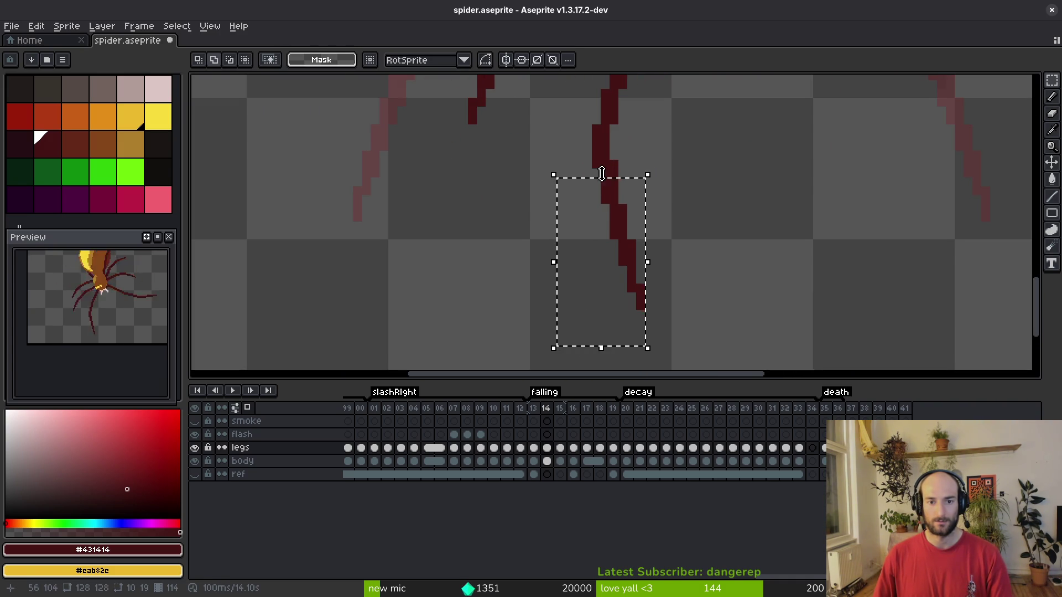
pyautogui.scroll(2, 602, 173)
pyautogui.press('Down')
pyautogui.hotkey('ctrl', 'd')
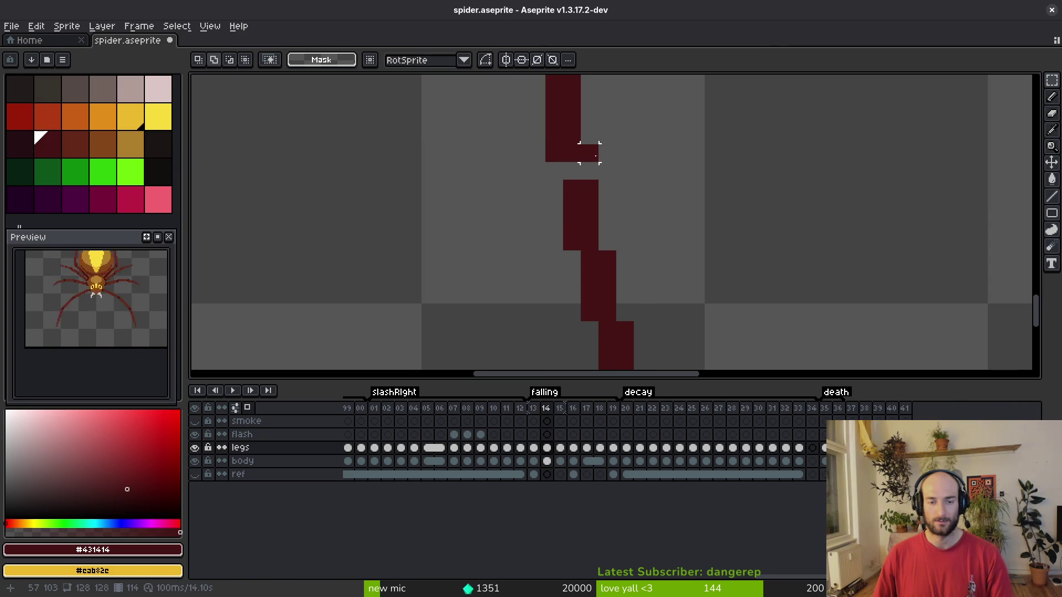
# Fill the one-pixel gaps in the shifted leg and erase the leftover pixel beside it.
pyautogui.press('b')
pyautogui.click(572, 171)
pyautogui.click(554, 171)
pyautogui.press('e')
pyautogui.moveTo(589, 153); pyautogui.dragTo(589, 171)
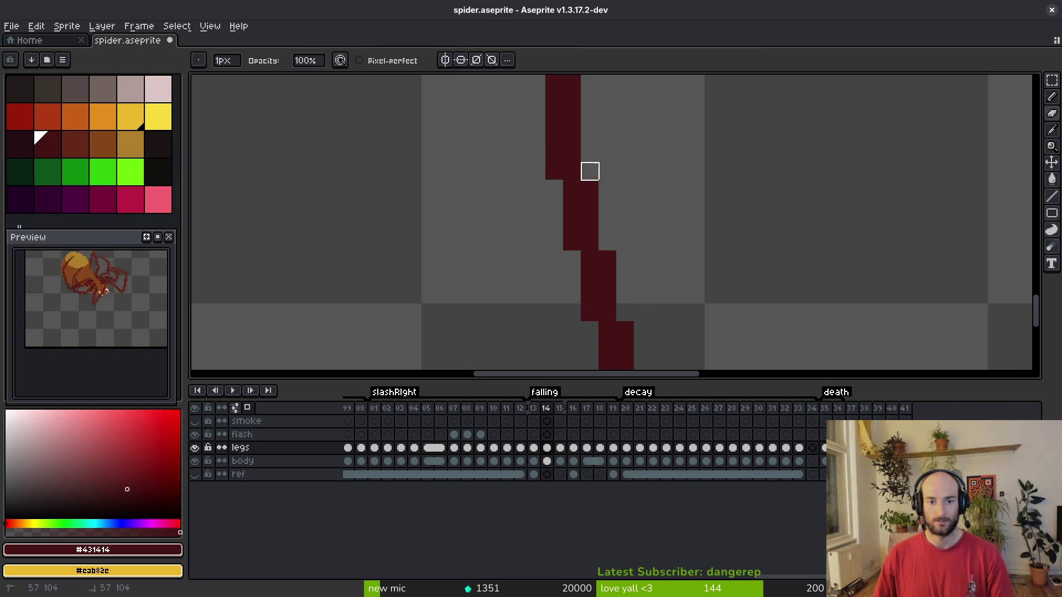
pyautogui.scroll(-3, 699, 164)
pyautogui.scroll(2, 652, 247)
# Save spider.aseprite with the shifted, patched leg.
pyautogui.press('b')
pyautogui.press('e')
pyautogui.hotkey('ctrl', 's')
pyautogui.scroll(-2, 673, 218)
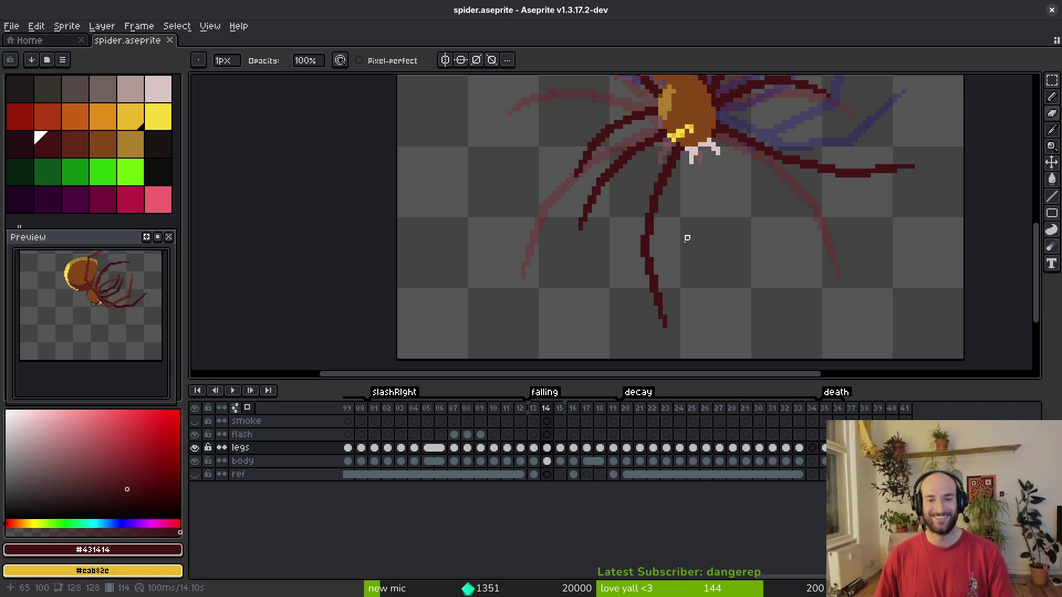
pyautogui.scroll(2, 679, 287)
# Try erasing the lowest leg-tip pixel, then undo to restore it.
pyautogui.press('b')
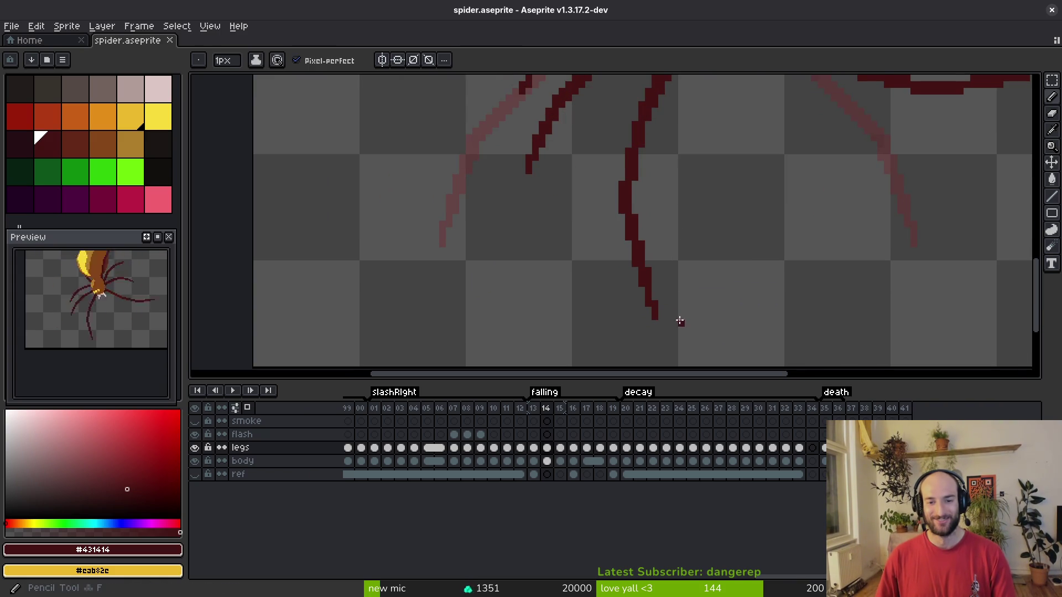
pyautogui.scroll(3, 678, 319)
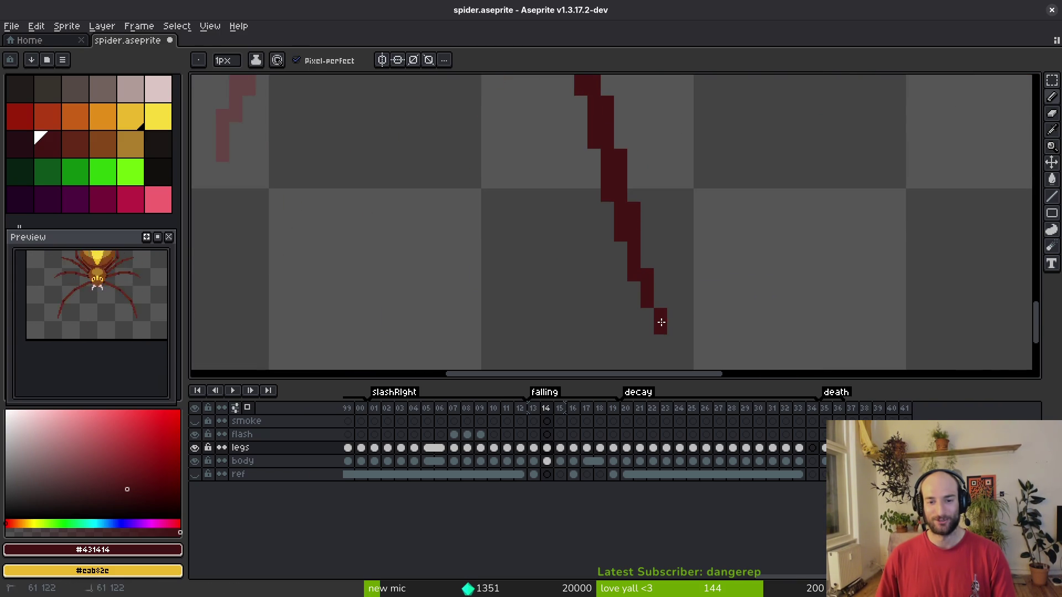
pyautogui.press('e')
pyautogui.click(660, 328)
pyautogui.hotkey('ctrl', 's')
pyautogui.press('b')
pyautogui.press('e')
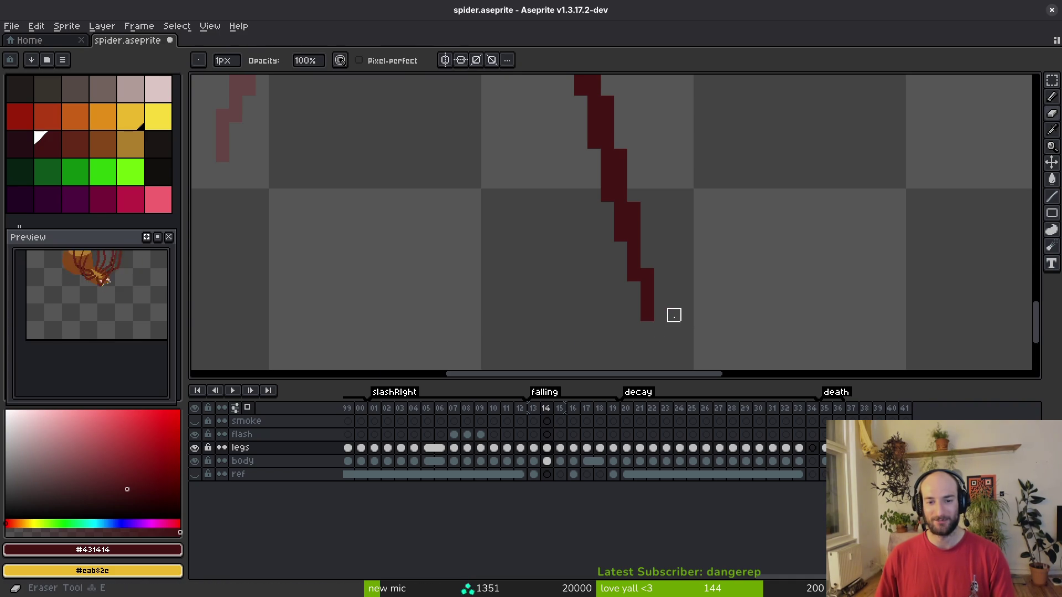
pyautogui.hotkey('ctrl', 'z')
# Re-save the sprite with the leg-tip pixel restored.
pyautogui.scroll(-5, 671, 310)
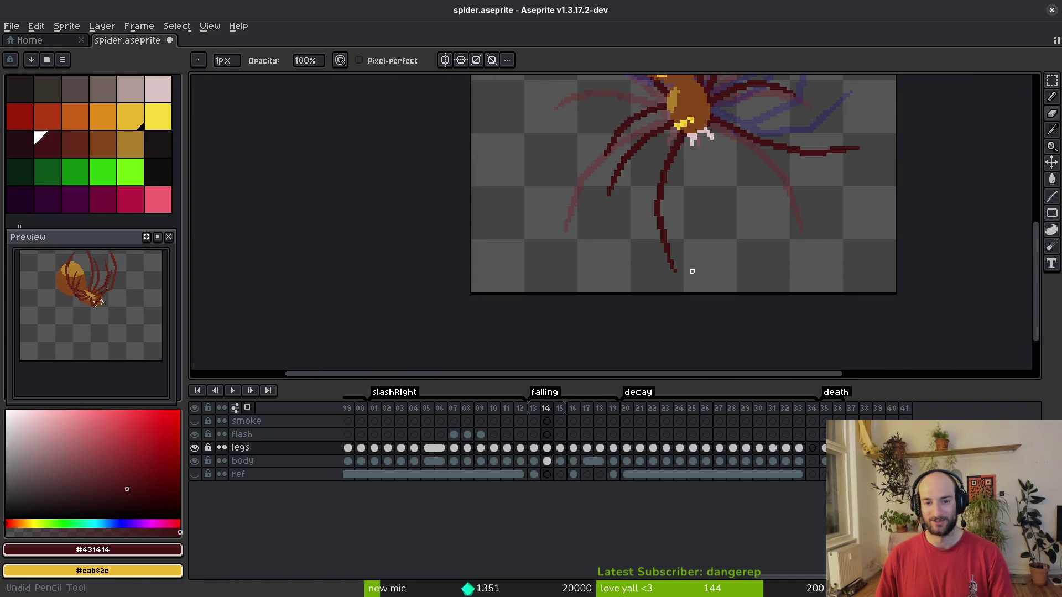
pyautogui.scroll(1, 730, 199)
pyautogui.hotkey('ctrl', 's')
pyautogui.scroll(2, 833, 207)
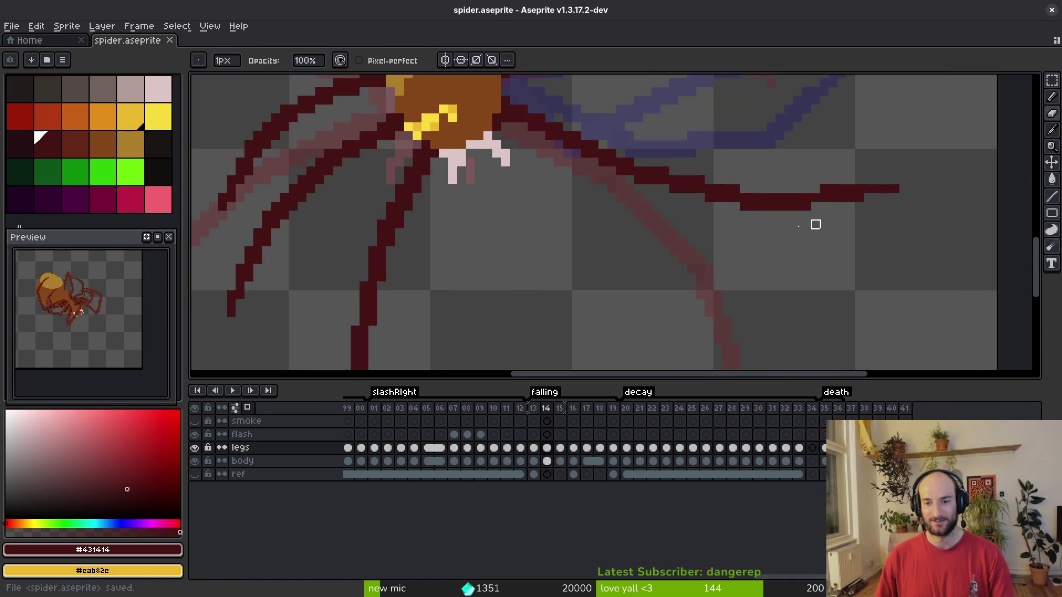
pyautogui.scroll(-3, 749, 235)
pyautogui.scroll(3, 749, 237)
# Redraw the leg tip one pixel higher, erase the pixel below it, and save.
pyautogui.press('b')
pyautogui.click(726, 213)
pyautogui.press('e')
pyautogui.click(726, 222)
pyautogui.hotkey('ctrl', 's')
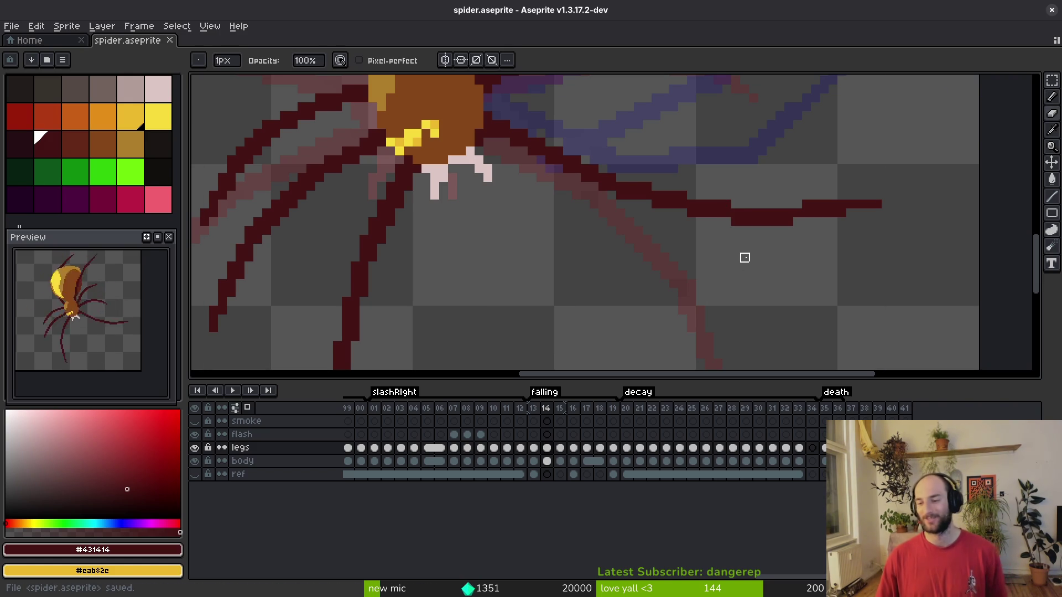
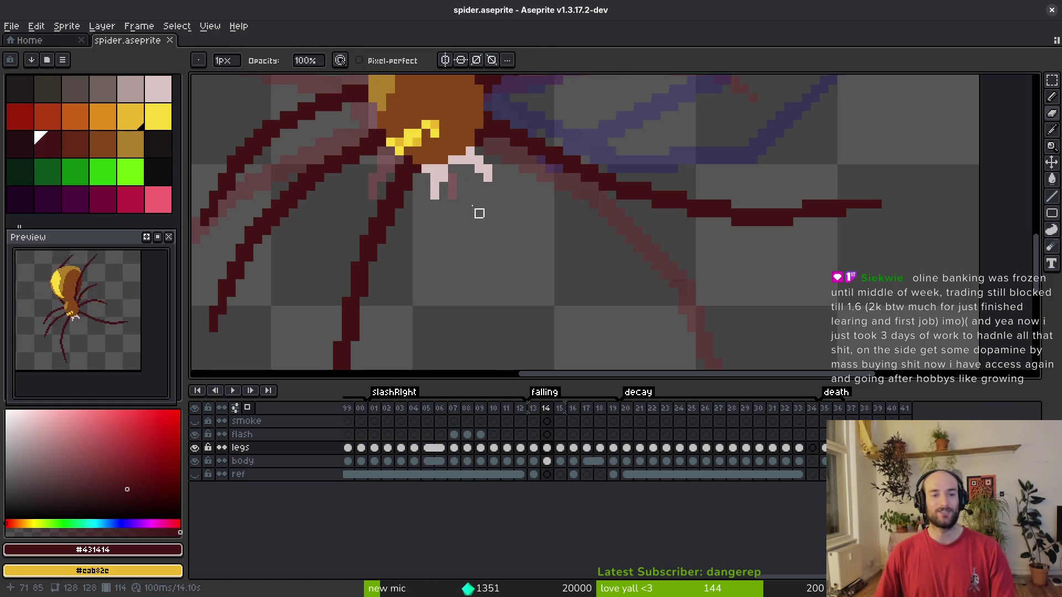
# Save the sprite, then fill the dark leg outline with the lighter red #632718.
pyautogui.scroll(-3, 536, 275)
pyautogui.hotkey('ctrl', 's')
pyautogui.scroll(-2, 536, 274)
pyautogui.scroll(3, 548, 227)
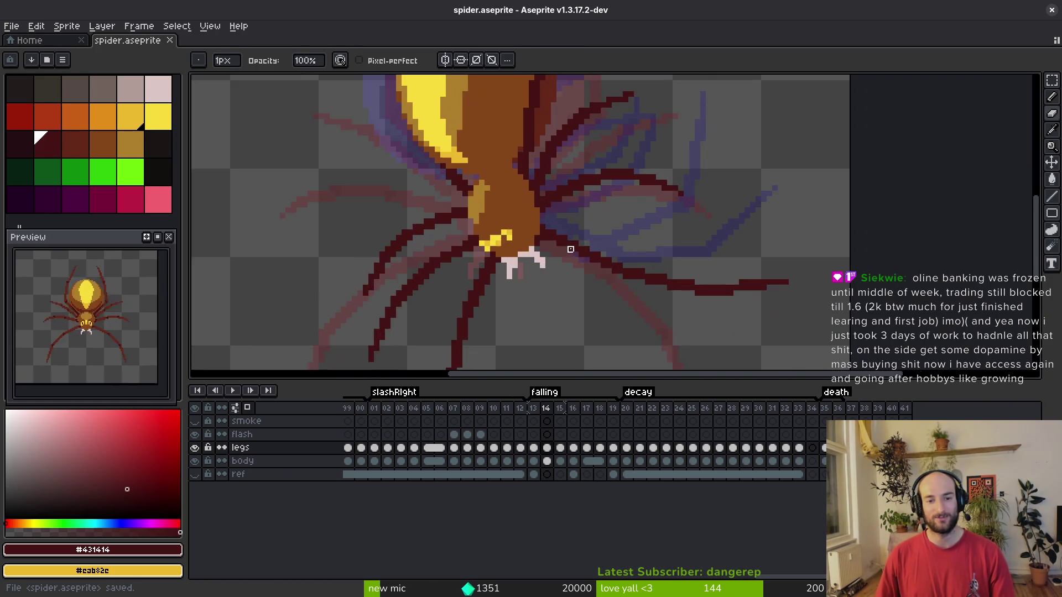
pyautogui.press('i')
pyautogui.click(555, 149)
pyautogui.scroll(1, 542, 177)
pyautogui.press('g')
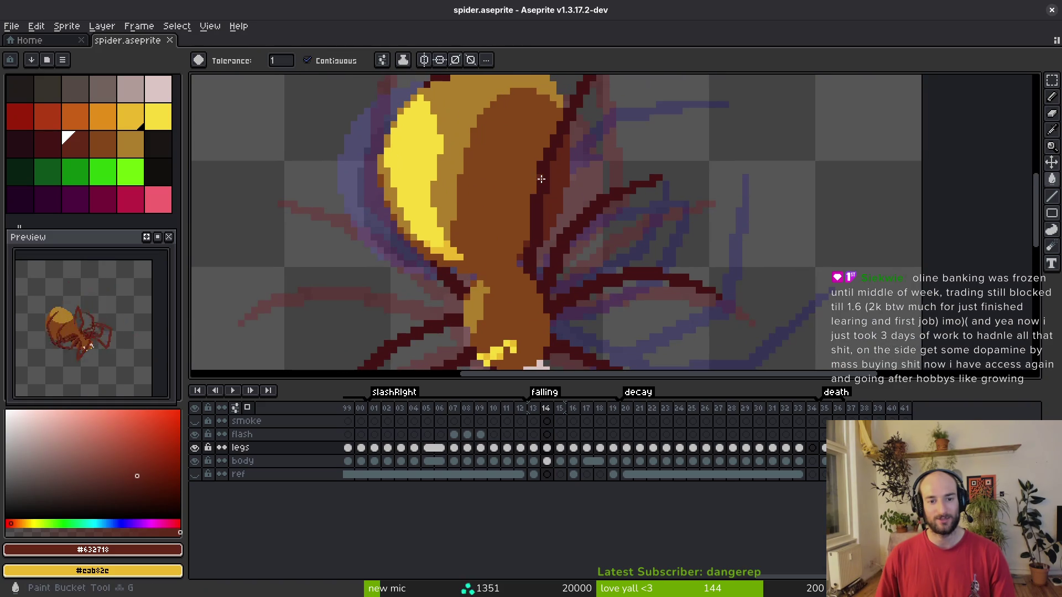
pyautogui.click(541, 179)
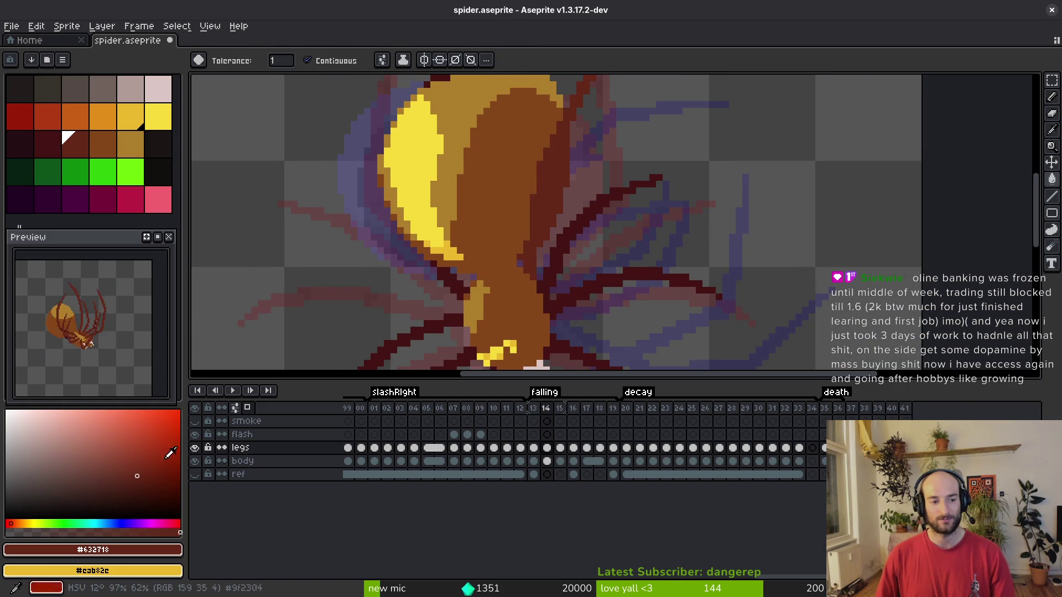
# Hide the body layer and redraw the leg outline in dark red #431414 with the 1px pencil.
pyautogui.click(195, 461)
pyautogui.press('i')
pyautogui.click(572, 236)
pyautogui.scroll(2, 540, 237)
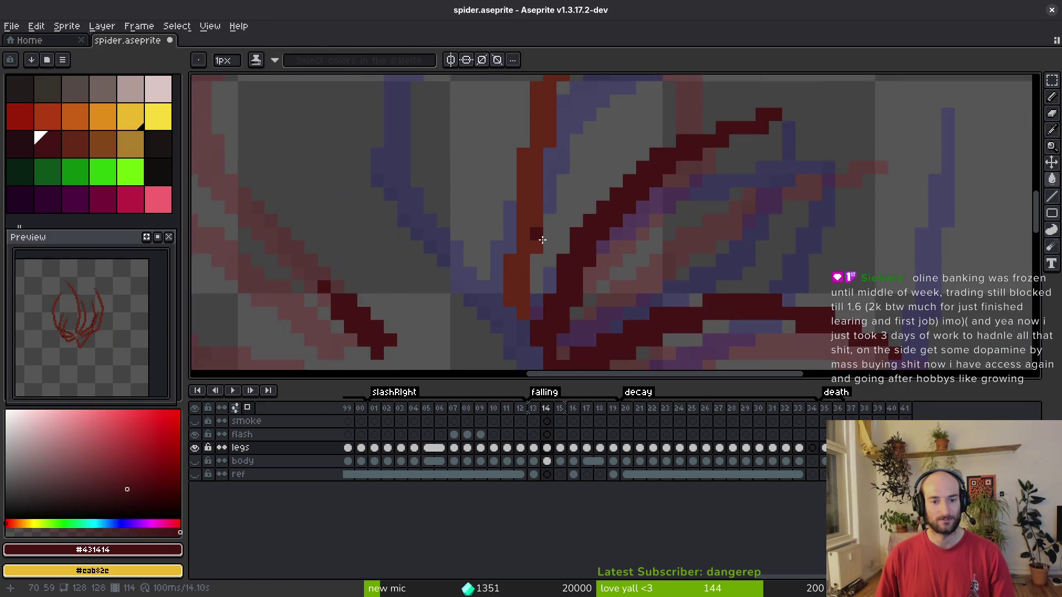
pyautogui.press('b')
pyautogui.moveTo(532, 299)
pyautogui.mouseDown()
pyautogui.moveTo(533, 216)
pyautogui.moveTo(561, 128)
pyautogui.mouseUp()
pyautogui.scroll(3, 574, 271)
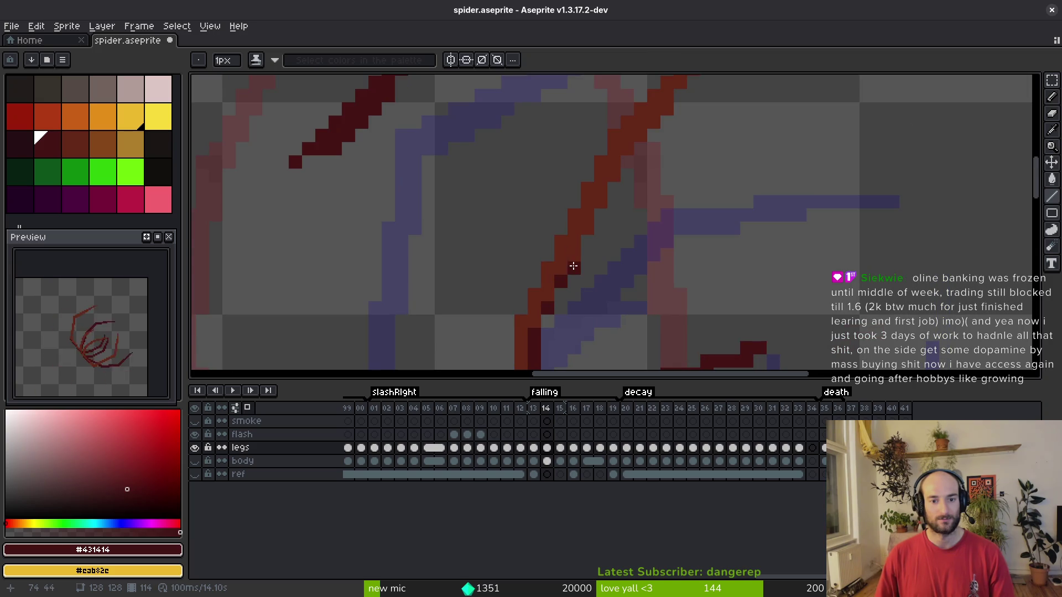
pyautogui.moveTo(552, 323); pyautogui.dragTo(560, 273)
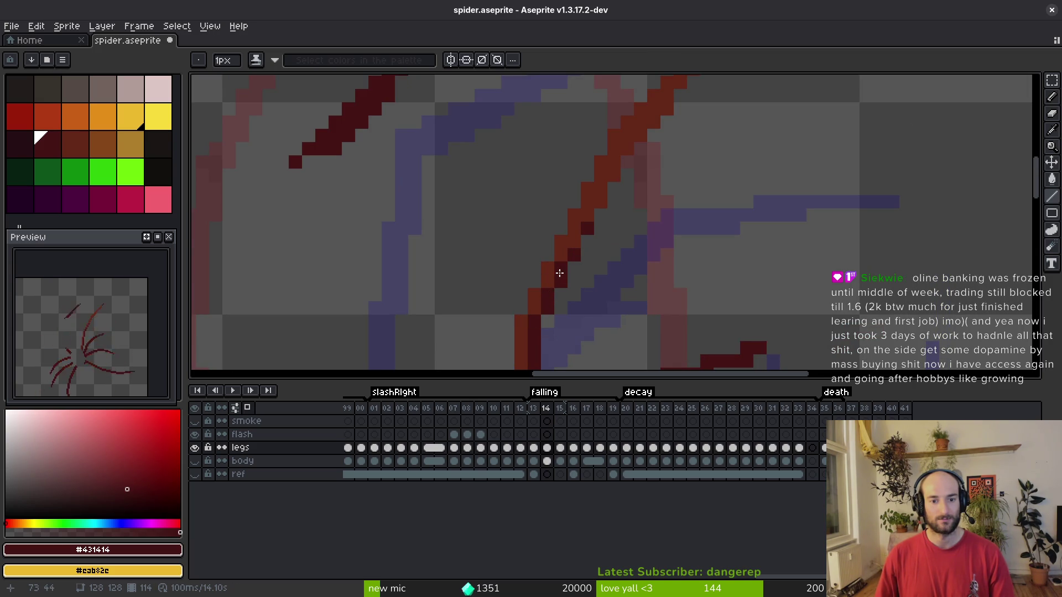
# Save the sprite and show the spider's body layer again.
pyautogui.scroll(-5, 640, 218)
pyautogui.hotkey('ctrl', 's')
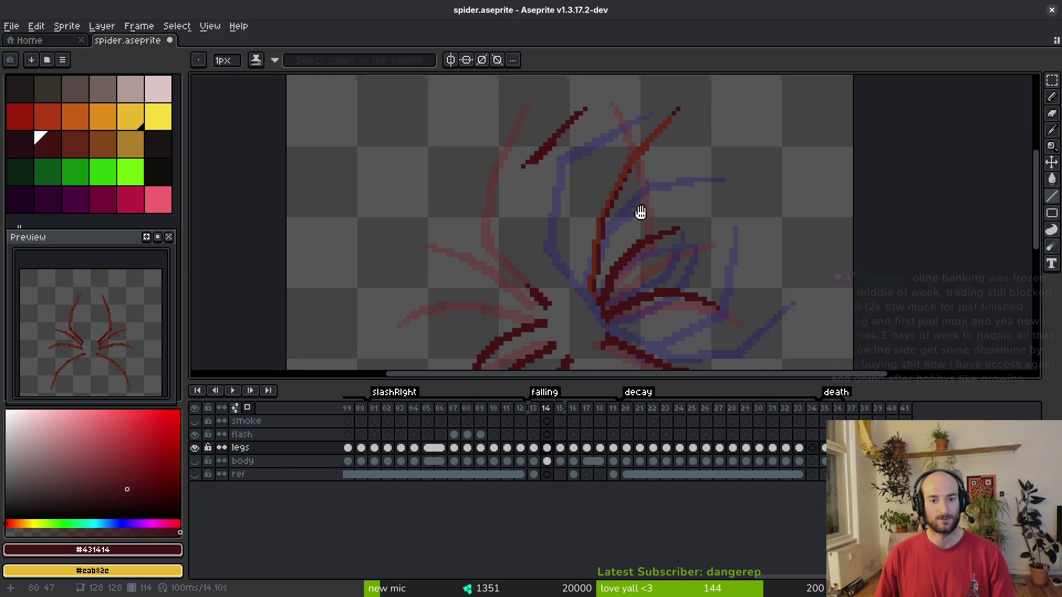
pyautogui.scroll(1, 605, 254)
pyautogui.scroll(-2, 582, 260)
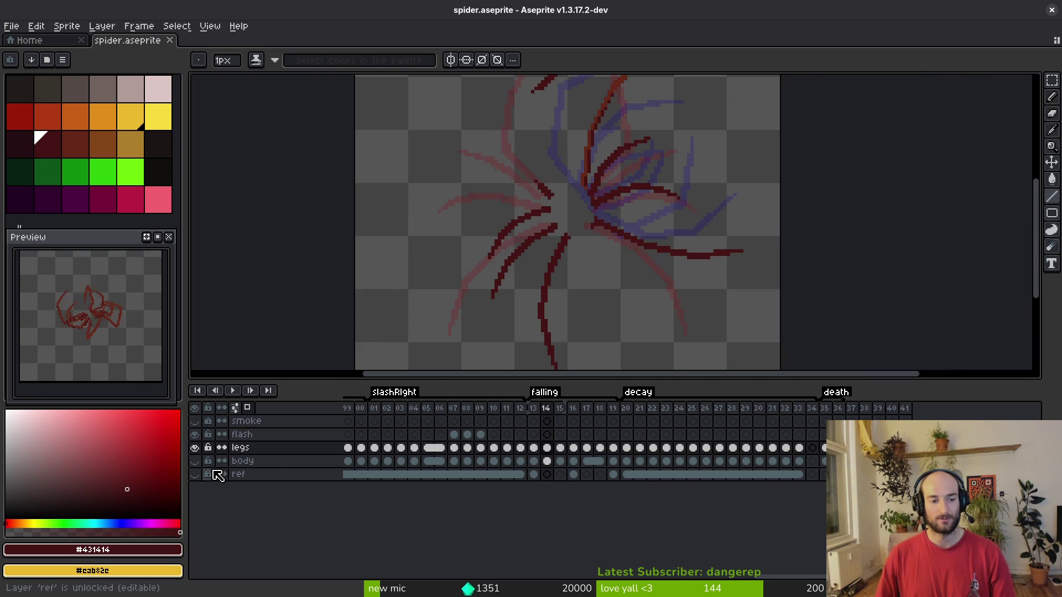
pyautogui.click(194, 460)
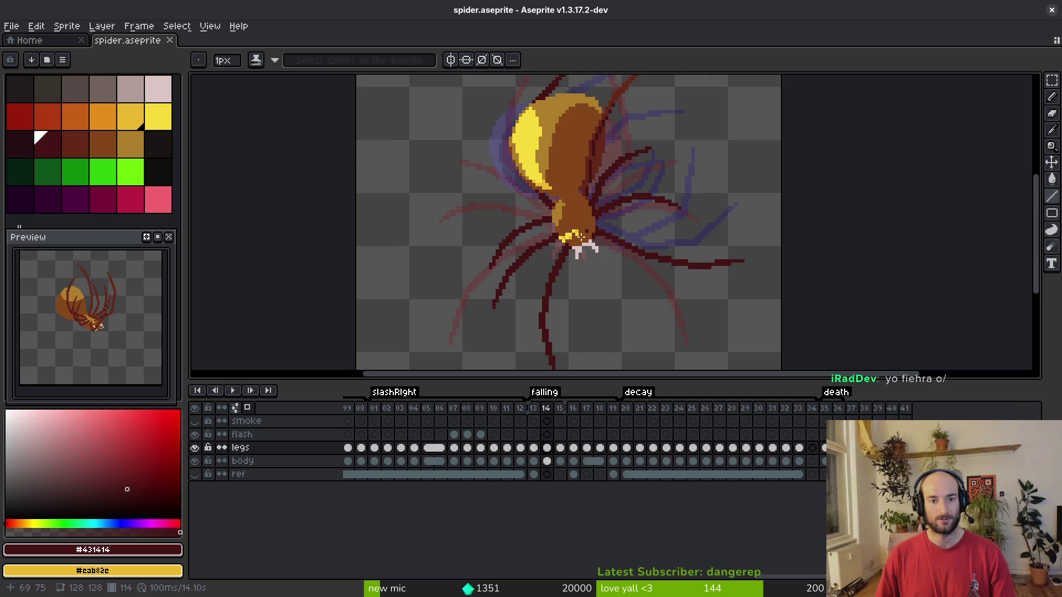
# Try replacing the dark leg colour with #632718, then undo the recolouring.
pyautogui.scroll(2, 590, 225)
pyautogui.press('i')
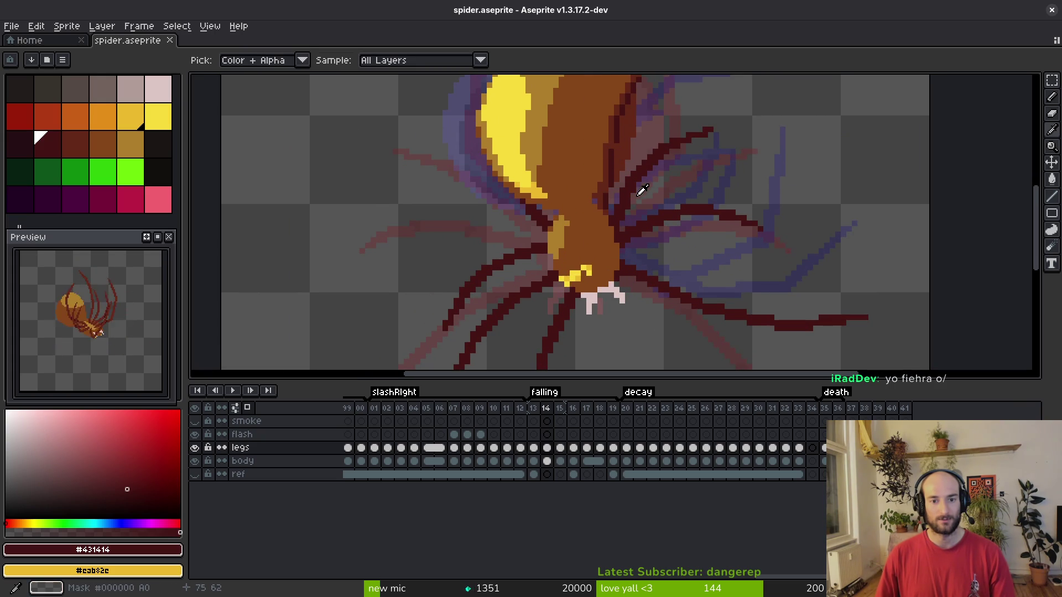
pyautogui.rightClick(615, 160)
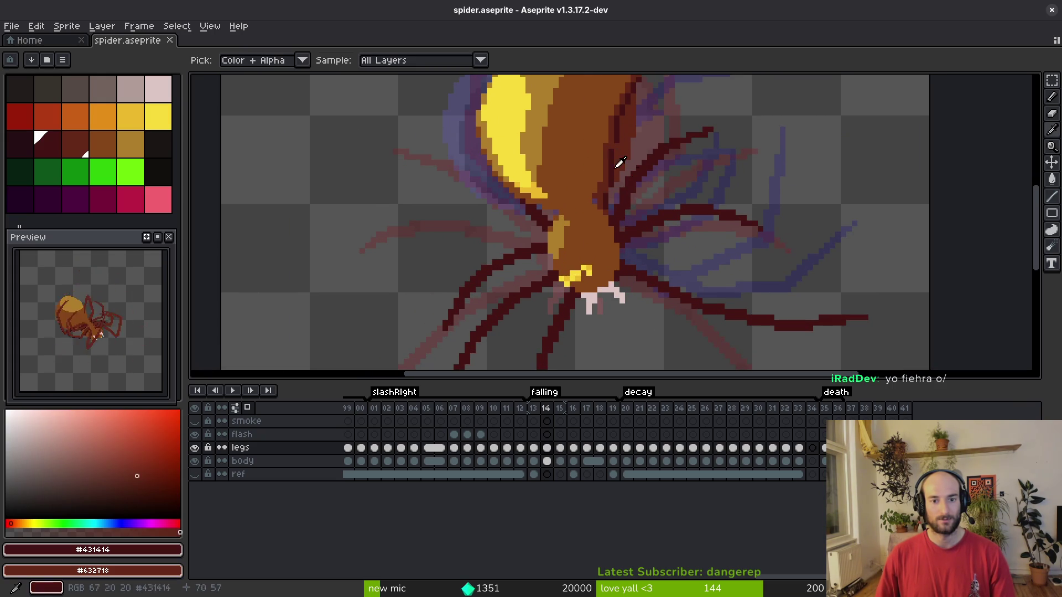
pyautogui.hotkey('shift', 'r')
pyautogui.click(482, 166)
pyautogui.hotkey('ctrl', 's')
pyautogui.press('b')
pyautogui.hotkey('ctrl', 'z')
# Lasso the leg beside the body and turn it green to protect it.
pyautogui.scroll(1, 637, 189)
pyautogui.moveTo(637, 189)
pyautogui.mouseDown()
pyautogui.moveTo(627, 235)
pyautogui.moveTo(643, 246)
pyautogui.mouseUp()
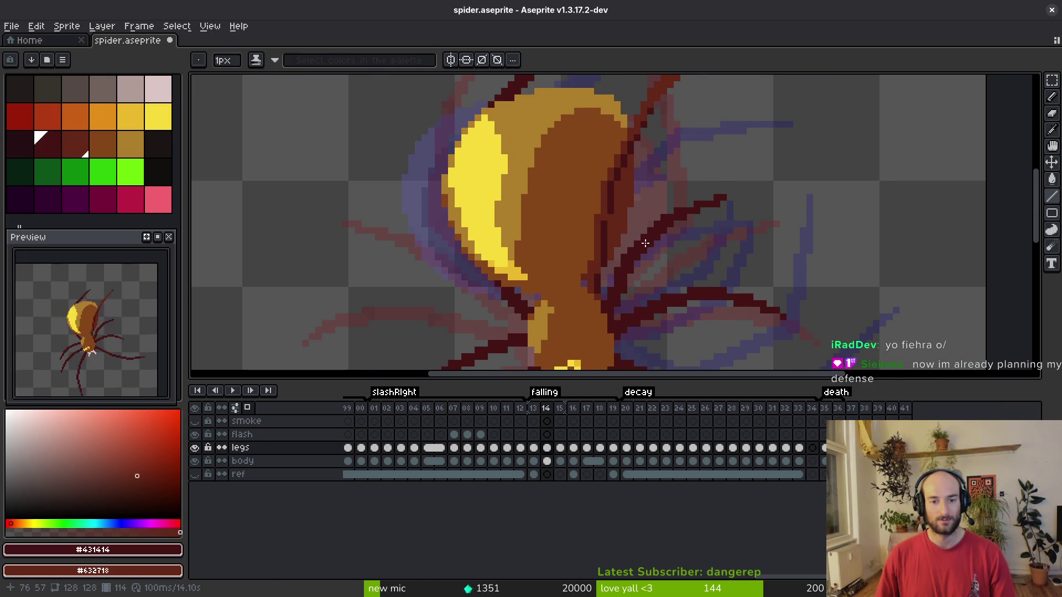
pyautogui.scroll(-1, 636, 210)
pyautogui.press('q')
pyautogui.moveTo(670, 117); pyautogui.dragTo(606, 235)
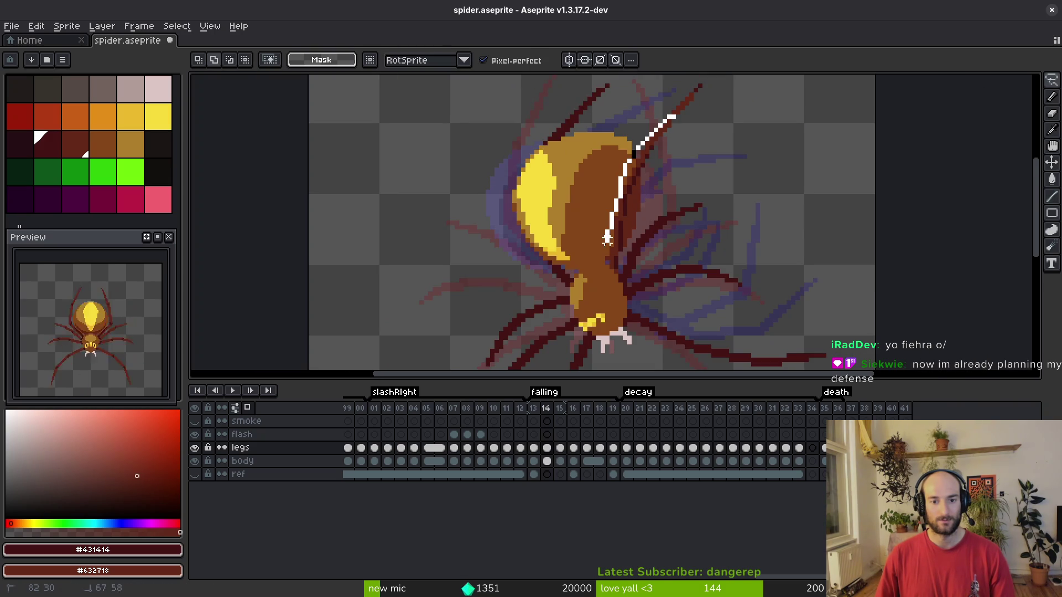
pyautogui.moveTo(660, 141); pyautogui.dragTo(666, 124)
pyautogui.scroll(1, 661, 138)
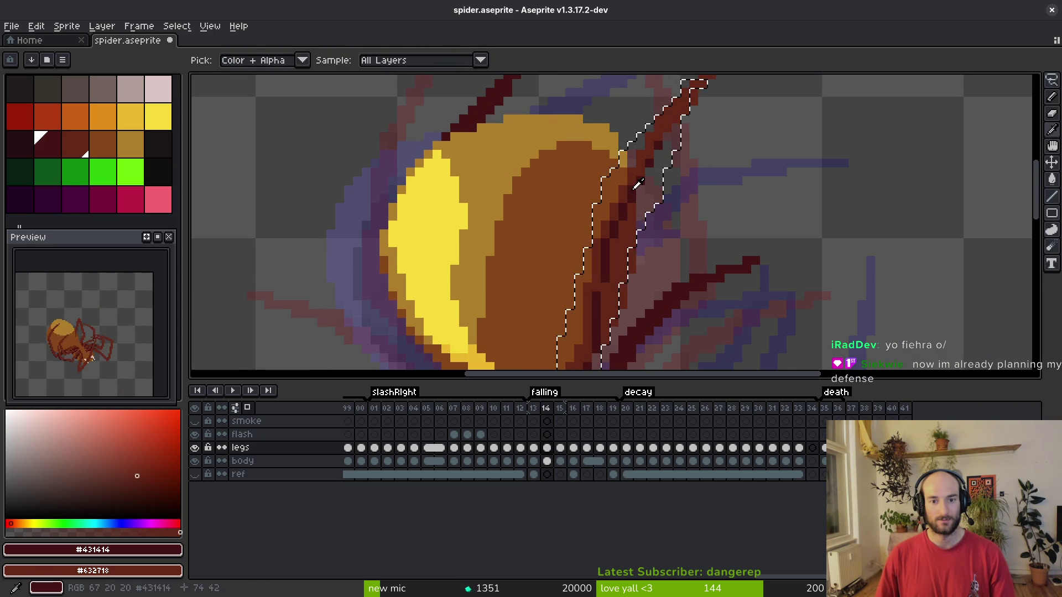
pyautogui.rightClick(131, 172)
pyautogui.hotkey('shift', 'r')
pyautogui.click(480, 164)
pyautogui.hotkey('ctrl', 'd')
# Refill the dark leg stroke with the dark red and save.
pyautogui.scroll(3, 713, 188)
pyautogui.keyDown('alt'); pyautogui.click(682, 159); pyautogui.keyUp('alt')
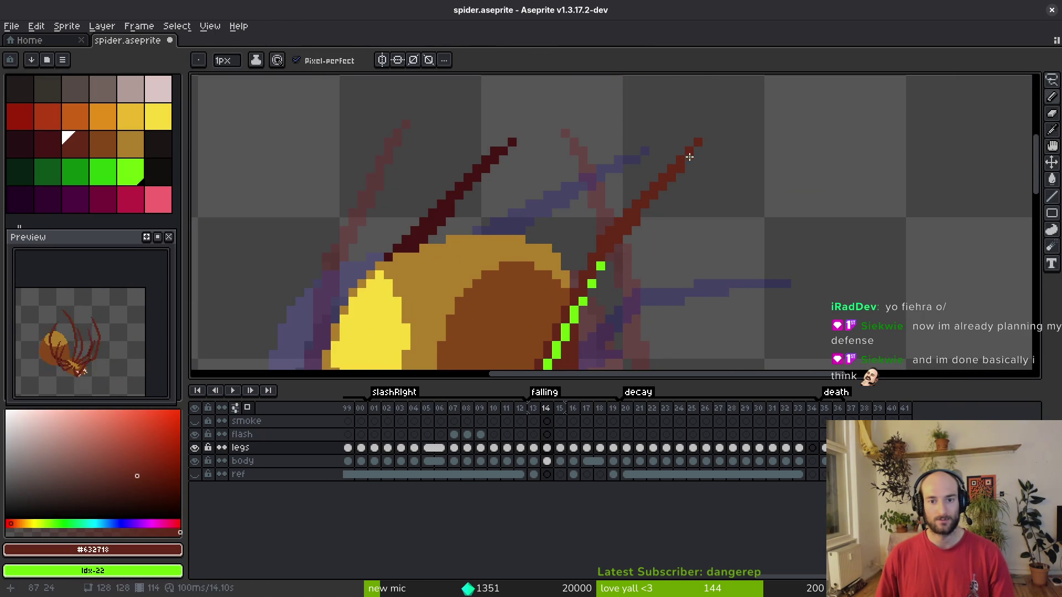
pyautogui.press('g')
pyautogui.click(454, 190)
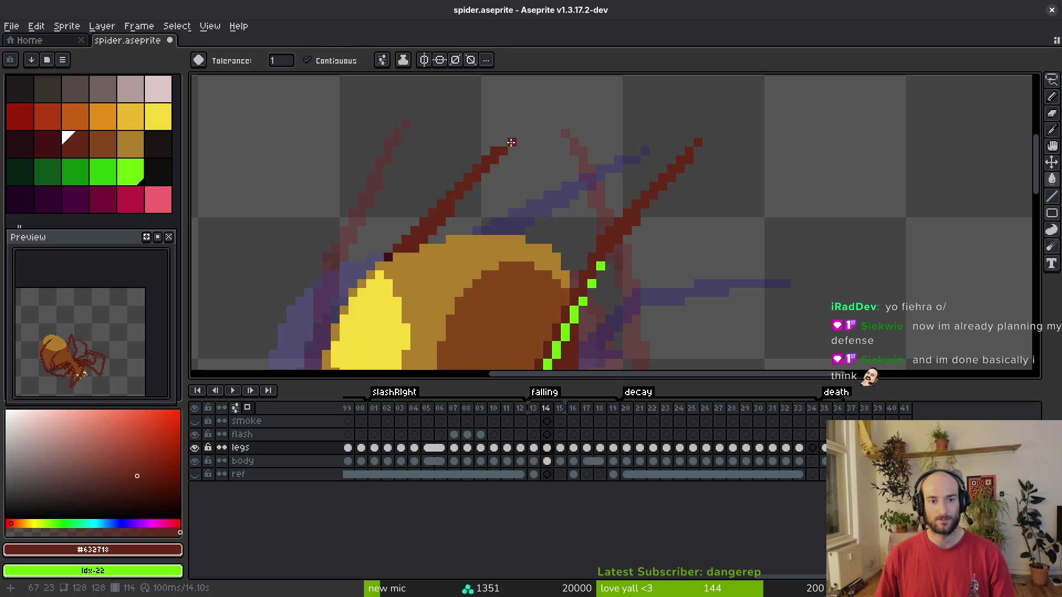
pyautogui.scroll(-2, 467, 303)
pyautogui.scroll(3, 467, 303)
pyautogui.hotkey('ctrl', 's')
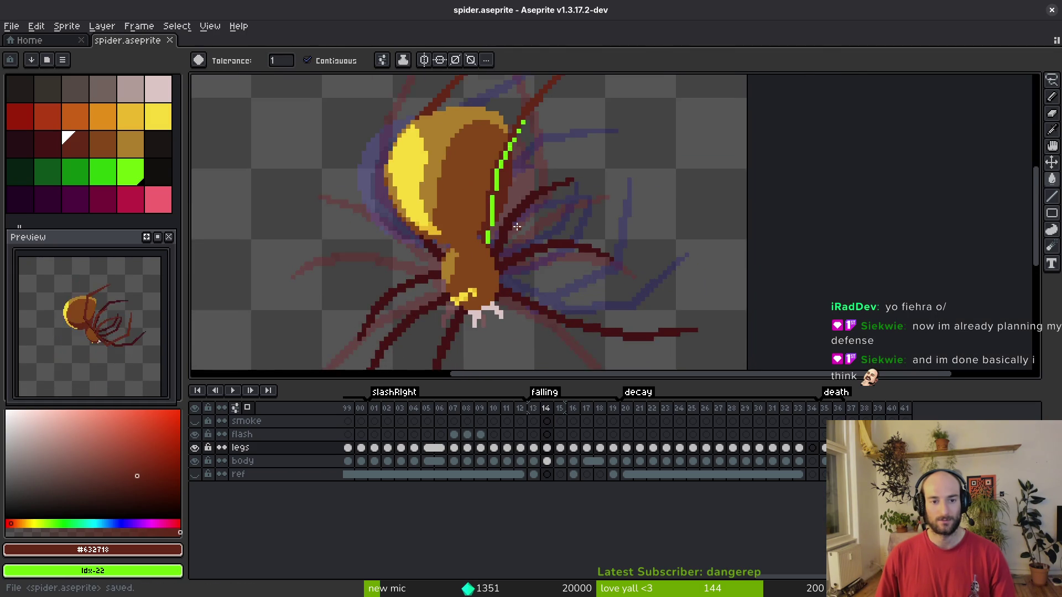
# Replace all #431414 leg pixels with the lighter red #632718.
pyautogui.keyDown('alt'); pyautogui.click(564, 238); pyautogui.keyUp('alt')
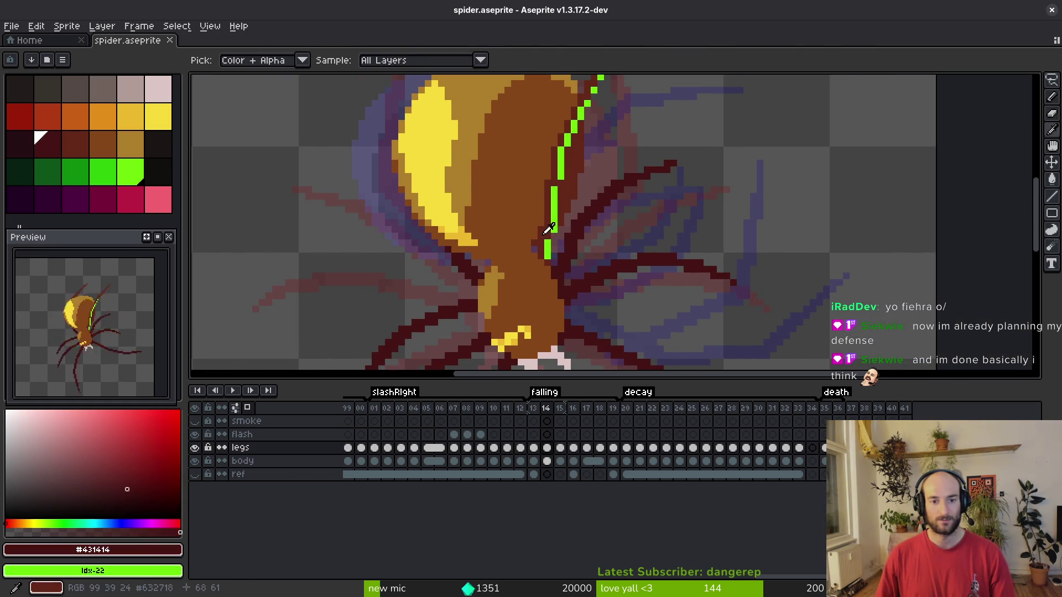
pyautogui.keyDown('alt'); pyautogui.rightClick(550, 238); pyautogui.keyUp('alt')
pyautogui.hotkey('shift', 'r')
pyautogui.click(500, 169)
# Turn the green #6cff0a leg back to dark red and save the sprite.
pyautogui.click(130, 172)
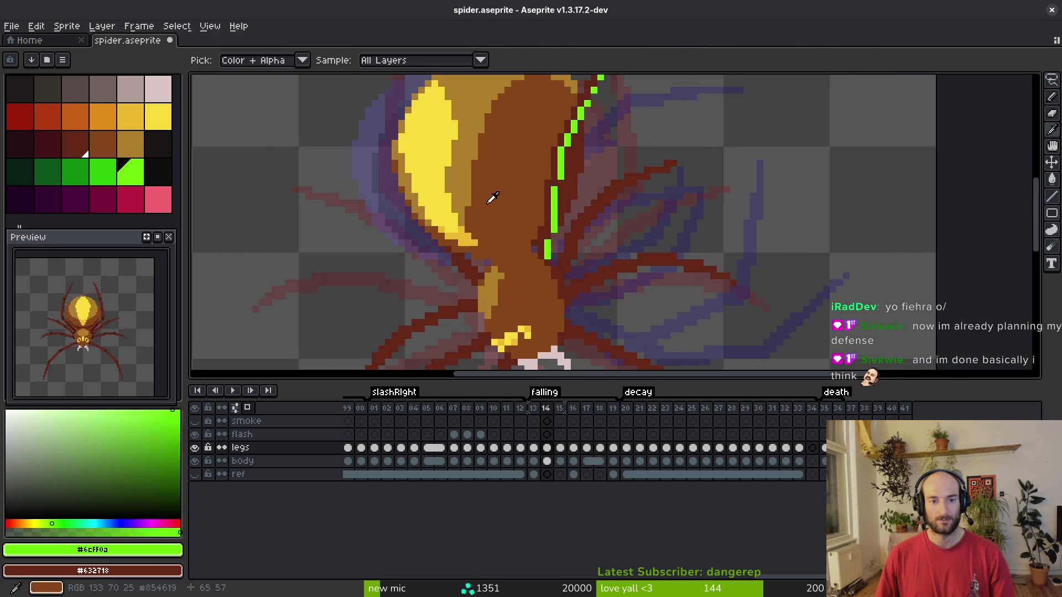
pyautogui.rightClick(48, 144)
pyautogui.hotkey('shift', 'r')
pyautogui.click(477, 163)
pyautogui.hotkey('ctrl', 's')
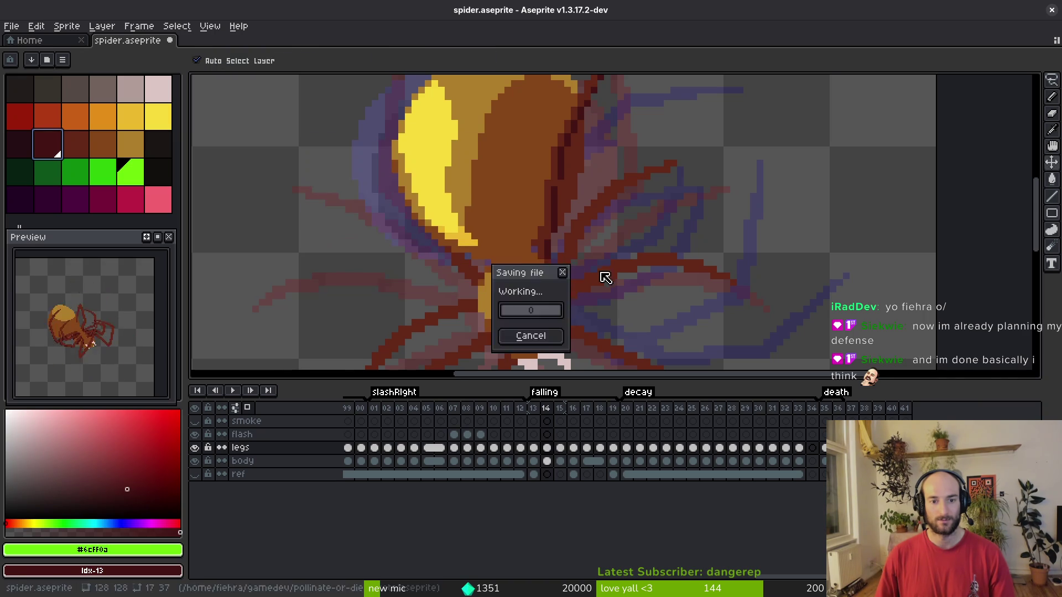
pyautogui.scroll(3, 492, 162)
# Draw dark #431414 outline strokes down a leg and along the body's left edge.
pyautogui.keyDown('alt'); pyautogui.click(492, 162); pyautogui.keyUp('alt')
pyautogui.moveTo(488, 197); pyautogui.dragTo(522, 278)
pyautogui.scroll(-2, 525, 249)
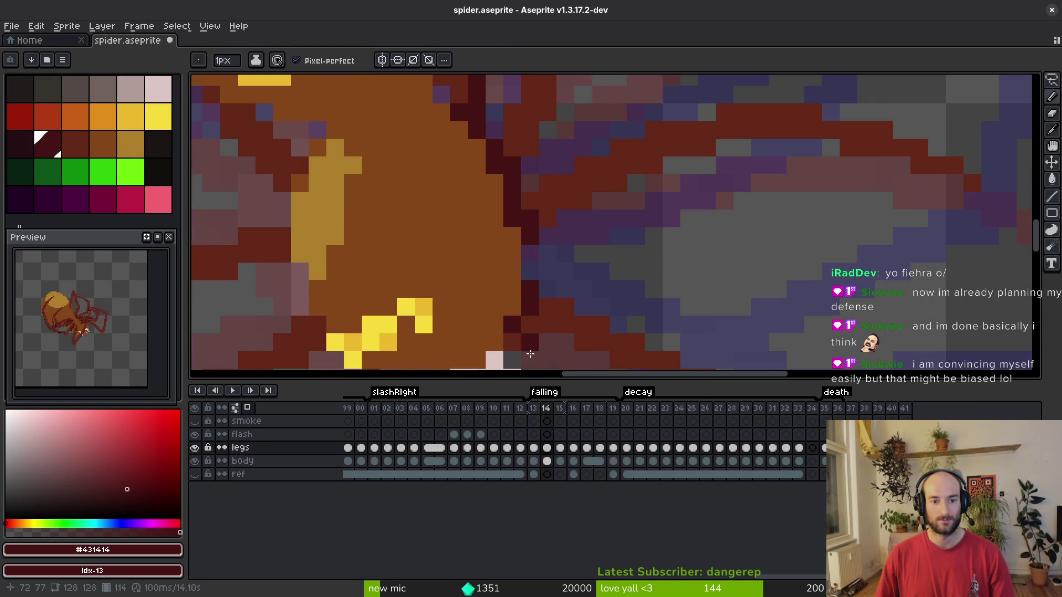
pyautogui.scroll(-3, 509, 337)
pyautogui.hscroll(-3, 509, 338)
pyautogui.click(489, 209)
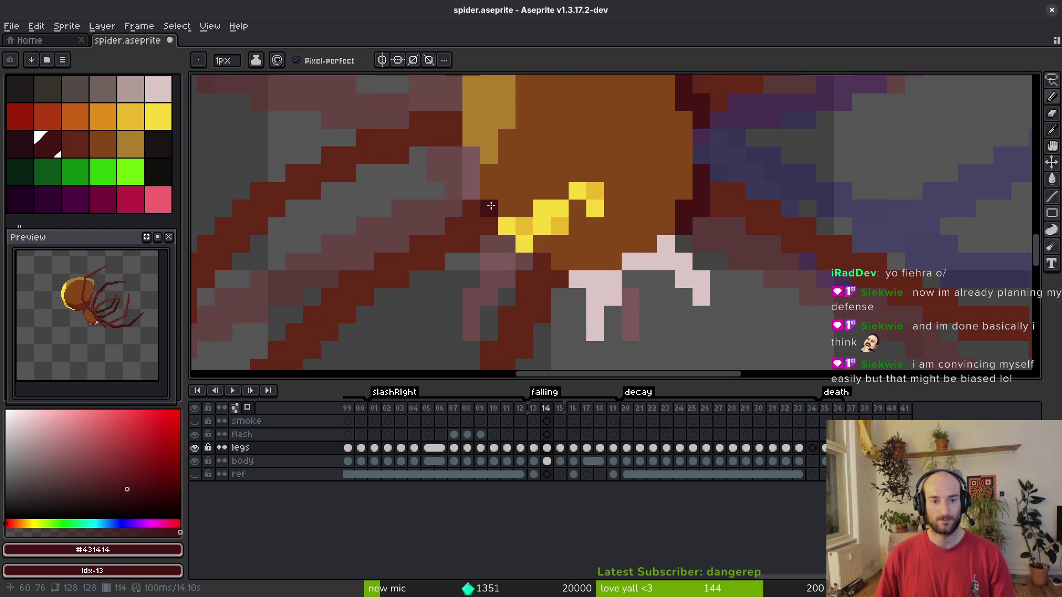
pyautogui.scroll(3, 468, 207)
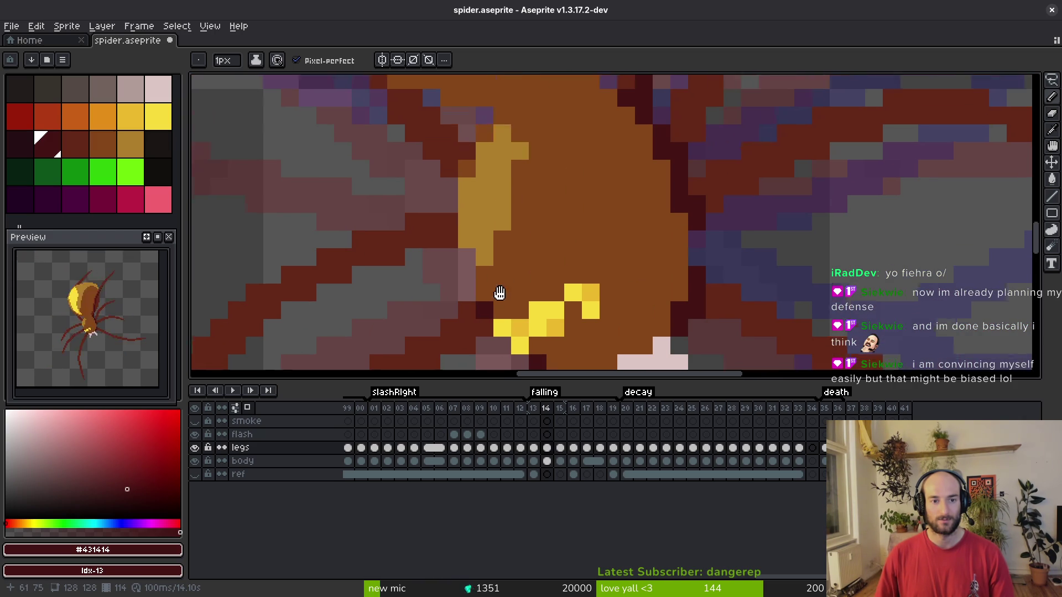
pyautogui.moveTo(445, 244); pyautogui.dragTo(458, 157)
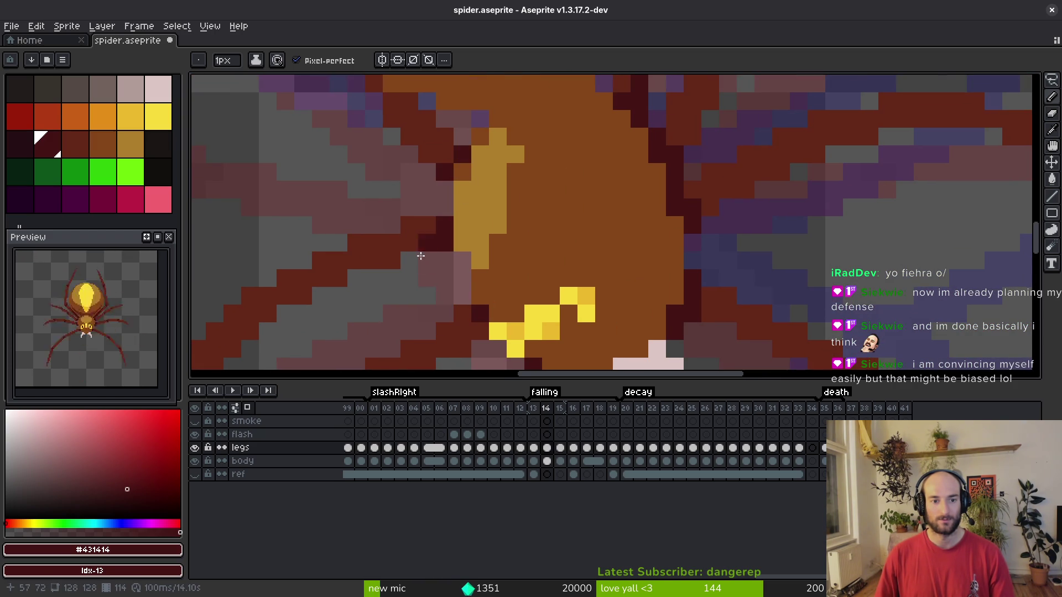
pyautogui.scroll(-1, 498, 229)
pyautogui.hscroll(-3, 497, 230)
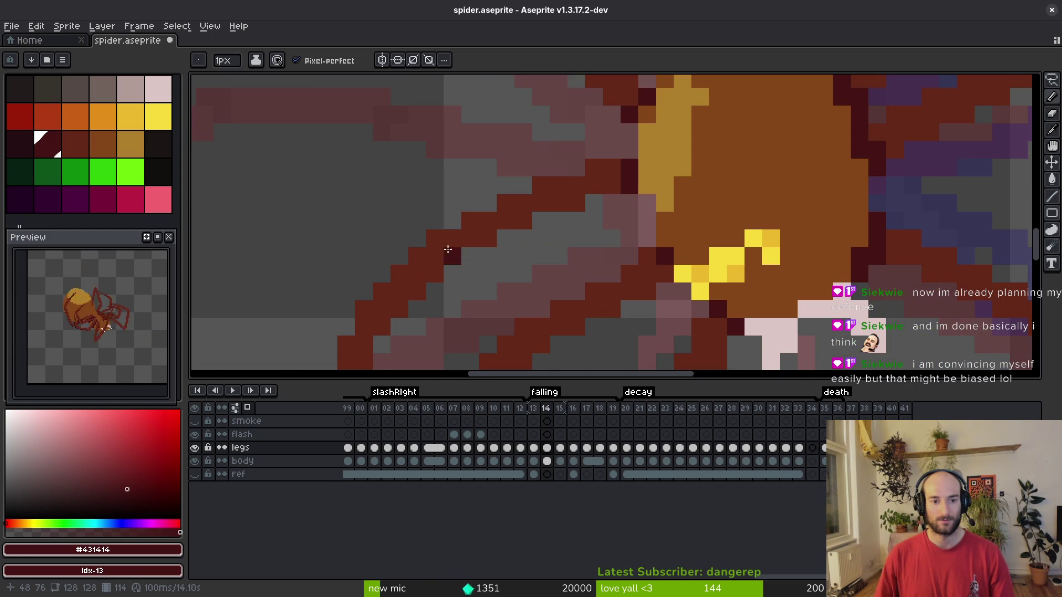
pyautogui.moveTo(433, 255); pyautogui.dragTo(452, 243)
# Add dark #431414 pixels beside the left leg and along the red right leg's joints.
pyautogui.scroll(-2, 597, 180)
pyautogui.hscroll(-1, 597, 180)
pyautogui.scroll(-1, 600, 201)
pyautogui.hscroll(1, 601, 200)
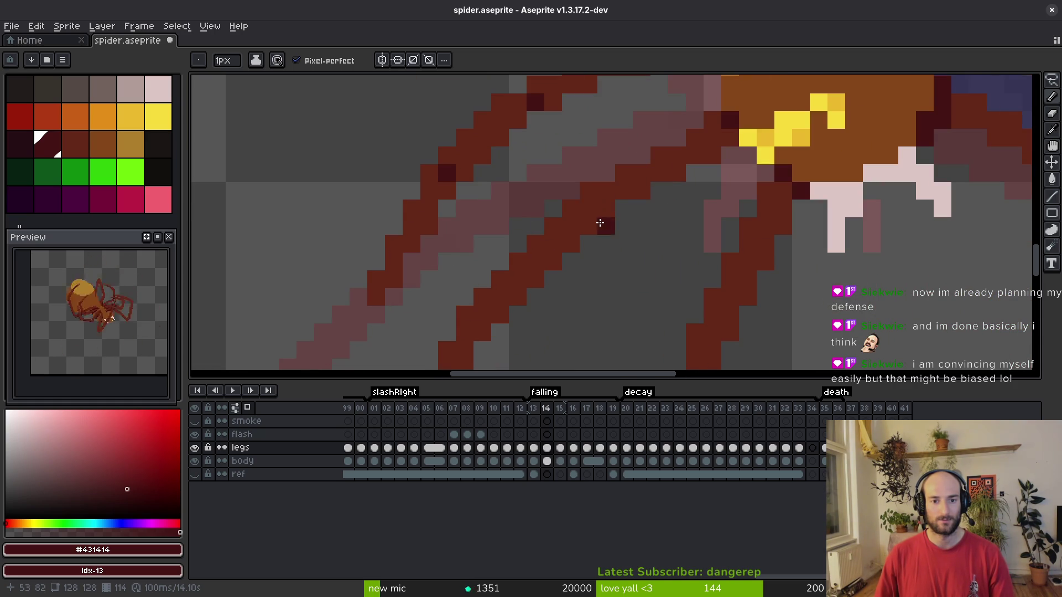
pyautogui.scroll(-2, 597, 220)
pyautogui.moveTo(503, 268)
pyautogui.mouseDown()
pyautogui.moveTo(604, 211)
pyautogui.moveTo(591, 317)
pyautogui.mouseUp()
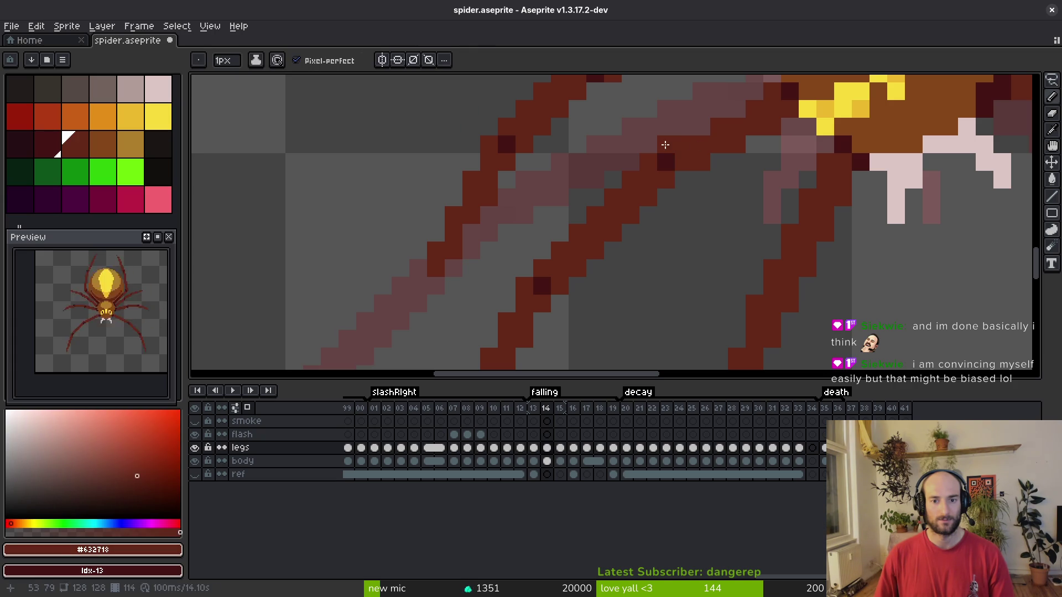
pyautogui.hscroll(3, 562, 165)
pyautogui.scroll(-1, 562, 165)
pyautogui.scroll(-2, 616, 266)
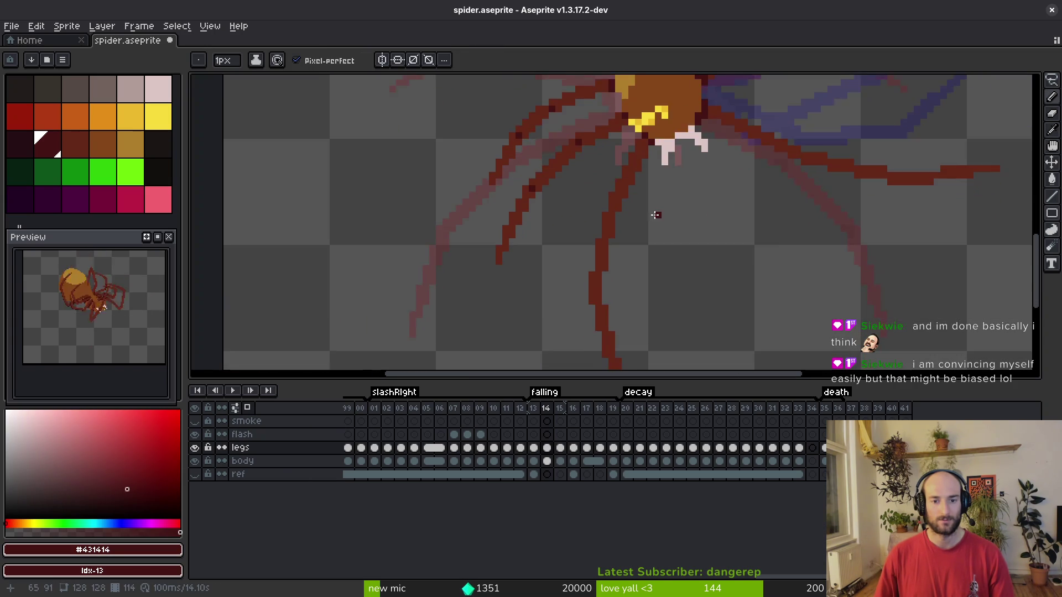
pyautogui.scroll(2, 592, 251)
pyautogui.hscroll(-2, 570, 199)
pyautogui.scroll(-3, 616, 265)
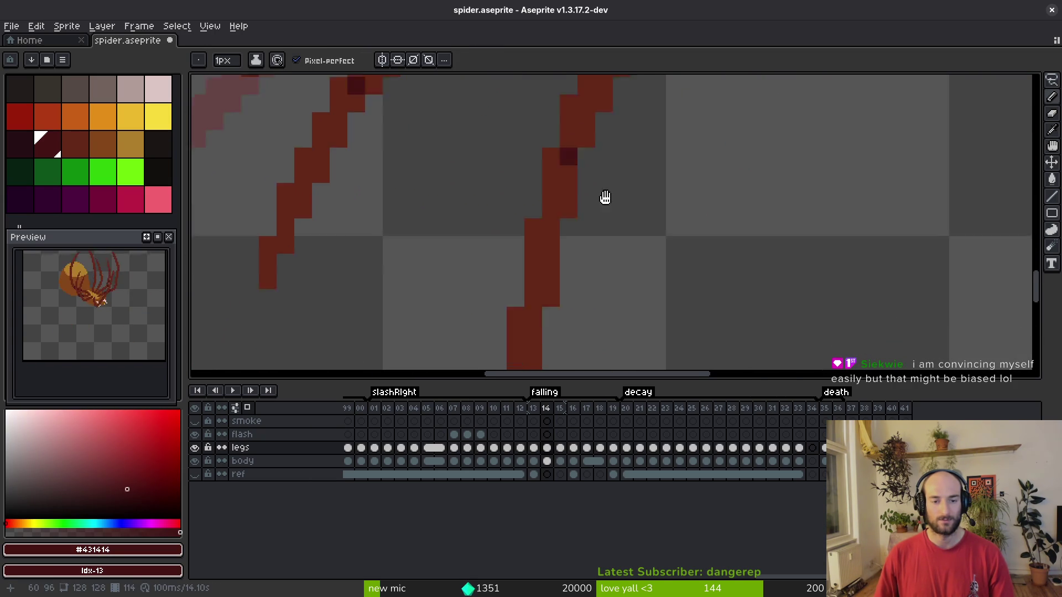
pyautogui.scroll(-3, 579, 239)
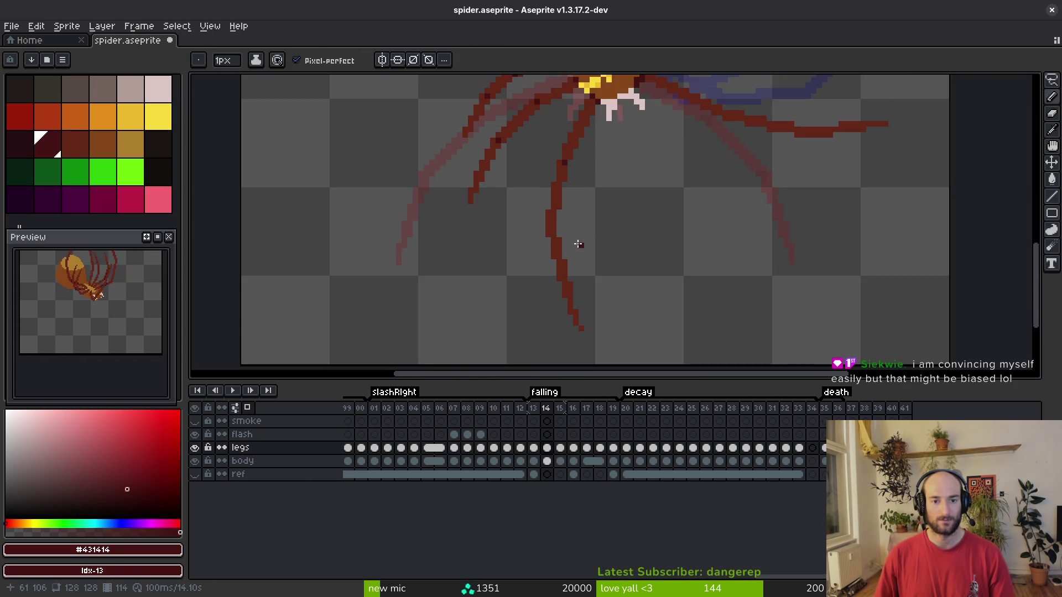
pyautogui.scroll(3, 543, 256)
pyautogui.scroll(-4, 633, 240)
pyautogui.hscroll(1, 639, 237)
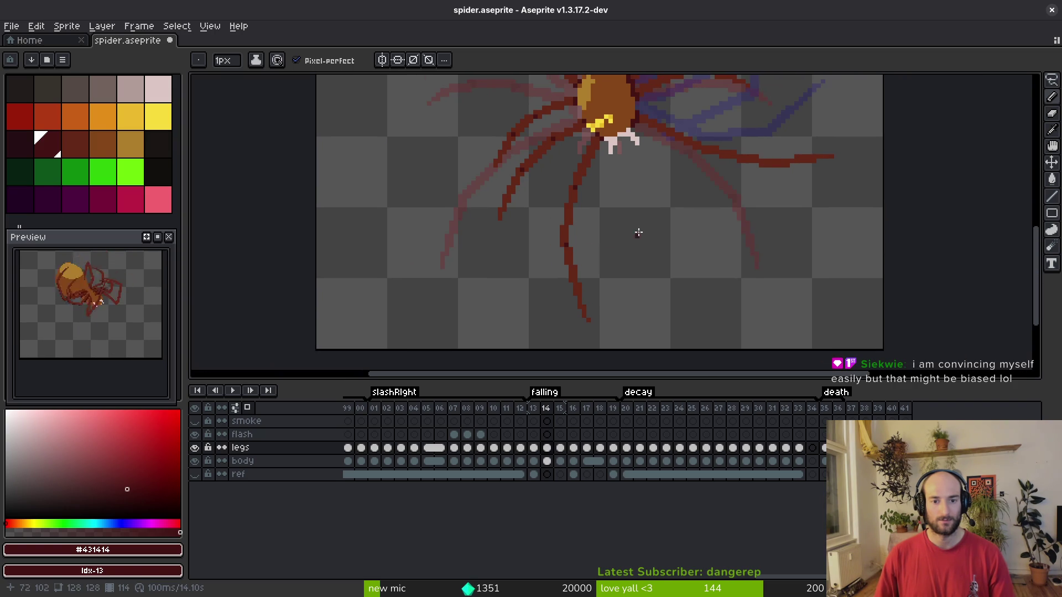
pyautogui.scroll(2, 583, 260)
pyautogui.press('i')
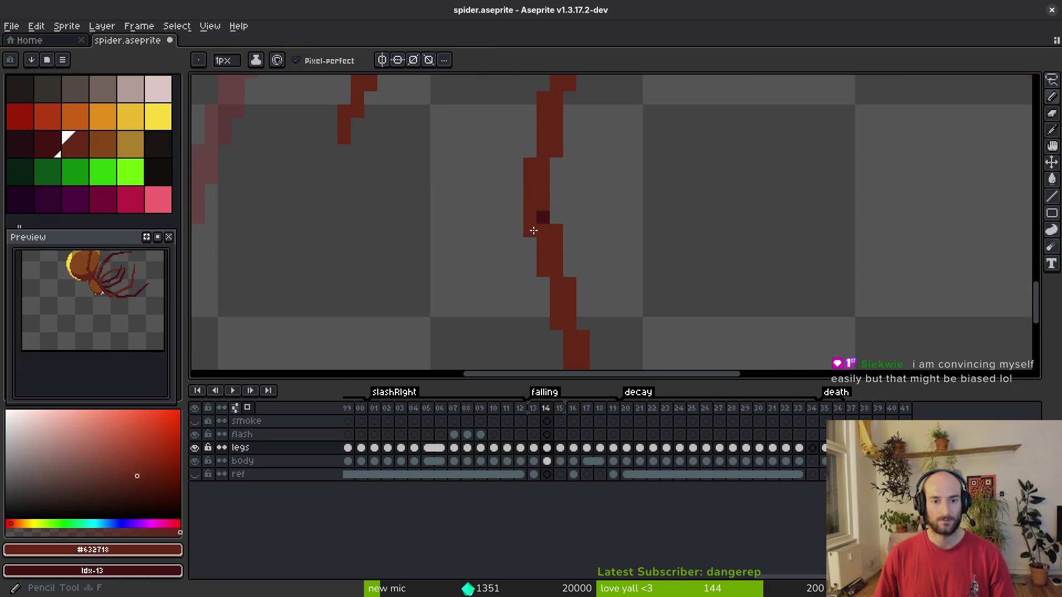
pyautogui.press('b')
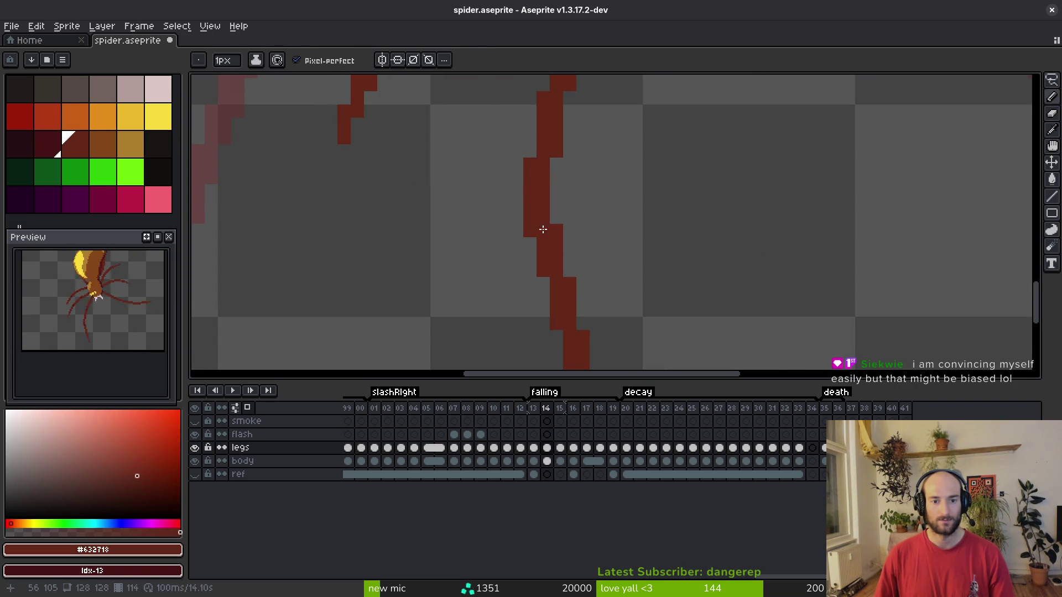
pyautogui.scroll(-3, 723, 251)
pyautogui.scroll(4, 581, 276)
pyautogui.moveTo(453, 254); pyautogui.dragTo(519, 247)
pyautogui.scroll(-4, 587, 305)
pyautogui.scroll(4, 529, 191)
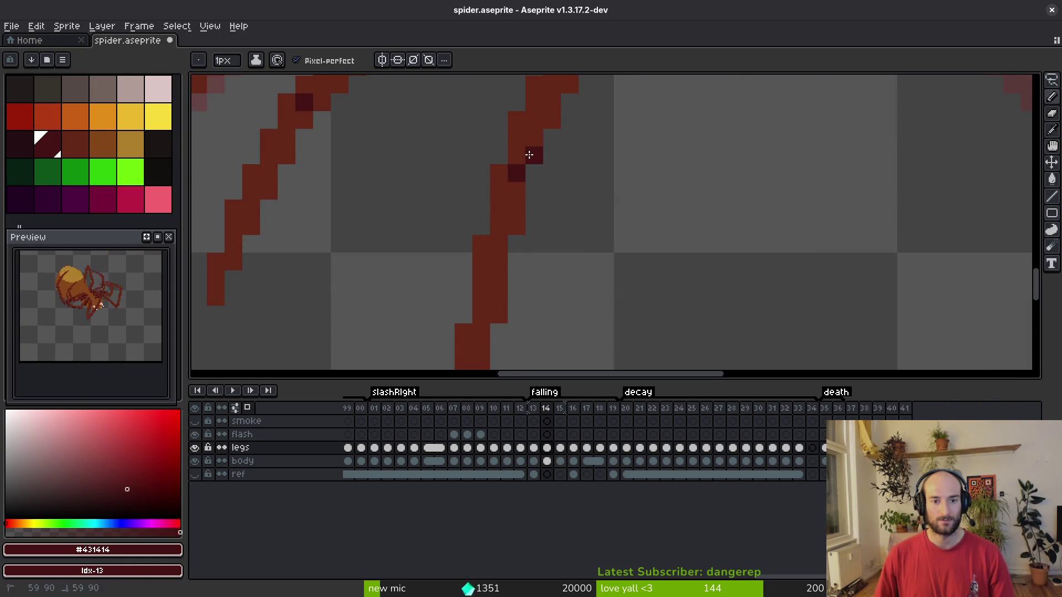
pyautogui.scroll(-4, 553, 210)
pyautogui.scroll(5, 645, 260)
pyautogui.scroll(2, 645, 265)
pyautogui.click(513, 202)
pyautogui.moveTo(520, 219); pyautogui.dragTo(540, 225)
pyautogui.scroll(-3, 614, 268)
pyautogui.scroll(4, 663, 268)
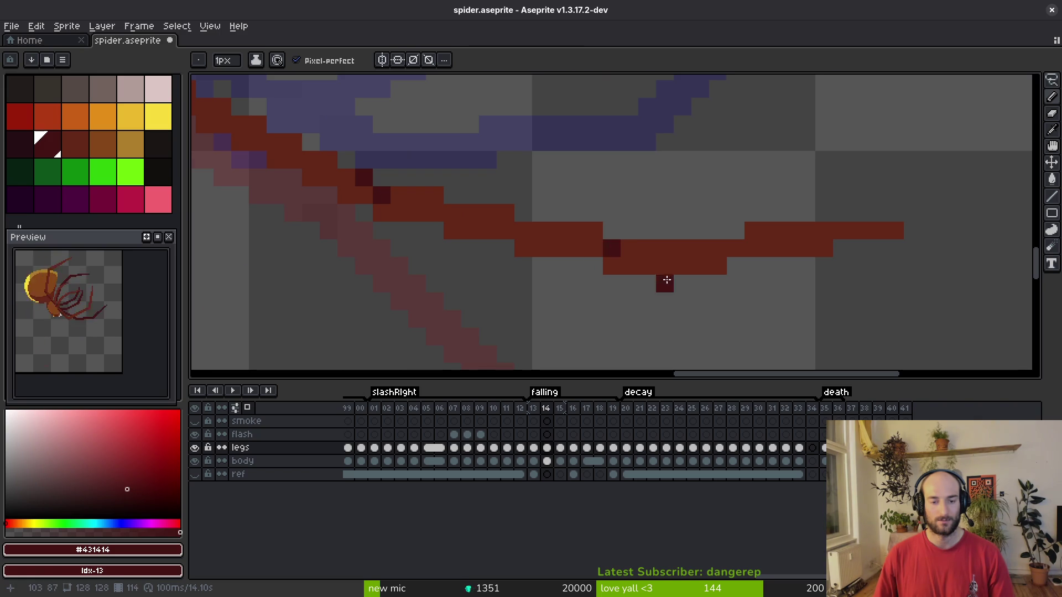
pyautogui.scroll(-3, 667, 277)
pyautogui.scroll(3, 608, 238)
pyautogui.scroll(-3, 619, 250)
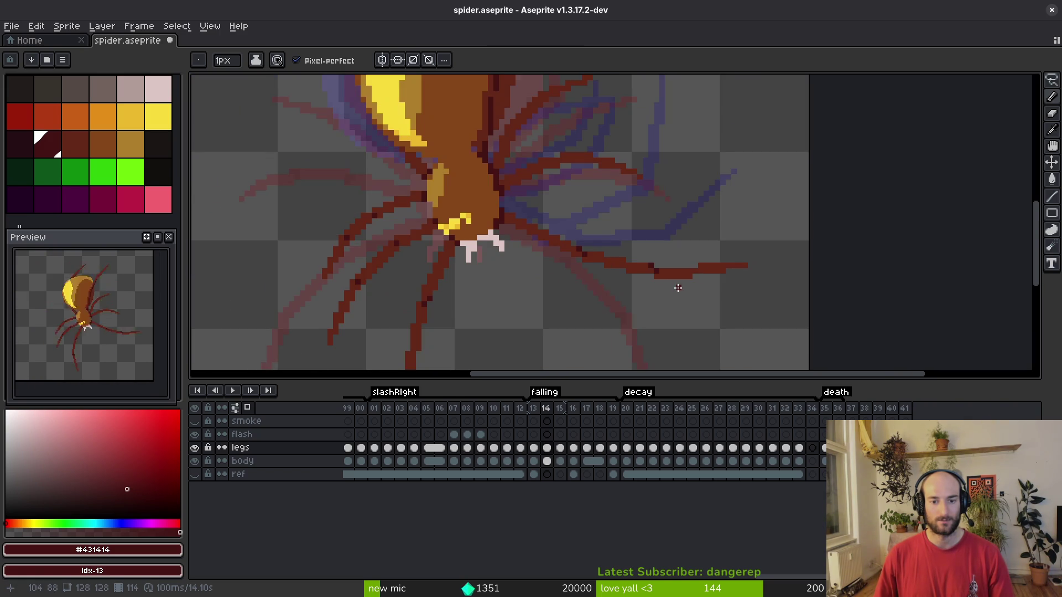
pyautogui.scroll(3, 600, 275)
# Shift the spider's right leg up one pixel using a rectangular selection.
pyautogui.press('m')
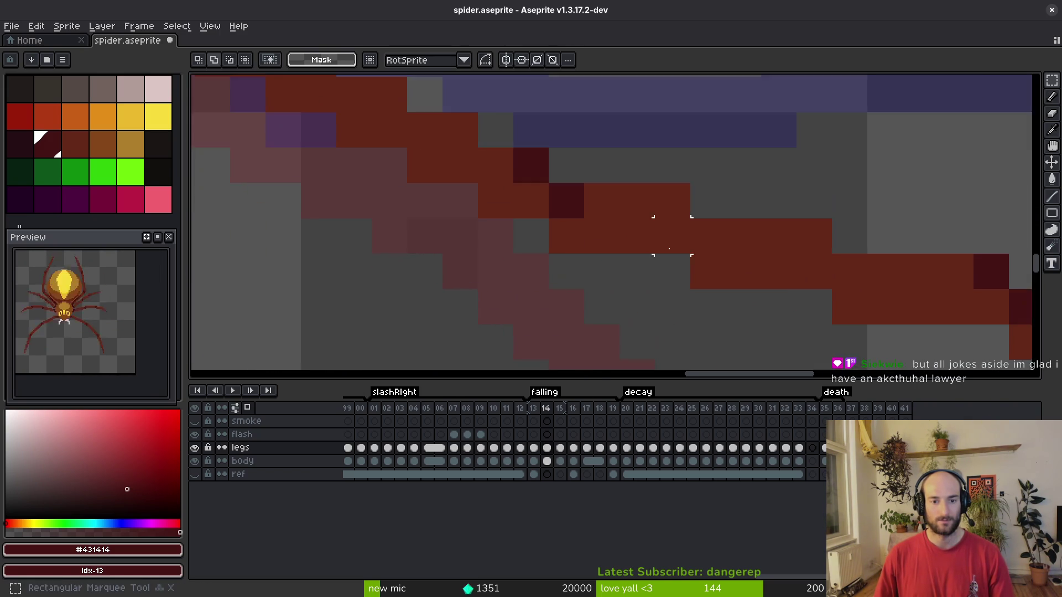
pyautogui.scroll(-2, 613, 264)
pyautogui.moveTo(641, 227)
pyautogui.mouseDown()
pyautogui.moveTo(868, 303)
pyautogui.moveTo(967, 318)
pyautogui.mouseUp()
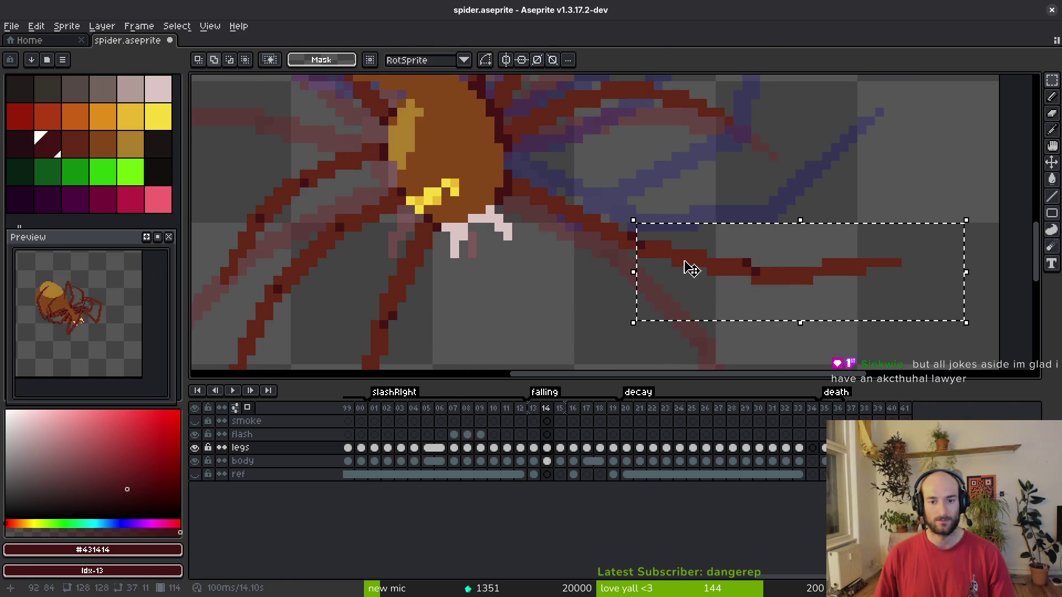
pyautogui.moveTo(685, 261); pyautogui.dragTo(678, 257)
pyautogui.press('Return')
pyautogui.scroll(3, 626, 237)
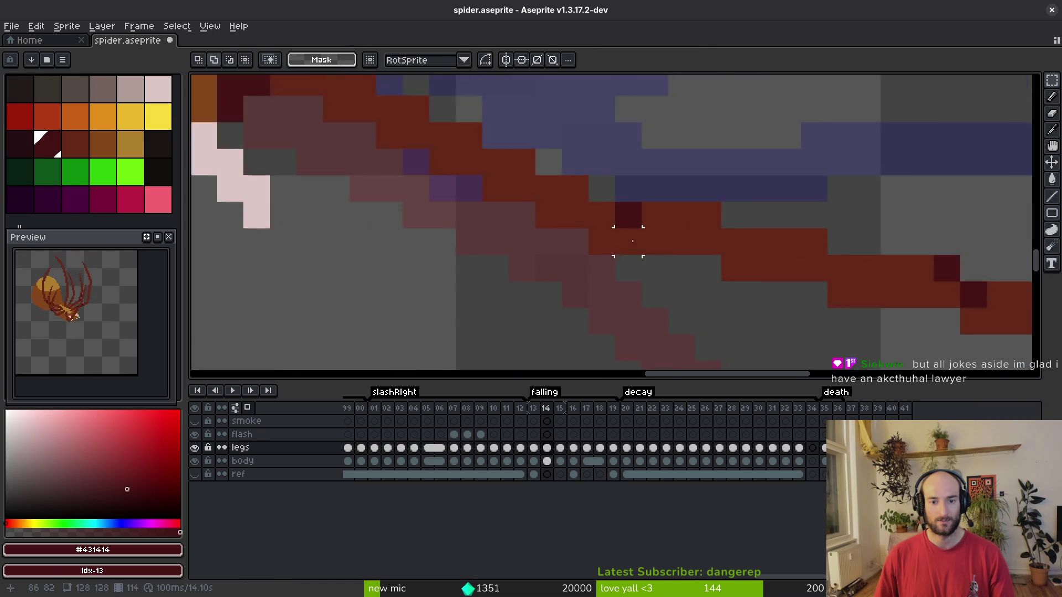
pyautogui.press('f')
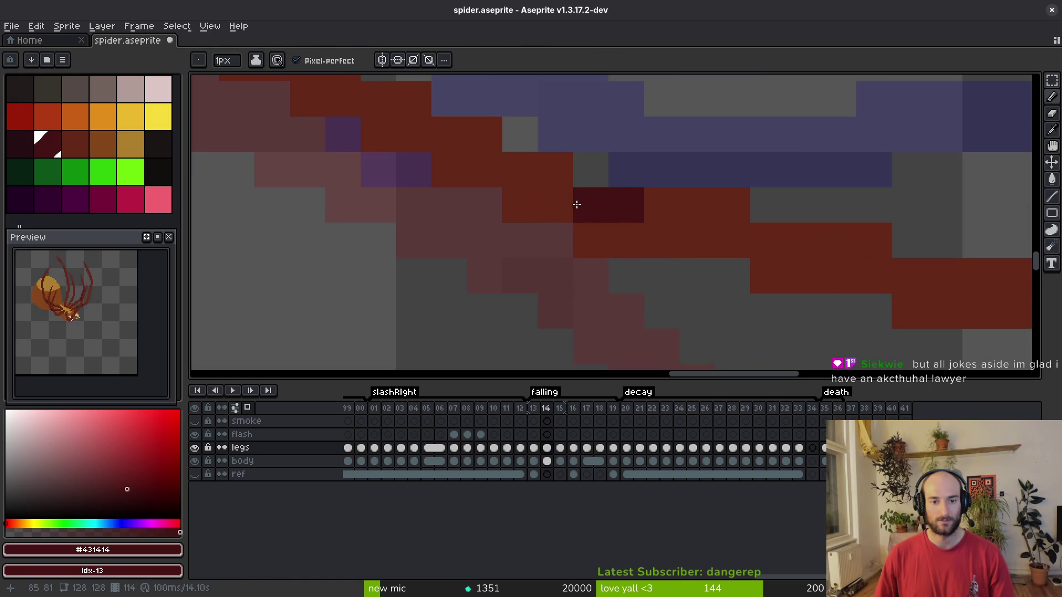
# Shade the red #632718 leg with dark #431414 pixels, saving along the way.
pyautogui.keyDown('alt'); pyautogui.click(695, 221); pyautogui.keyUp('alt')
pyautogui.scroll(-3, 657, 244)
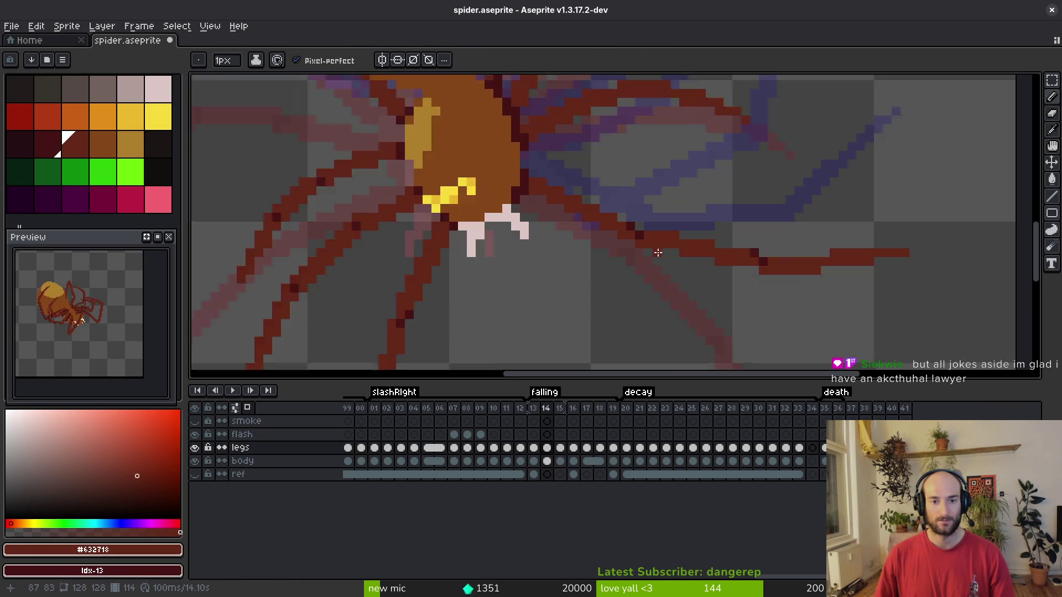
pyautogui.hotkey('ctrl', 's')
pyautogui.scroll(1, 658, 234)
pyautogui.keyDown('alt'); pyautogui.click(640, 240); pyautogui.keyUp('alt')
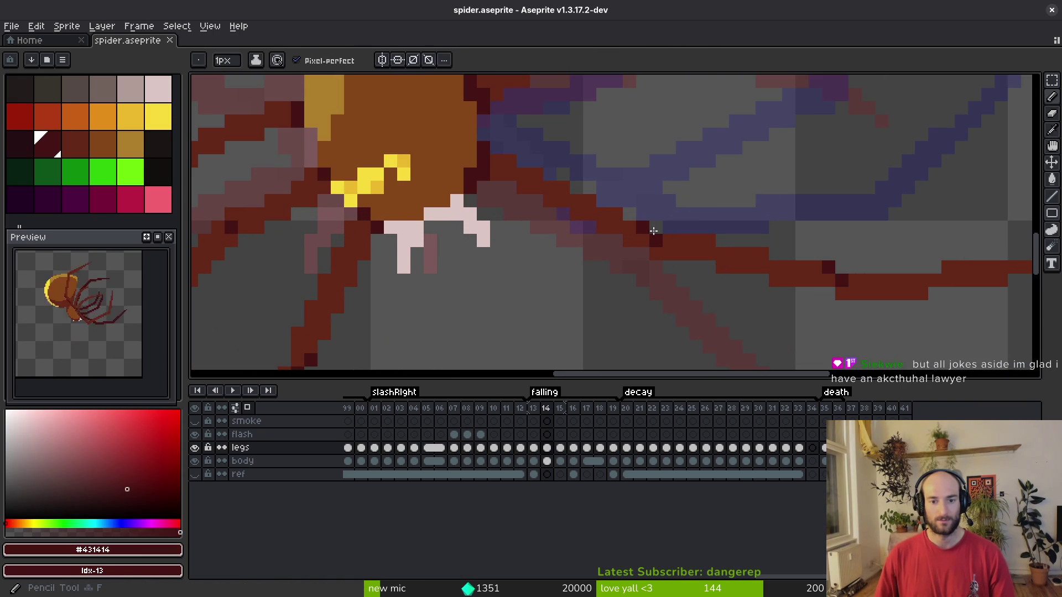
pyautogui.scroll(3, 630, 248)
pyautogui.click(627, 198)
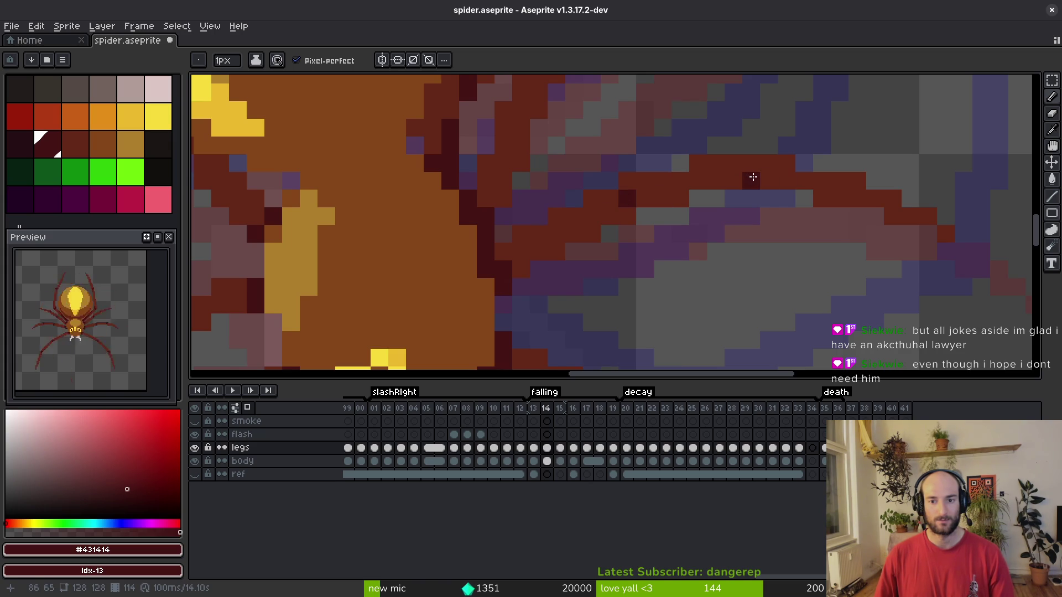
pyautogui.keyDown('alt'); pyautogui.click(804, 197); pyautogui.keyUp('alt')
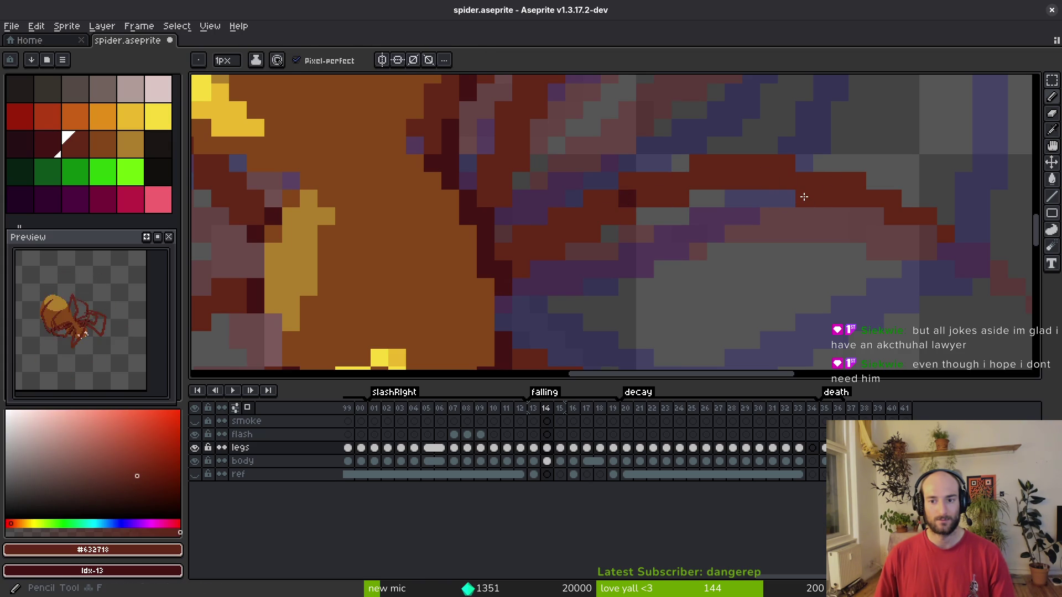
pyautogui.keyDown('alt'); pyautogui.click(634, 198); pyautogui.keyUp('alt')
pyautogui.click(797, 186)
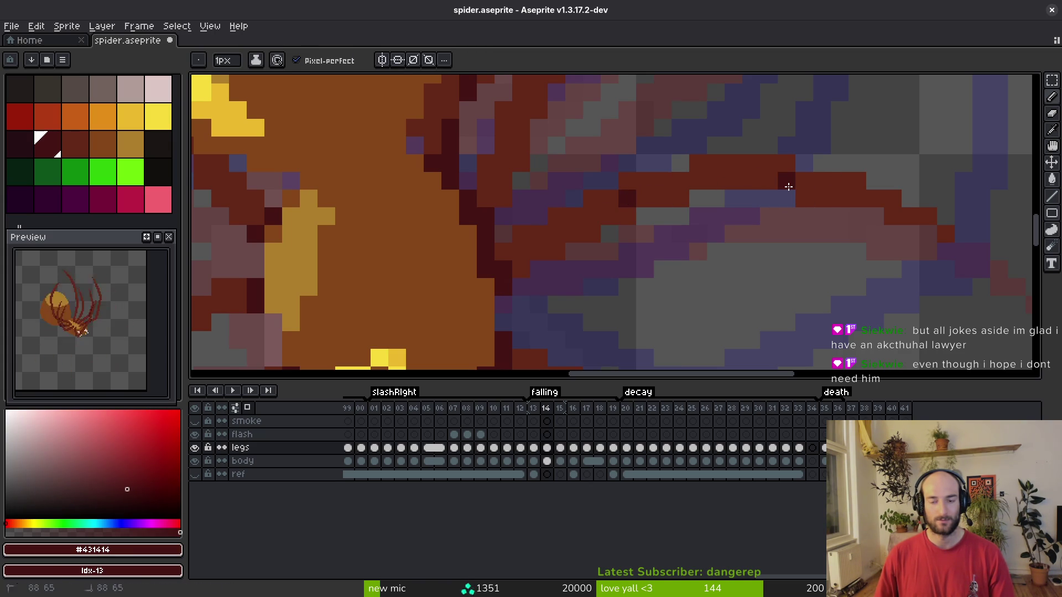
pyautogui.click(626, 211)
# Add more dark #431414 pixels along the leg and save spider.aseprite.
pyautogui.scroll(-3, 672, 197)
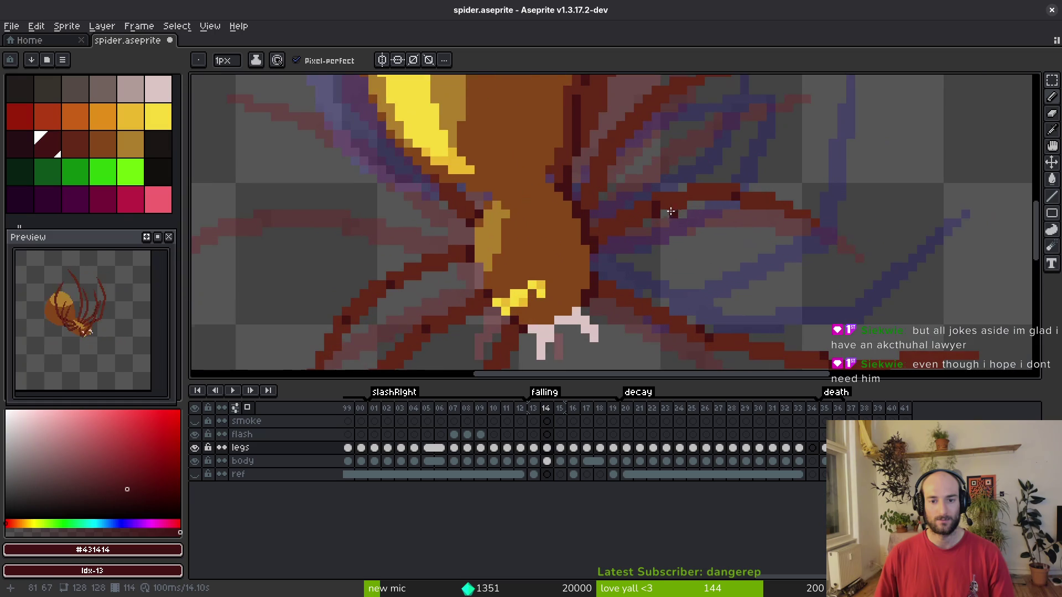
pyautogui.scroll(-1, 745, 200)
pyautogui.scroll(-1, 766, 237)
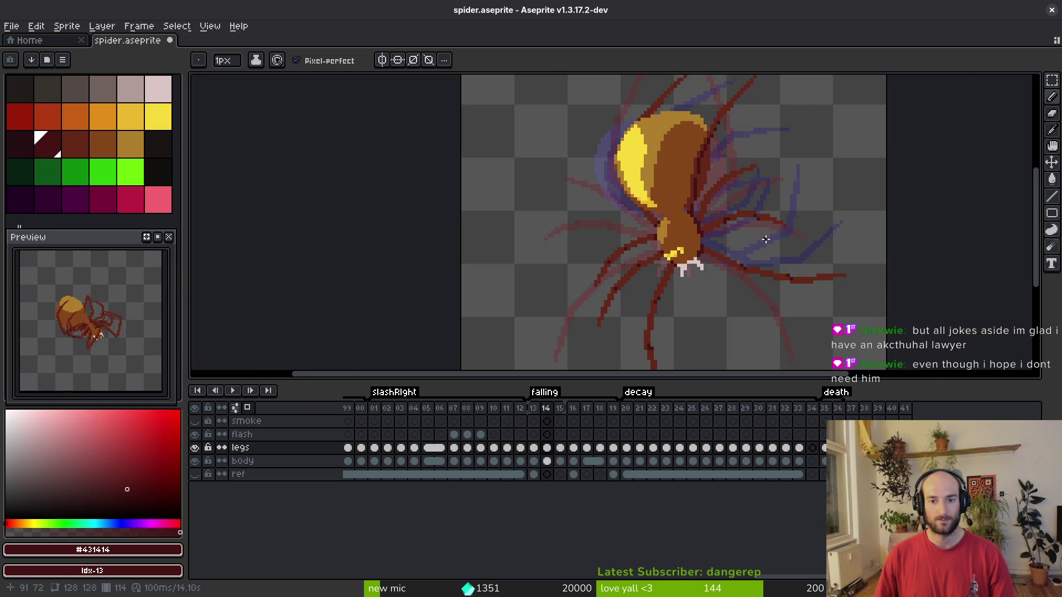
pyautogui.scroll(3, 727, 196)
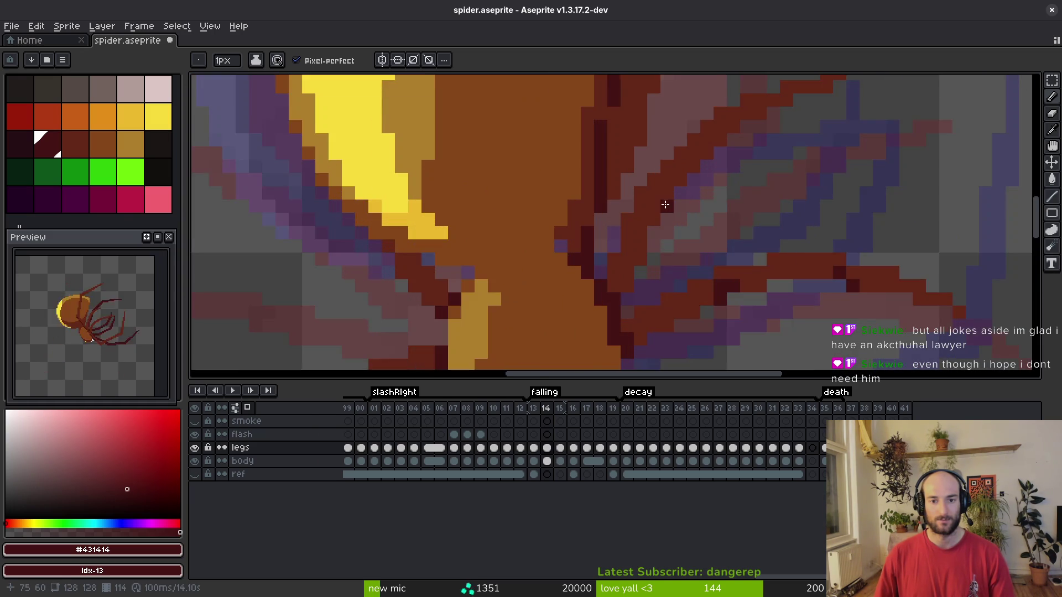
pyautogui.scroll(3, 666, 206)
pyautogui.scroll(3, 663, 199)
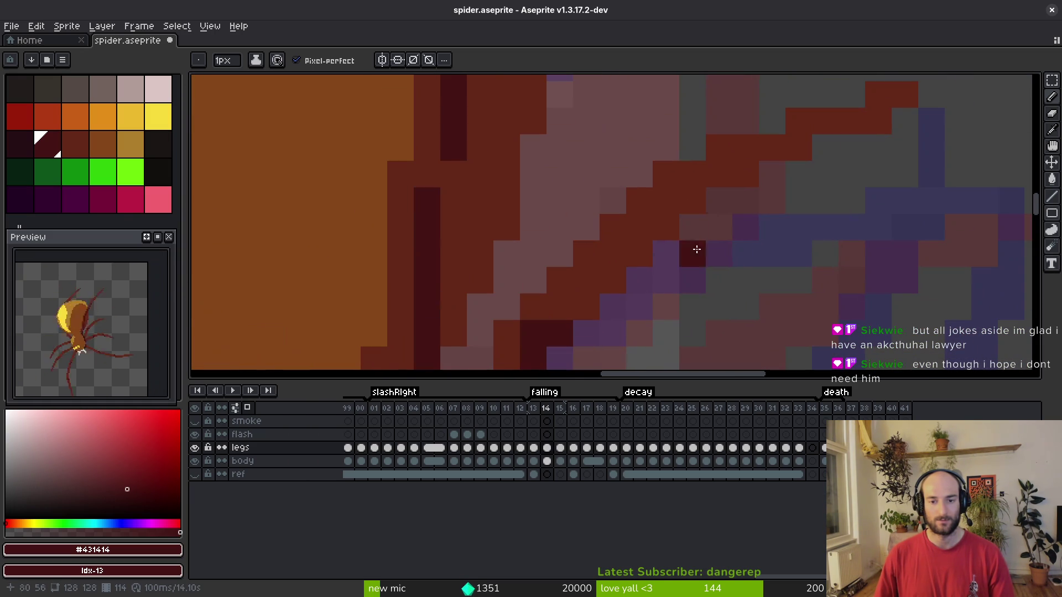
pyautogui.moveTo(665, 200); pyautogui.dragTo(708, 209)
pyautogui.scroll(-2, 719, 232)
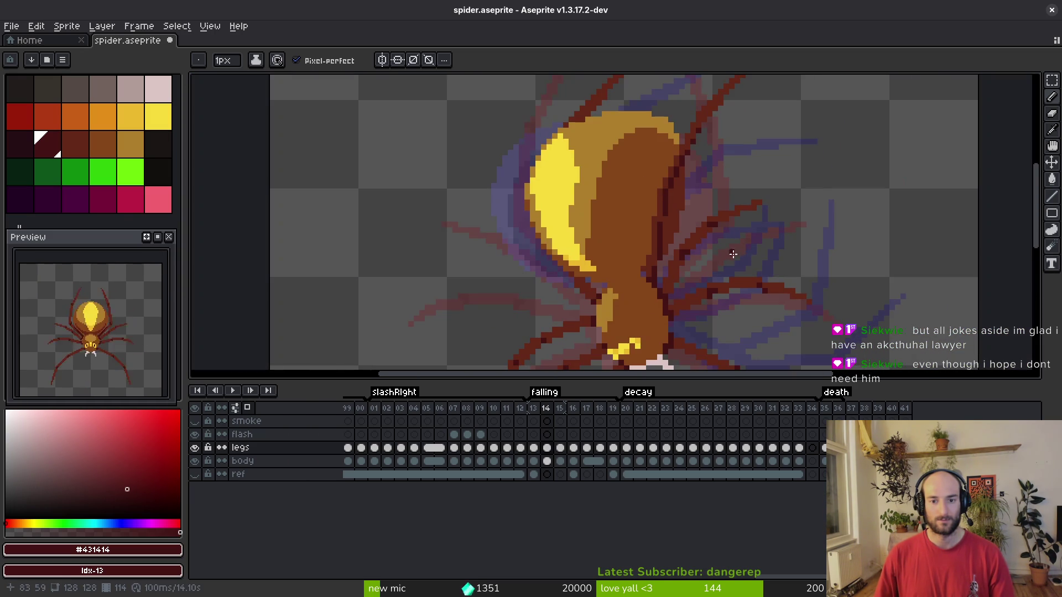
pyautogui.scroll(2, 741, 239)
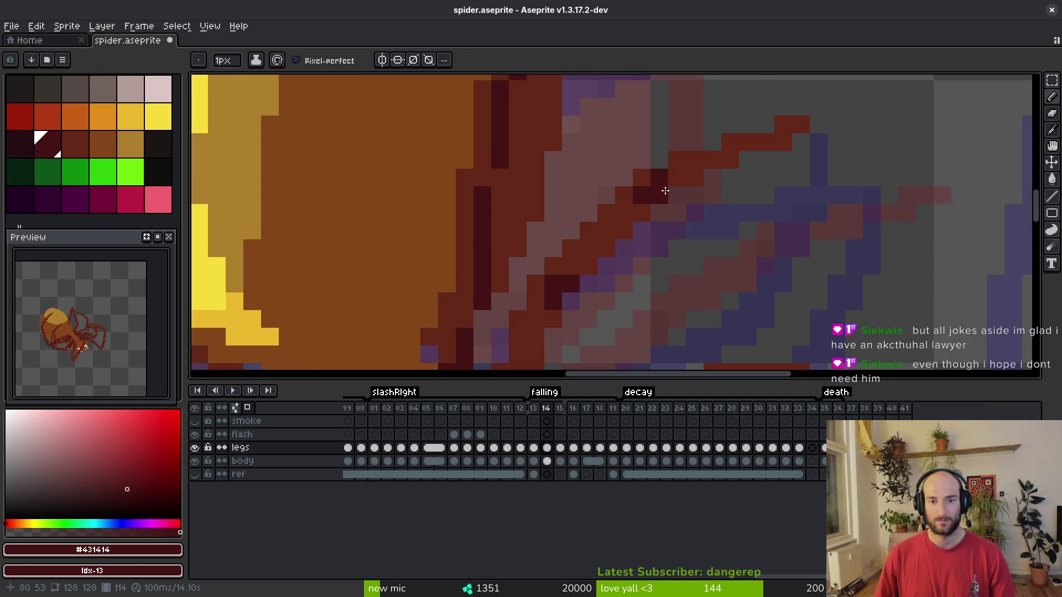
pyautogui.click(726, 249)
pyautogui.hotkey('ctrl', 's')
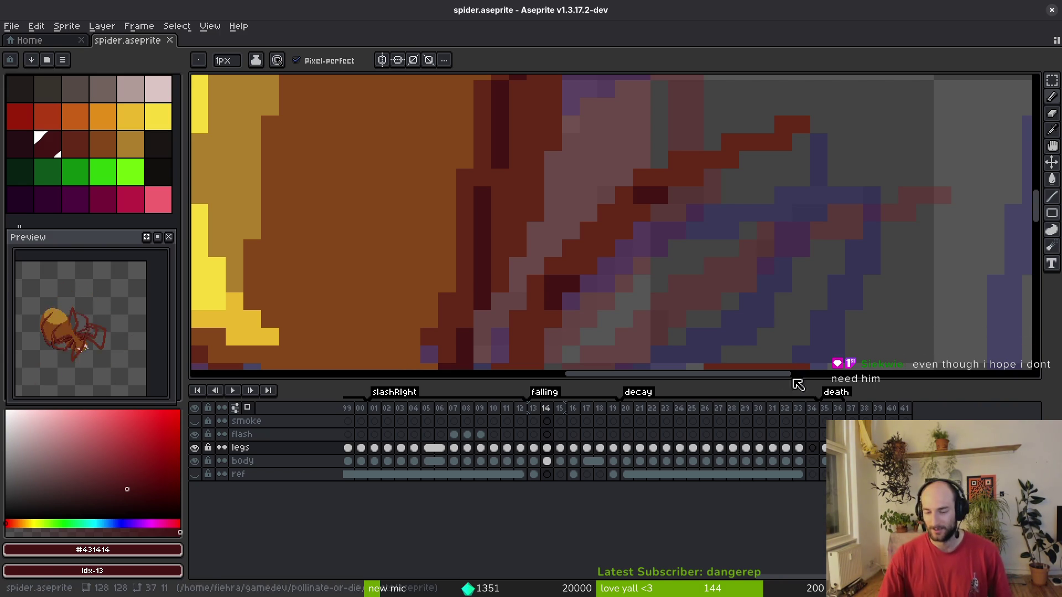
# Darken two more pixels on the upper leg and save spider.aseprite again.
pyautogui.scroll(-2, 666, 249)
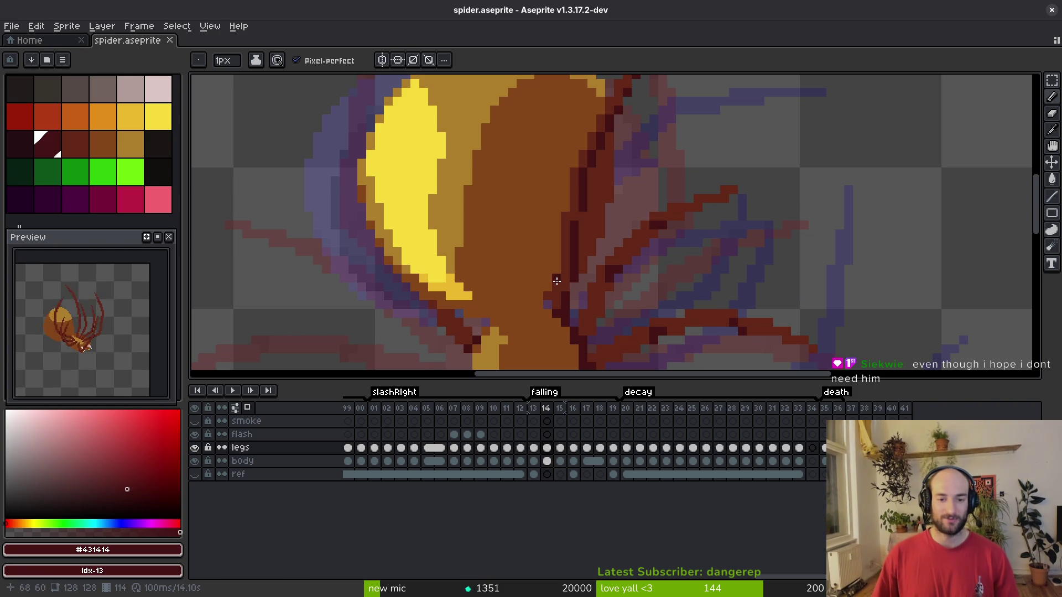
pyautogui.hotkey('ctrl', 's')
pyautogui.scroll(3, 608, 221)
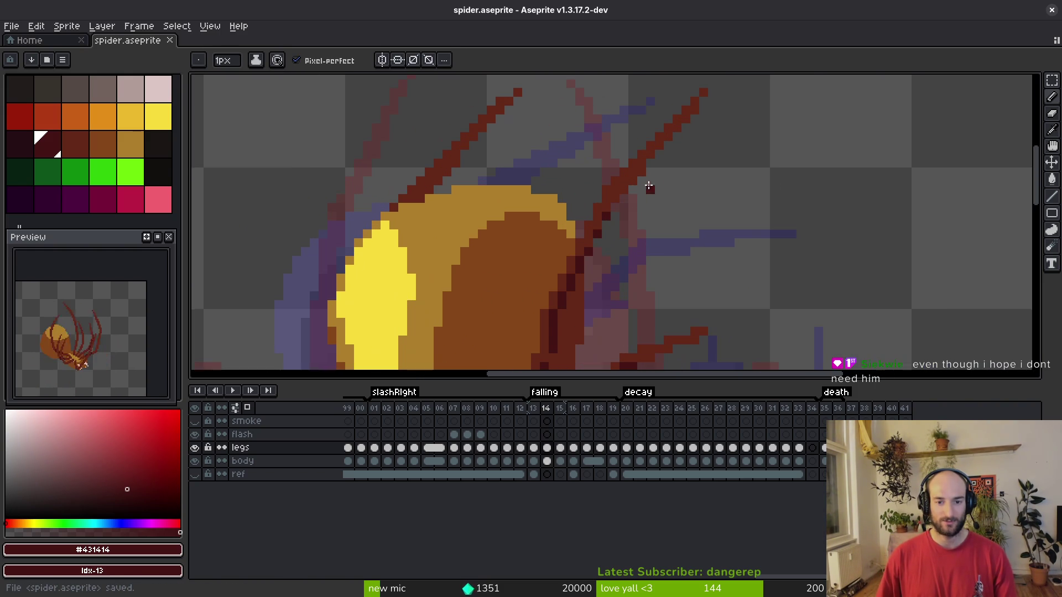
pyautogui.scroll(2, 620, 188)
pyautogui.click(597, 209)
pyautogui.click(608, 185)
pyautogui.scroll(-2, 609, 185)
pyautogui.scroll(1, 613, 167)
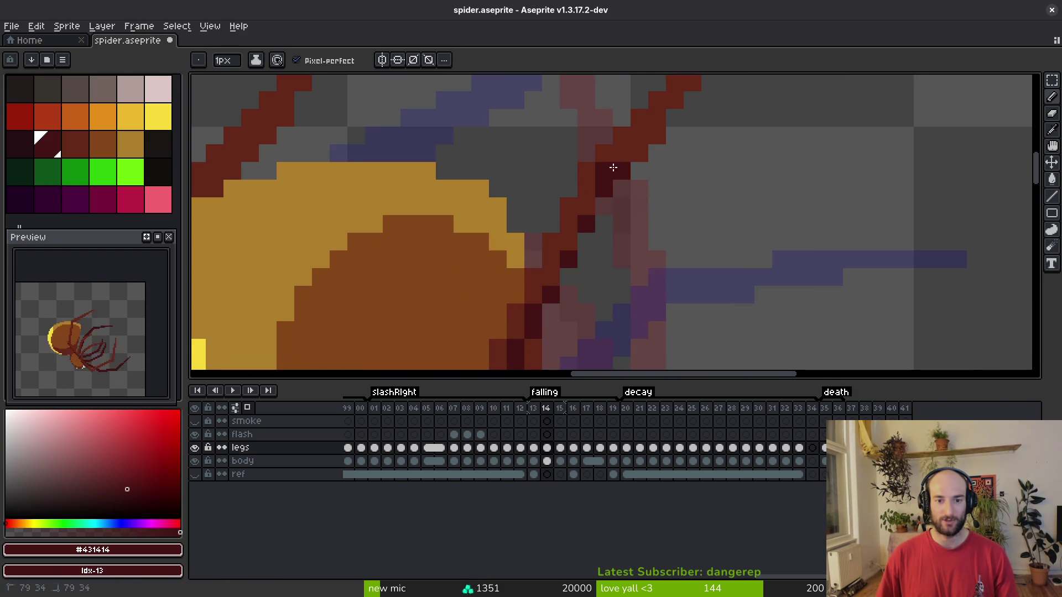
pyautogui.scroll(-2, 614, 167)
pyautogui.scroll(2, 653, 208)
pyautogui.hotkey('ctrl', 's')
pyautogui.scroll(-4, 673, 206)
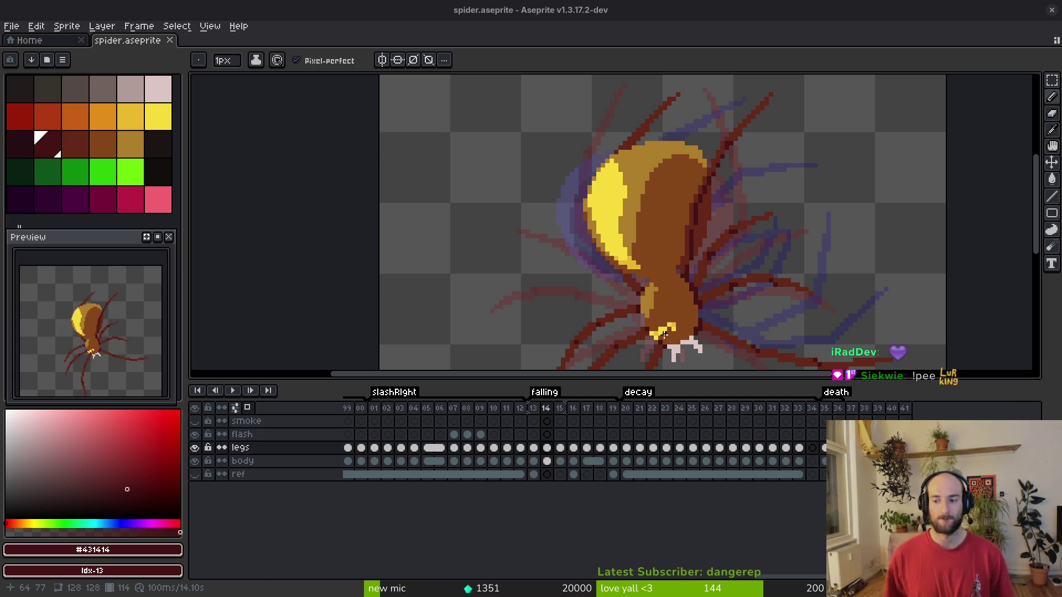
pyautogui.scroll(-5, 742, 269)
pyautogui.hotkey('ctrl', 's')
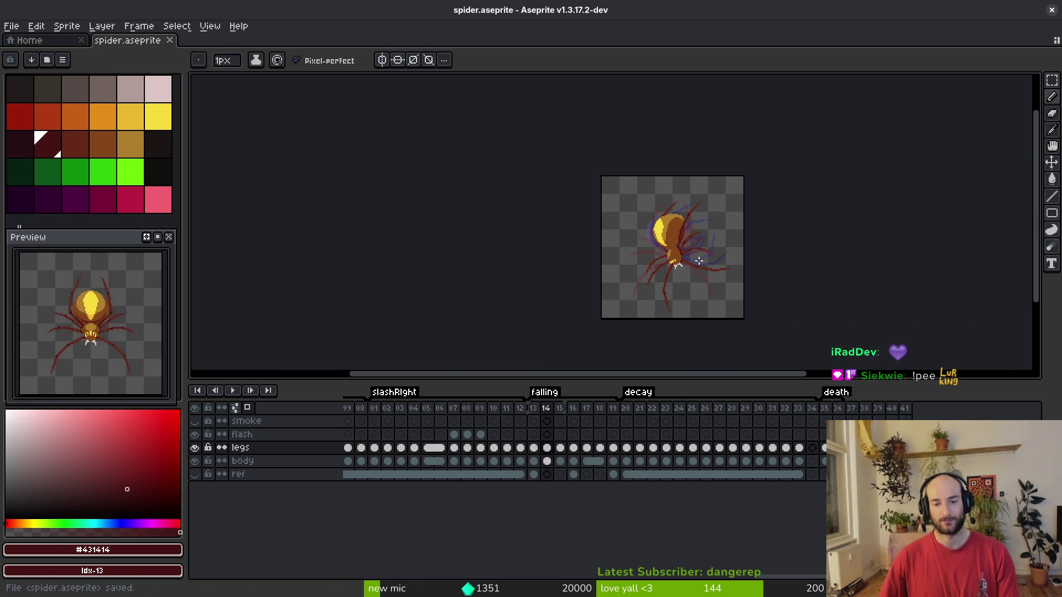
pyautogui.scroll(2, 689, 260)
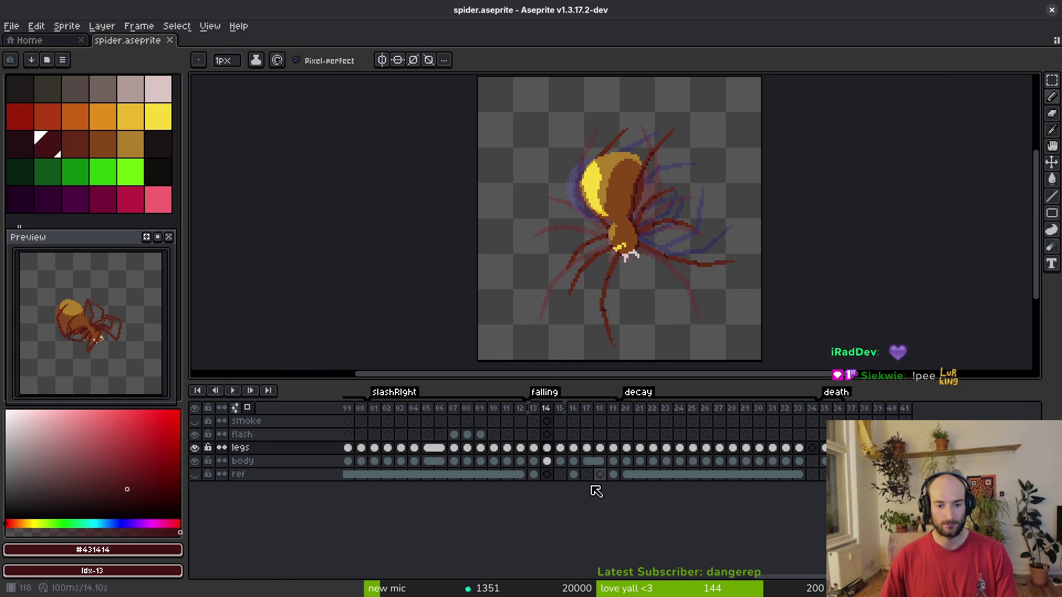
# Generate a sprite sheet with Split Tags so each animation tag gets its own row.
pyautogui.hotkey('ctrl', 'e')
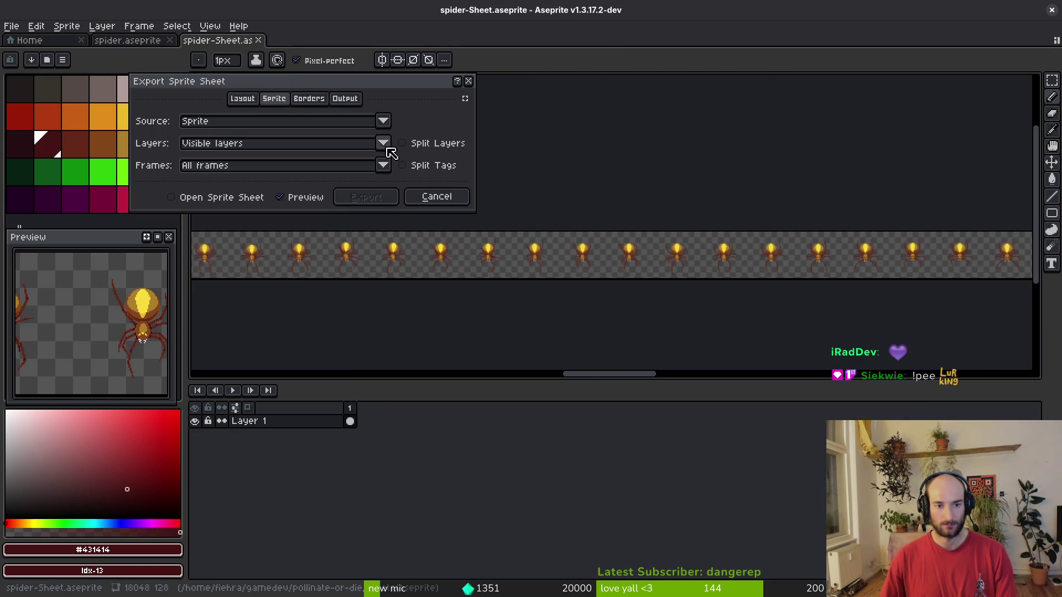
pyautogui.click(402, 166)
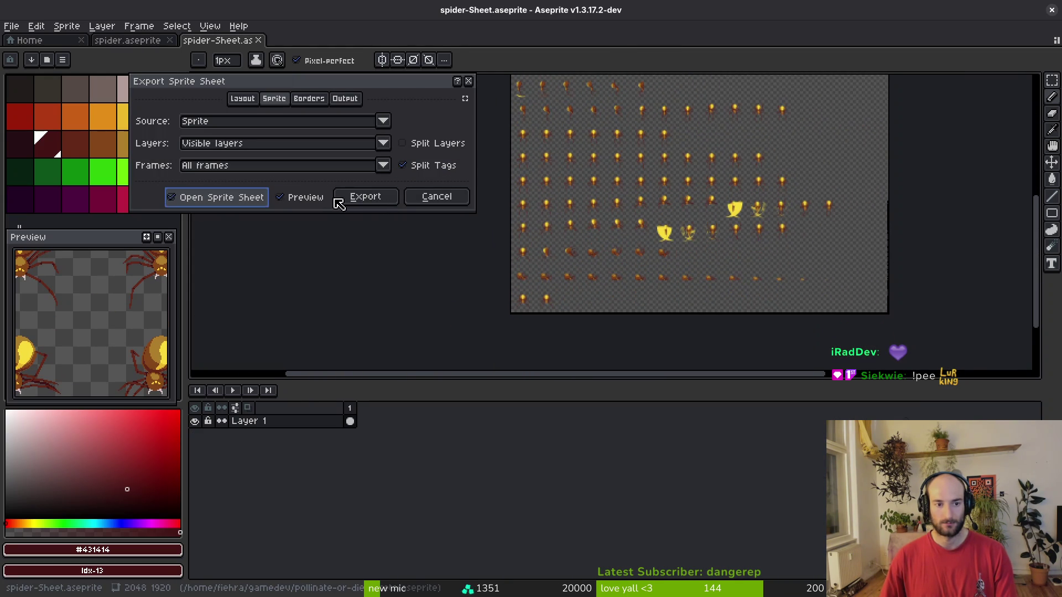
pyautogui.click(366, 197)
pyautogui.scroll(-2, 655, 218)
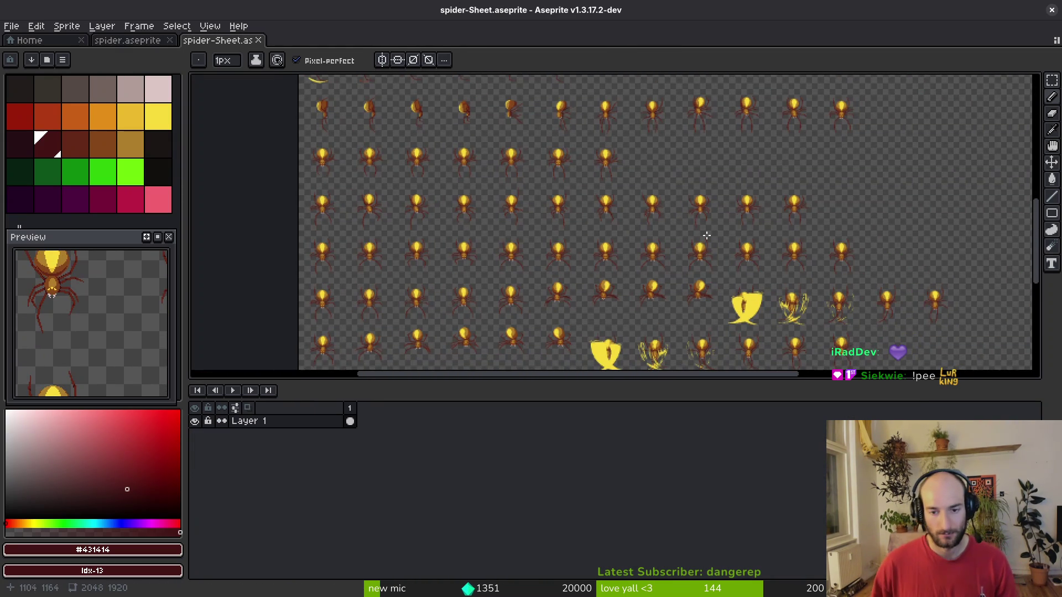
pyautogui.scroll(-2, 680, 248)
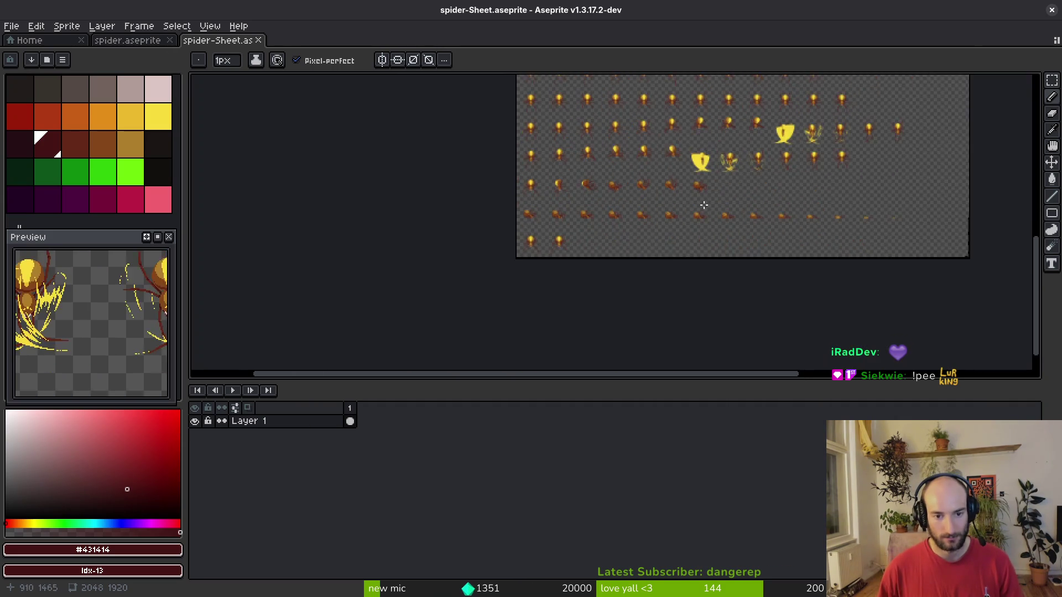
pyautogui.scroll(3, 581, 252)
pyautogui.scroll(1, 569, 256)
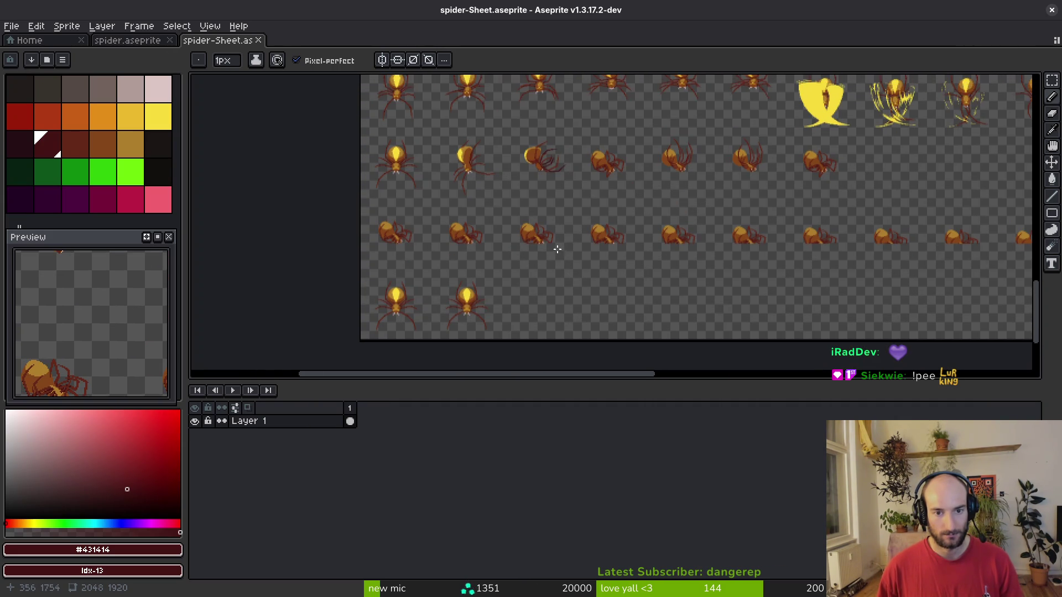
pyautogui.hscroll(3, 619, 264)
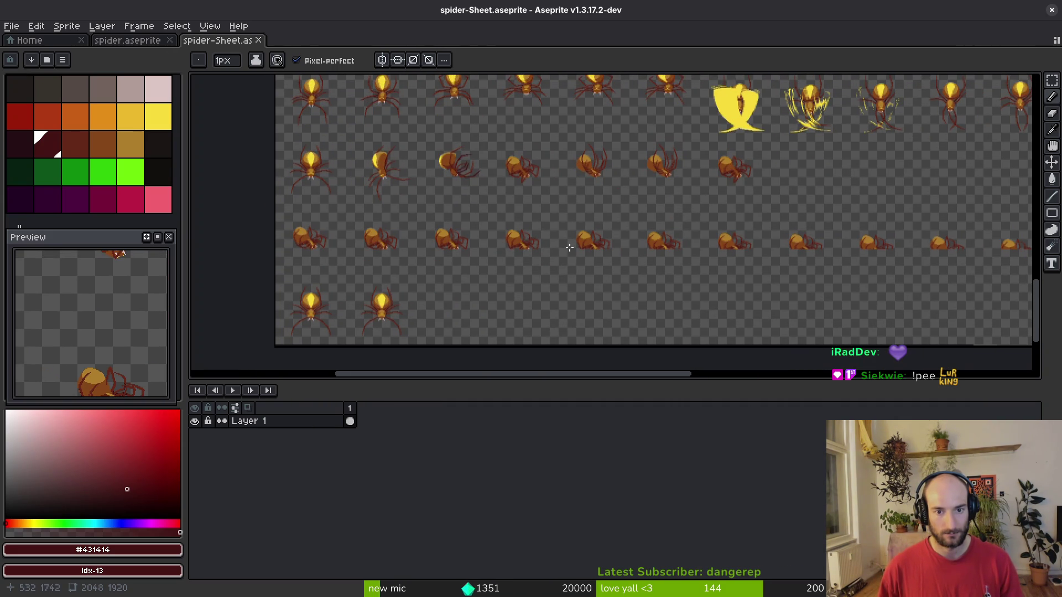
# Export the sheet to art/enemies/spider-Sheet.png, overwriting the existing file.
pyautogui.hotkey('ctrl', 'alt', 'shift', 's')
pyautogui.click(271, 52)
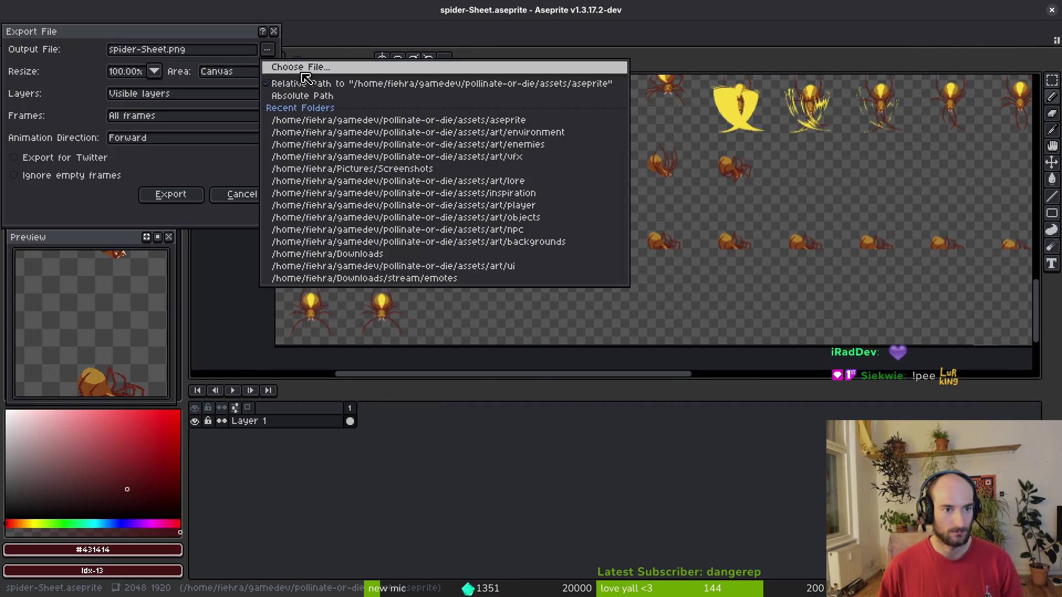
pyautogui.click(279, 66)
pyautogui.click(111, 76)
pyautogui.doubleClick(108, 133)
pyautogui.doubleClick(407, 130)
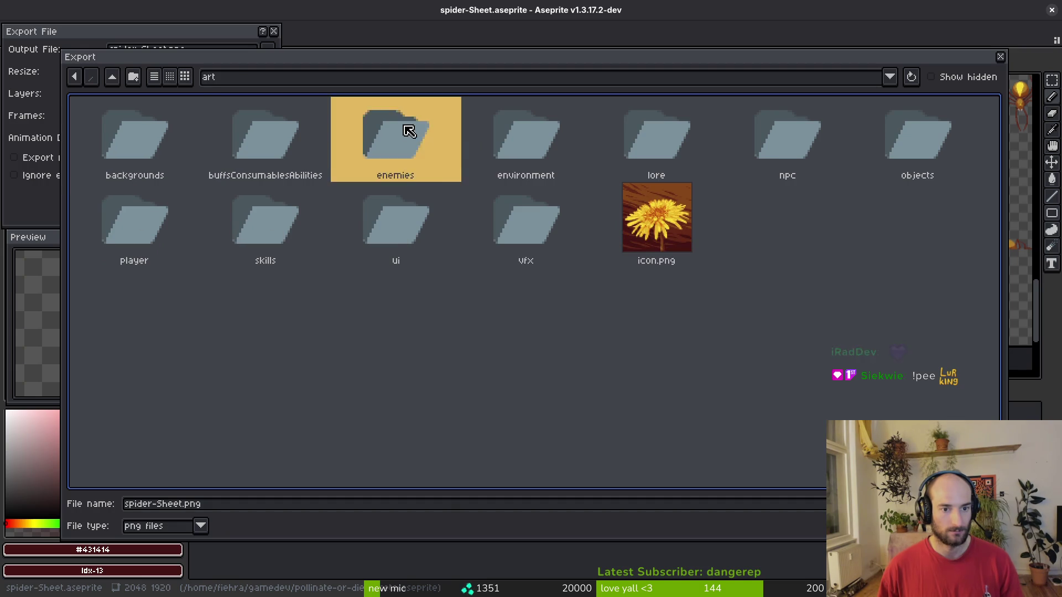
pyautogui.click(809, 404)
pyautogui.doubleClick(609, 407)
pyautogui.press('Return')
pyautogui.click(178, 197)
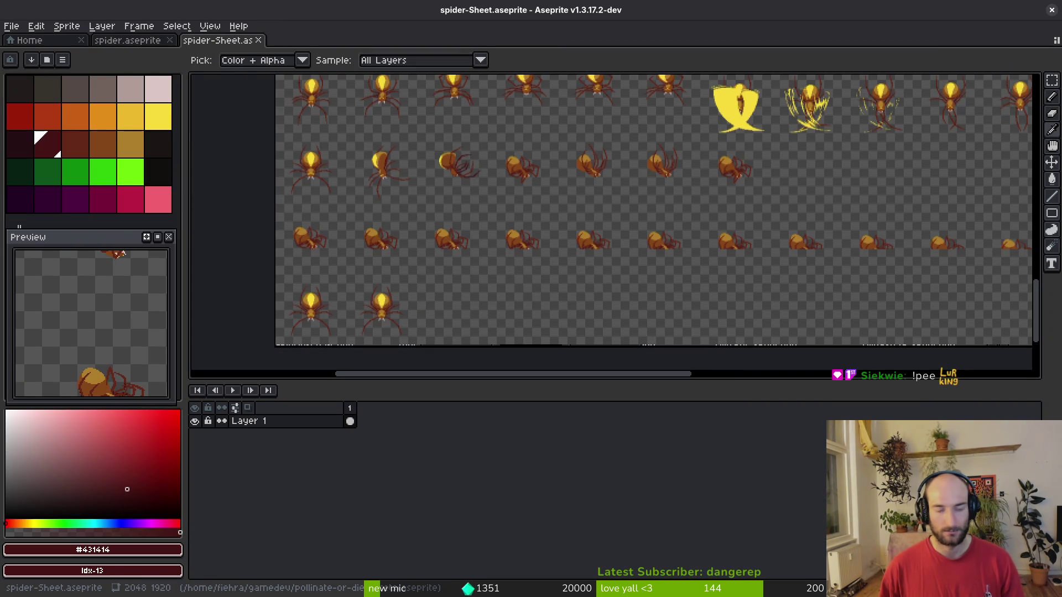
pyautogui.hotkey('alt', 'Tab')
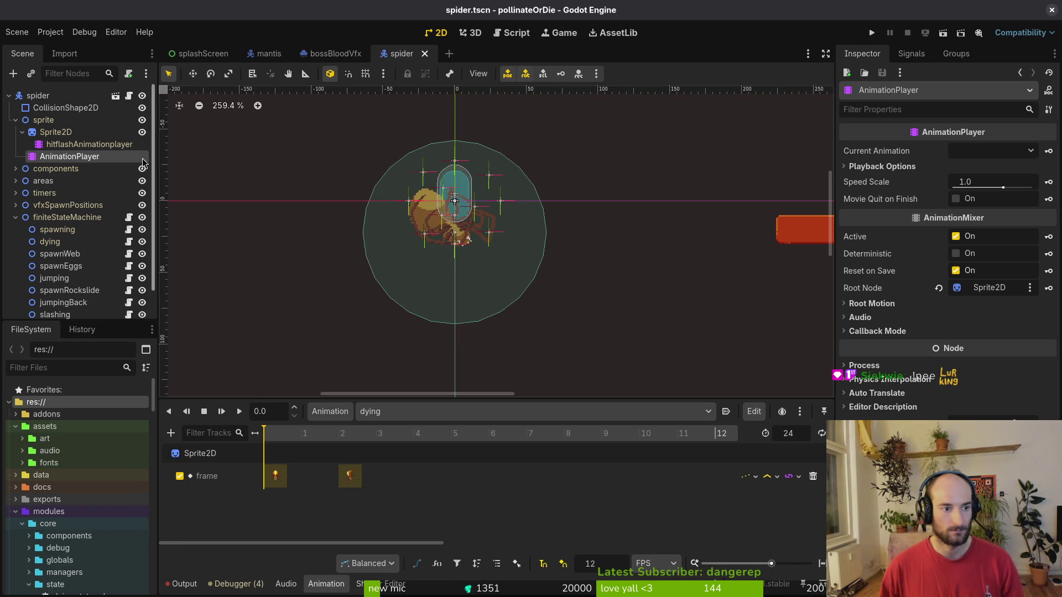
# Set the spider Sprite2D's Vframes to 15 and save the scene.
pyautogui.click(55, 132)
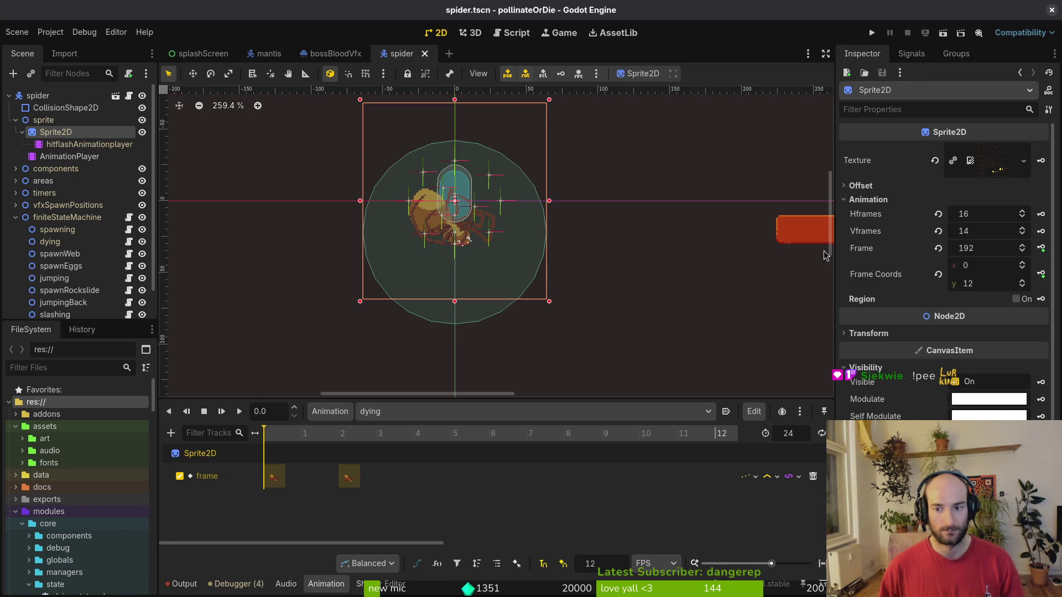
pyautogui.click(987, 230)
pyautogui.write('5')
pyautogui.press('Return')
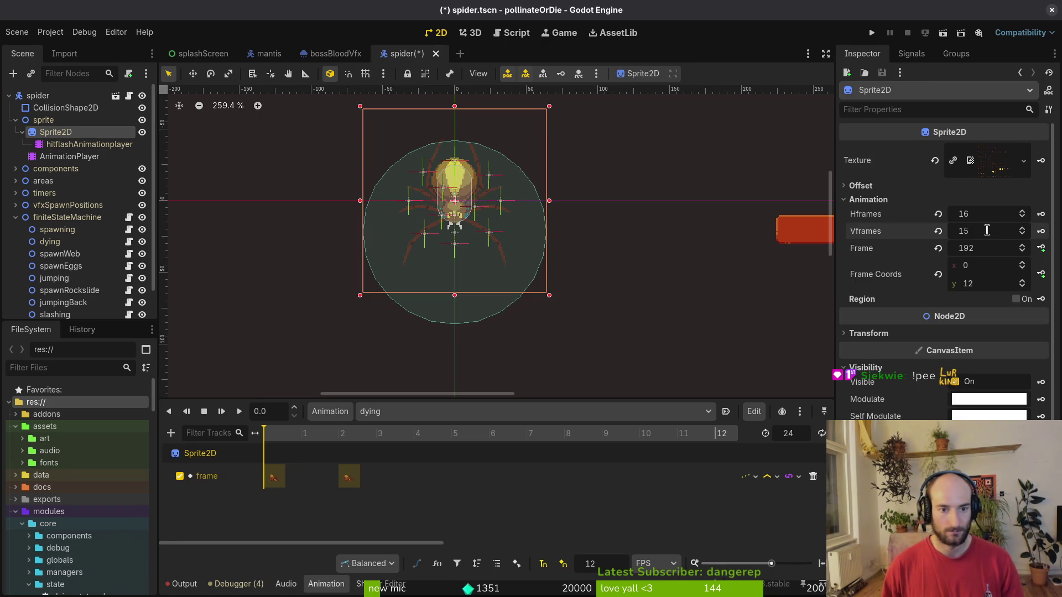
pyautogui.hotkey('ctrl', 's')
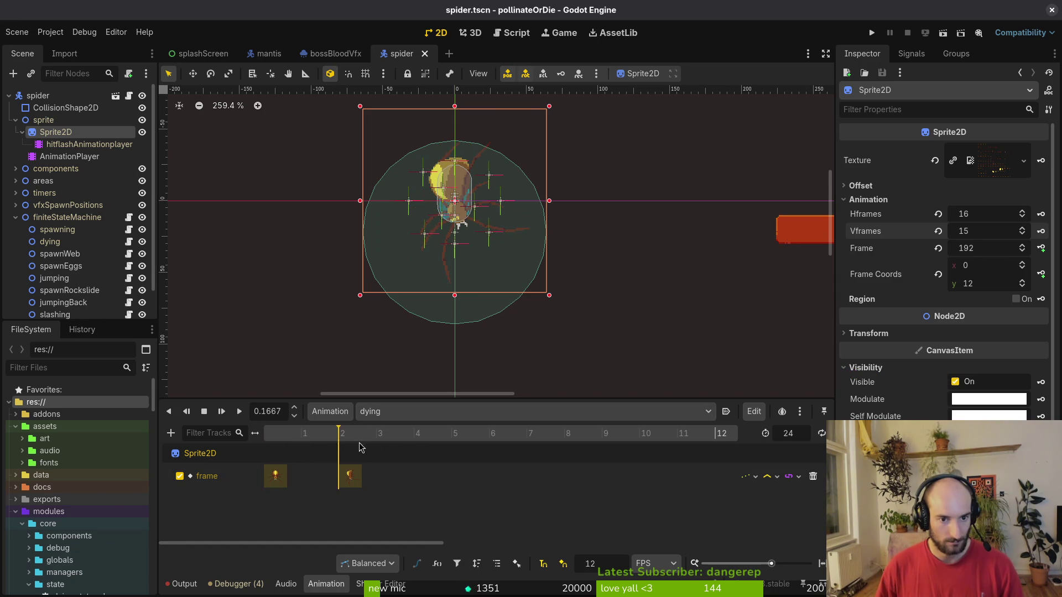
# Preview the decay animation, then bring up the animation libraries editor.
pyautogui.click(420, 411)
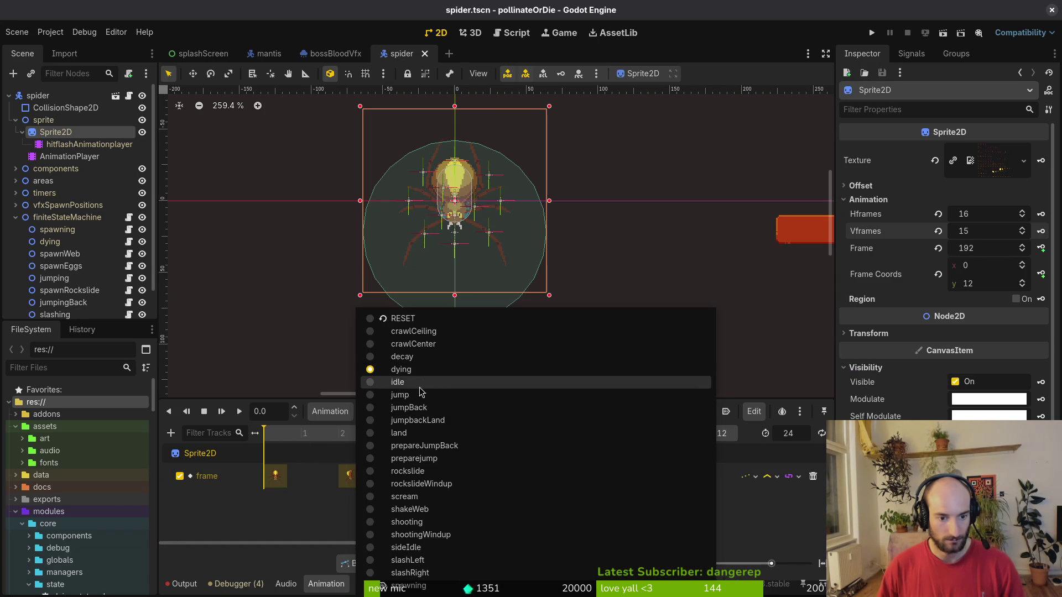
pyautogui.click(424, 358)
pyautogui.hotkey('shift', 'd')
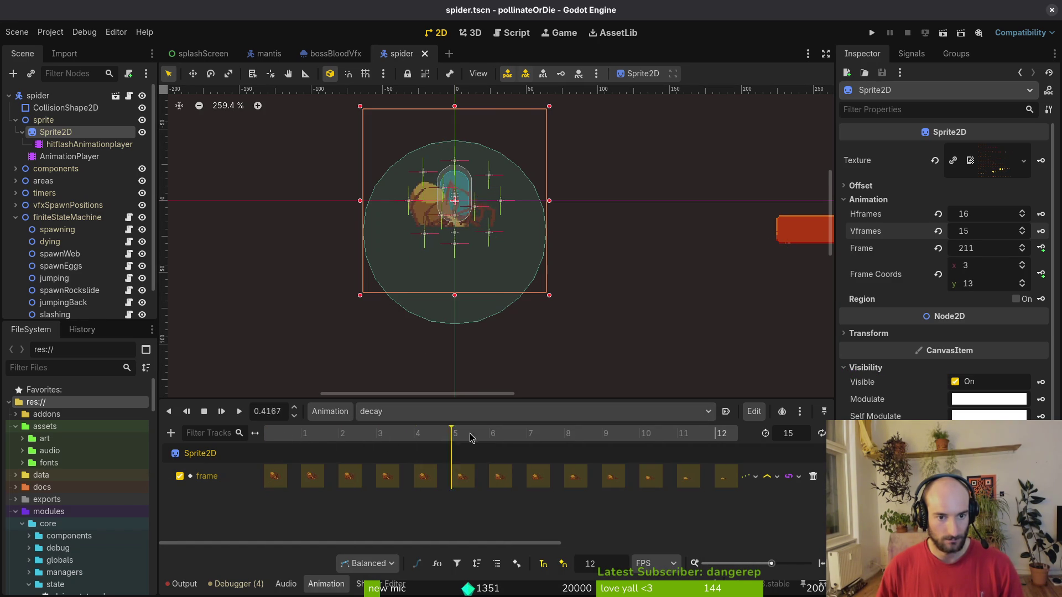
pyautogui.click(331, 412)
pyautogui.click(365, 450)
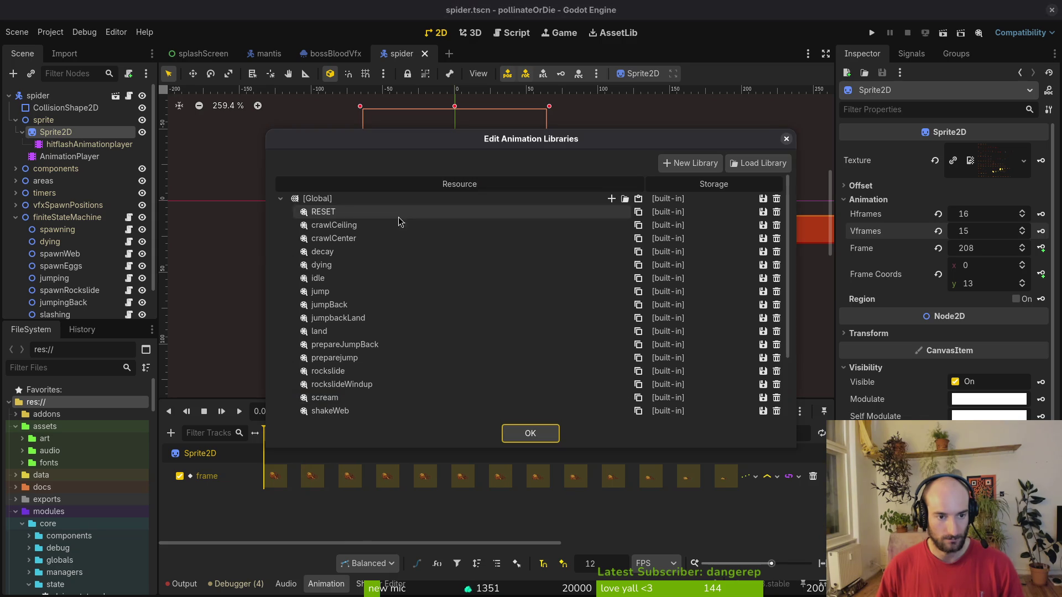
# Rename dying to falling and key sprite frame row 14 into a new dying track.
pyautogui.doubleClick(341, 265)
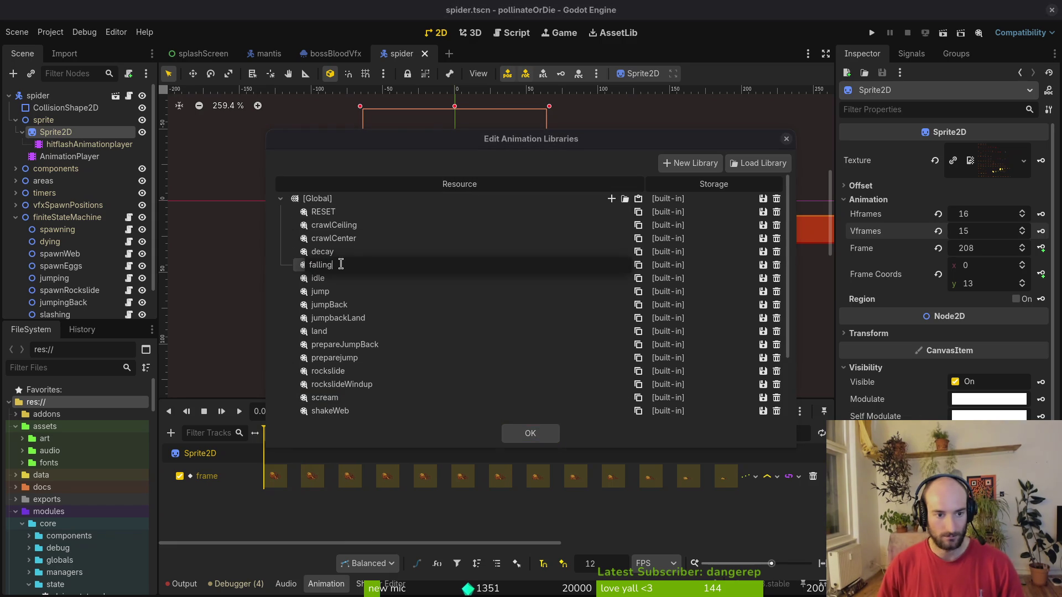
pyautogui.click(530, 434)
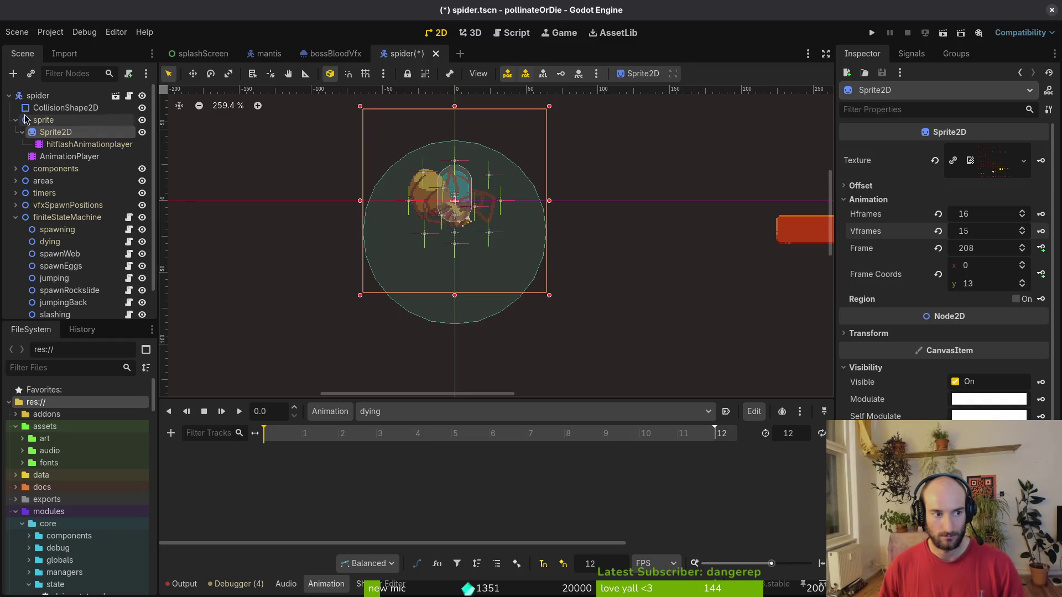
pyautogui.click(1022, 282)
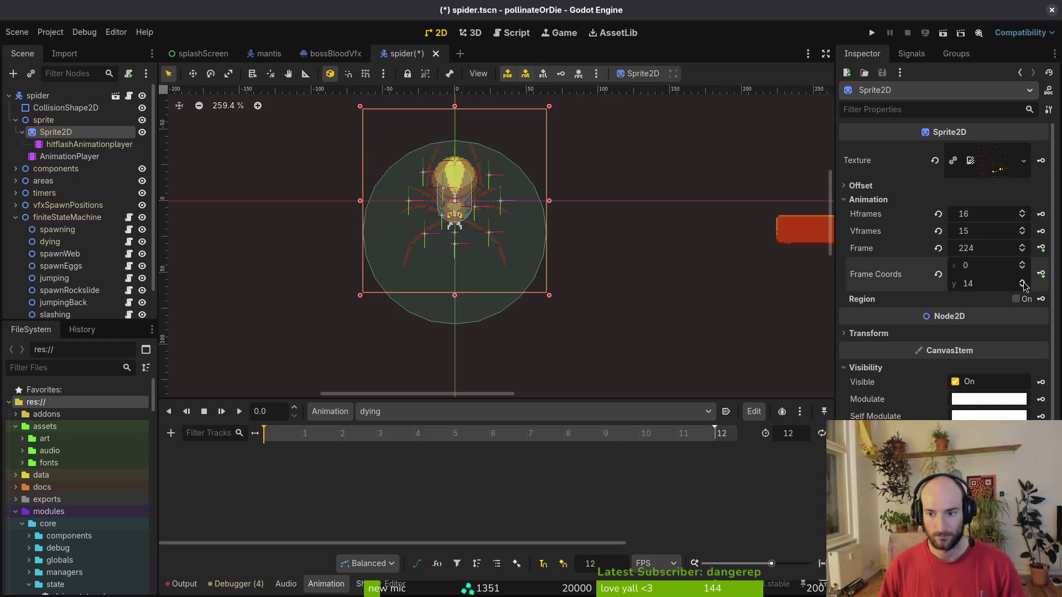
pyautogui.click(1042, 249)
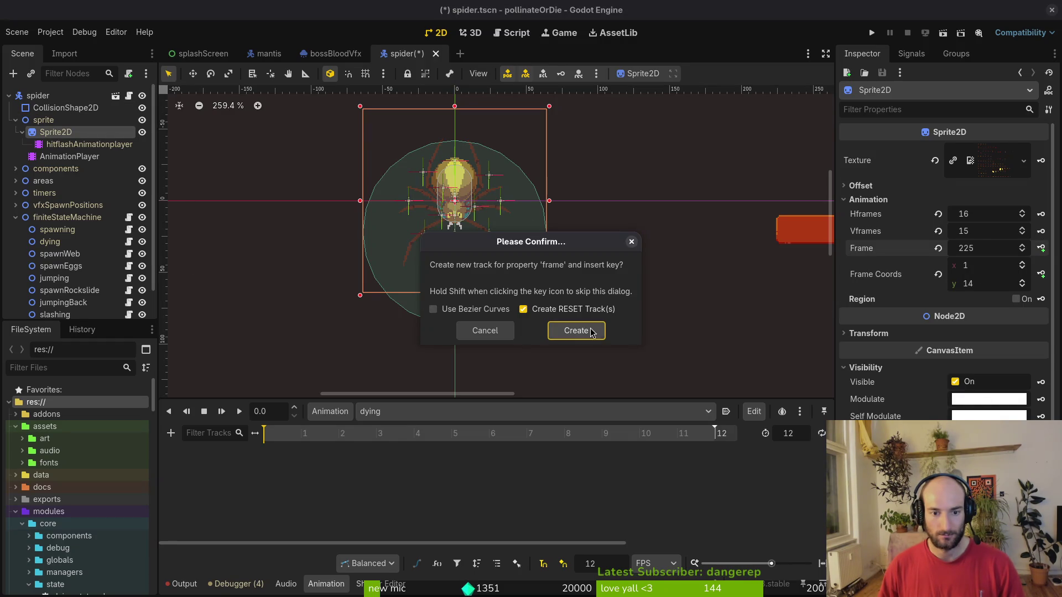
pyautogui.click(576, 331)
# Add a second, later frame key to the dying animation and save the spider scene.
pyautogui.click(1041, 249)
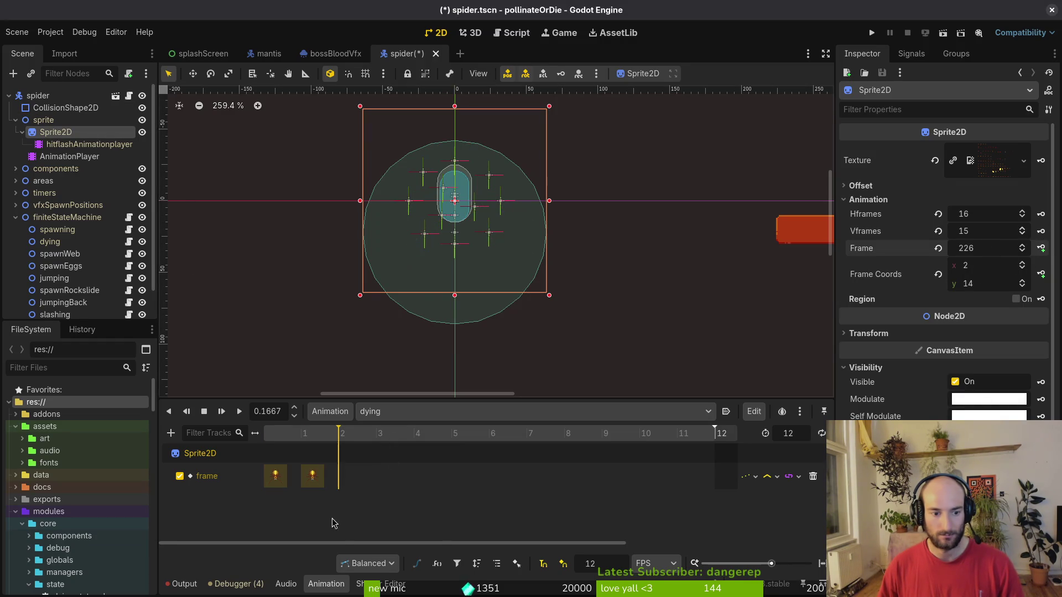
pyautogui.moveTo(313, 475); pyautogui.dragTo(462, 475)
pyautogui.hotkey('ctrl', 's')
pyautogui.click(269, 53)
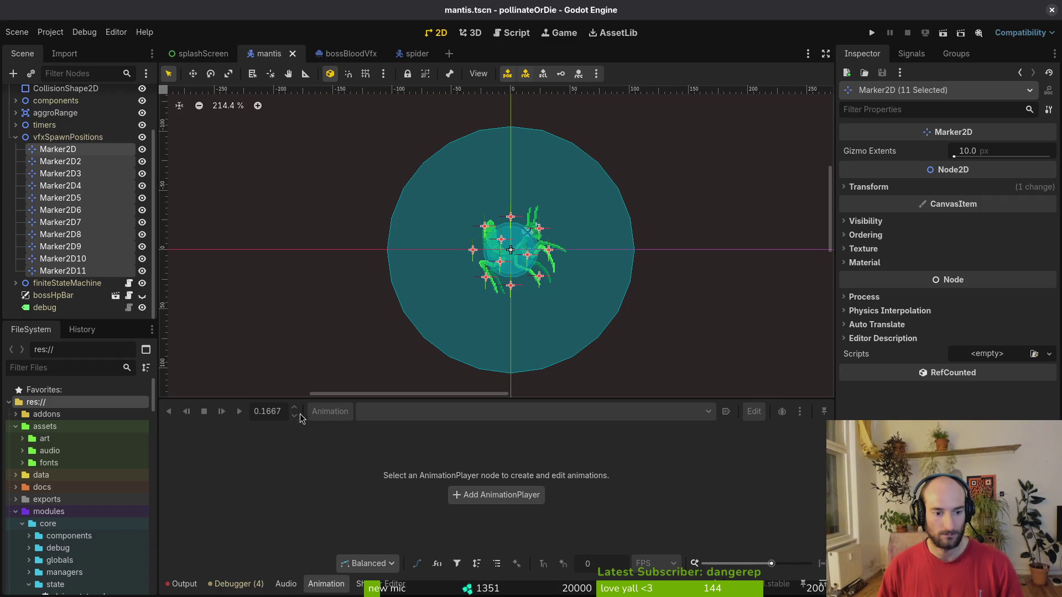
# Check the mantis's dying animation, then show the spider's dying animation tracks.
pyautogui.scroll(3, 67, 165)
pyautogui.click(66, 132)
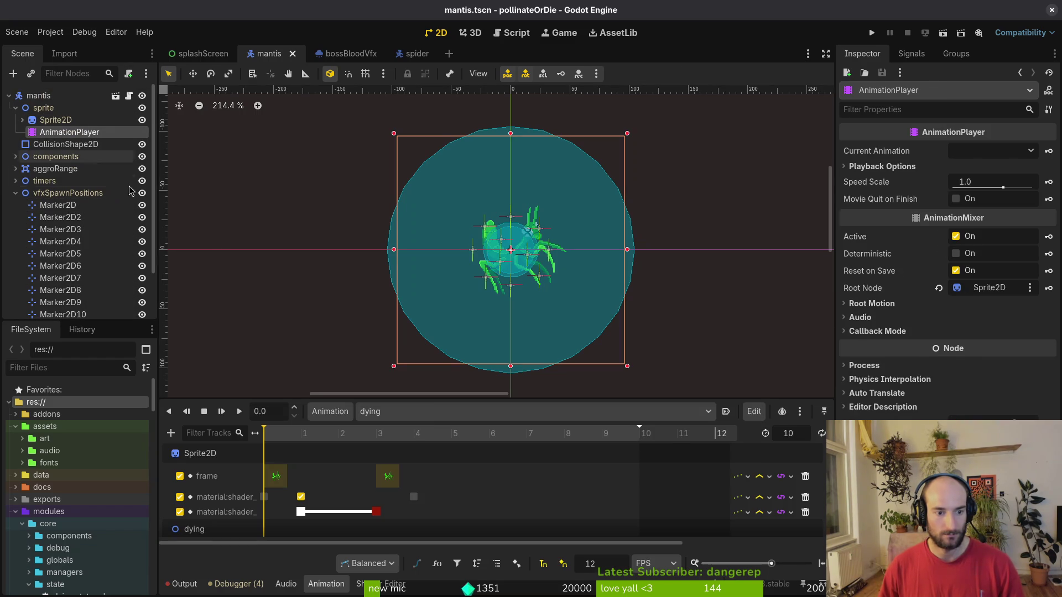
pyautogui.click(409, 53)
pyautogui.click(61, 132)
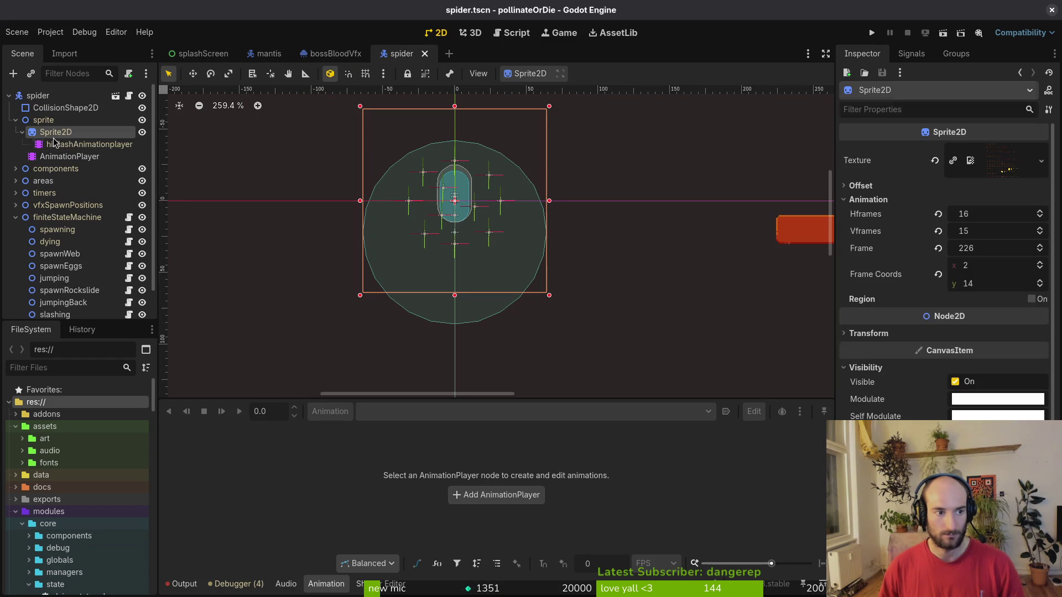
pyautogui.click(88, 157)
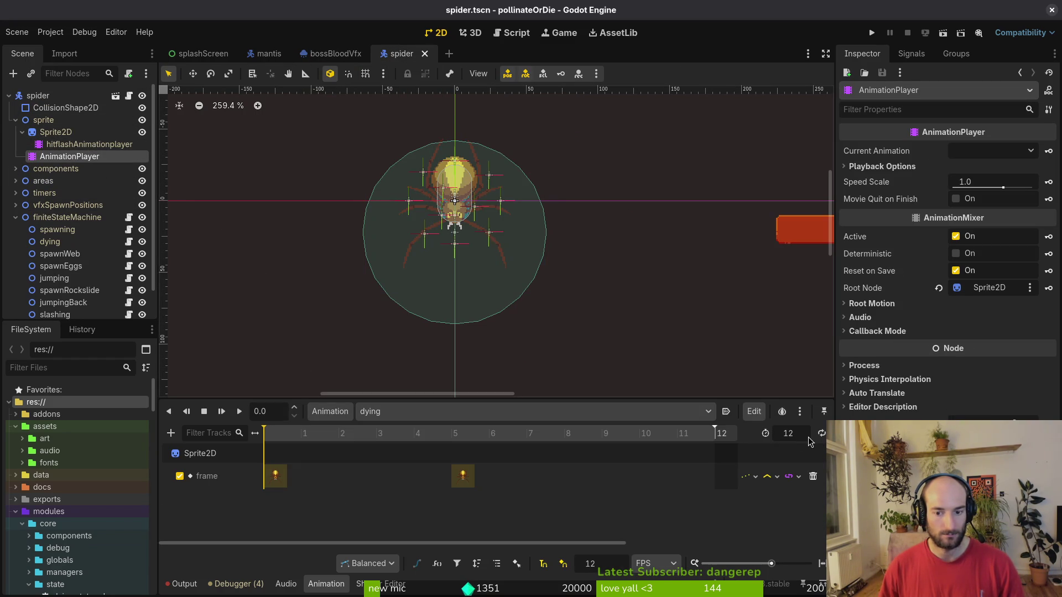
# Shorten the spider's dying animation to 10, move the second frame key to 3, and save.
pyautogui.moveTo(809, 437); pyautogui.dragTo(796, 437)
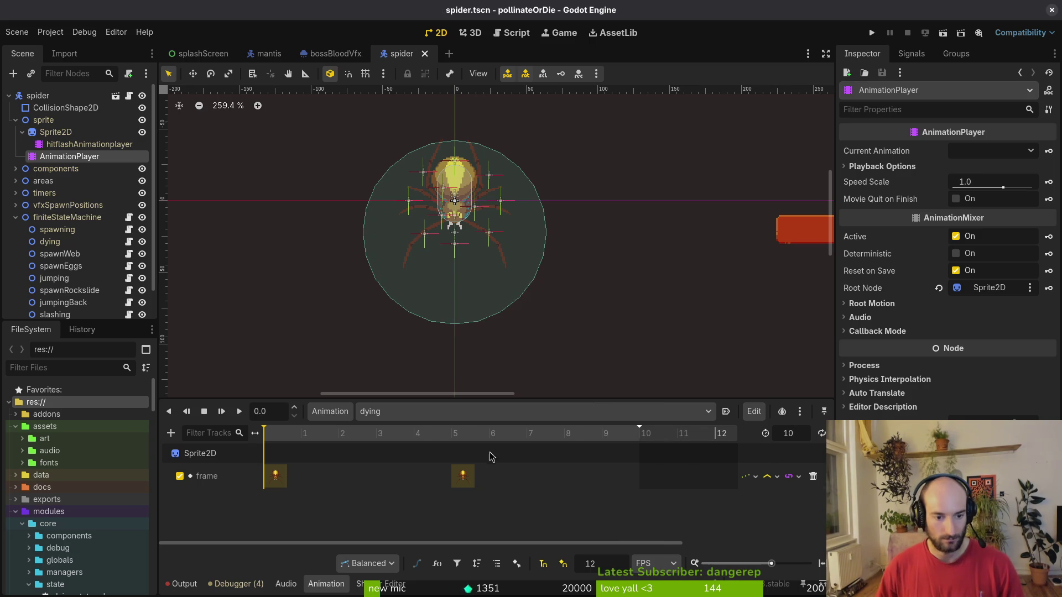
pyautogui.moveTo(463, 476); pyautogui.dragTo(387, 476)
pyautogui.moveTo(465, 397); pyautogui.dragTo(498, 344)
pyautogui.hotkey('ctrl', 's')
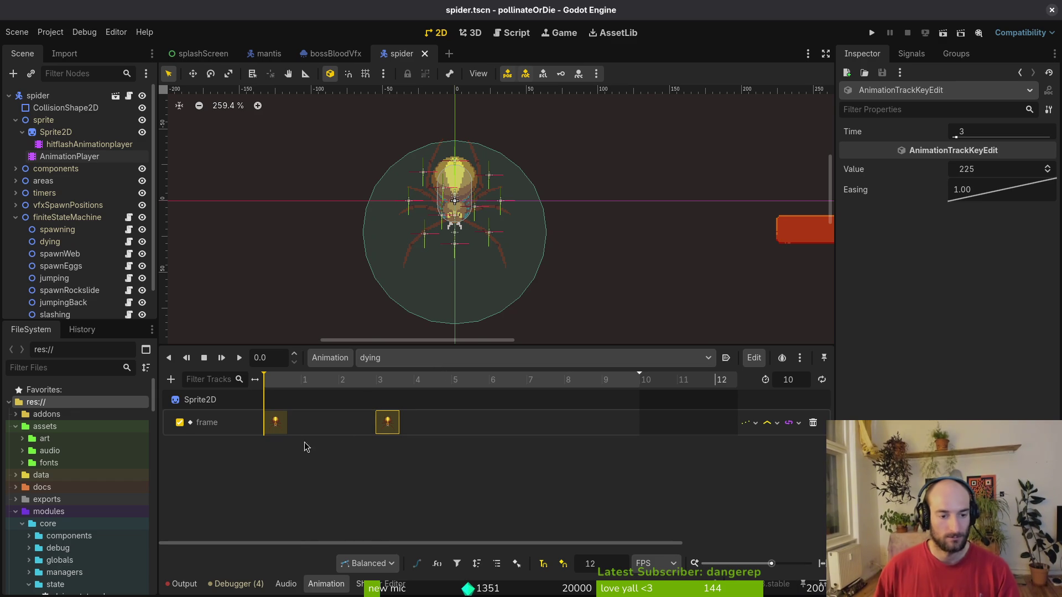
pyautogui.click(258, 54)
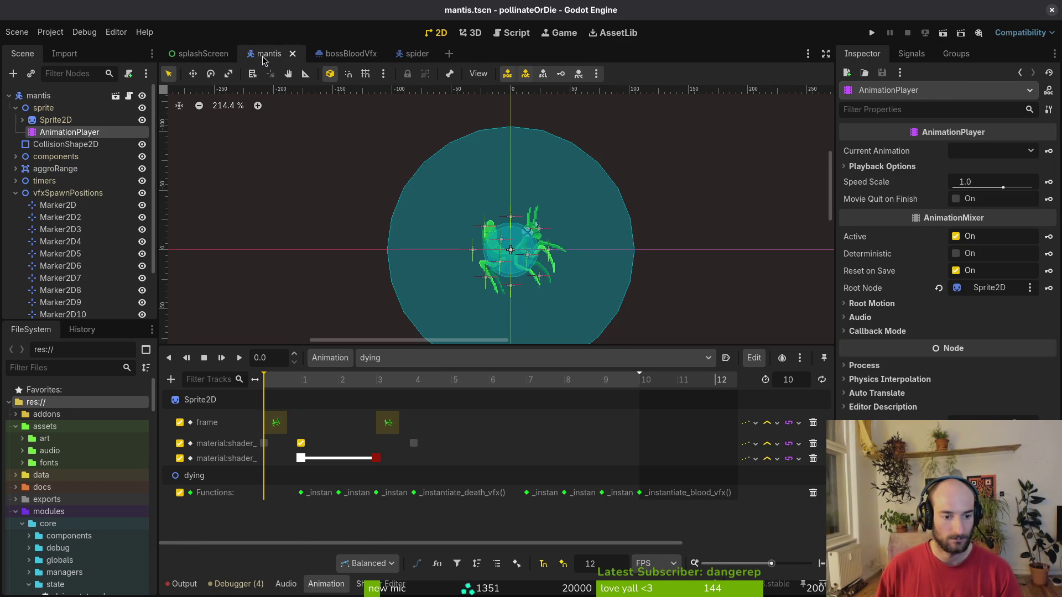
pyautogui.click(413, 56)
pyautogui.scroll(-8, 943, 266)
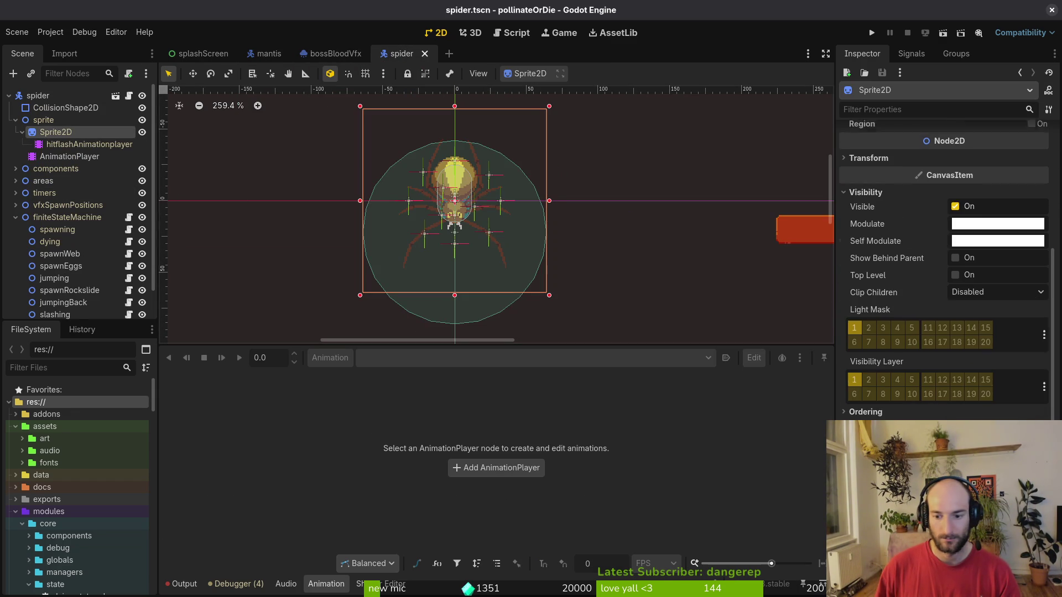
pyautogui.scroll(-1, 943, 266)
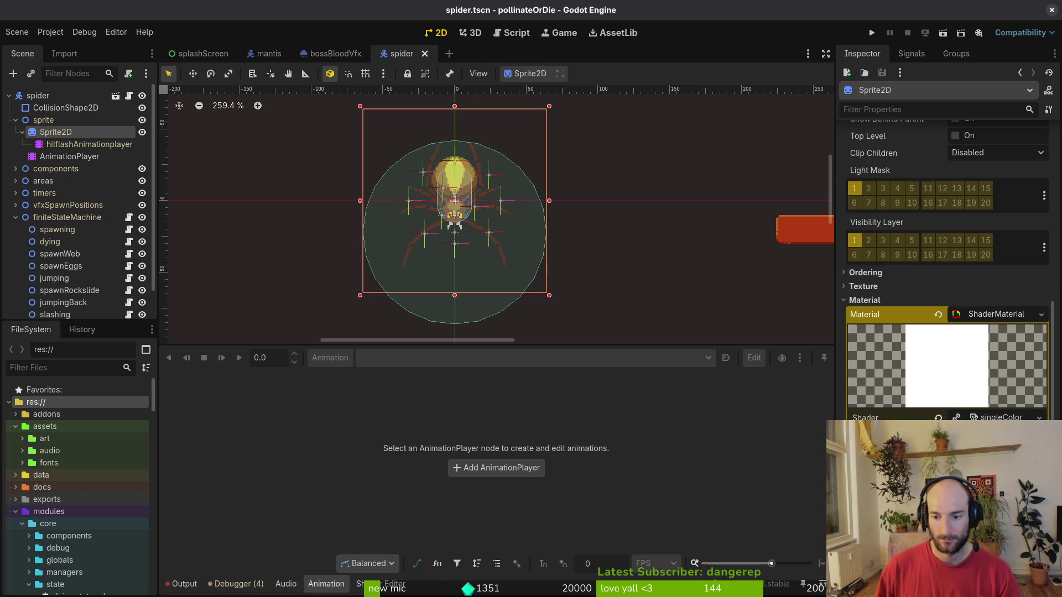
# Key the shader's enabled setting and a white hitflash colour into the spider's dying animation.
pyautogui.click(69, 157)
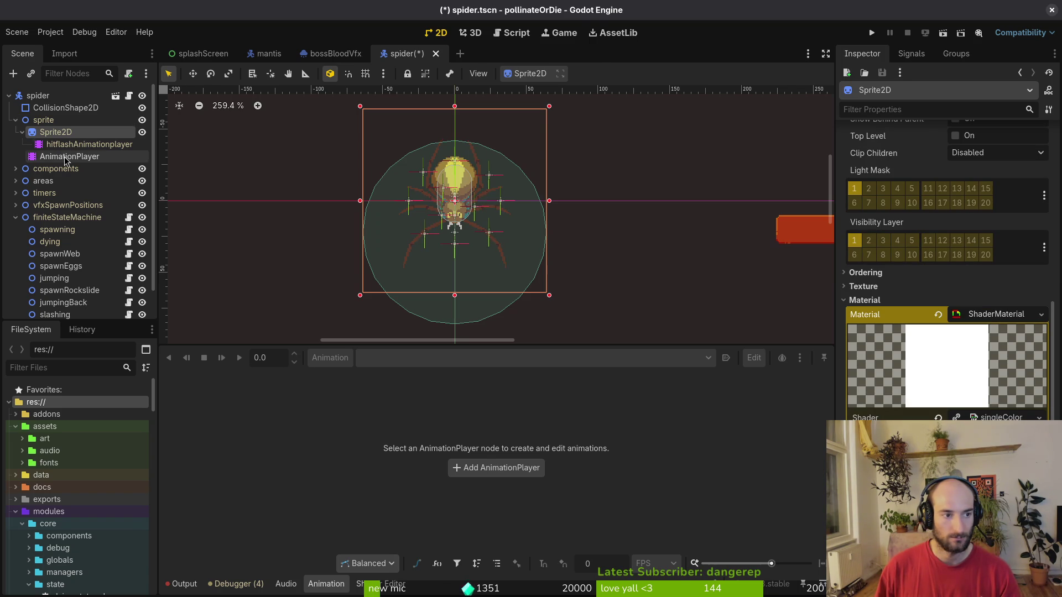
pyautogui.click(56, 131)
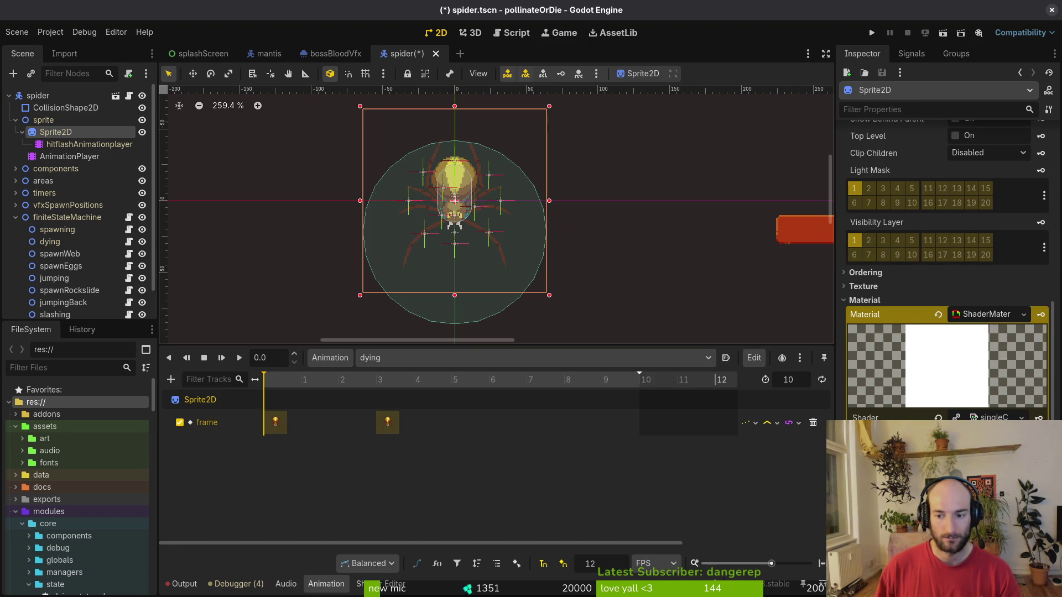
pyautogui.click(1041, 449)
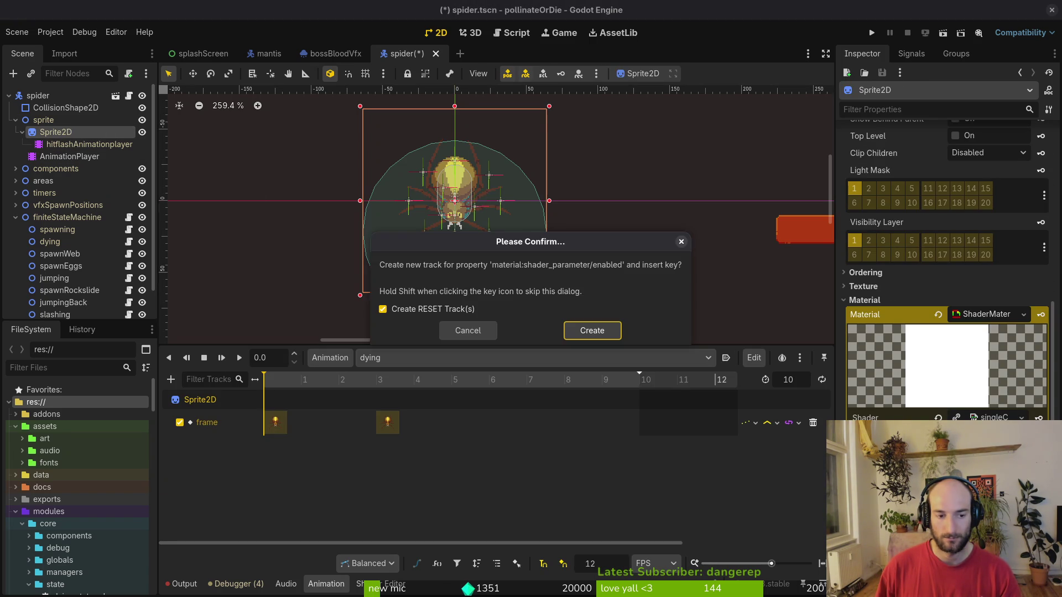
pyautogui.click(592, 332)
pyautogui.click(340, 385)
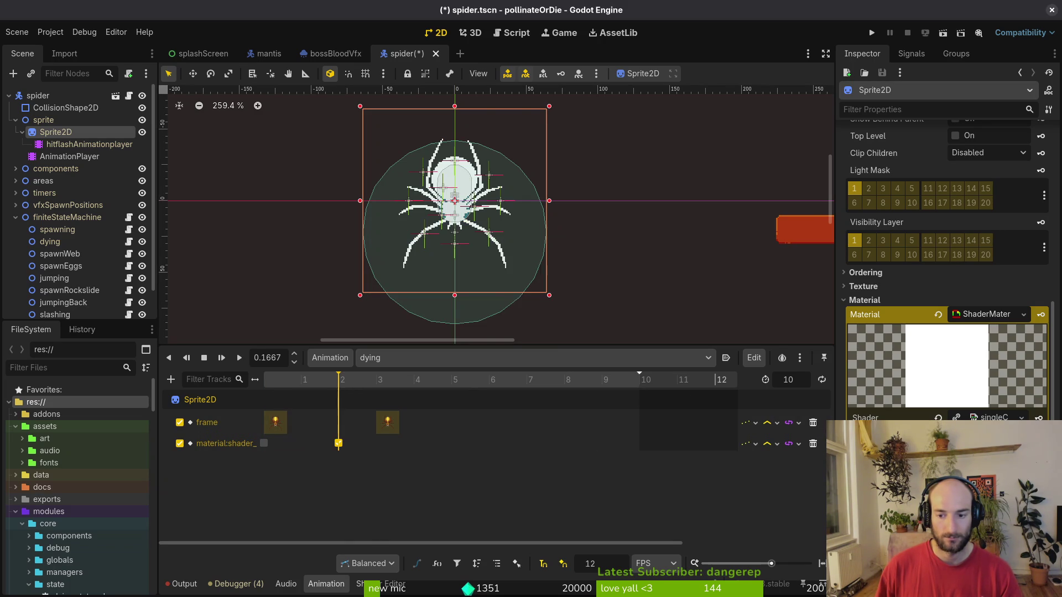
pyautogui.click(1041, 454)
pyautogui.click(588, 336)
pyautogui.click(376, 380)
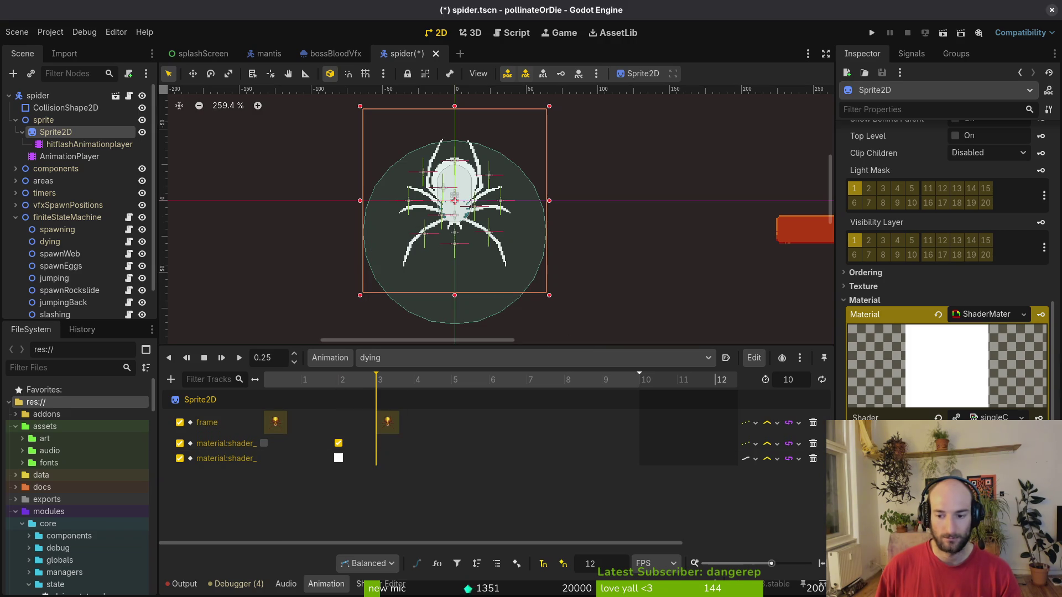
# Look up the exact red flash colour keyed in the mantis's dying animation.
pyautogui.click(268, 54)
pyautogui.click(376, 458)
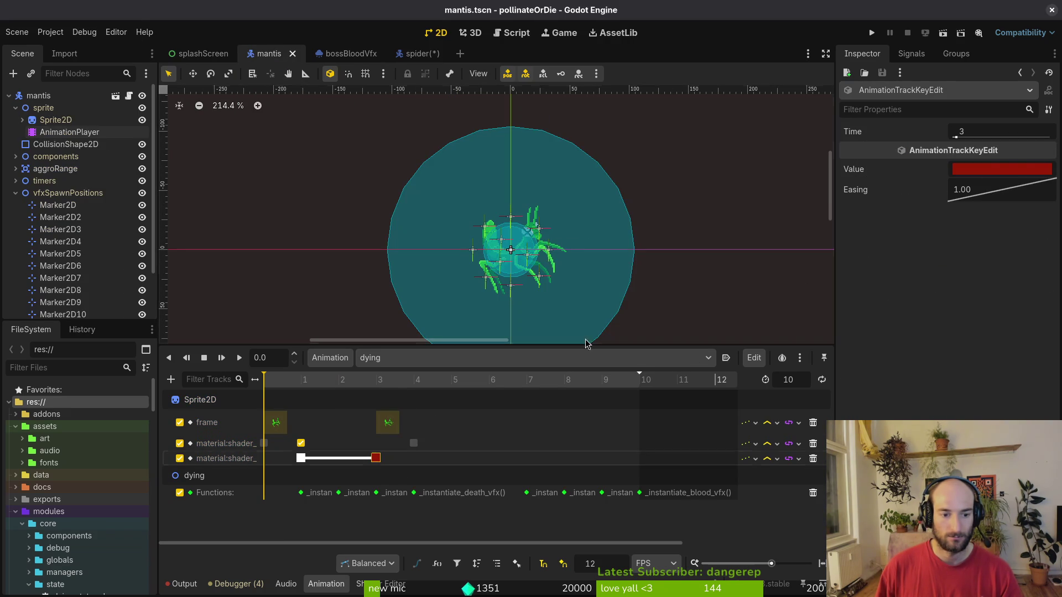
pyautogui.click(999, 166)
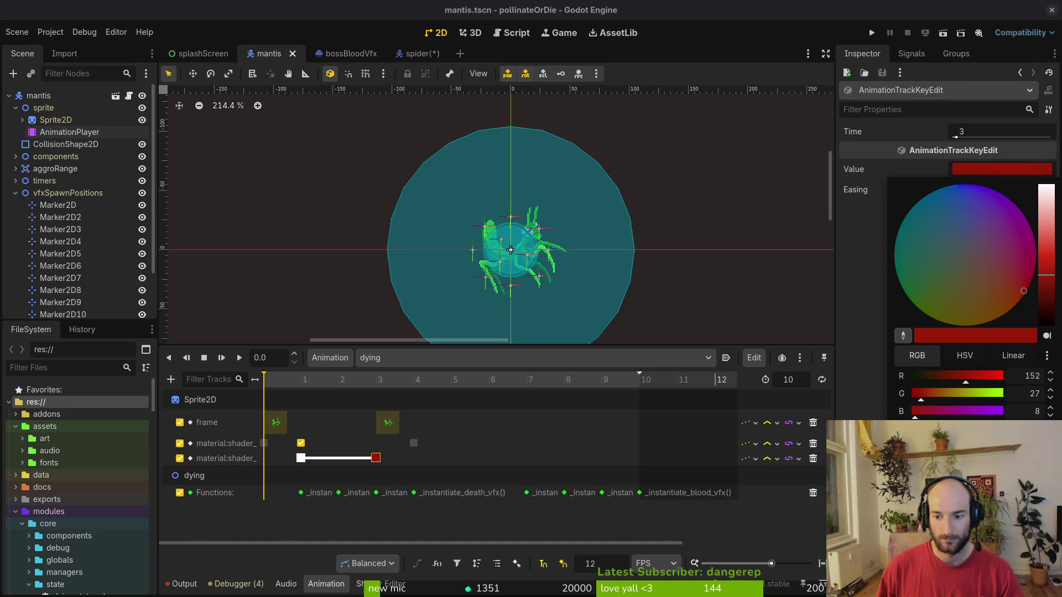
pyautogui.click(539, 307)
pyautogui.click(426, 53)
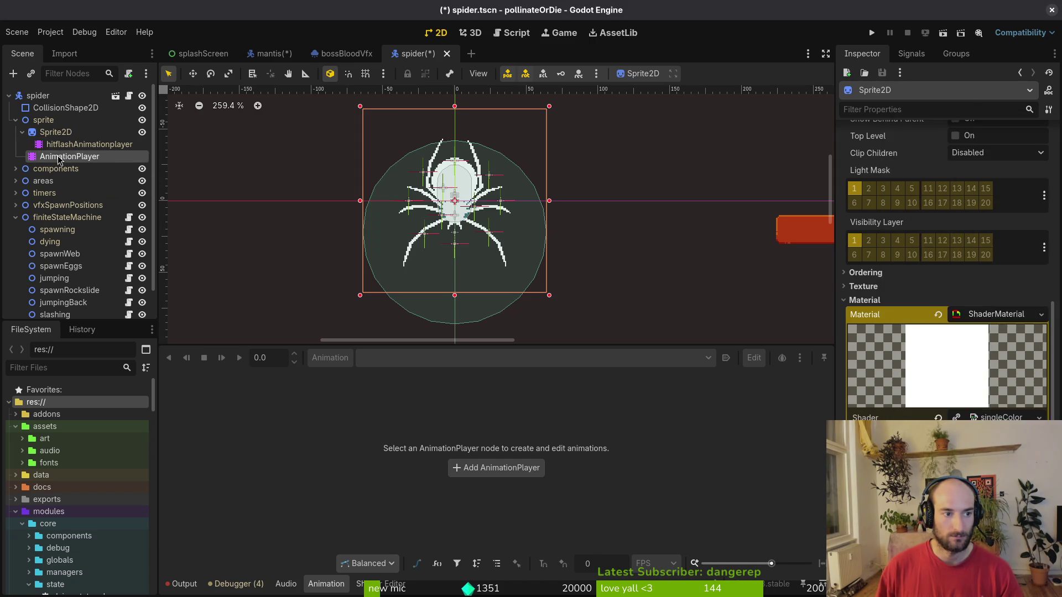
# Key red #981b08 at frame 3 with Discrete interpolation, and a flash-off key at frame 4.
pyautogui.click(65, 144)
pyautogui.click(55, 133)
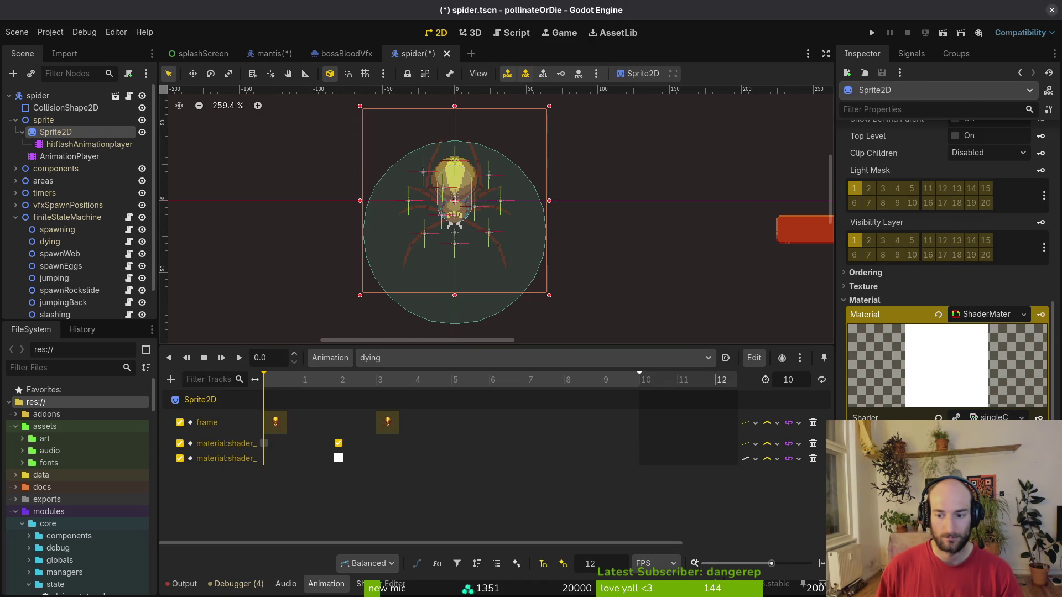
pyautogui.click(956, 426)
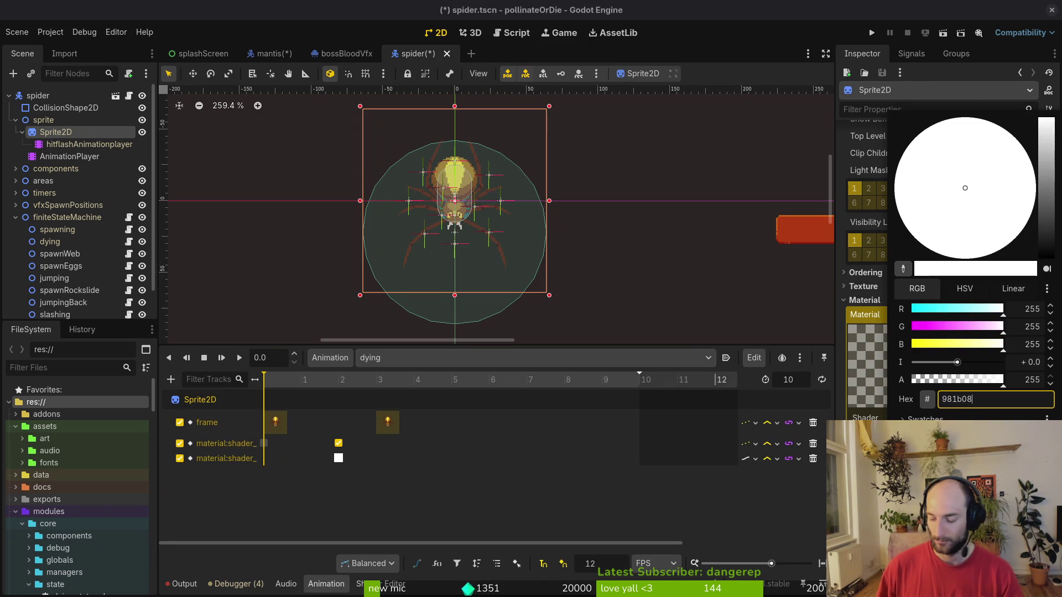
pyautogui.press('Return')
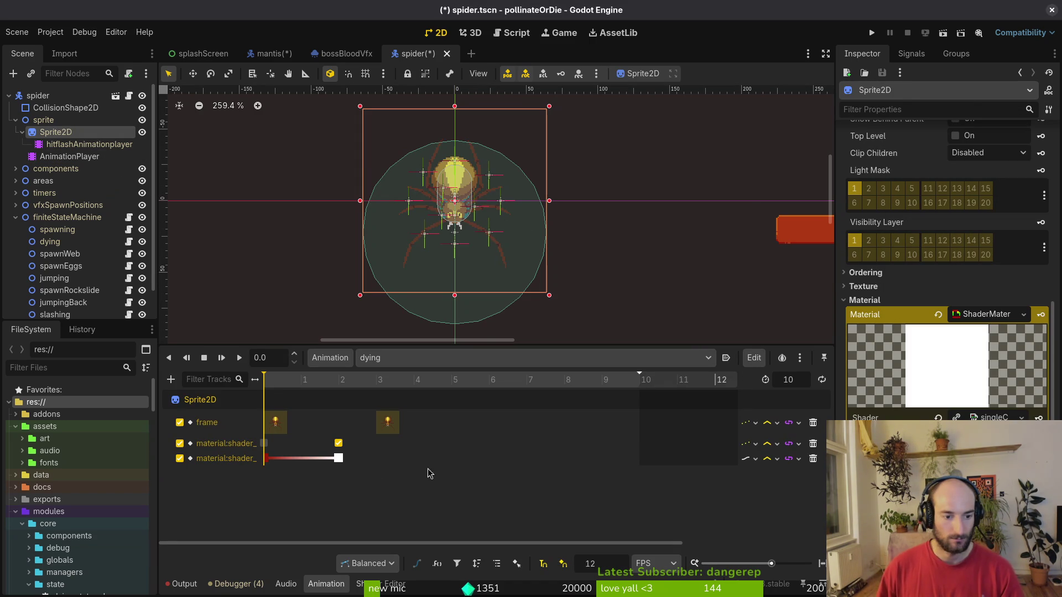
pyautogui.click(266, 459)
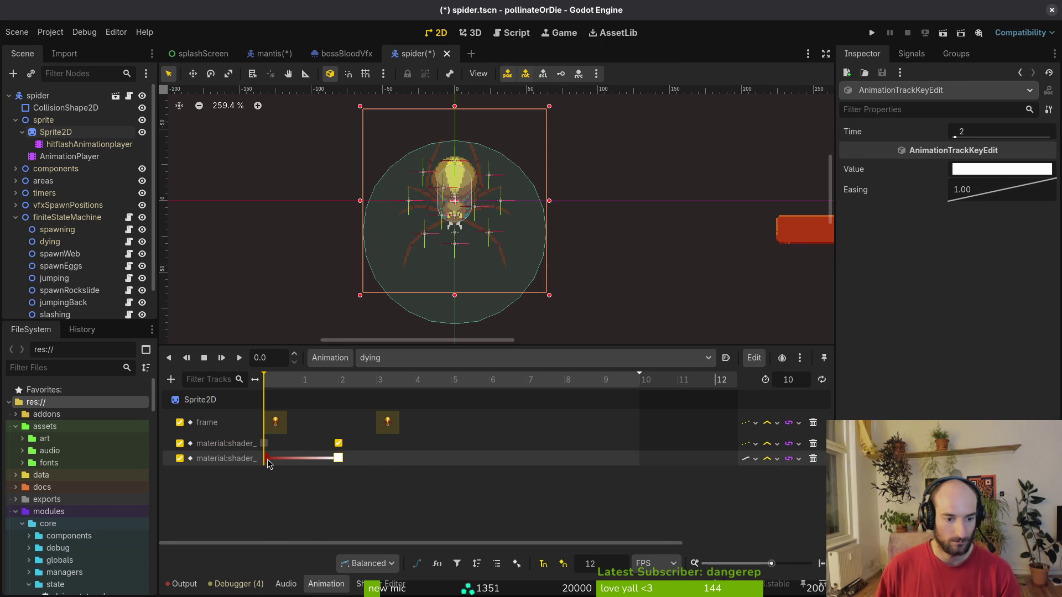
pyautogui.click(338, 458)
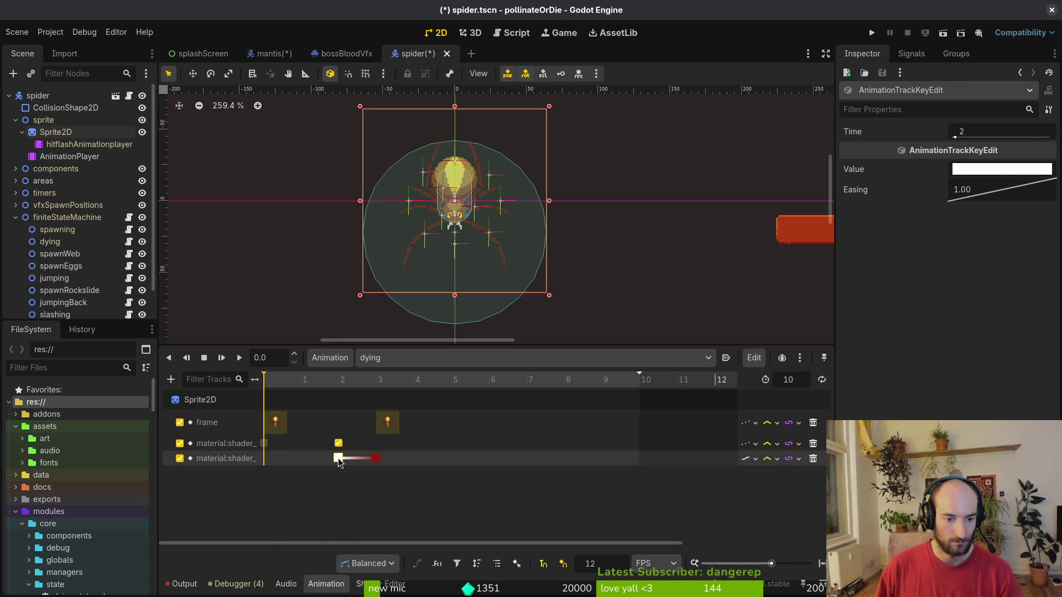
pyautogui.click(751, 459)
pyautogui.click(785, 490)
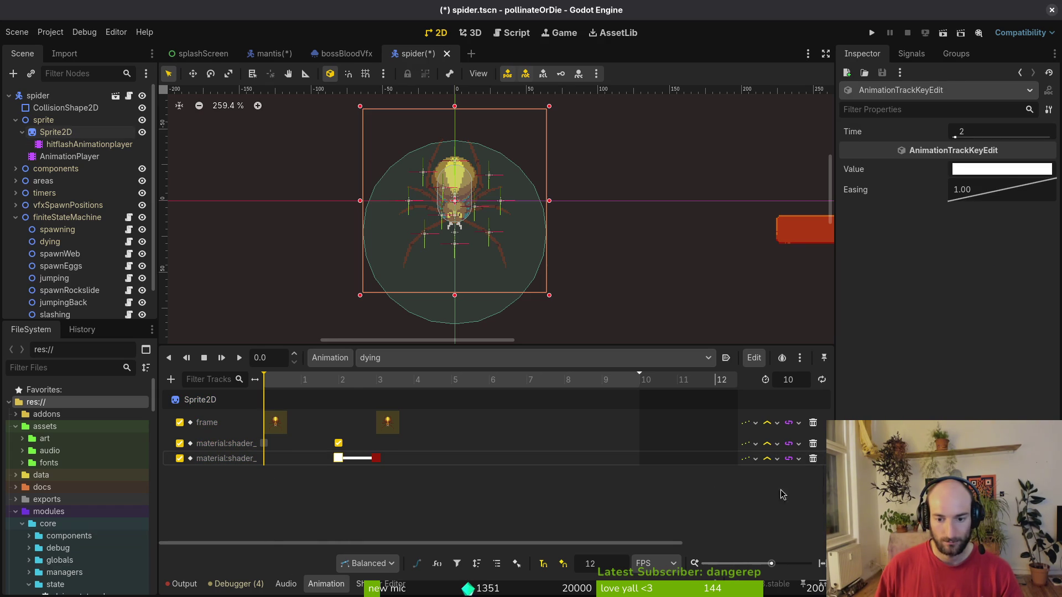
pyautogui.click(338, 443)
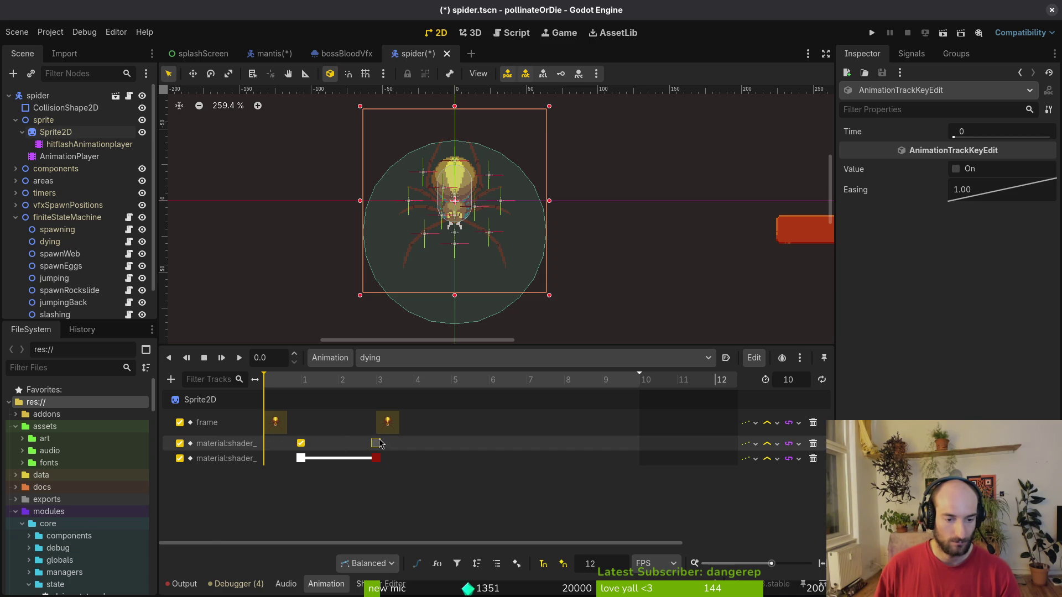
pyautogui.click(416, 443)
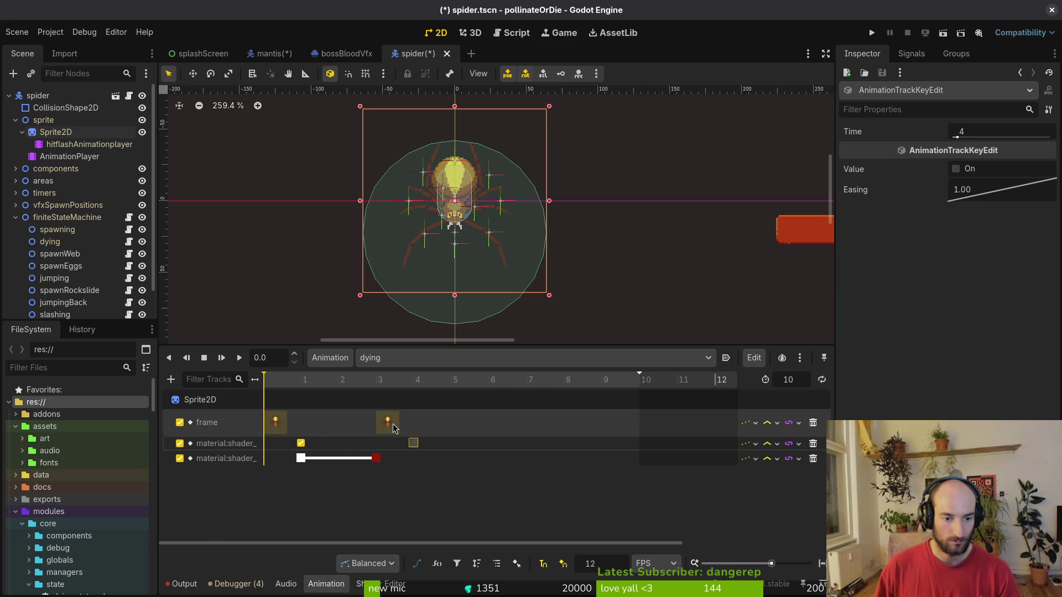
# Duplicate the spider's shader toggle key to match the mantis setup and save the scene.
pyautogui.click(258, 52)
pyautogui.click(69, 132)
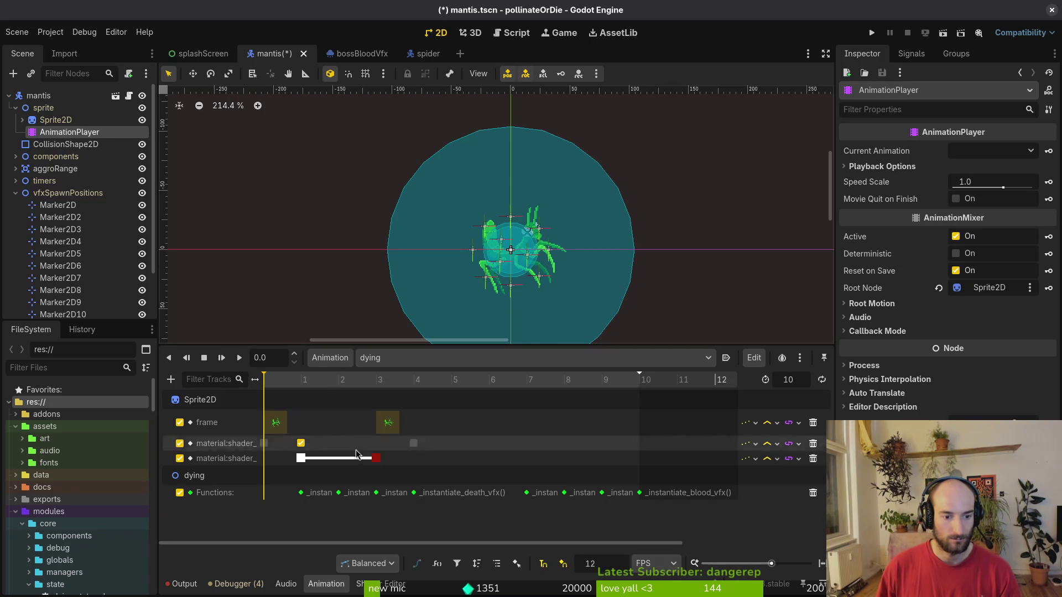
pyautogui.click(434, 56)
pyautogui.click(72, 156)
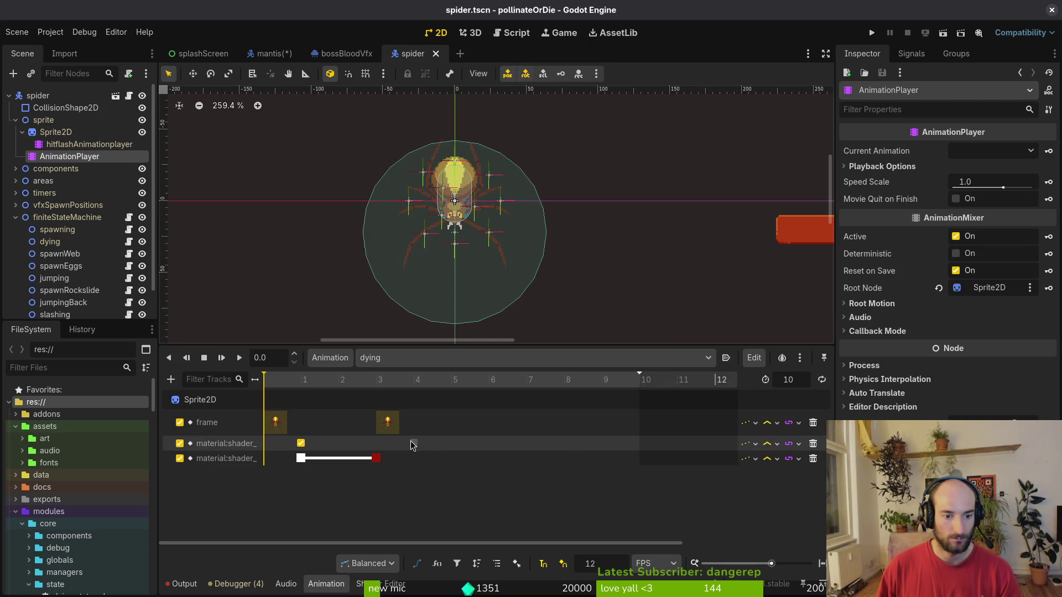
pyautogui.click(414, 443)
pyautogui.hotkey('ctrl', 'd')
pyautogui.hotkey('ctrl', 's')
# Recheck the mantis, then show the track types available for the spider's dying animation.
pyautogui.click(284, 49)
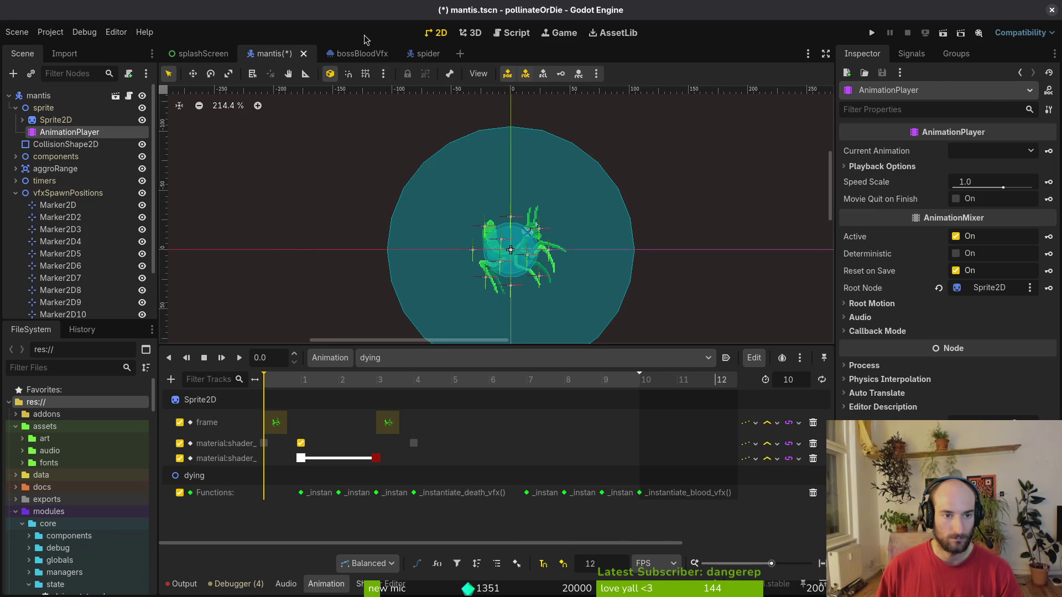
pyautogui.click(414, 53)
pyautogui.click(69, 156)
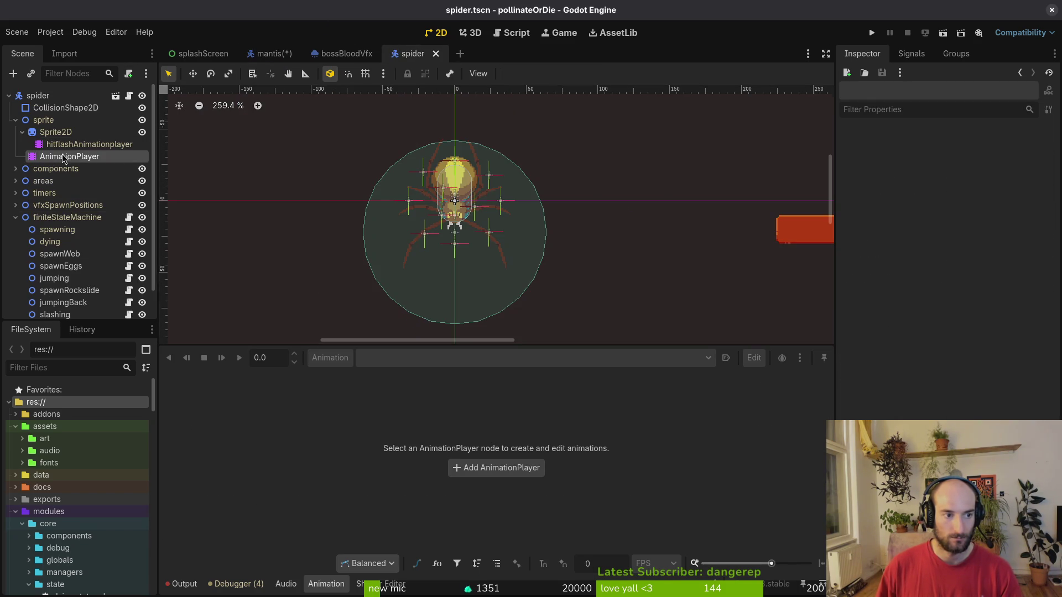
pyautogui.click(171, 381)
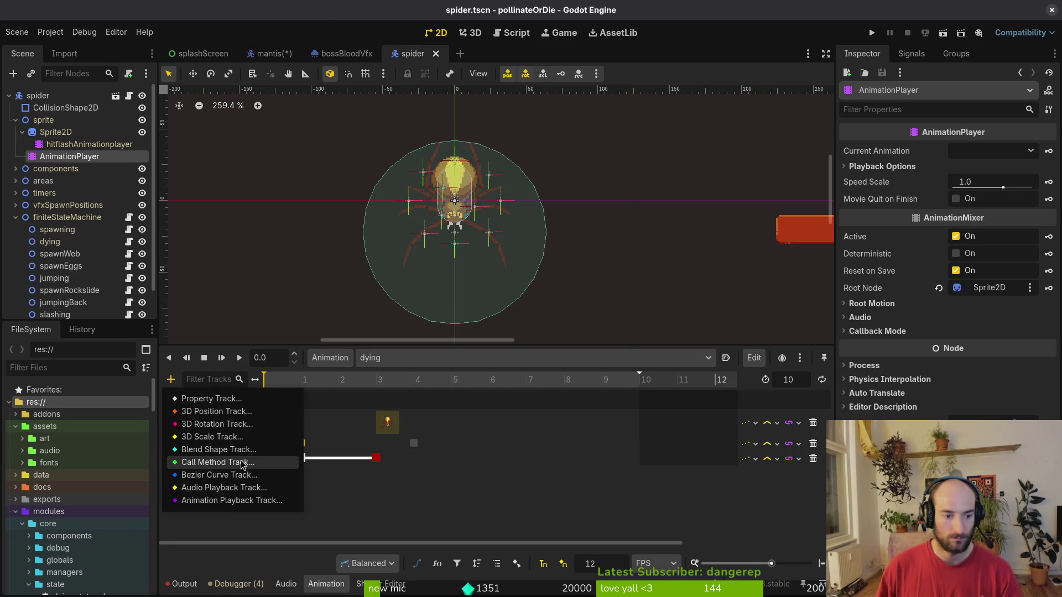
# Add a Call Method track to the spider's dying animation targeting the dying state node.
pyautogui.click(219, 463)
pyautogui.scroll(-10, 544, 365)
pyautogui.click(546, 356)
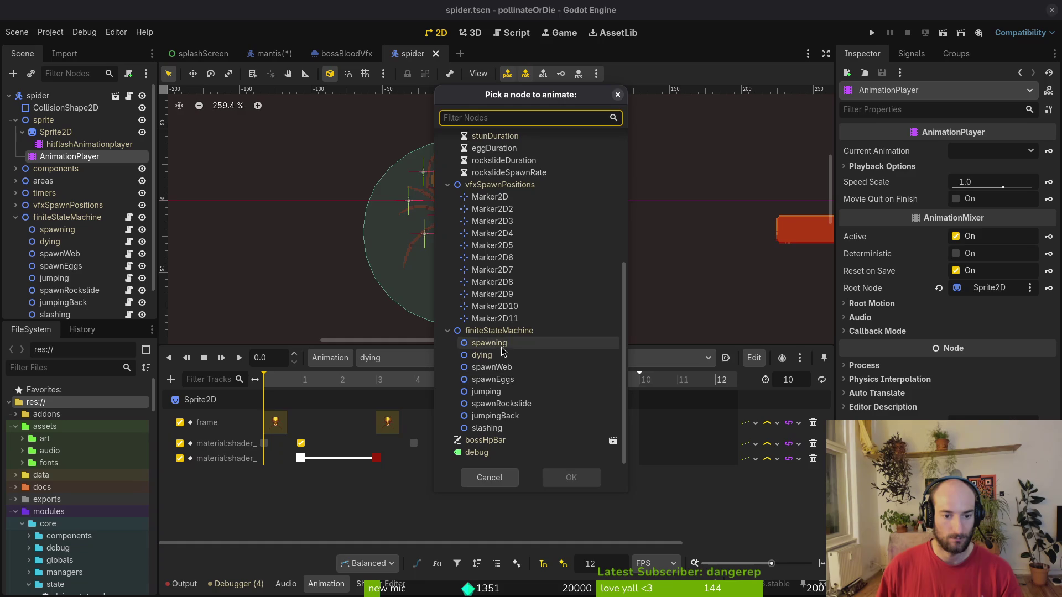
pyautogui.click(570, 477)
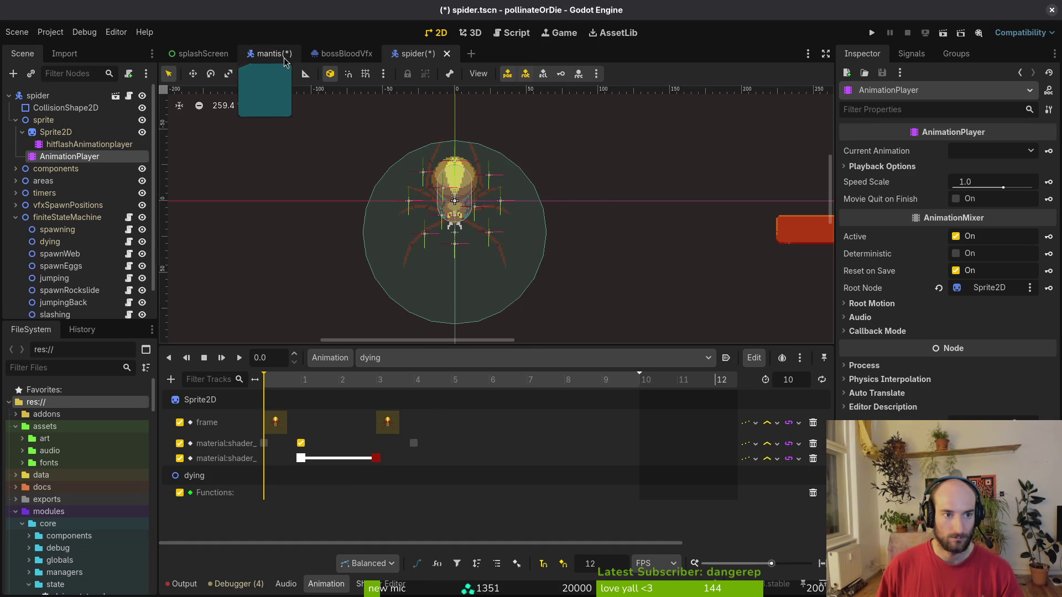
# Check the mantis's Functions track, then key an _instantiate_death_vfx call on the spider's track.
pyautogui.click(273, 53)
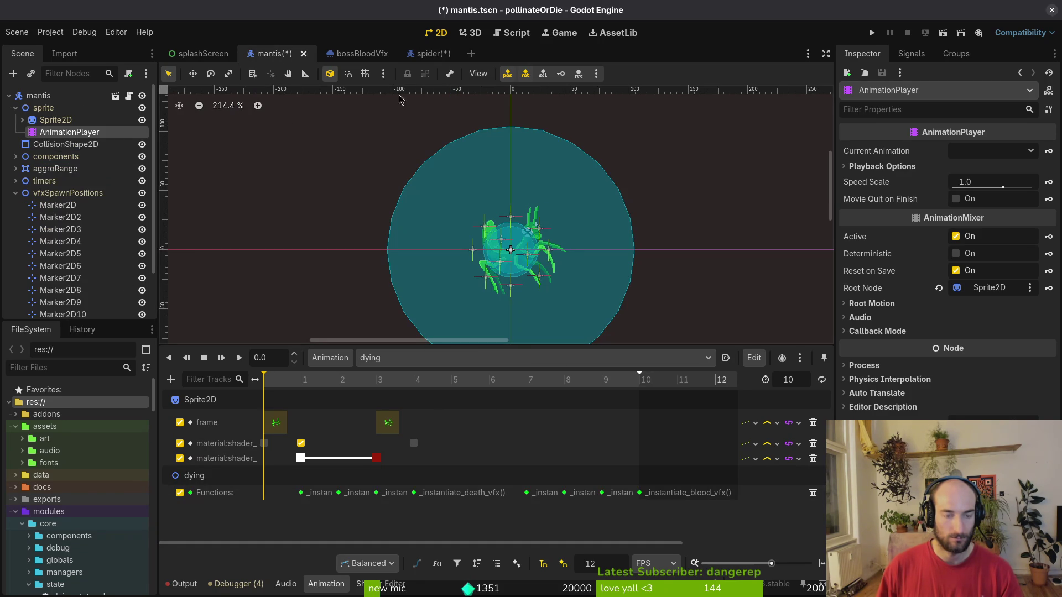
pyautogui.click(415, 58)
pyautogui.rightClick(303, 506)
pyautogui.click(334, 504)
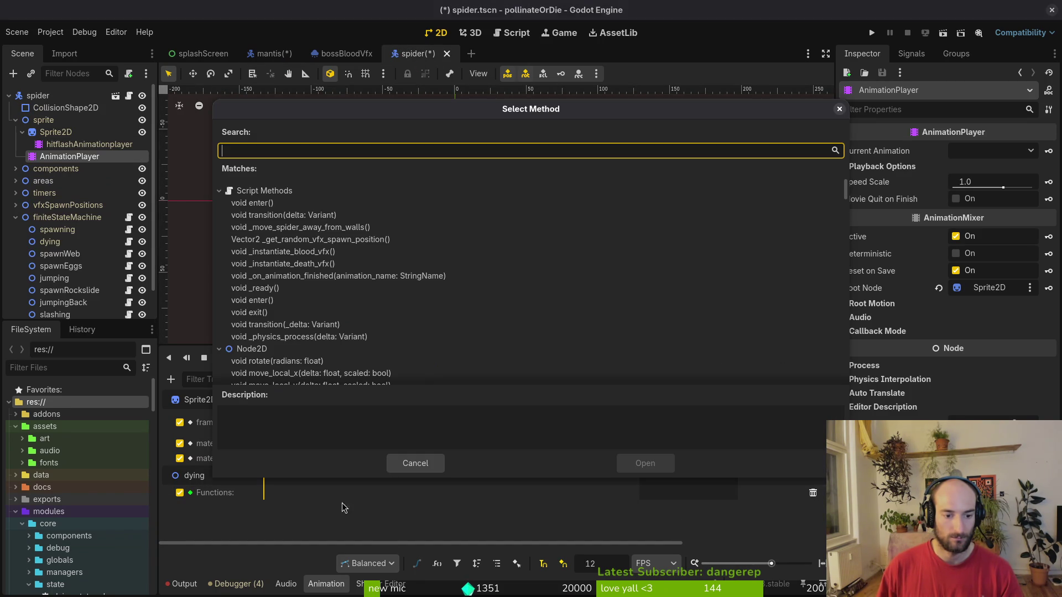
pyautogui.click(314, 266)
pyautogui.click(642, 465)
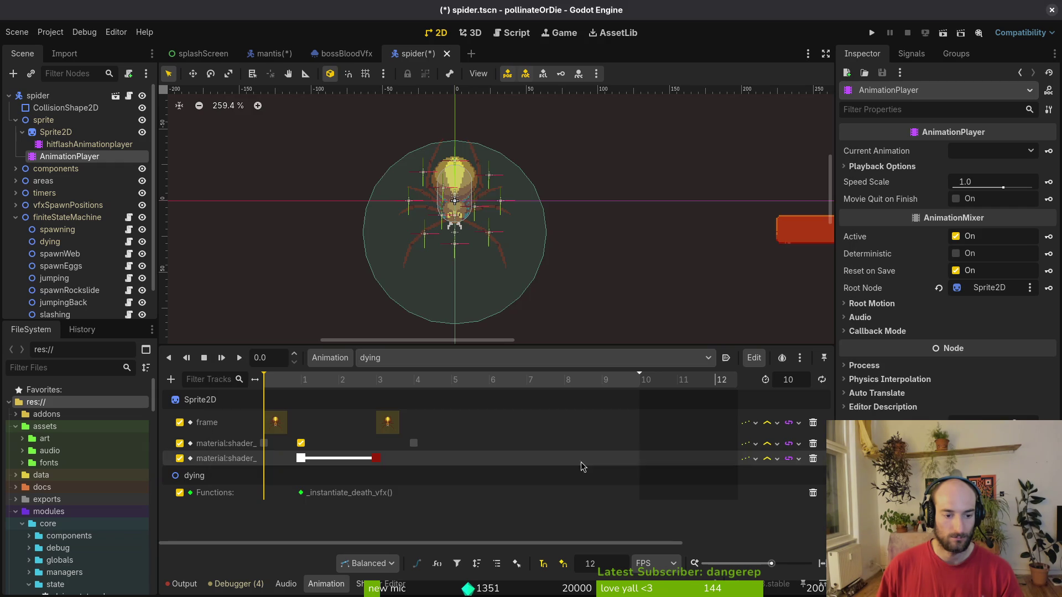
# Duplicate the _instantiate_death_vfx call onto frames 2, 3 and 4.
pyautogui.click(301, 493)
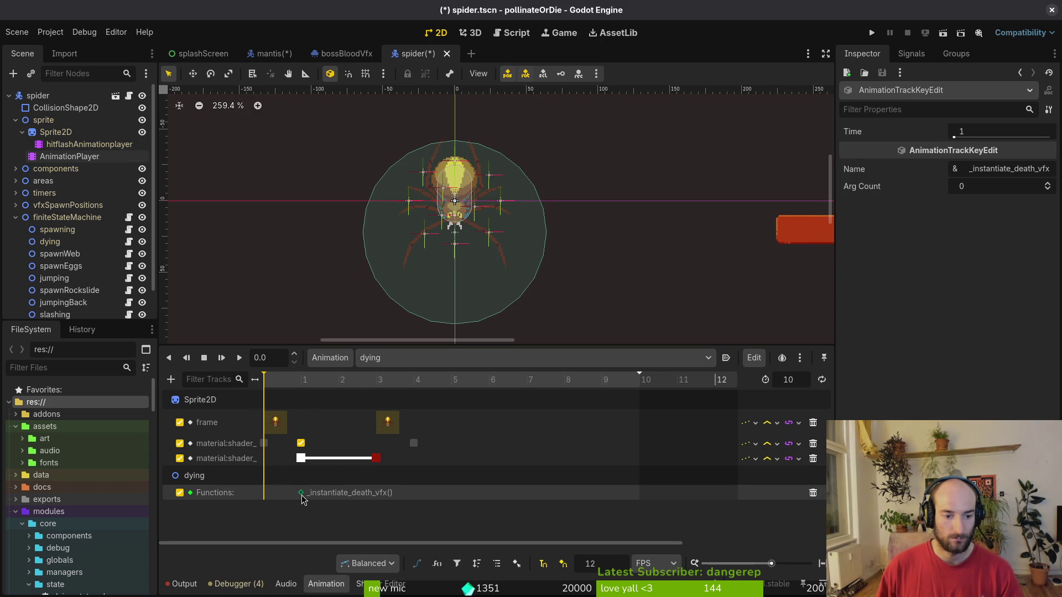
pyautogui.click(343, 381)
pyautogui.hotkey('ctrl', 'd')
pyautogui.click(380, 382)
pyautogui.hotkey('ctrl', 'd')
pyautogui.click(415, 382)
pyautogui.hotkey('ctrl', 'd')
# Compare the spider's function keys with the mantis's dying animation, ending on the spider scene.
pyautogui.click(271, 54)
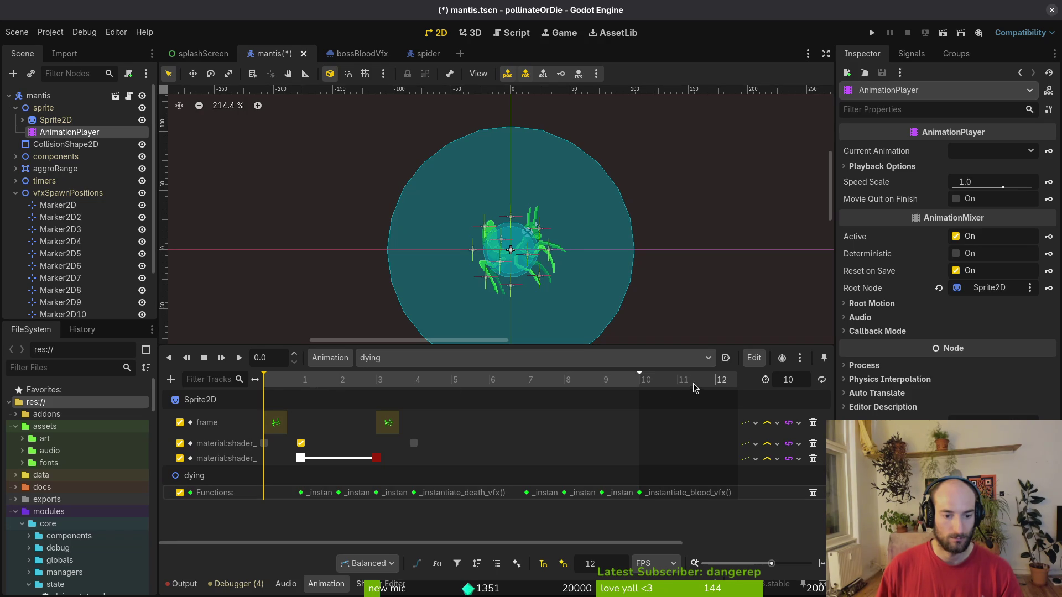
pyautogui.scroll(5, 405, 452)
pyautogui.hscroll(-5, 393, 478)
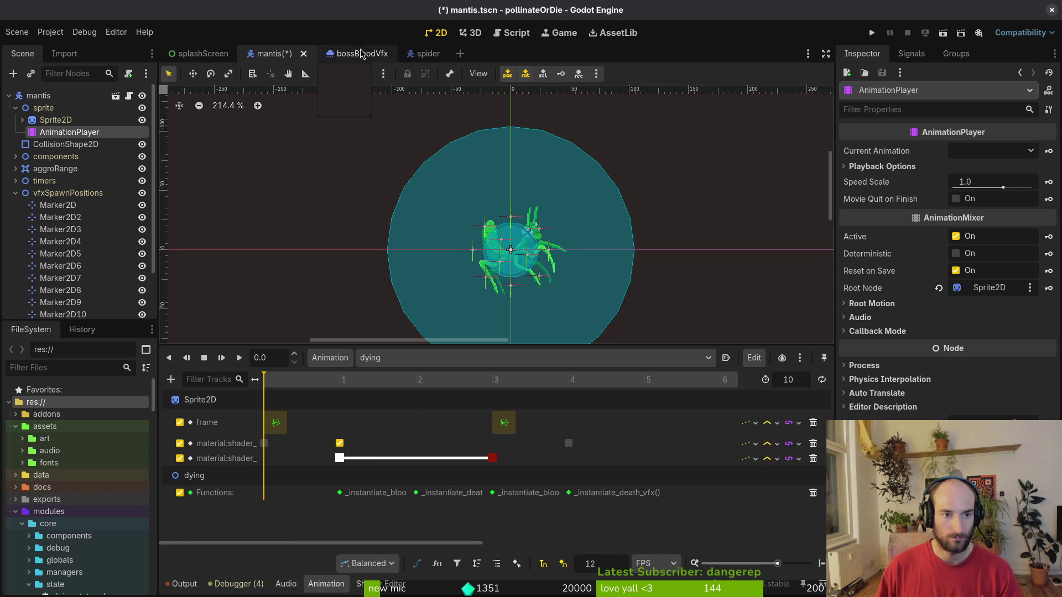
pyautogui.click(423, 53)
pyautogui.click(273, 54)
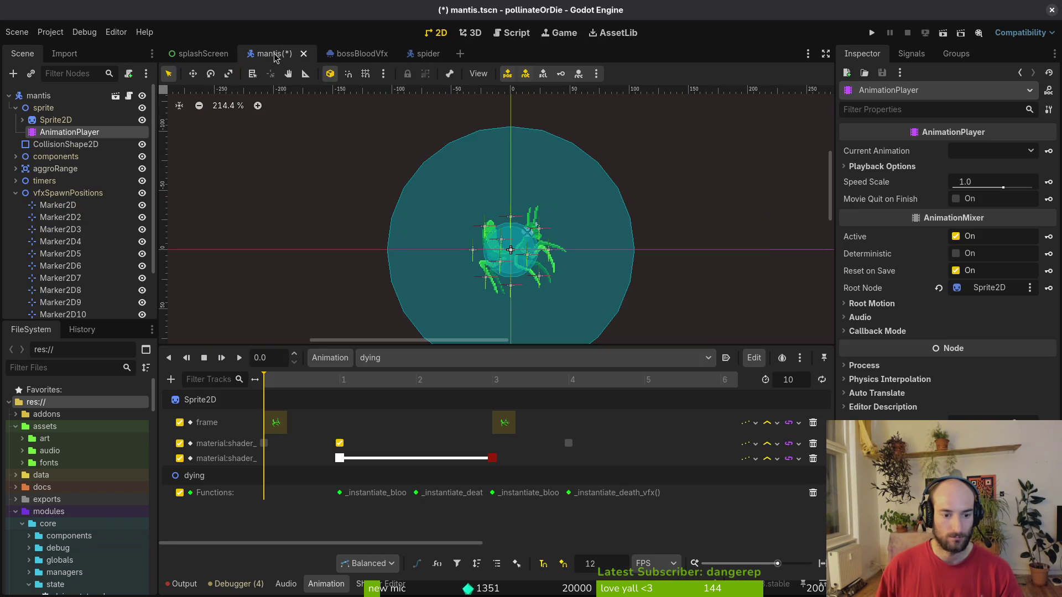
pyautogui.click(431, 54)
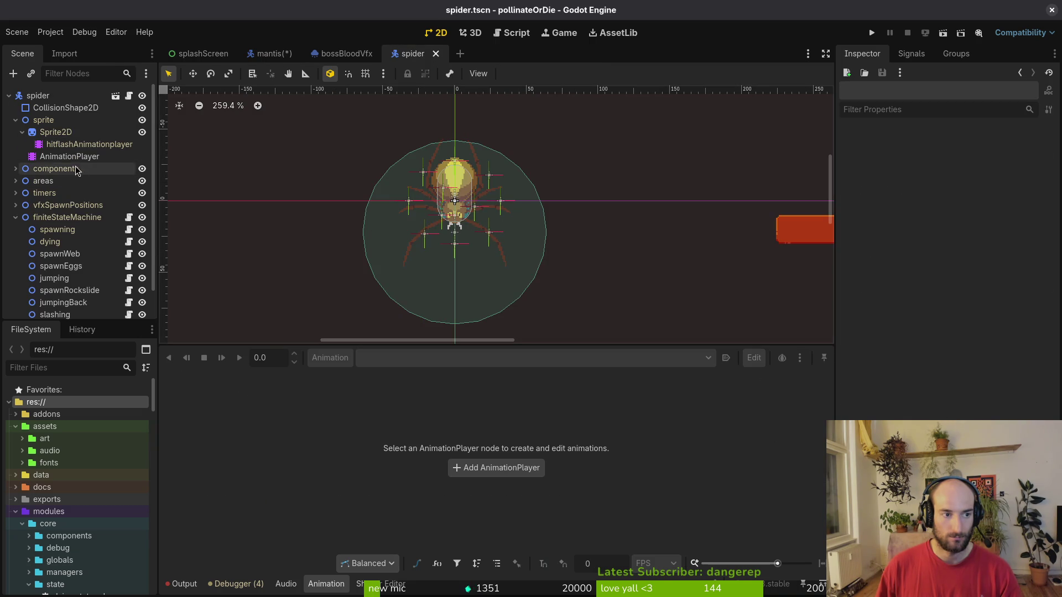
# Select the spider's death VFX function keys and compare them with the mantis's dying animation.
pyautogui.click(70, 156)
pyautogui.click(415, 492)
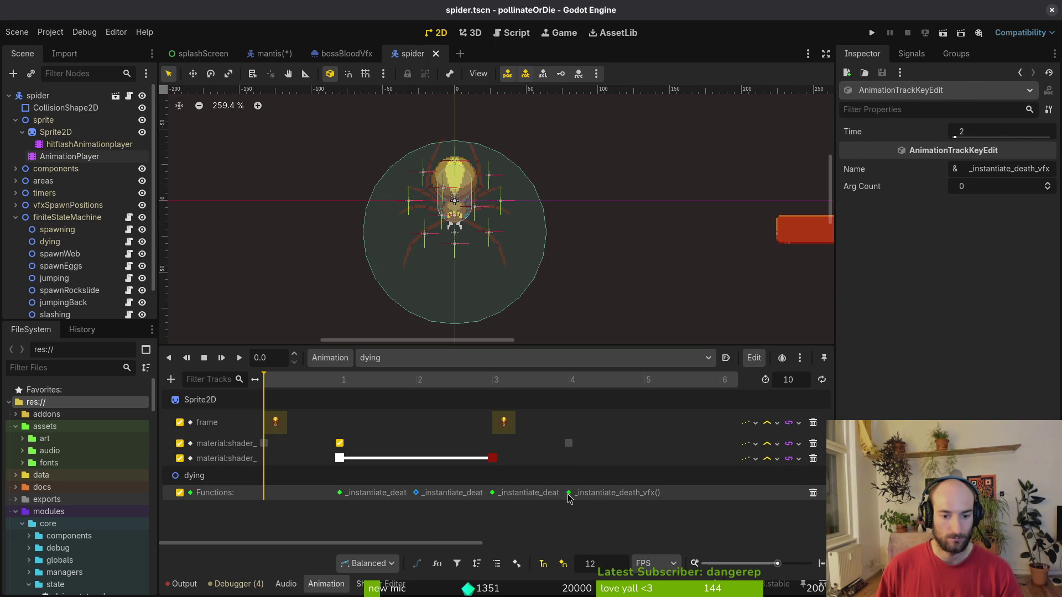
pyautogui.keyDown('shift'); pyautogui.click(568, 492); pyautogui.keyUp('shift')
pyautogui.click(340, 493)
pyautogui.keyDown('shift'); pyautogui.click(492, 493); pyautogui.keyUp('shift')
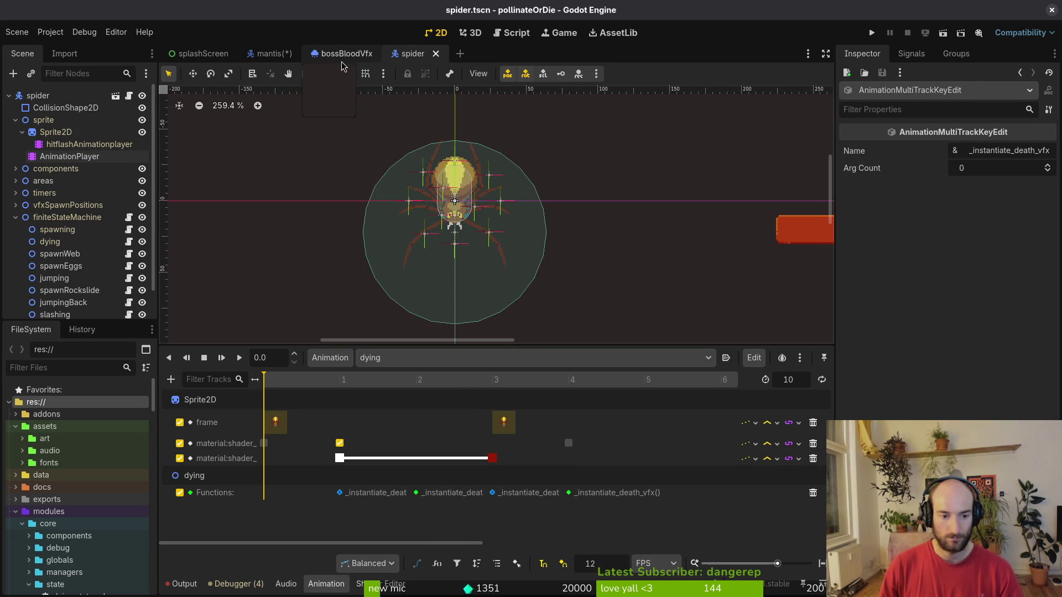
pyautogui.click(271, 54)
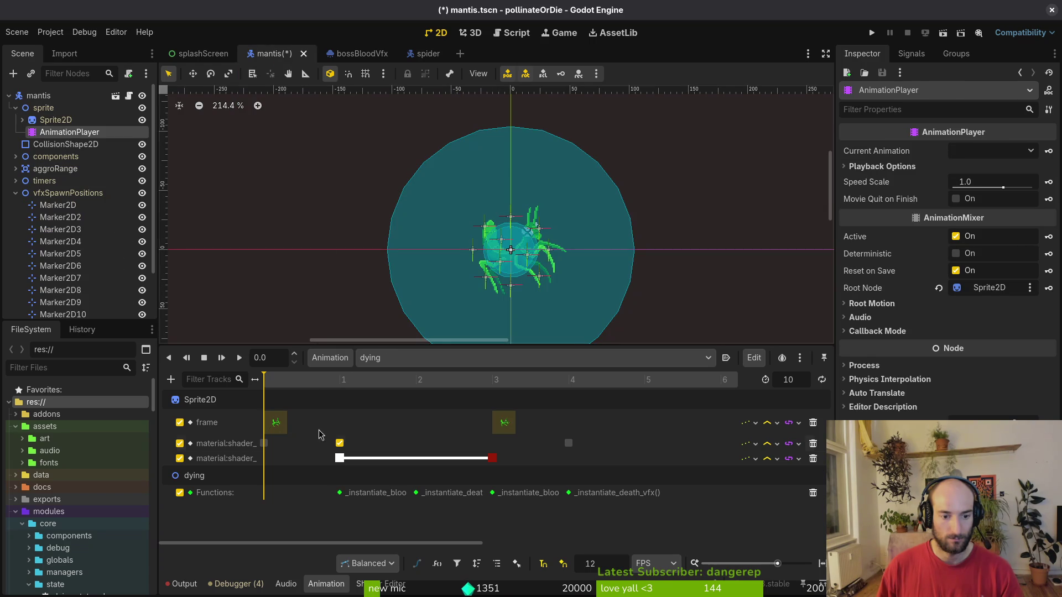
pyautogui.click(412, 54)
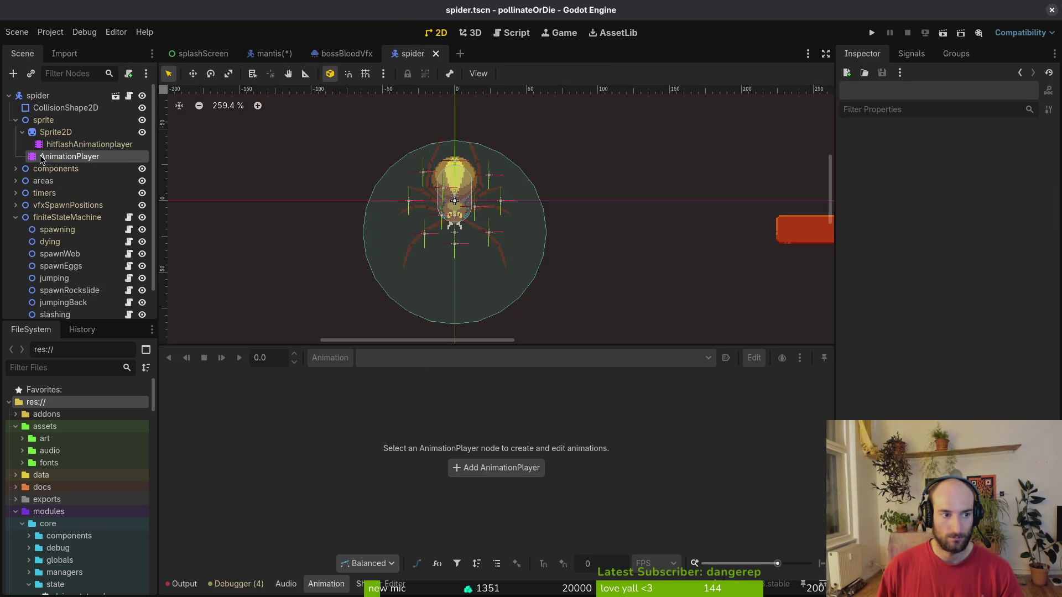
pyautogui.click(69, 156)
# Move the first death VFX key to frame 3, delete a key, and add an _instantiate_blood_vfx key at frame 1.
pyautogui.click(339, 493)
pyautogui.moveTo(339, 496); pyautogui.dragTo(494, 496)
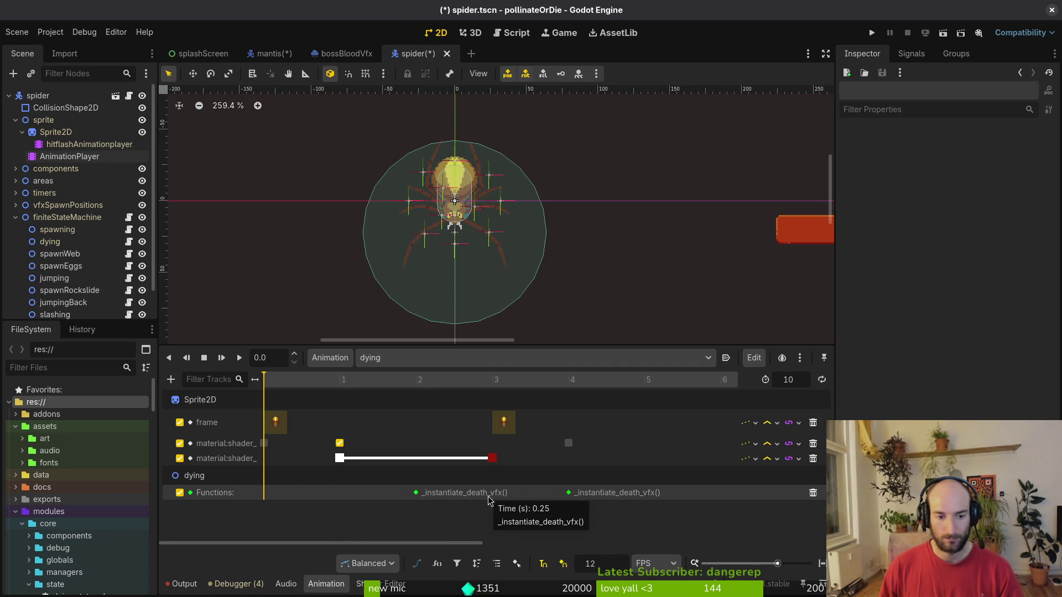
pyautogui.press('Delete')
pyautogui.click(341, 380)
pyautogui.rightClick(343, 491)
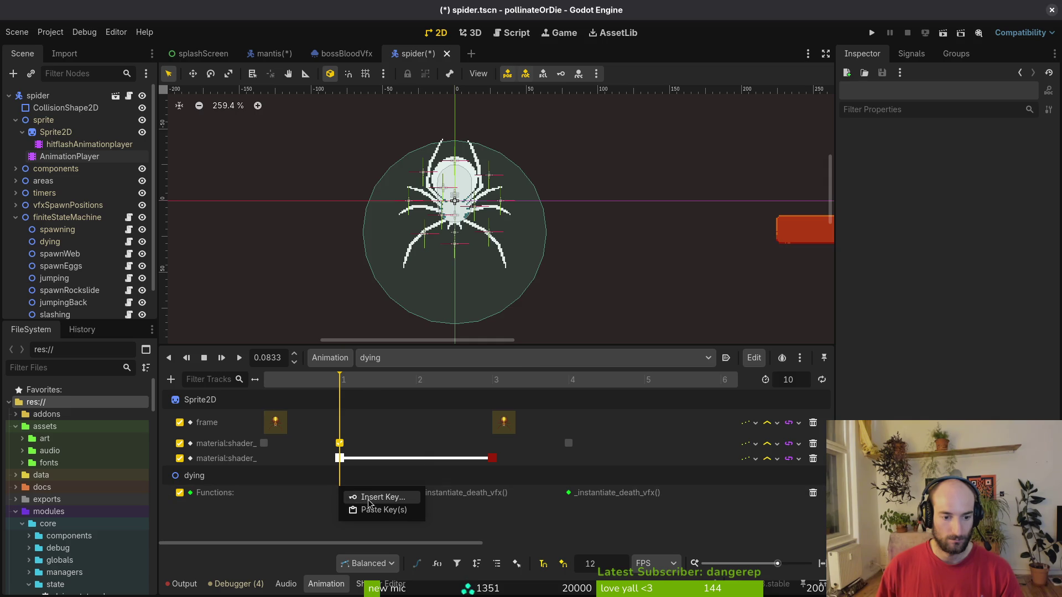
pyautogui.click(361, 498)
pyautogui.click(288, 252)
pyautogui.click(643, 464)
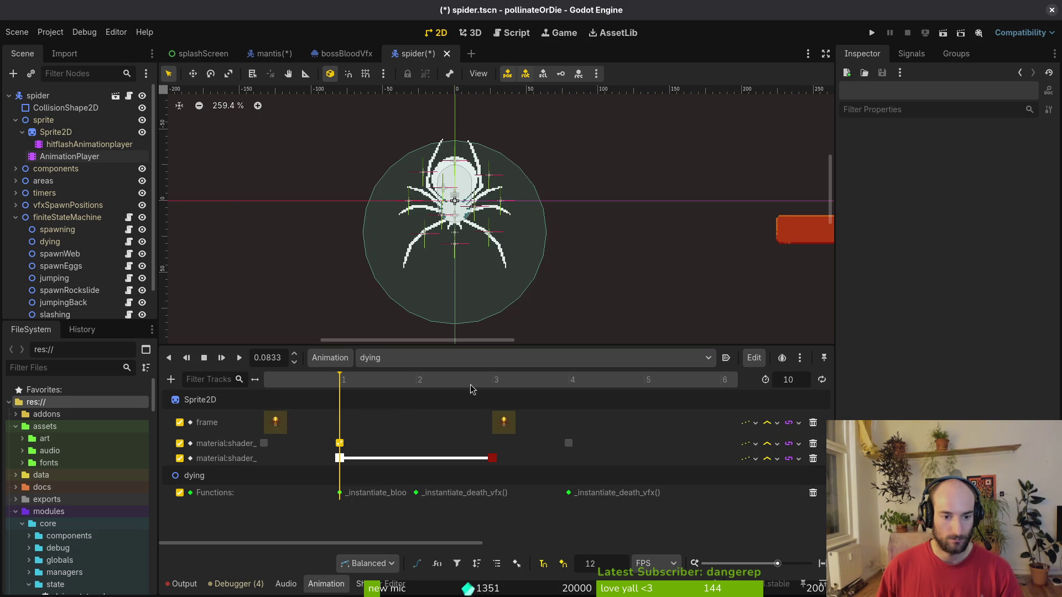
# Paste a key at the frame-3 death VFX position and save spider.tscn.
pyautogui.click(493, 380)
pyautogui.hotkey('ctrl', 'v')
pyautogui.hotkey('ctrl', 's')
pyautogui.hscroll(5, 636, 433)
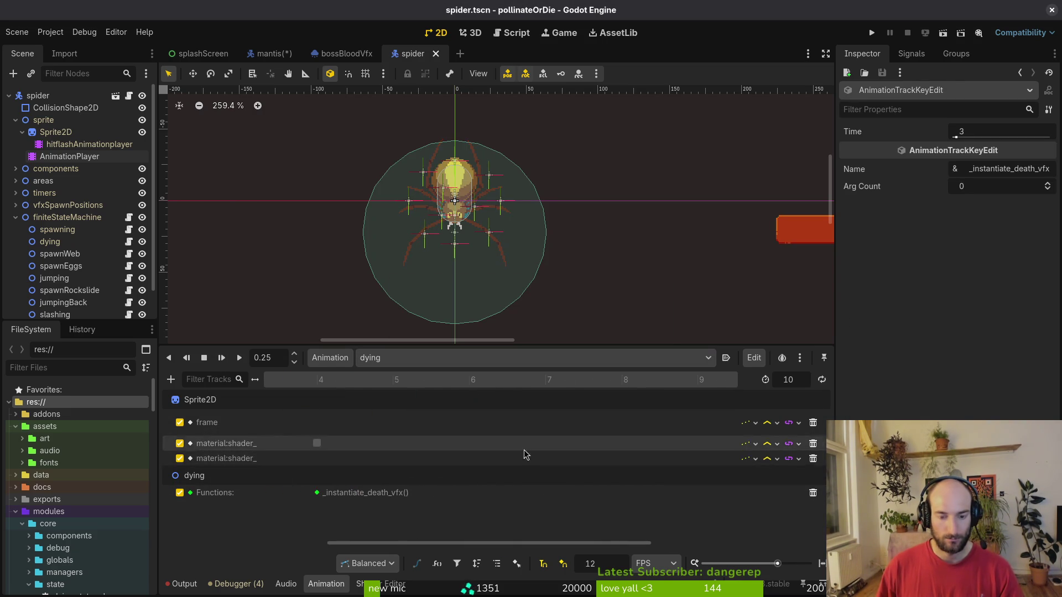
# After checking the mantis timing, move the later death VFX key to frame 9.
pyautogui.click(265, 64)
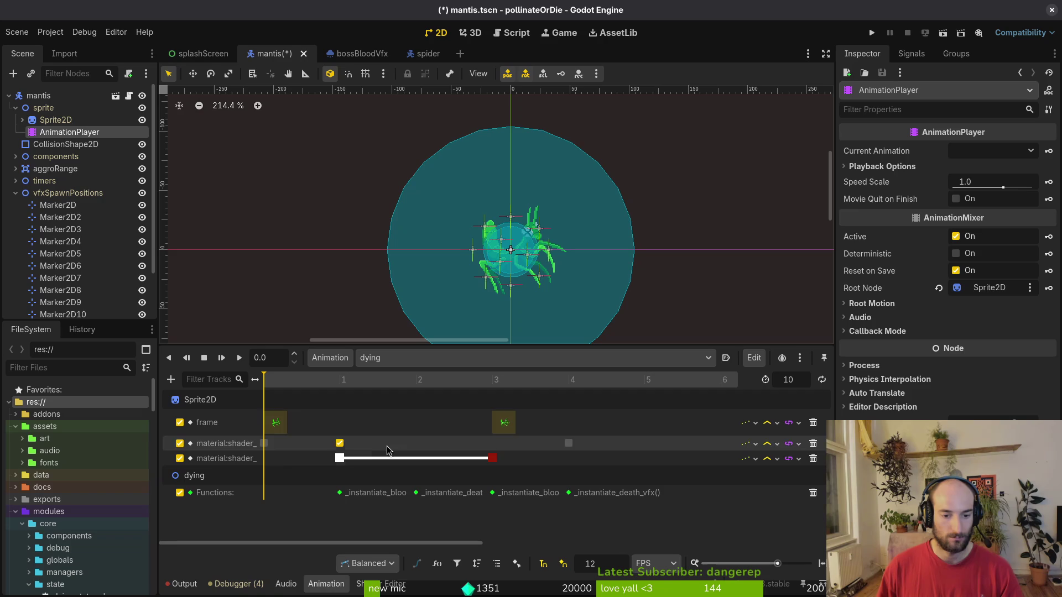
pyautogui.hscroll(1, 391, 494)
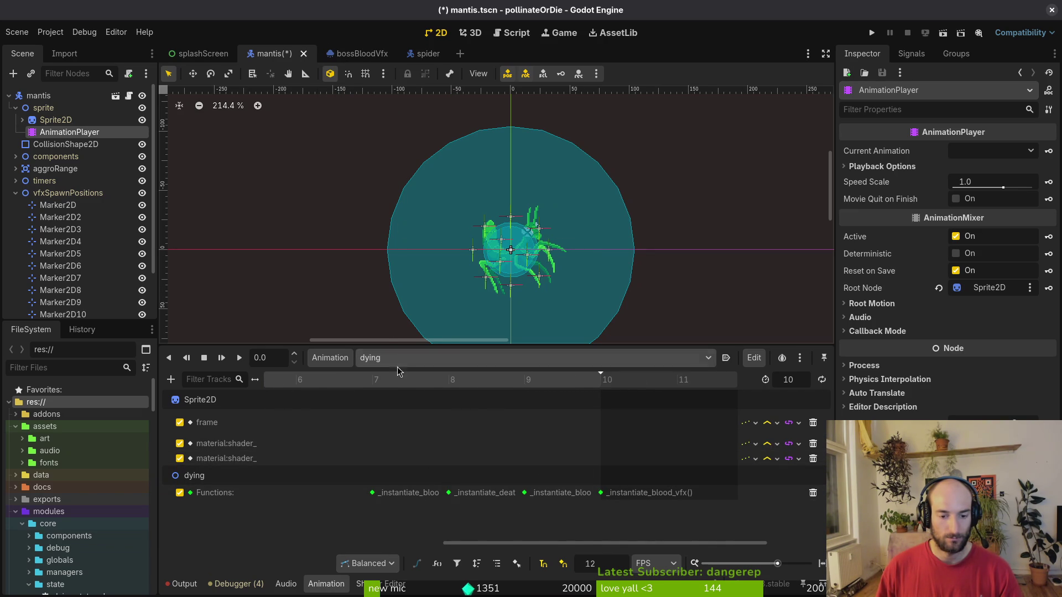
pyautogui.click(429, 53)
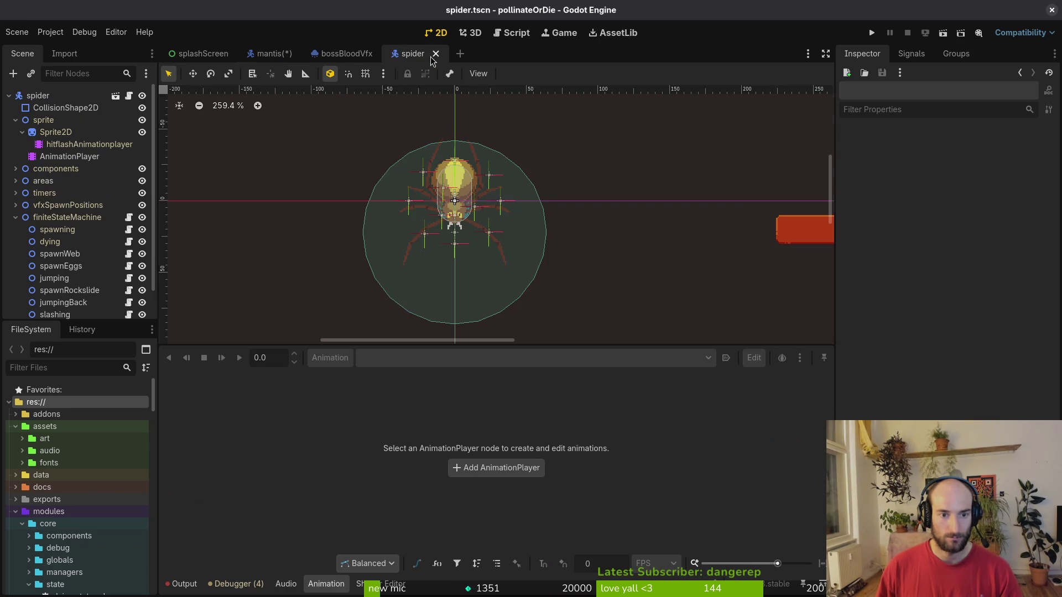
pyautogui.click(60, 157)
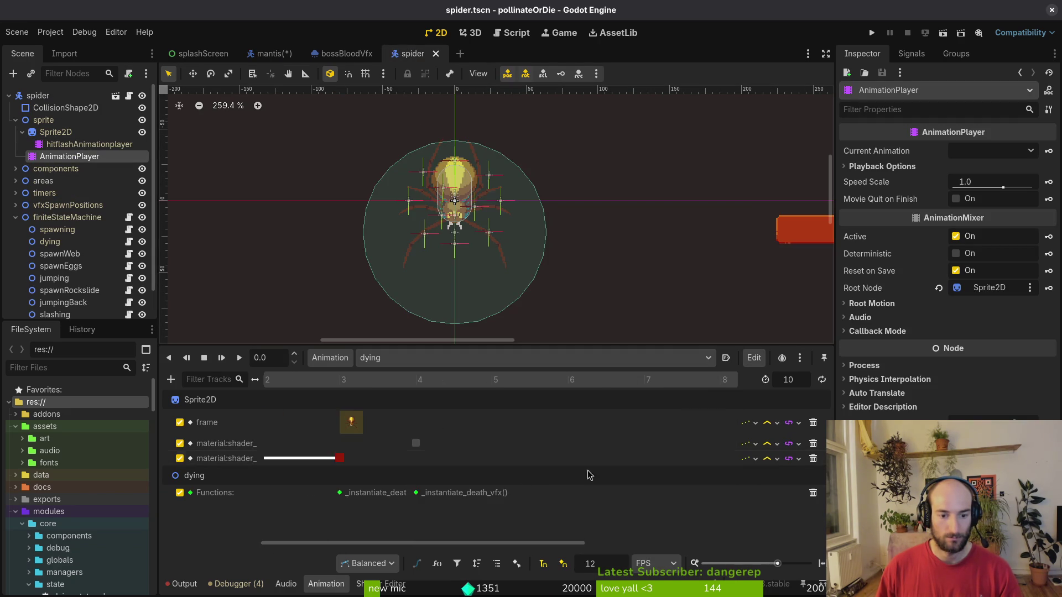
pyautogui.click(445, 492)
pyautogui.hscroll(5, 526, 431)
pyautogui.click(547, 381)
pyautogui.press('[')
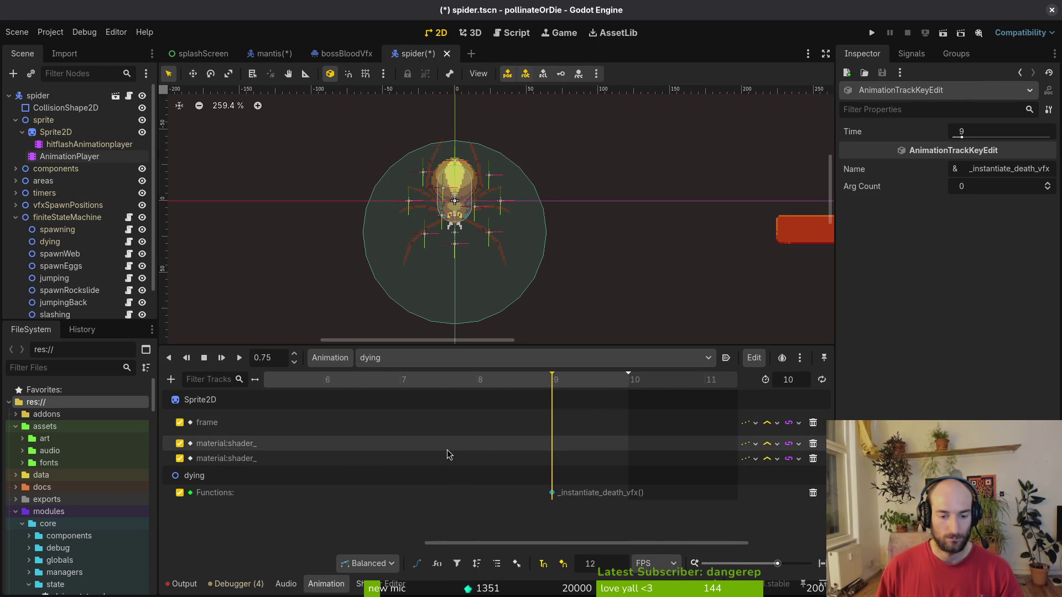
pyautogui.hscroll(-1, 591, 494)
pyautogui.hscroll(-4, 558, 501)
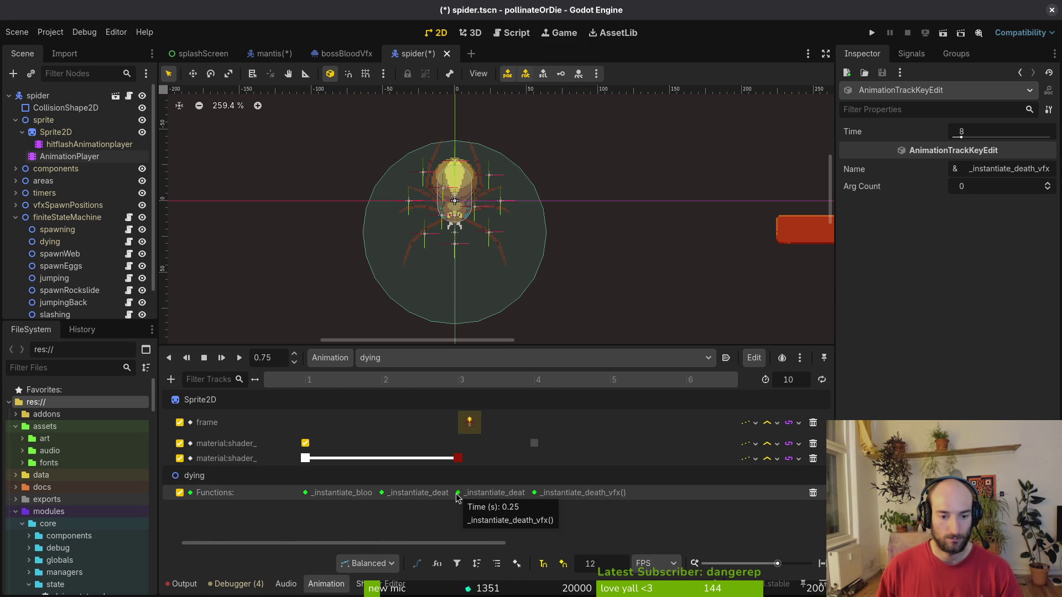
# Replace the frame-3 death VFX key with a blood VFX key, then shift a blood VFX key later.
pyautogui.click(354, 498)
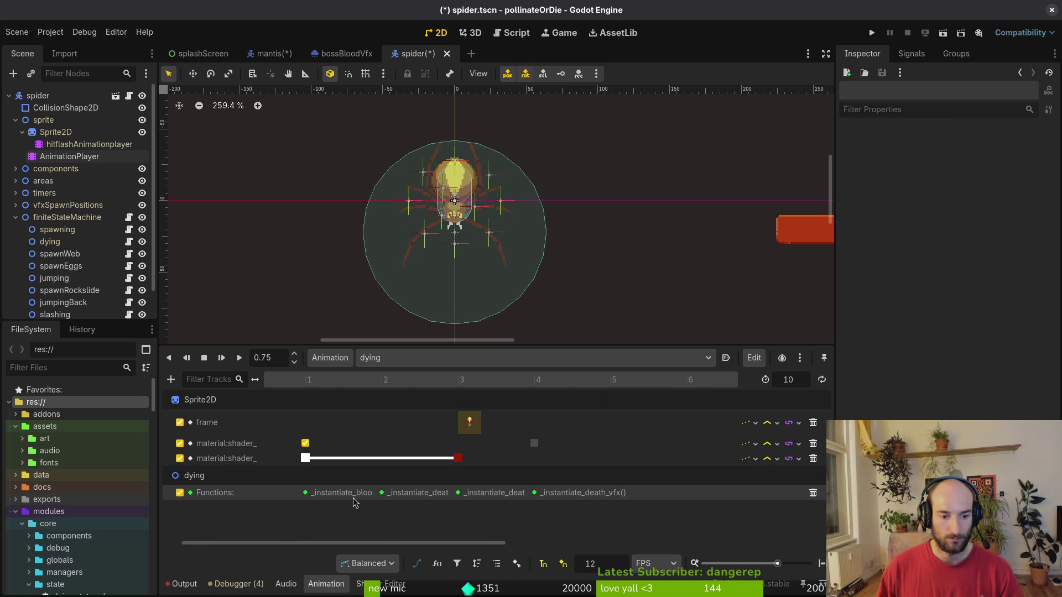
pyautogui.click(307, 494)
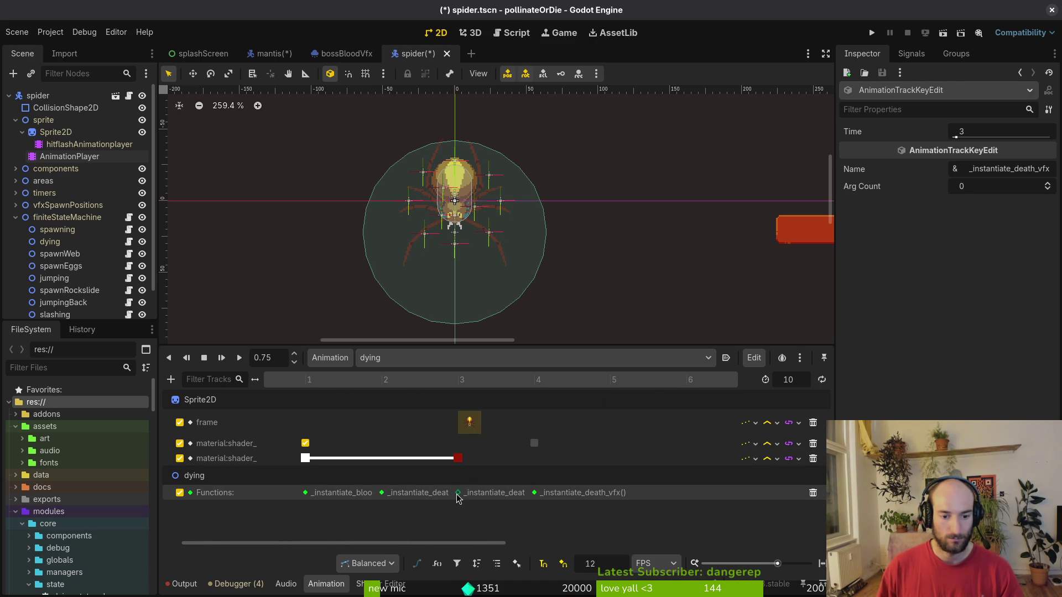
pyautogui.press('Delete')
pyautogui.click(463, 383)
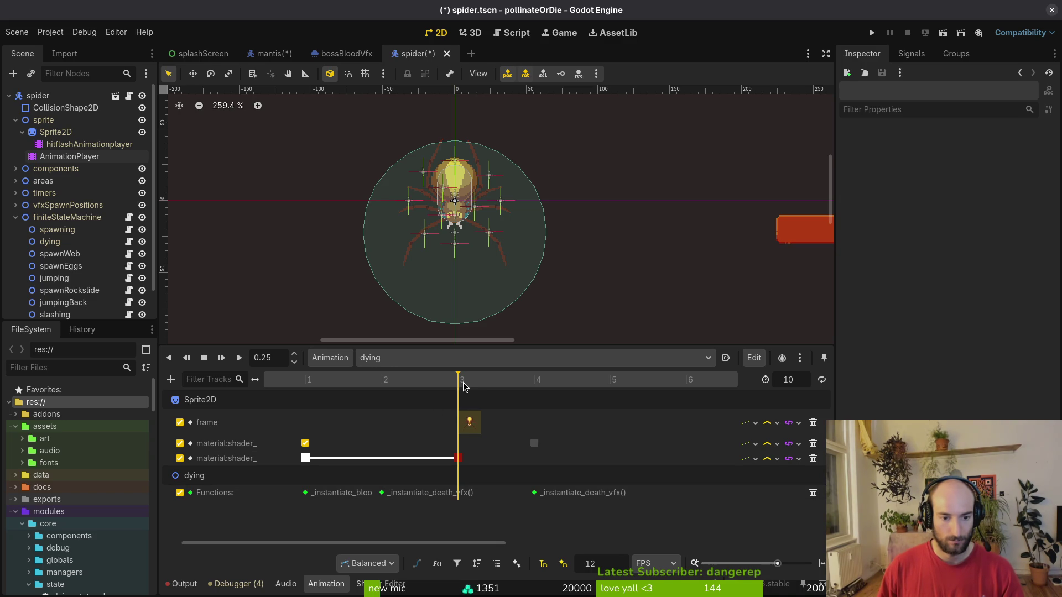
pyautogui.hotkey('ctrl', 'd')
pyautogui.hscroll(3, 586, 395)
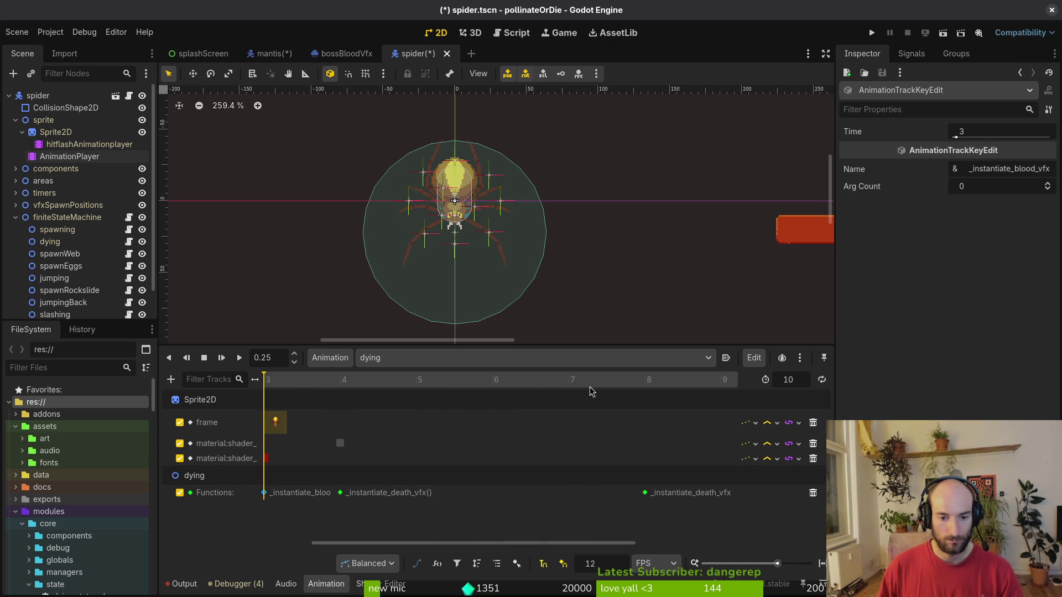
pyautogui.press('[')
pyautogui.hscroll(3, 575, 401)
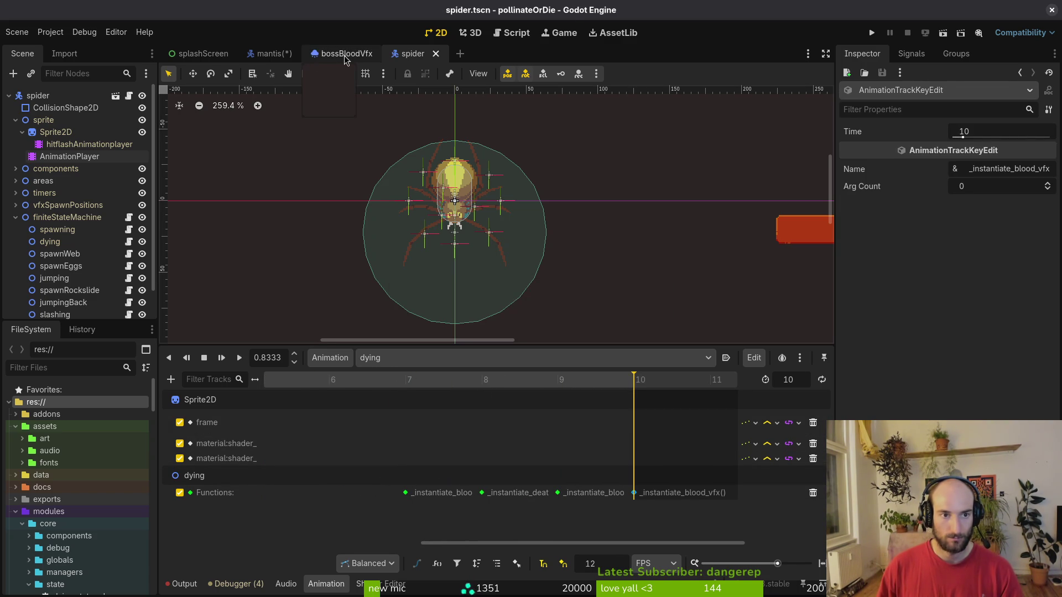
# Compare with the mantis, then check which animations the spider's hit-flash player holds.
pyautogui.click(271, 54)
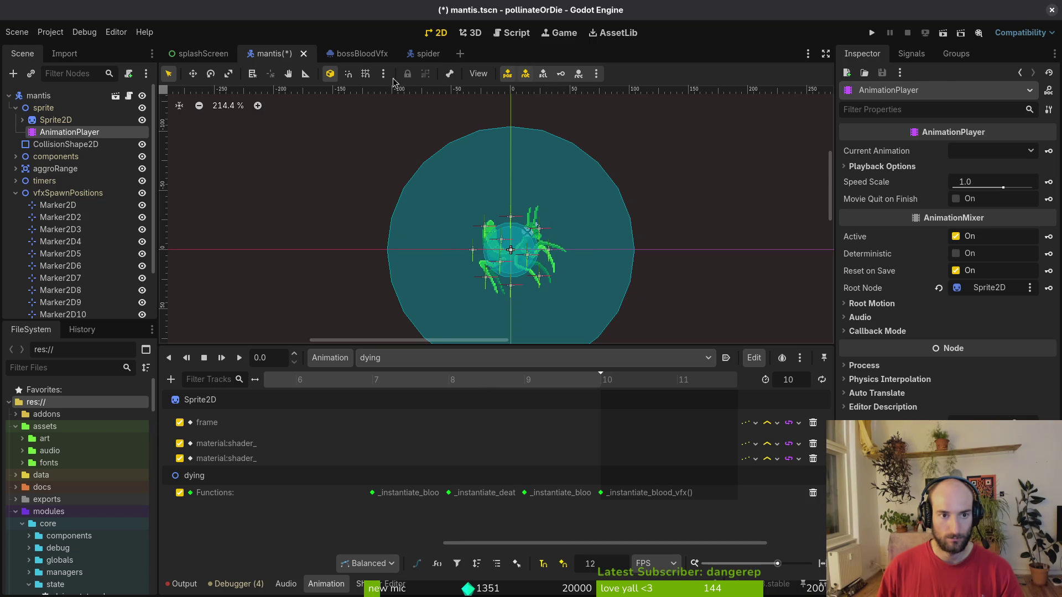
pyautogui.click(413, 54)
pyautogui.click(88, 144)
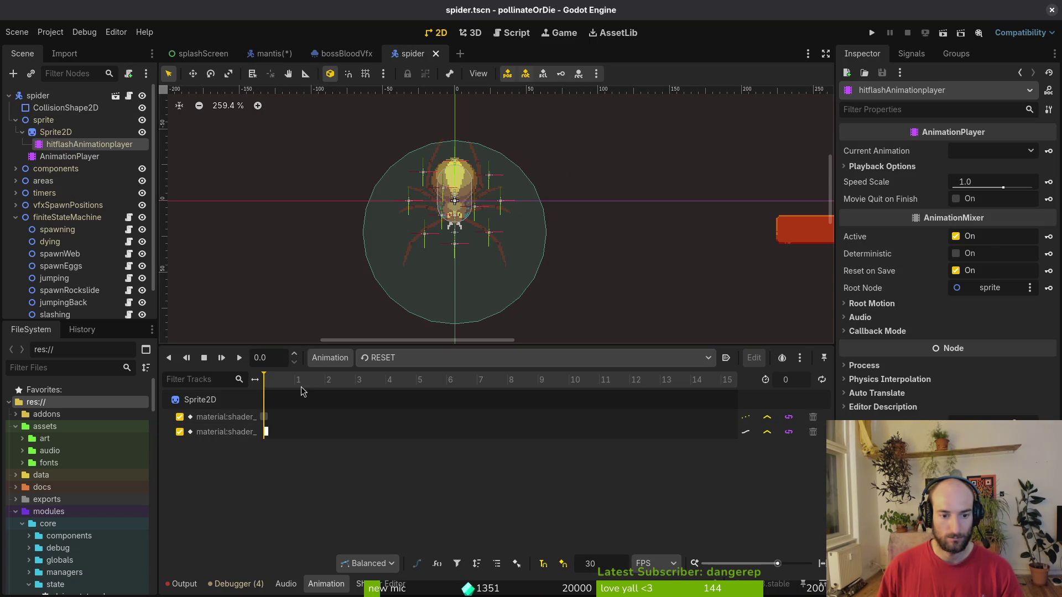
pyautogui.click(409, 358)
pyautogui.click(334, 434)
pyautogui.click(69, 156)
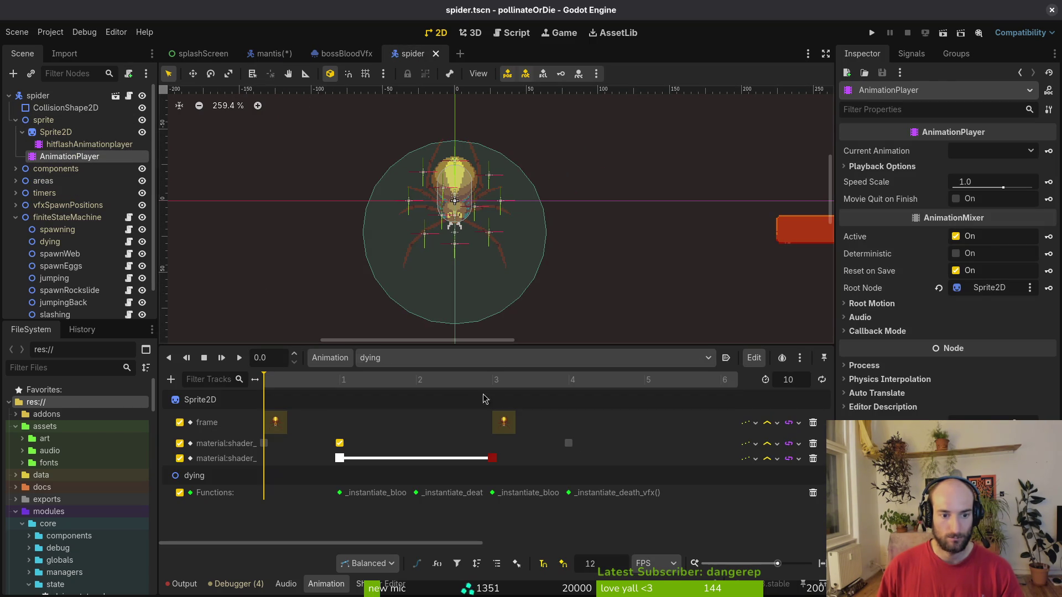
pyautogui.hscroll(5, 451, 486)
pyautogui.scroll(-5, 520, 455)
pyautogui.click(506, 459)
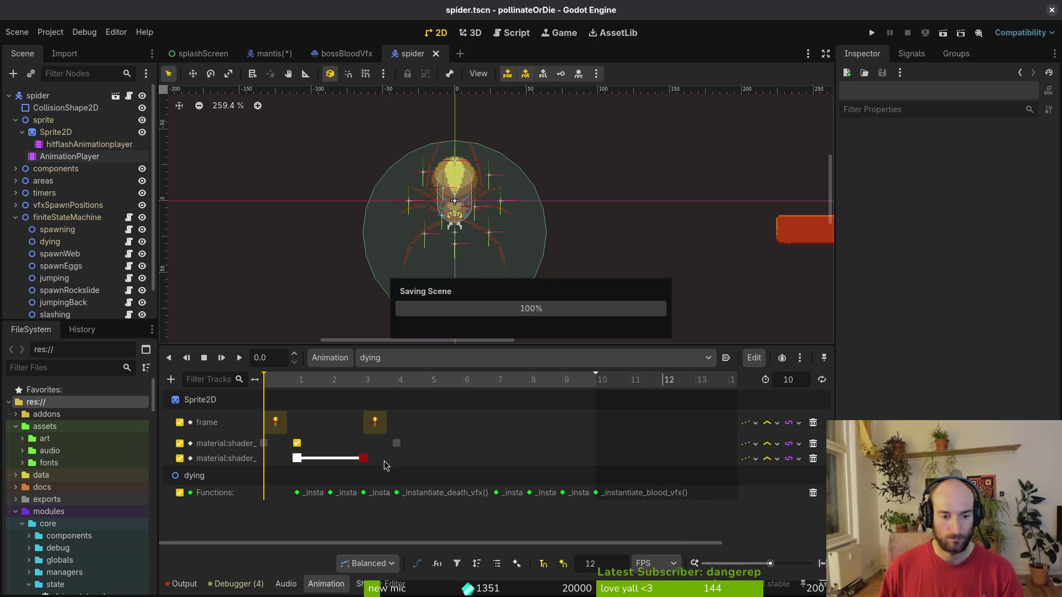
# Scrub the spider's dying animation to preview its poses, returning to the start.
pyautogui.scroll(-6, 507, 462)
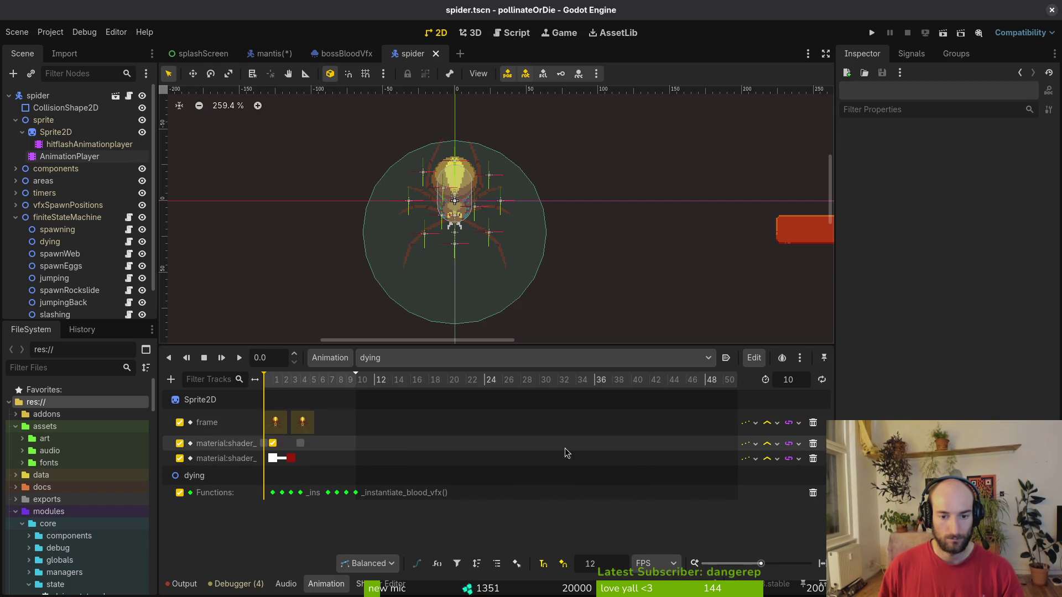
pyautogui.scroll(7, 354, 433)
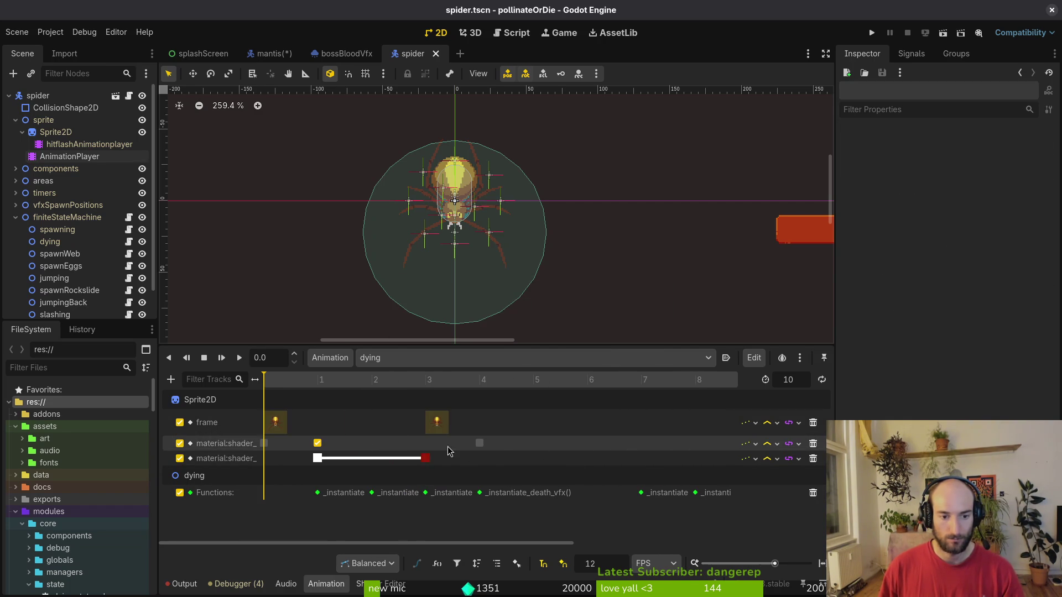
pyautogui.scroll(-1, 527, 436)
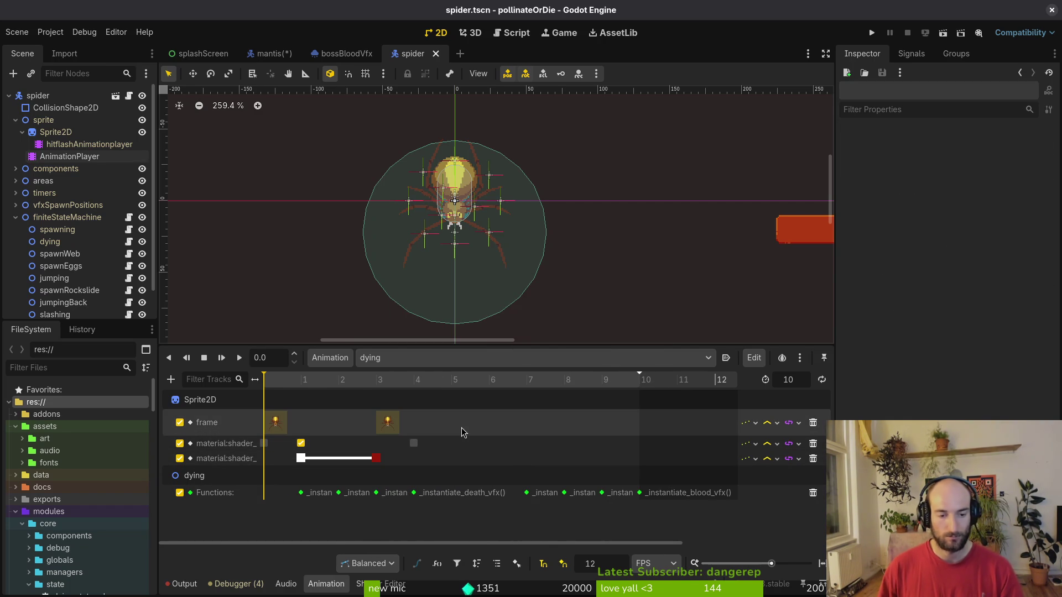
pyautogui.moveTo(339, 383); pyautogui.dragTo(408, 393)
pyautogui.moveTo(588, 409); pyautogui.dragTo(260, 401)
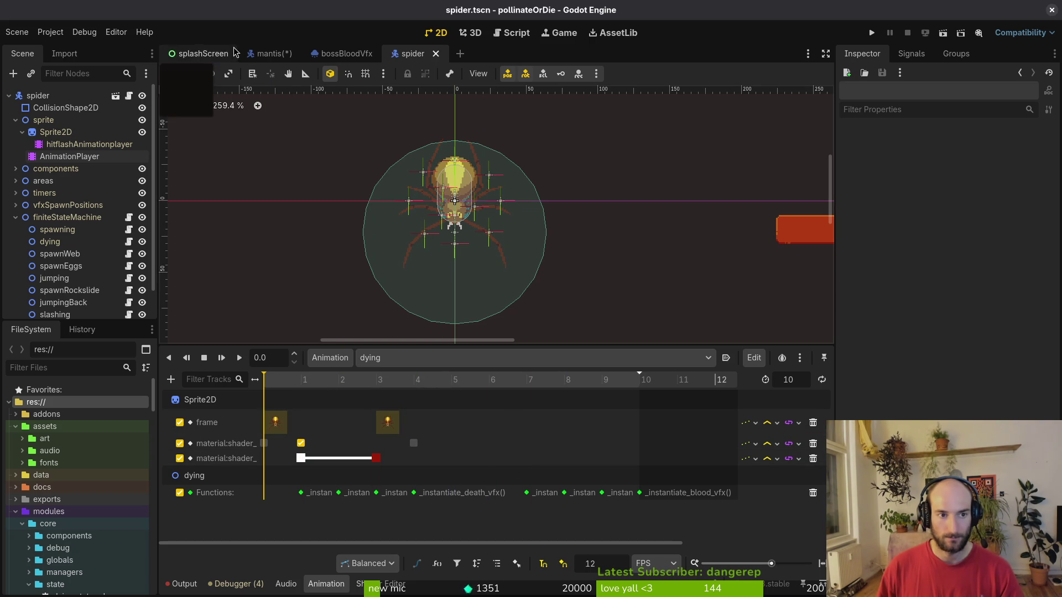
# Save mantis.tscn, then open the spider's animation list.
pyautogui.click(270, 53)
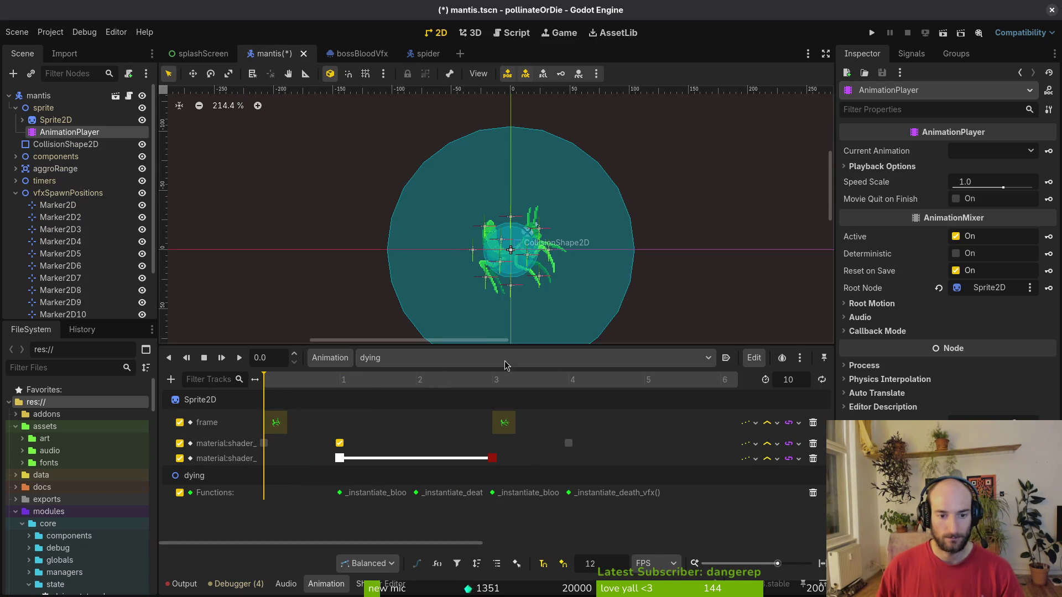
pyautogui.click(142, 120)
pyautogui.click(143, 120)
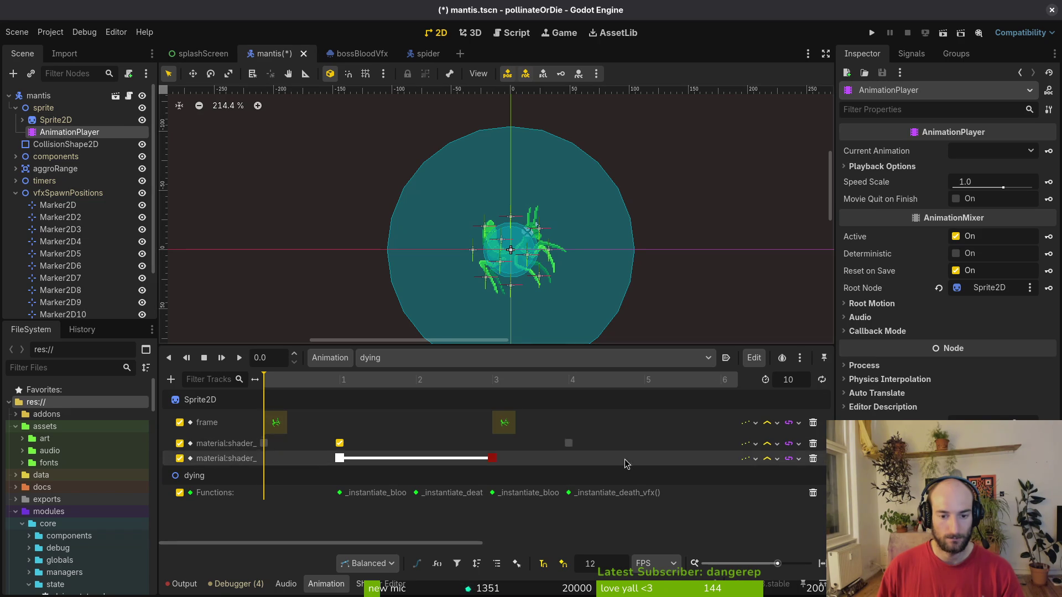
pyautogui.scroll(-3, 530, 477)
pyautogui.scroll(-3, 530, 477)
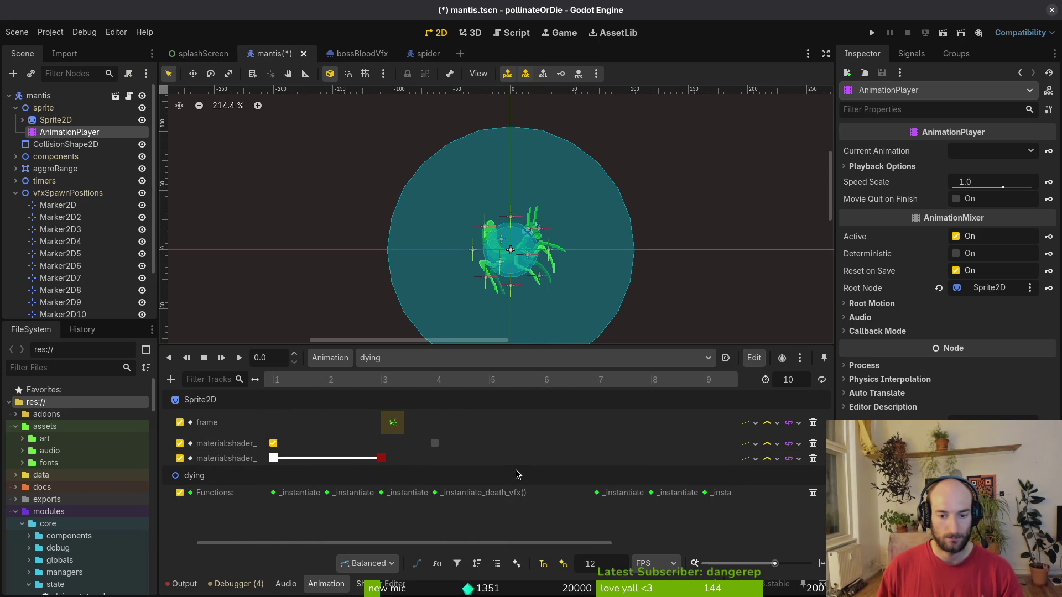
pyautogui.hotkey('ctrl', 's')
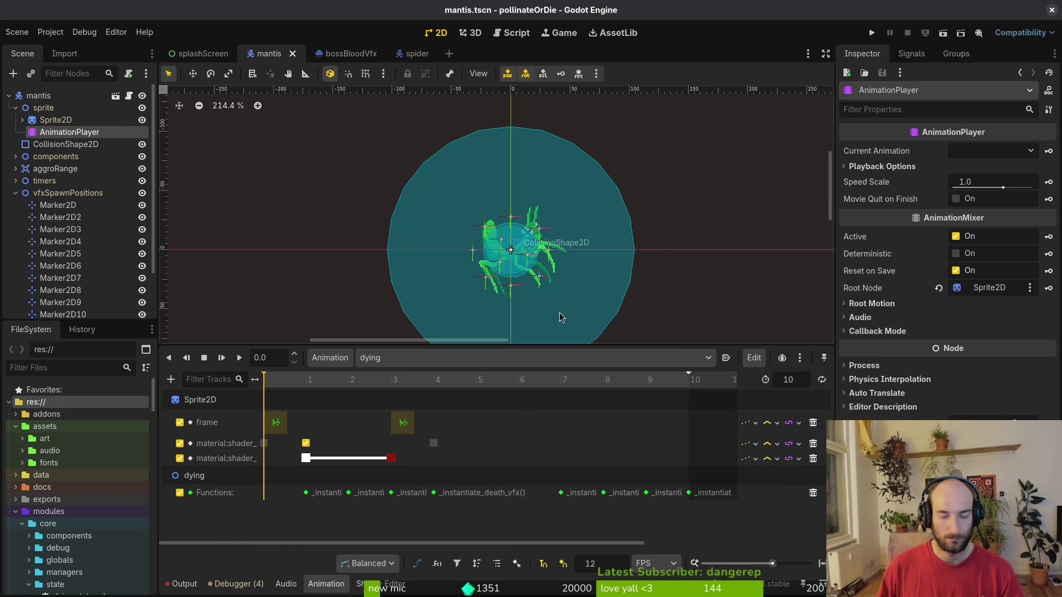
pyautogui.click(415, 53)
pyautogui.click(381, 359)
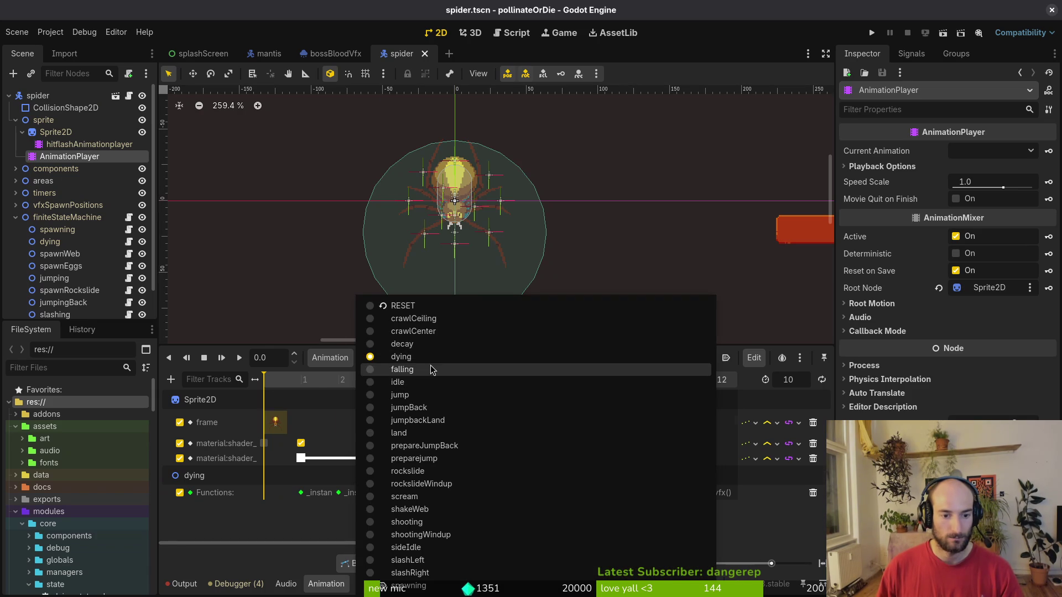
# Switch the spider to its falling animation, set its length to 6 and save.
pyautogui.click(431, 369)
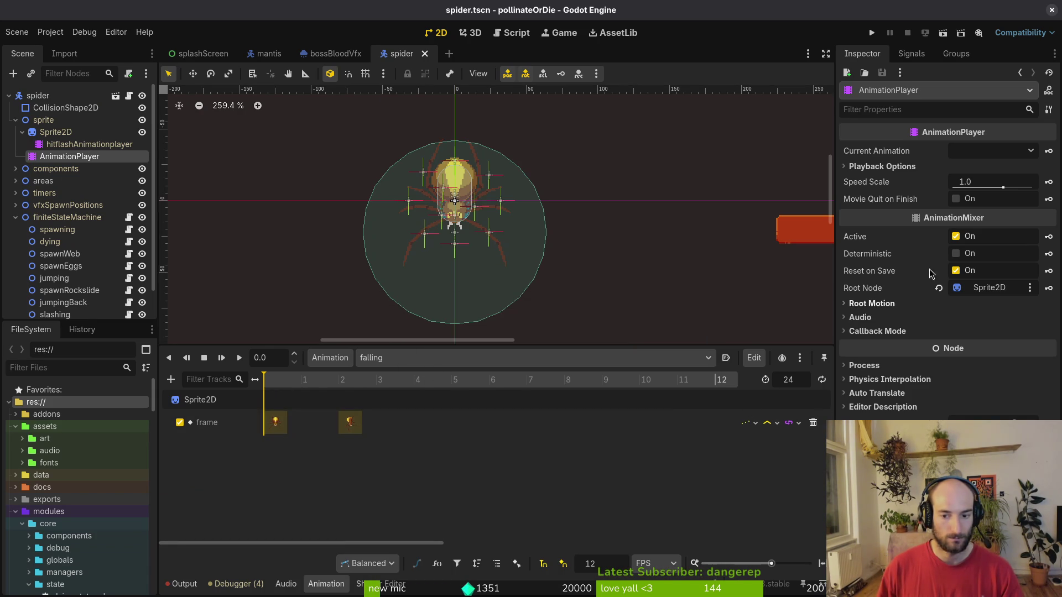
pyautogui.doubleClick(799, 380)
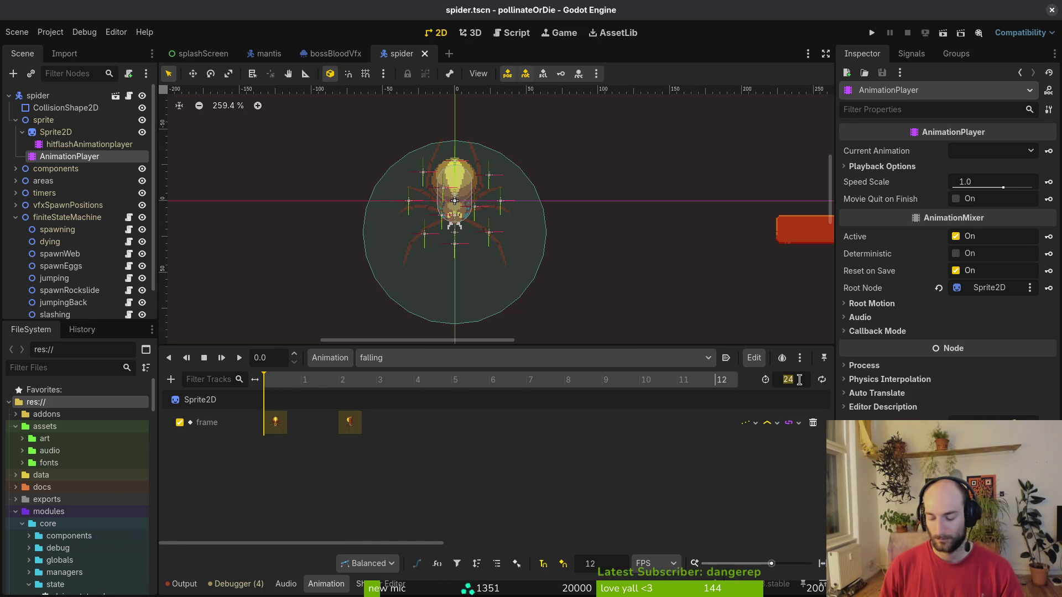
pyautogui.write('6')
pyautogui.press('Return')
pyautogui.hotkey('ctrl', 's')
# Key five consecutive sprite frames of the Sprite2D into the falling animation and save.
pyautogui.click(56, 131)
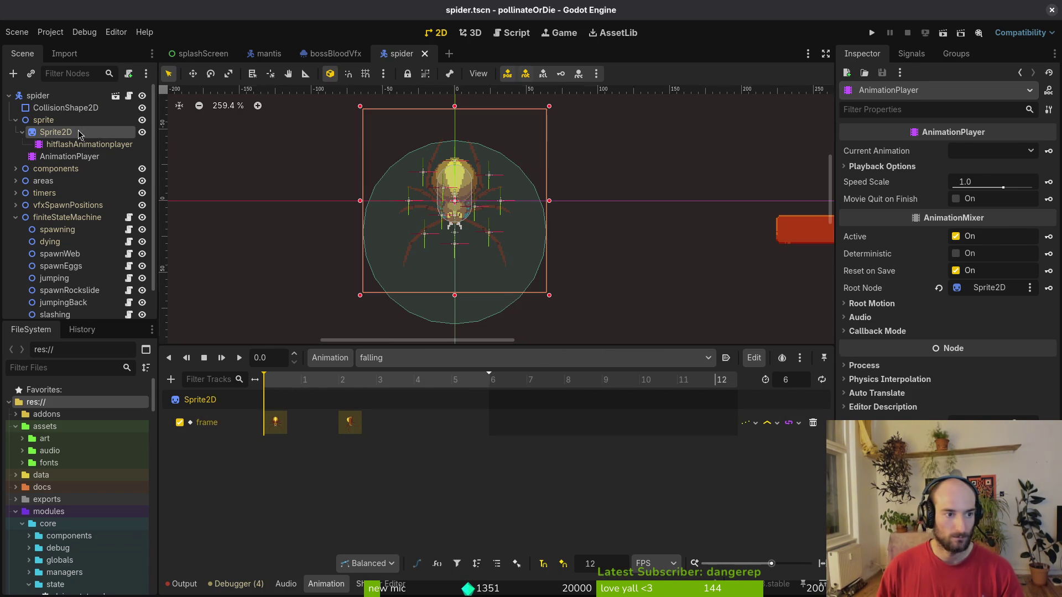
pyautogui.scroll(10, 961, 255)
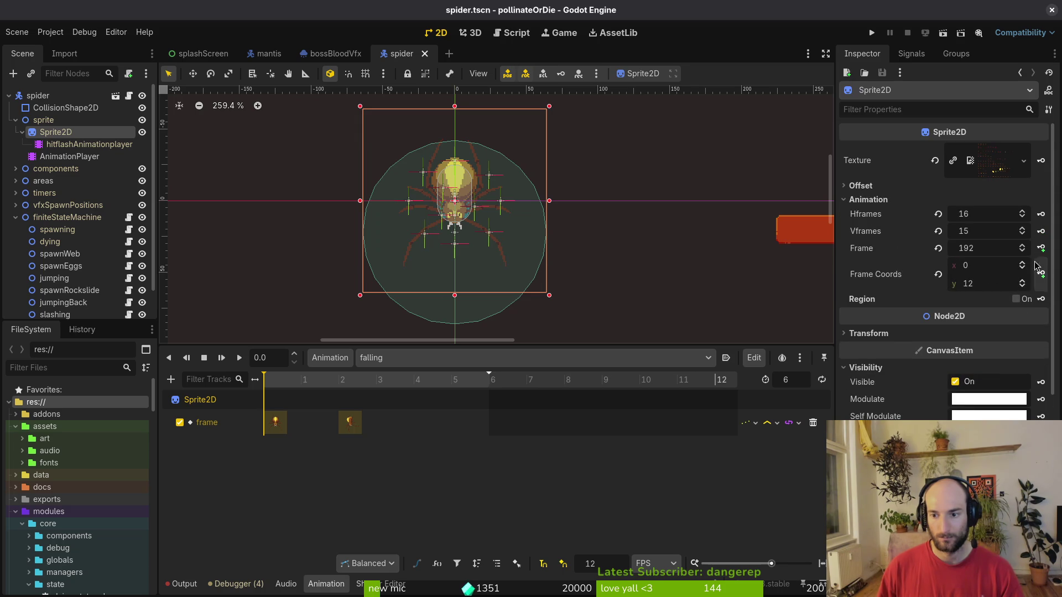
pyautogui.click(1042, 251)
pyautogui.click(1042, 251)
pyautogui.click(1042, 251)
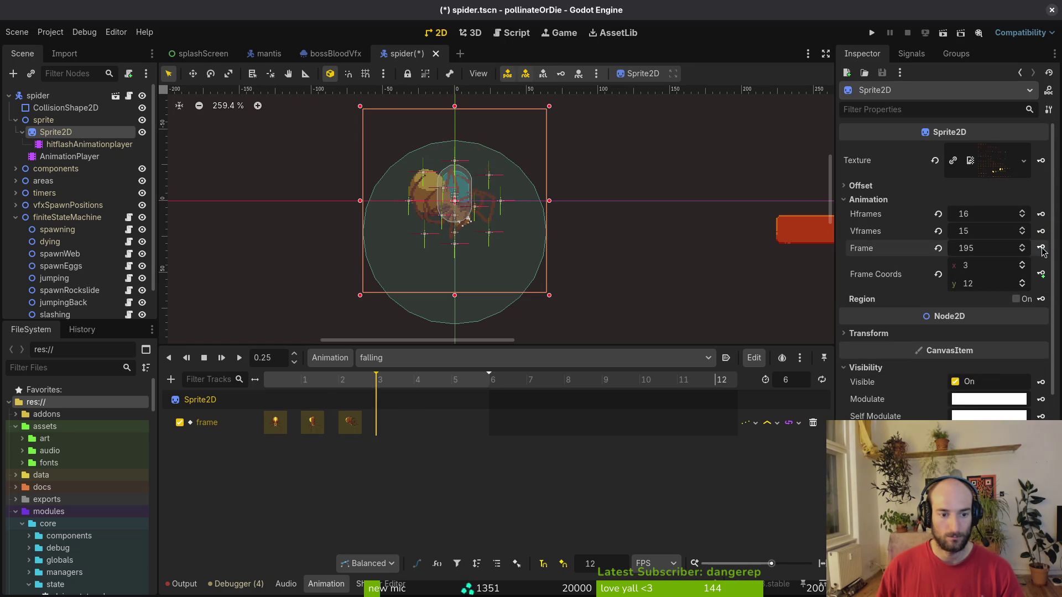
pyautogui.click(1042, 250)
pyautogui.click(1042, 251)
pyautogui.click(1042, 250)
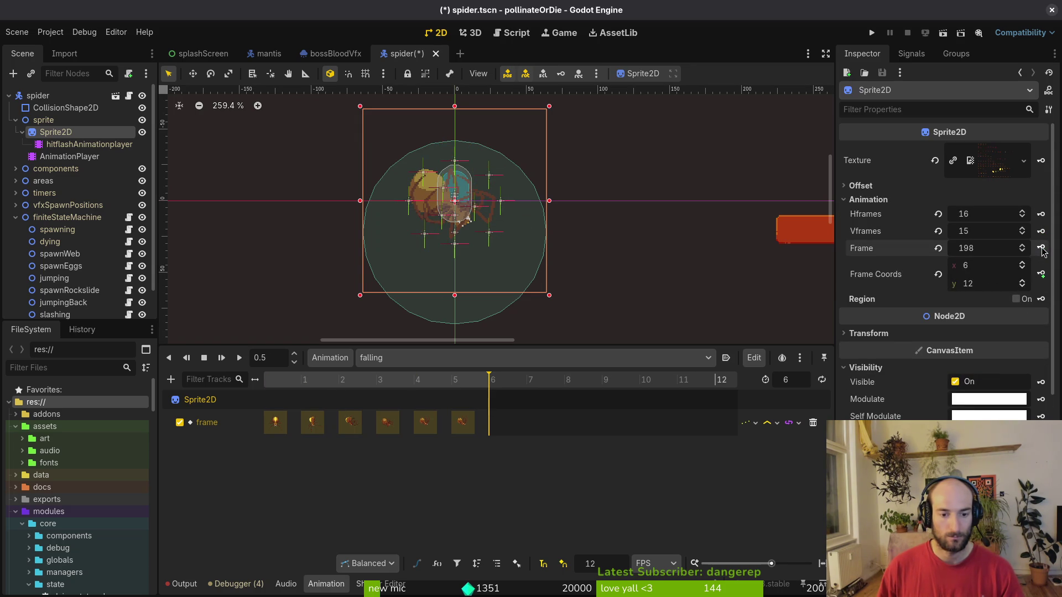
pyautogui.hotkey('ctrl', 's')
# Delete the extra frame-5 key, shorten falling to length 5, save, and open spider.aseprite.
pyautogui.click(464, 382)
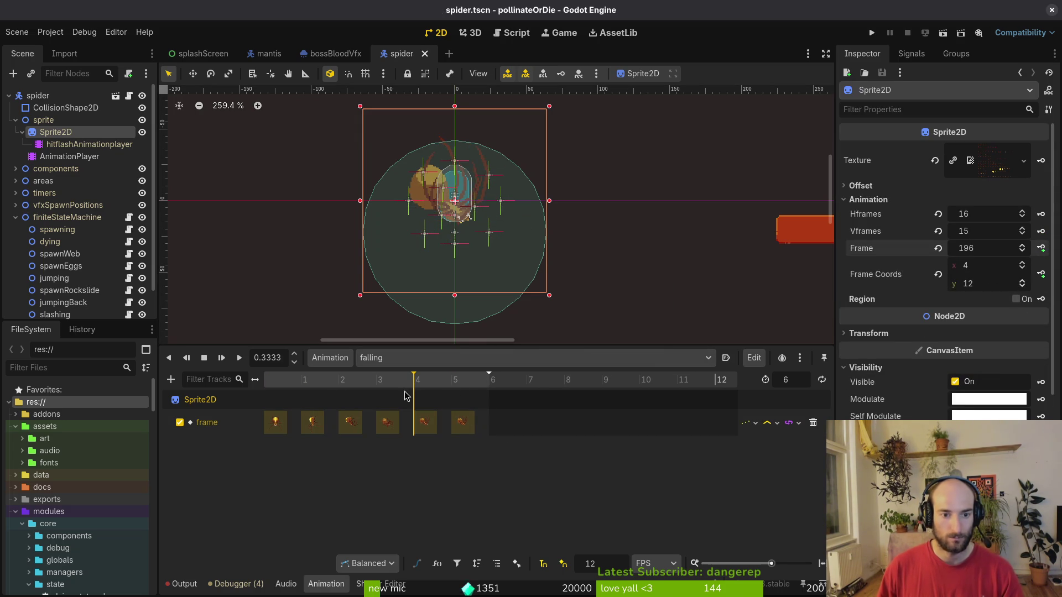
pyautogui.click(455, 430)
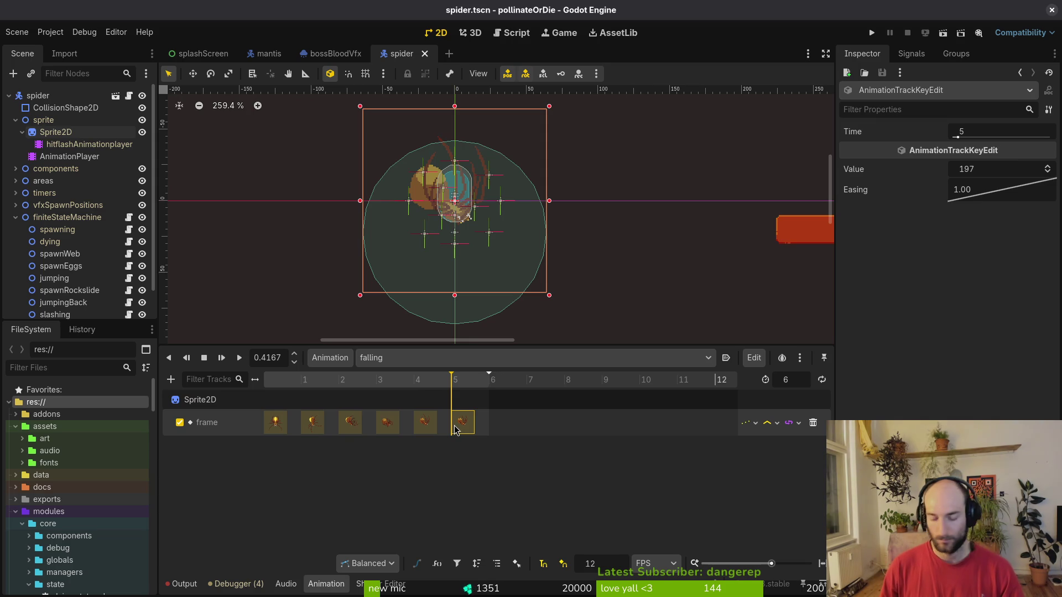
pyautogui.press('Delete')
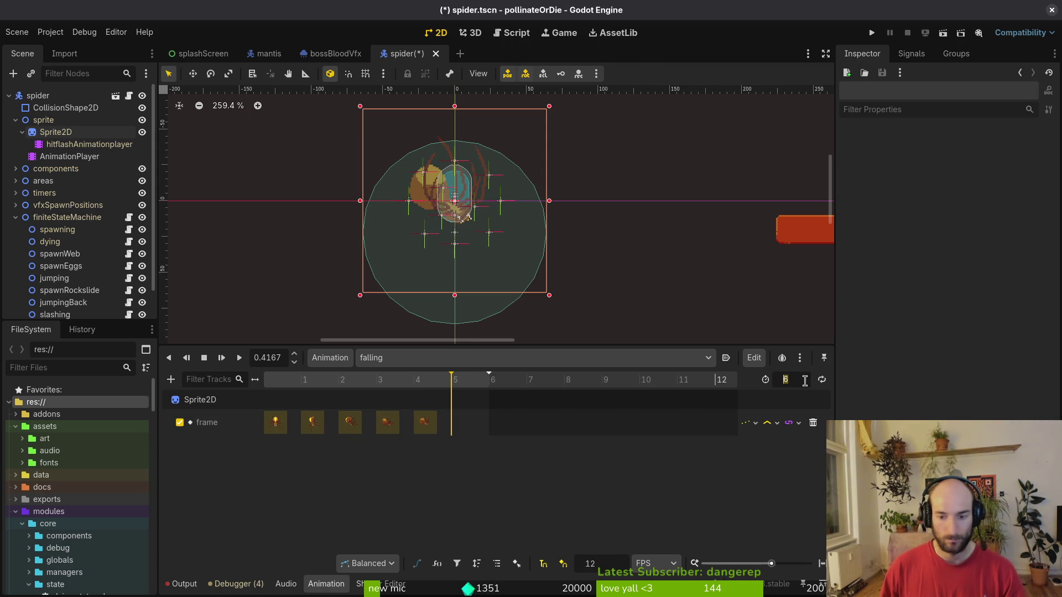
pyautogui.click(788, 379)
pyautogui.write('5')
pyautogui.press('Return')
pyautogui.hotkey('ctrl', 's')
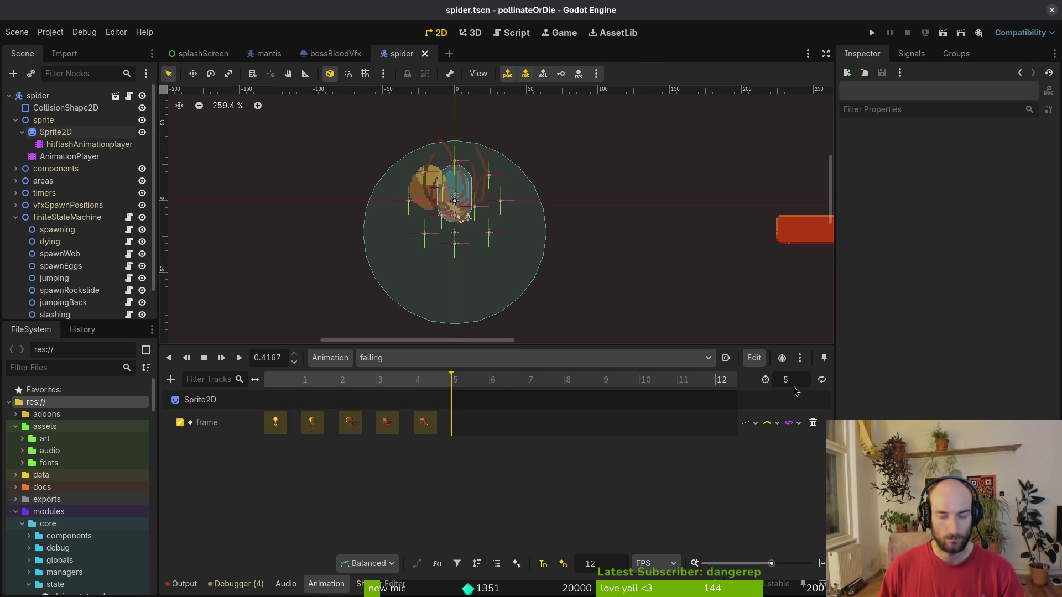
pyautogui.hotkey('alt', 'Tab')
pyautogui.click(127, 41)
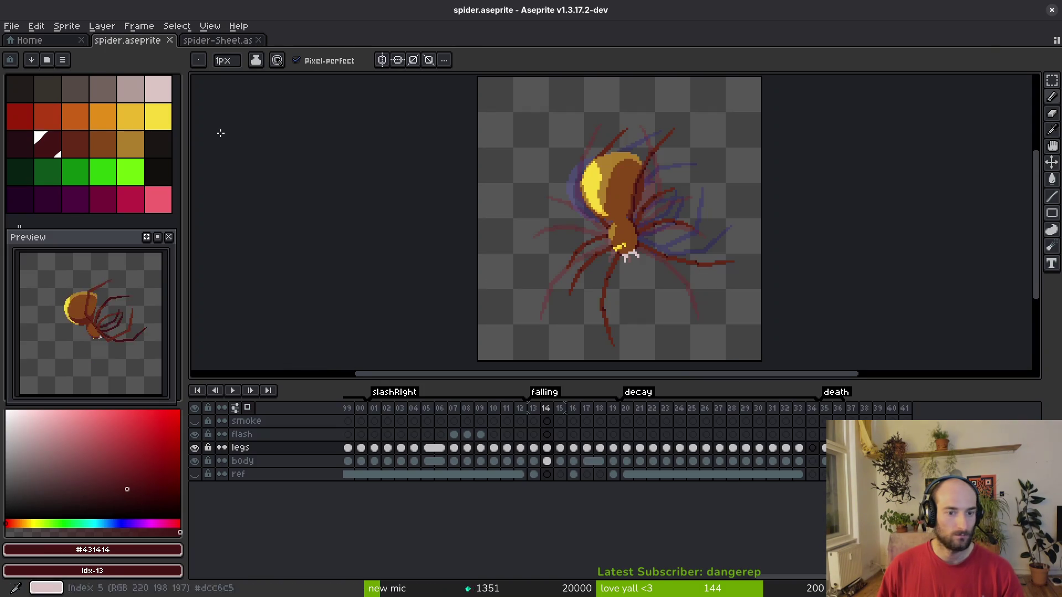
# Compare neighbouring spider frames, delete frame 19 and save spider.aseprite.
pyautogui.press('Right')
pyautogui.press('Right')
pyautogui.press('Right')
pyautogui.press('Right')
pyautogui.press('Right')
pyautogui.press('Right')
pyautogui.press('Right')
pyautogui.press('Left')
pyautogui.press('Right')
pyautogui.press('Left')
pyautogui.press('Left')
pyautogui.click(613, 408)
pyautogui.press('Delete')
pyautogui.hotkey('ctrl', 's')
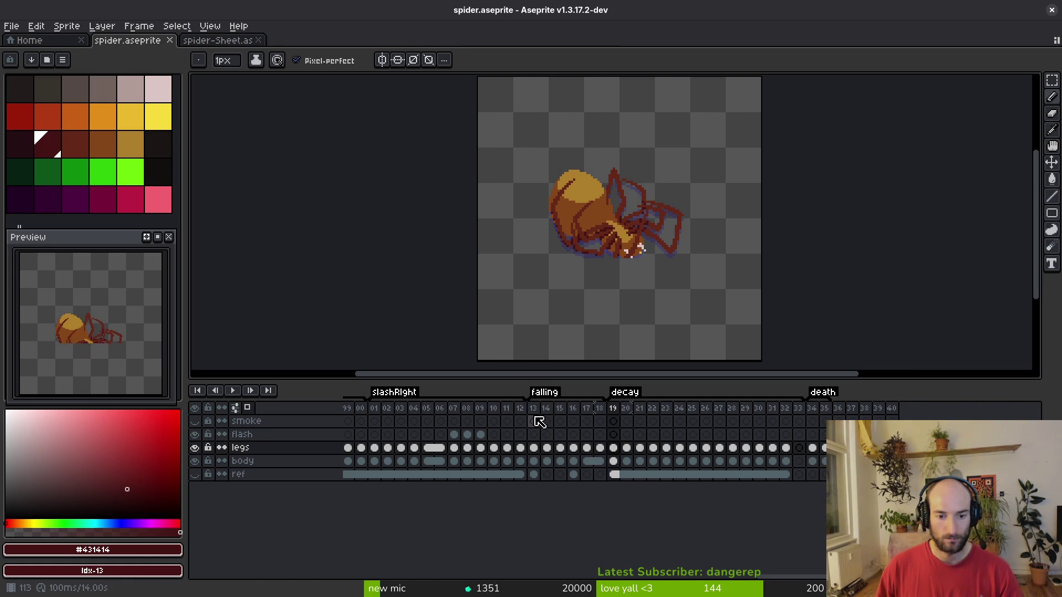
# Review falling frames 14 to 18, then preview Godot's falling animation up to frame 3.
pyautogui.click(537, 421)
pyautogui.click(547, 420)
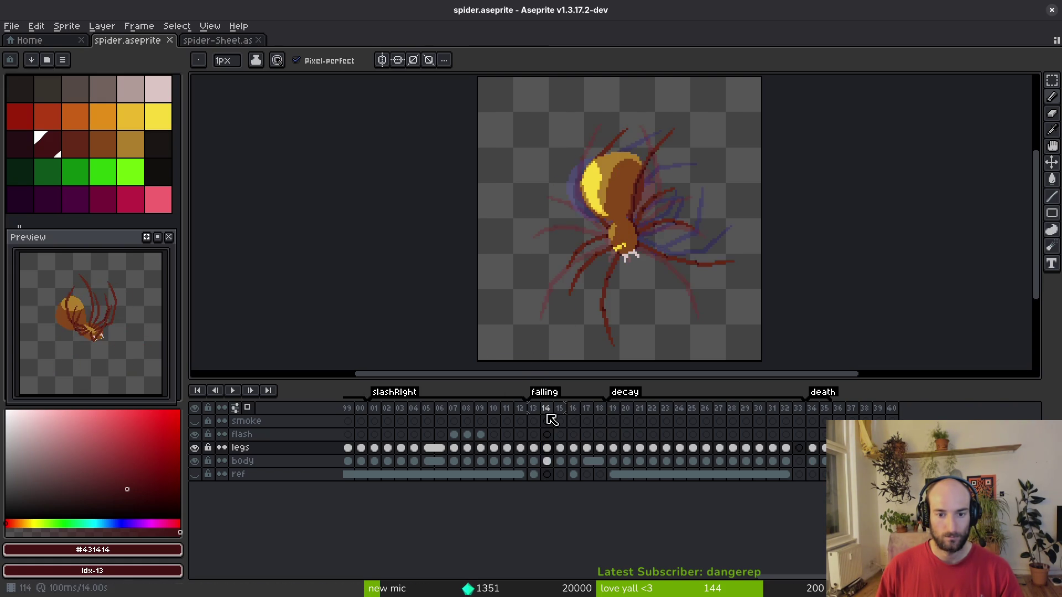
pyautogui.click(559, 435)
pyautogui.click(573, 448)
pyautogui.click(600, 463)
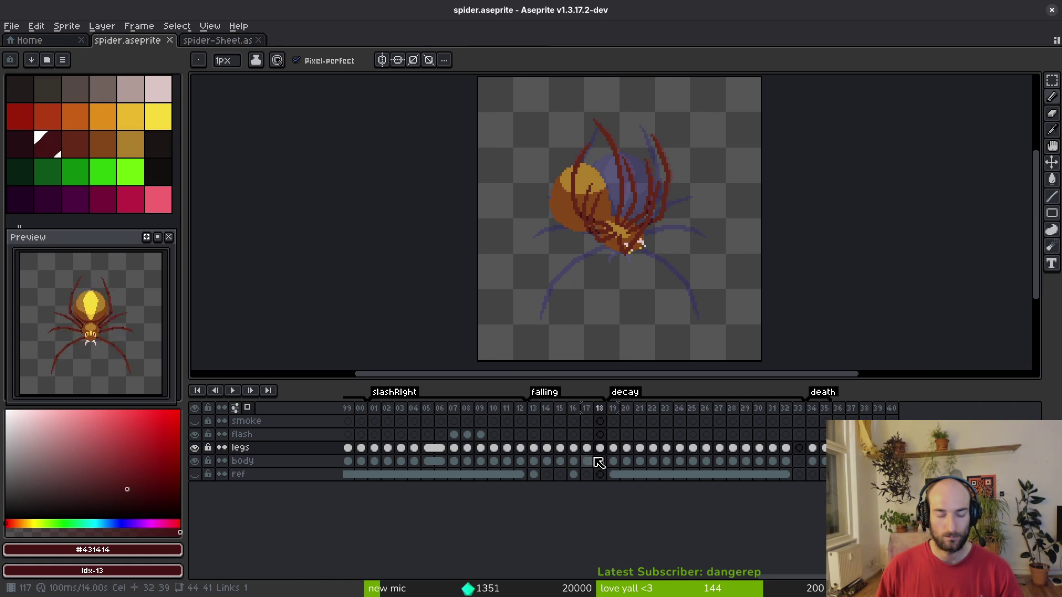
pyautogui.hotkey('alt', 'Tab')
pyautogui.moveTo(281, 382); pyautogui.dragTo(412, 392)
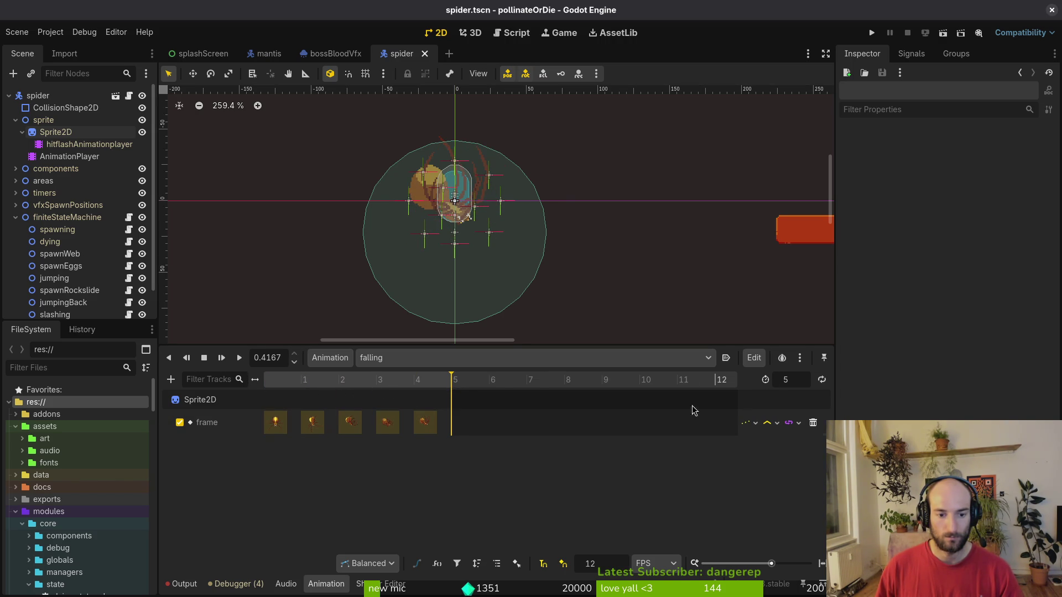
# Set the falling animation length to 6, key four more sprite frames, and save.
pyautogui.click(61, 133)
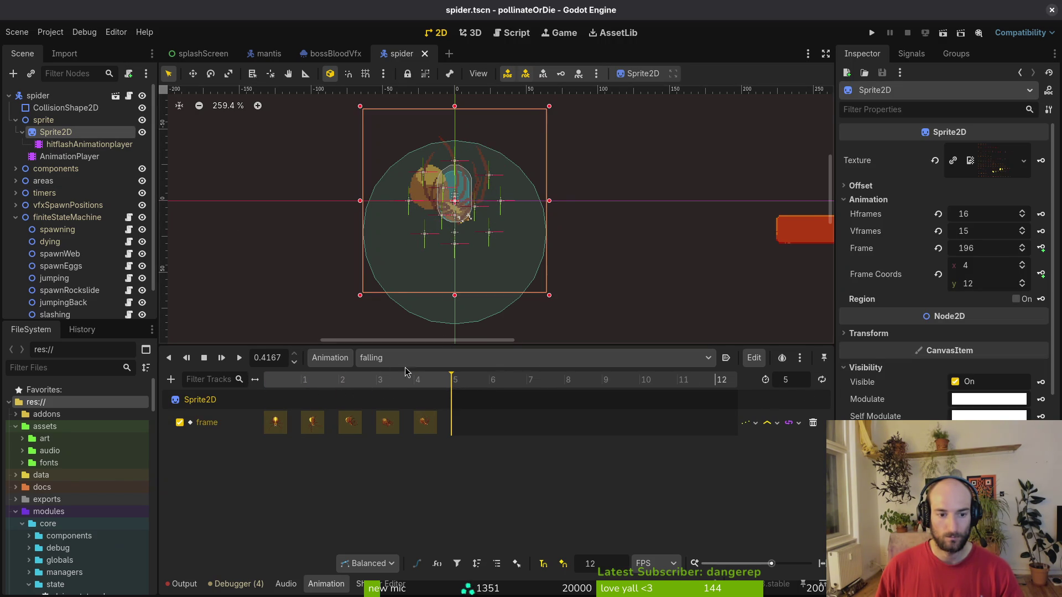
pyautogui.write('6')
pyautogui.press('Return')
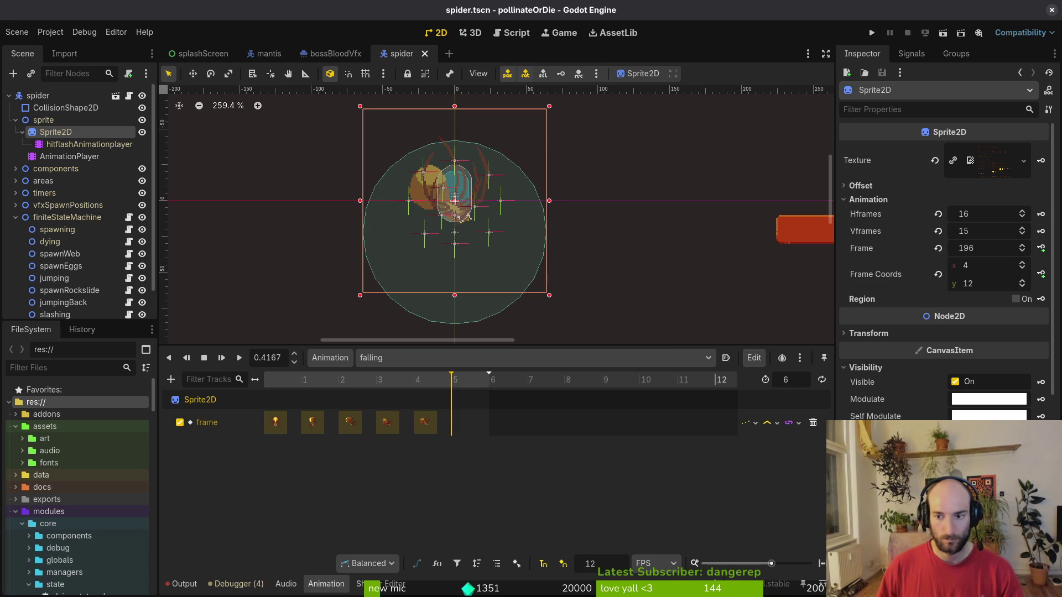
pyautogui.hotkey('ctrl', 's')
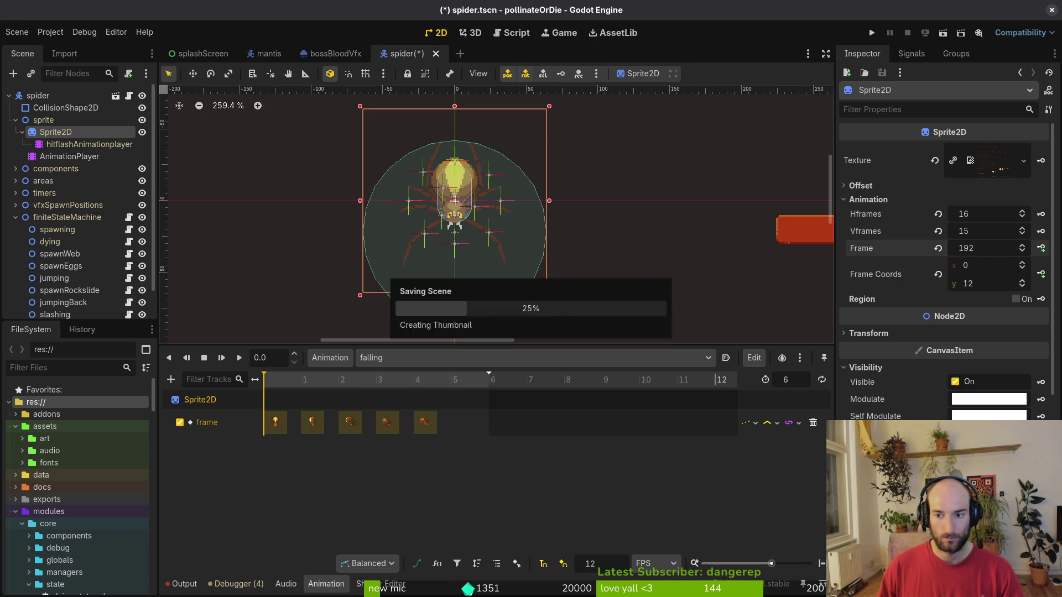
pyautogui.click(1041, 249)
pyautogui.click(1041, 248)
pyautogui.click(1041, 248)
pyautogui.click(1041, 248)
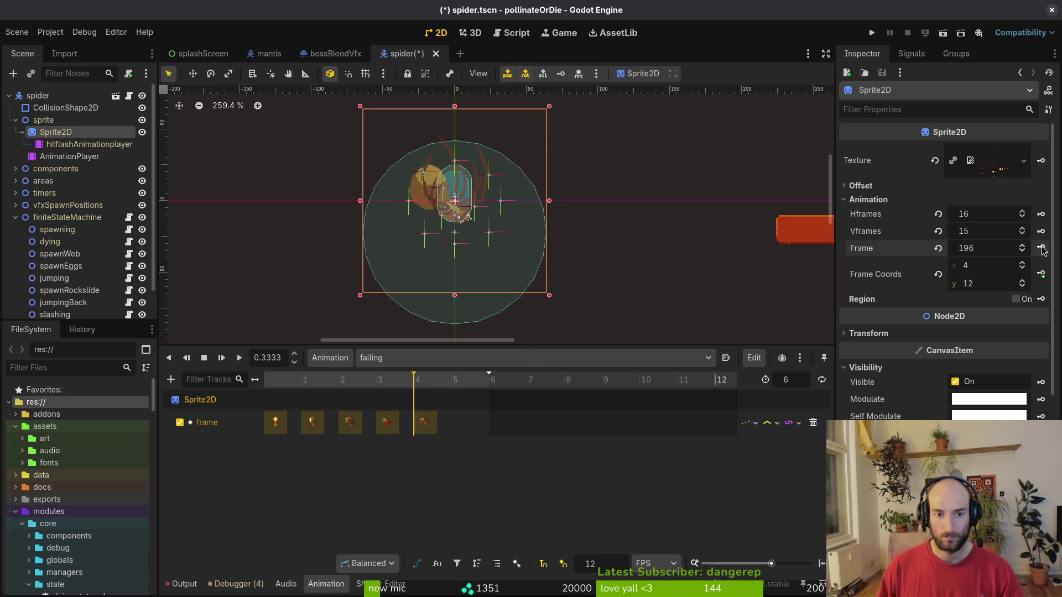
pyautogui.click(1041, 248)
pyautogui.hotkey('ctrl', 's')
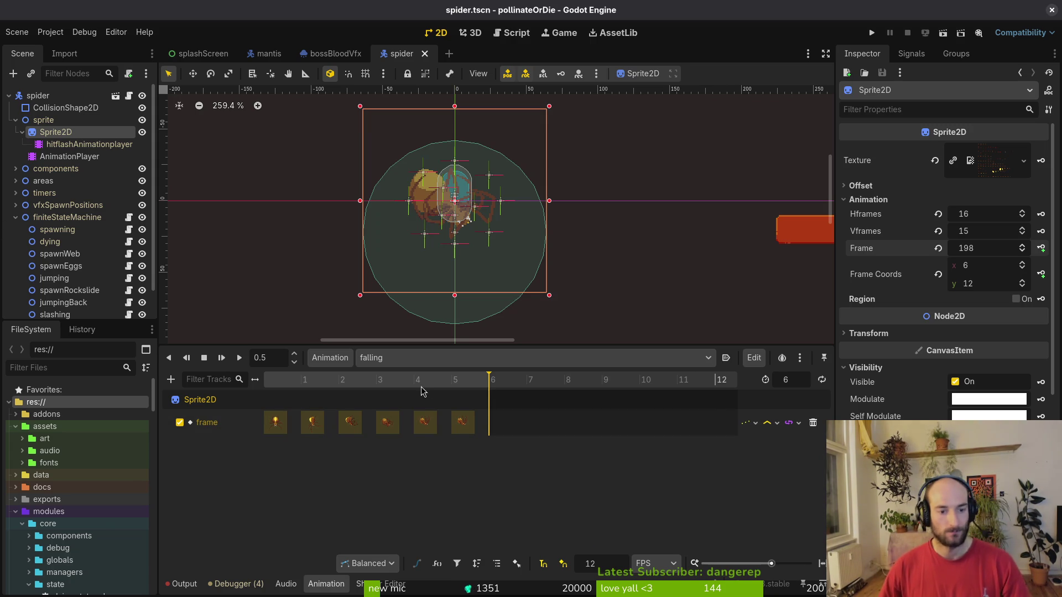
# Look through the dying and falling animations, then display the decay animation in the timeline.
pyautogui.click(401, 359)
pyautogui.click(431, 362)
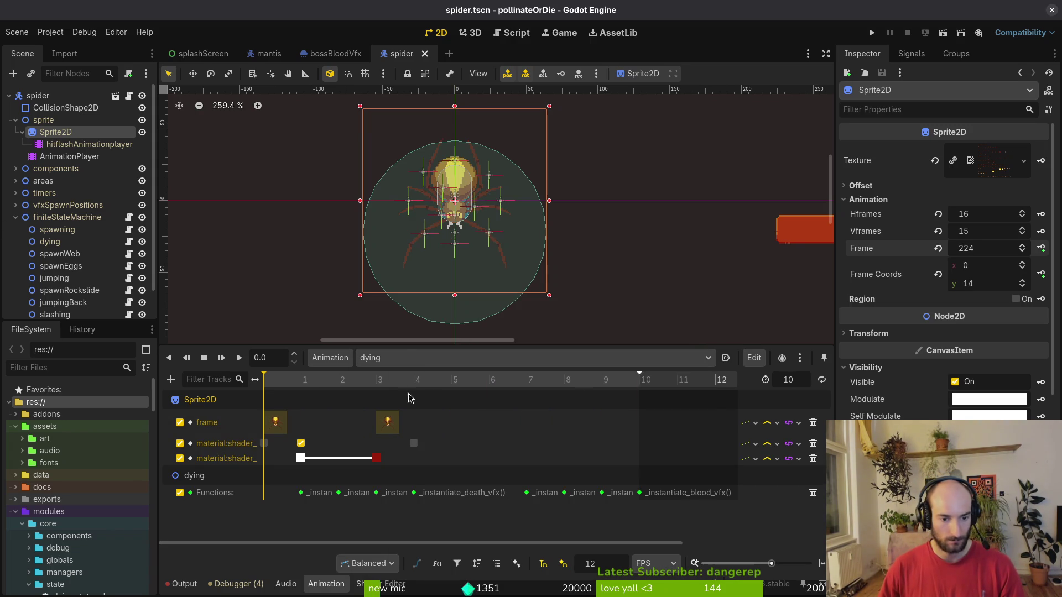
pyautogui.click(399, 359)
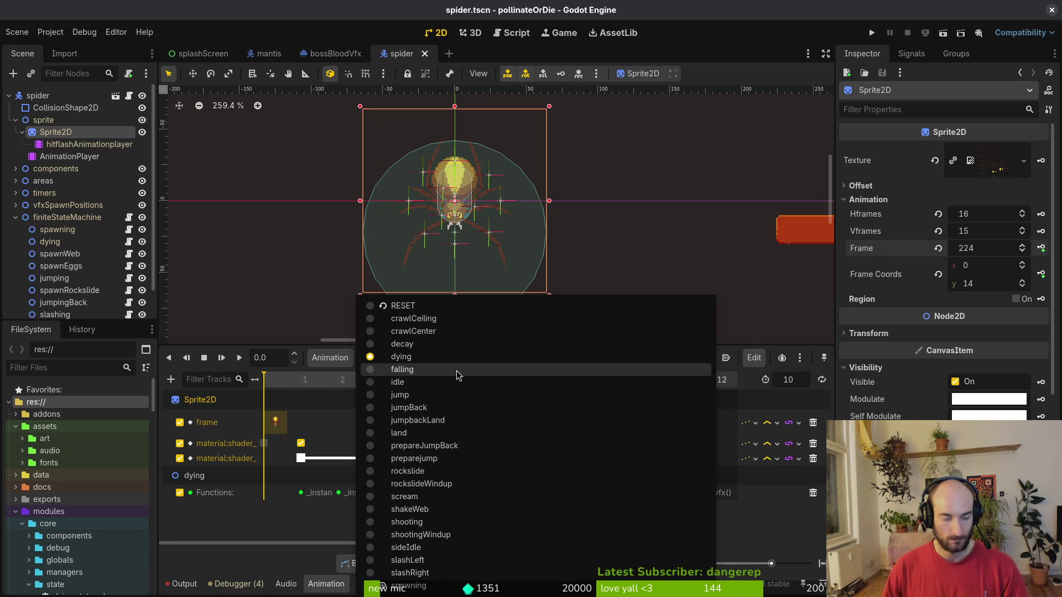
pyautogui.click(456, 371)
pyautogui.click(405, 359)
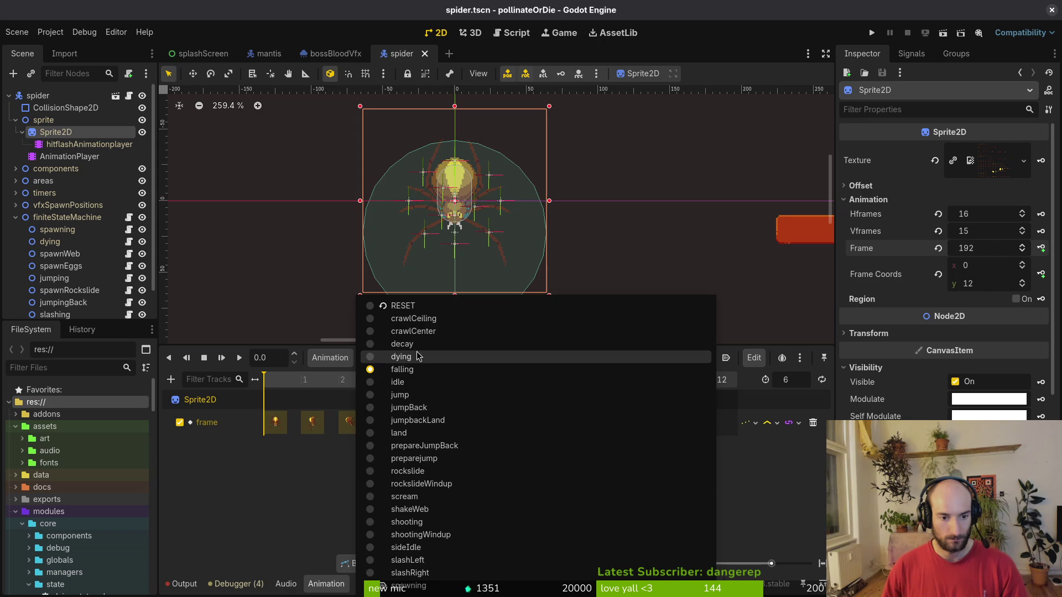
pyautogui.click(403, 344)
pyautogui.click(380, 360)
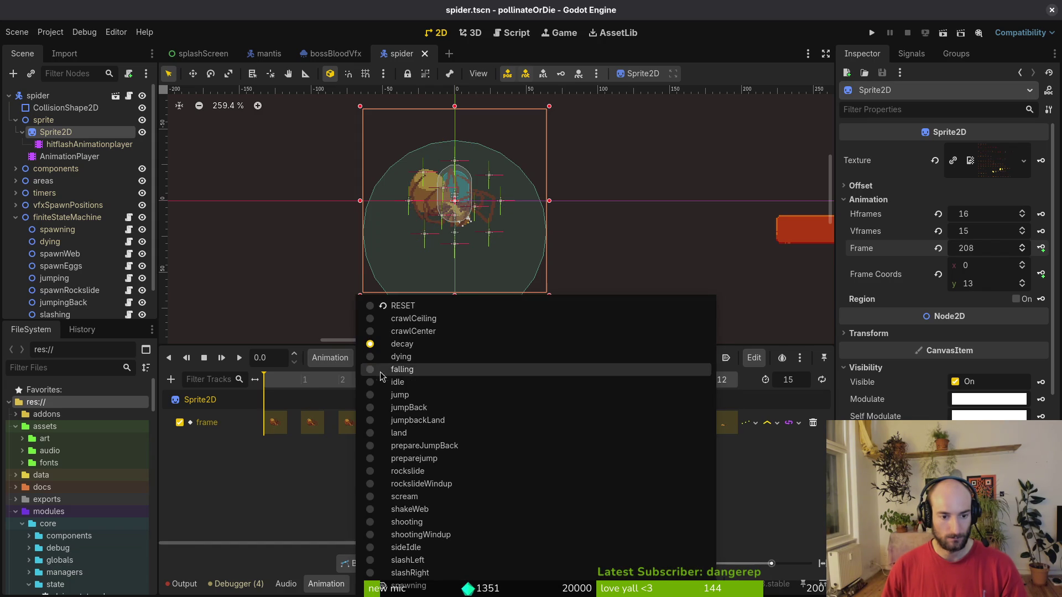
pyautogui.click(308, 467)
# Collapse the finiteStateMachine and sprite branches and save spider.tscn.
pyautogui.click(343, 361)
pyautogui.click(343, 361)
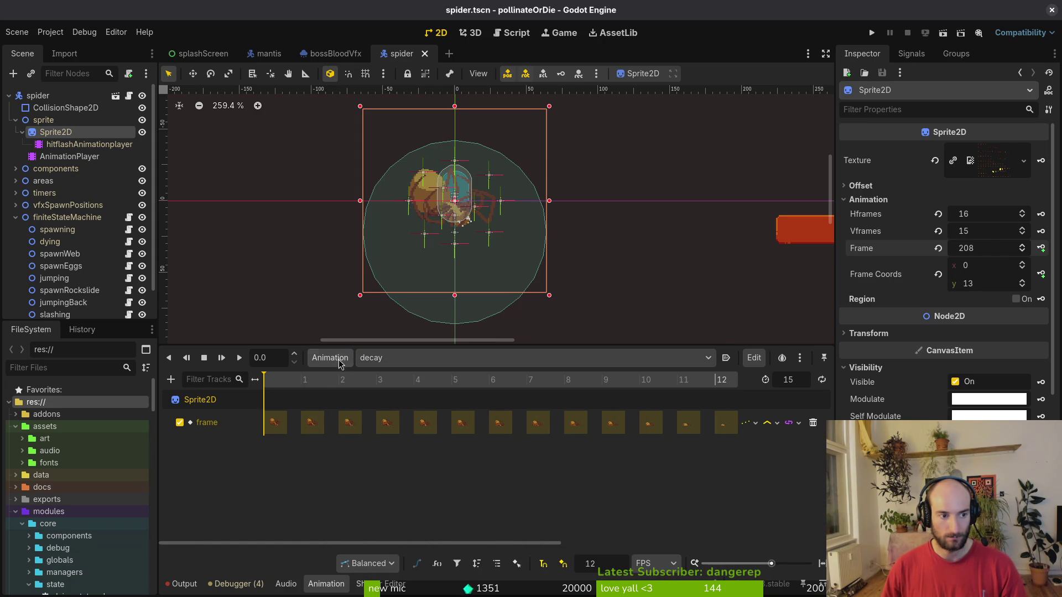
pyautogui.click(16, 217)
pyautogui.click(16, 120)
pyautogui.hotkey('ctrl', 's')
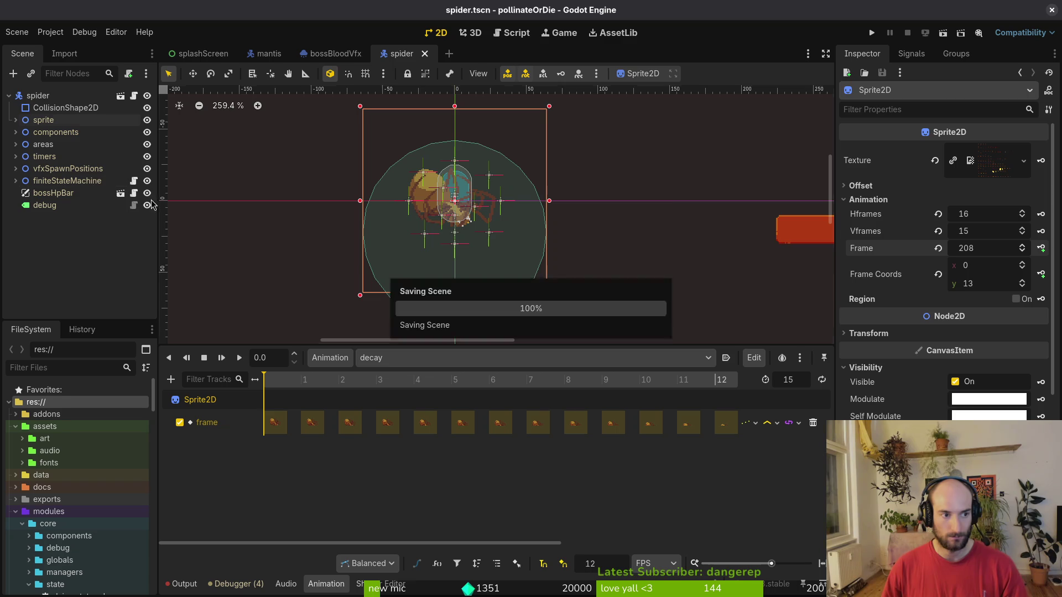
pyautogui.hotkey('alt', 'Tab')
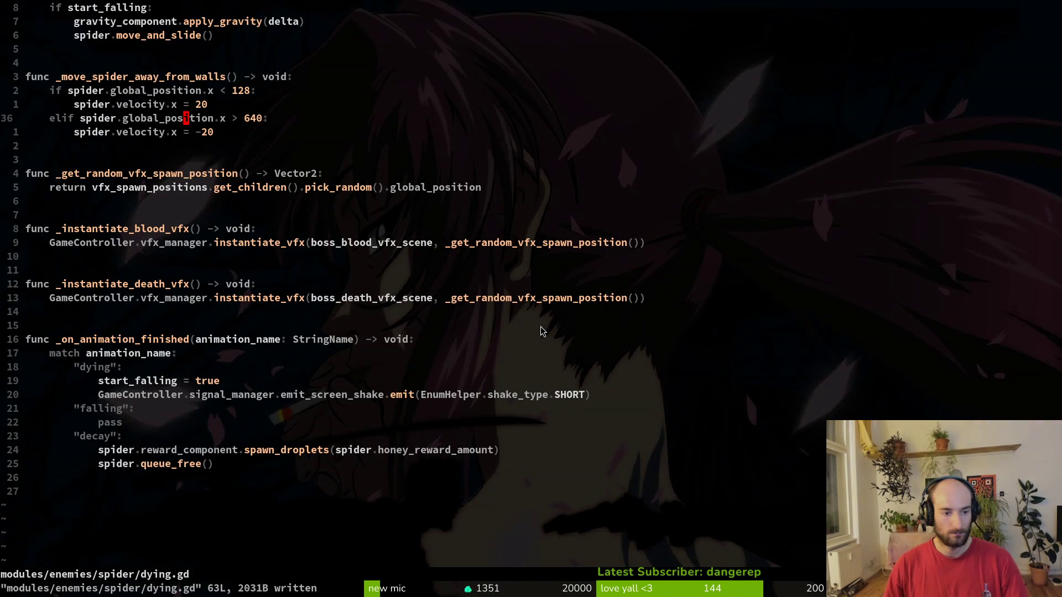
# Search dying.gd for the screen shake code, check the pass line under falling, and save.
pyautogui.write('/screensha')
pyautogui.press('Return')
pyautogui.press('j')
pyautogui.press('j')
pyautogui.press('j')
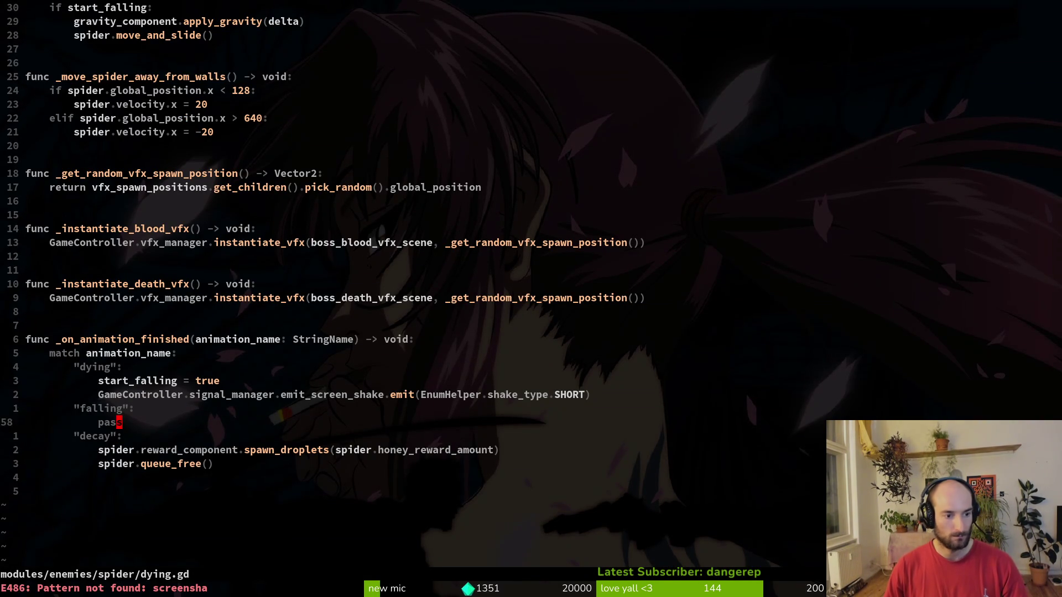
pyautogui.press('j')
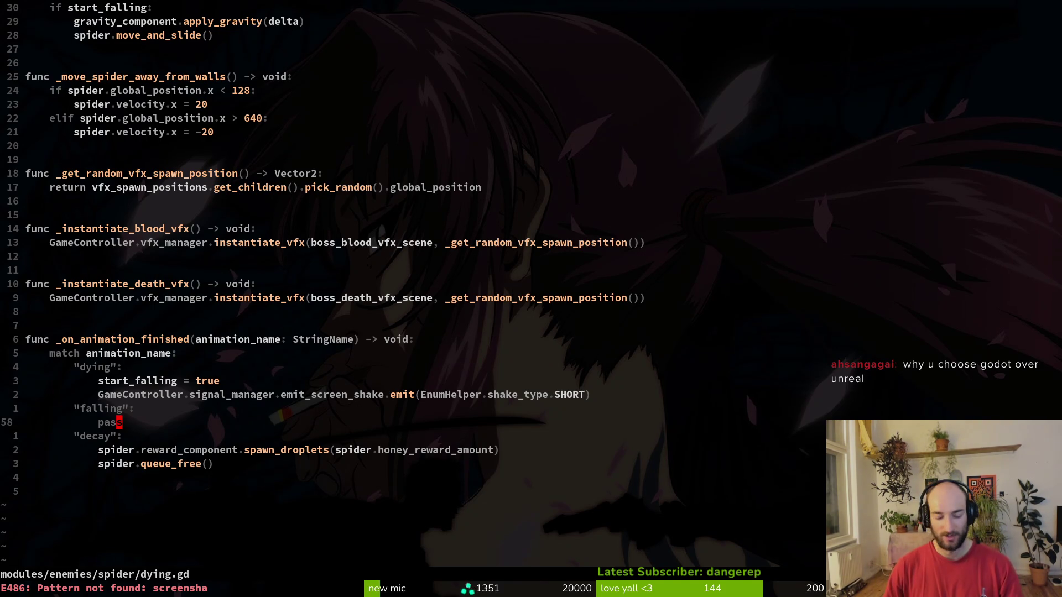
pyautogui.write(':w')
pyautogui.press('Return')
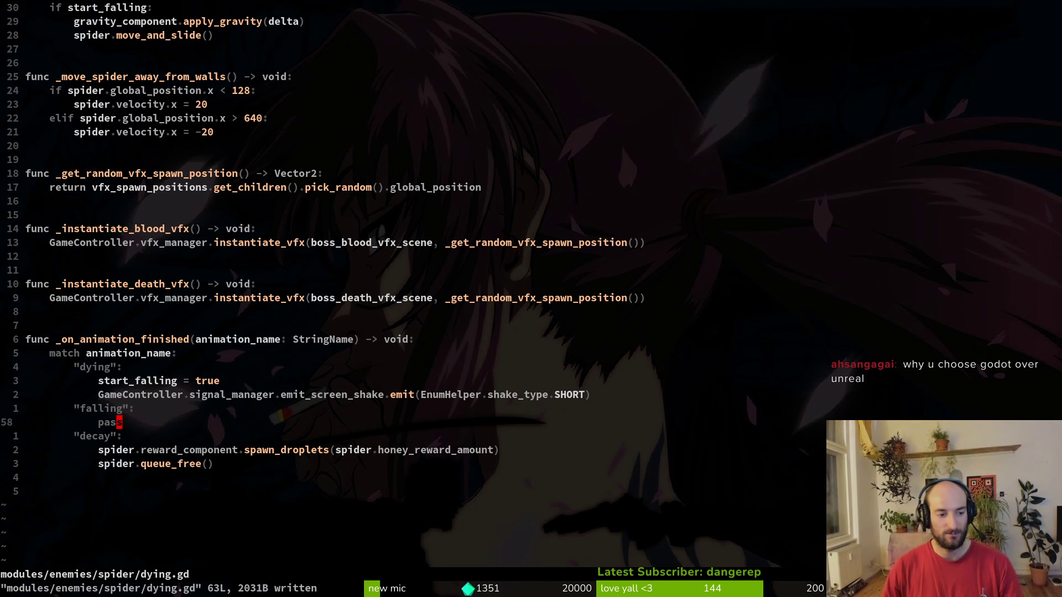
# Insert a blank line near the exported variables at the top of dying.gd and save it.
pyautogui.press('g')
pyautogui.press('g')
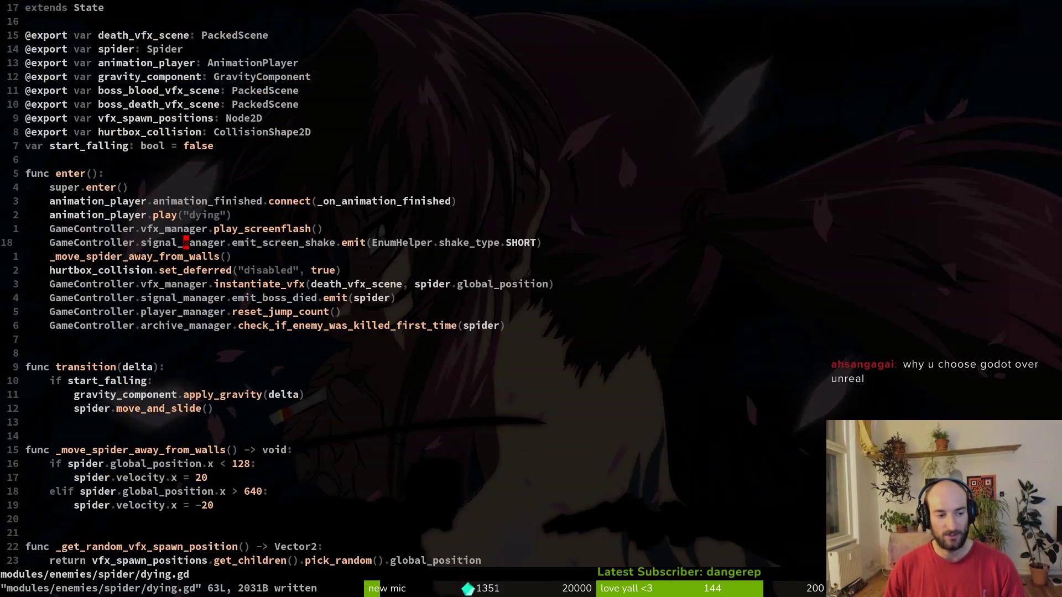
pyautogui.hotkey('ctrl', 'o')
pyautogui.press('g')
pyautogui.press('g')
pyautogui.hotkey('ctrl', 'o')
pyautogui.hotkey('ctrl', 'o')
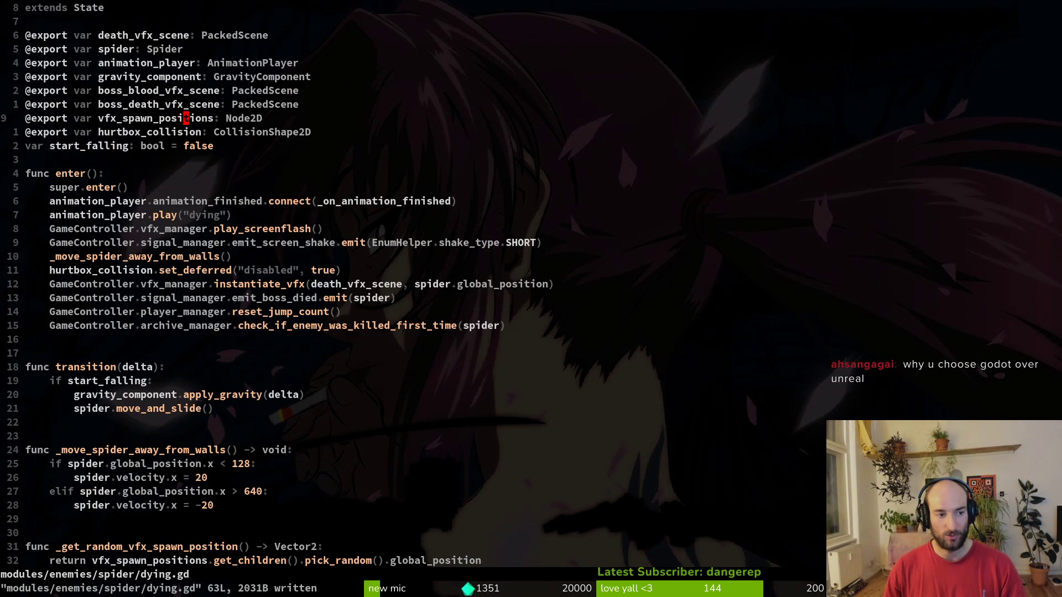
pyautogui.press('o')
pyautogui.press('Escape')
pyautogui.write(':write')
pyautogui.press('Return')
# Review the lines around move_and_slide, then run the game from Godot to playtest.
pyautogui.press('2')
pyautogui.press('0')
pyautogui.press('j')
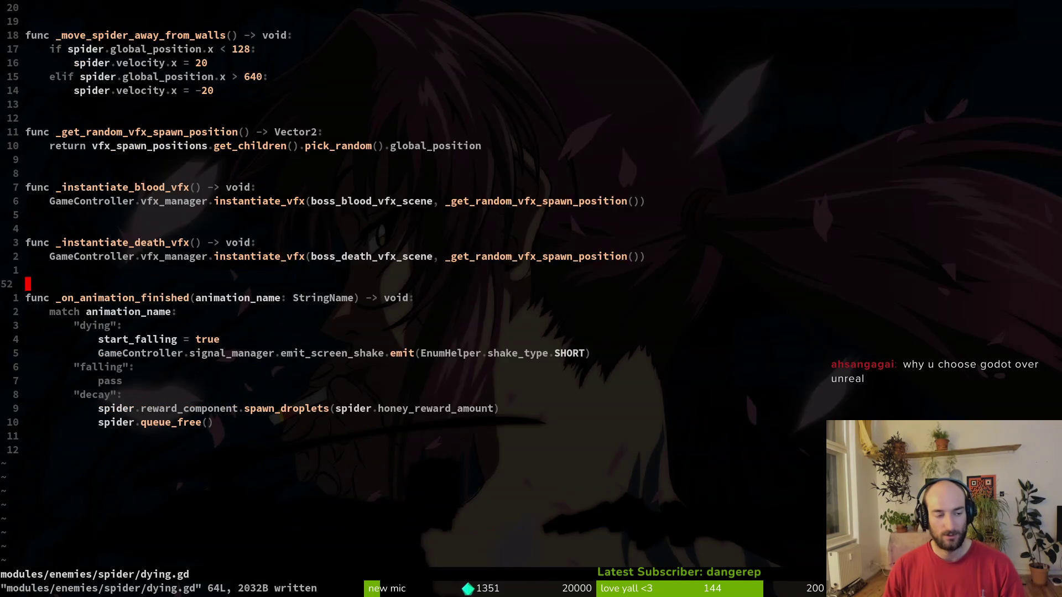
pyautogui.press('2')
pyautogui.press('0')
pyautogui.press('k')
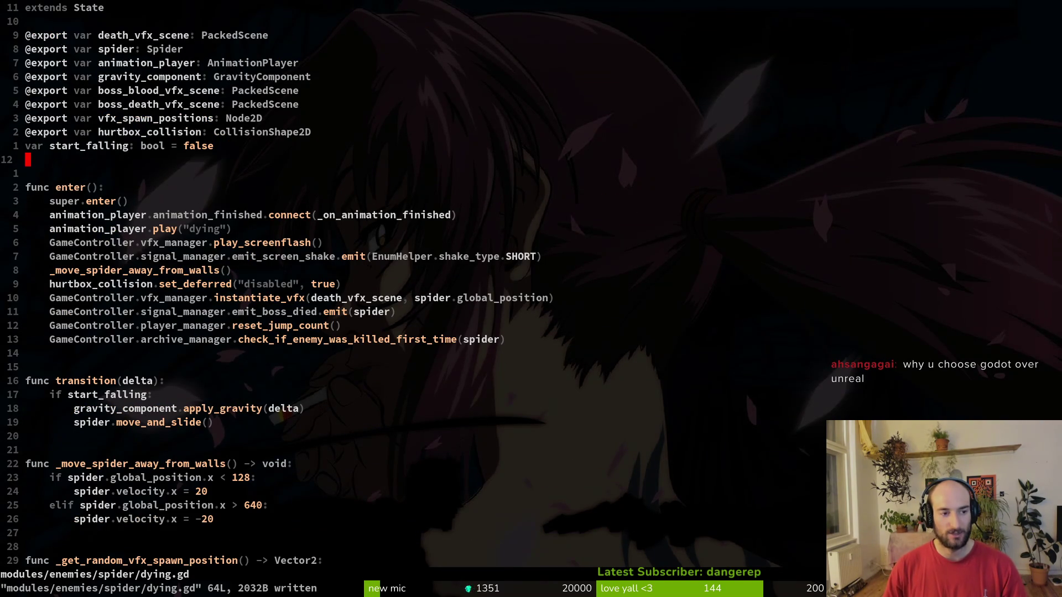
pyautogui.hotkey('alt', 'Tab')
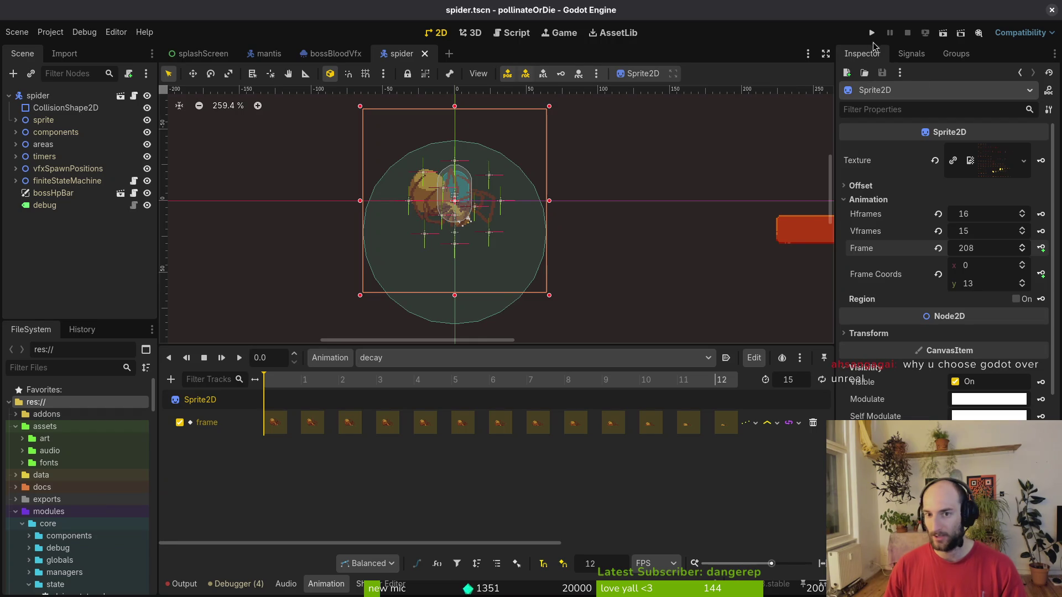
pyautogui.click(871, 33)
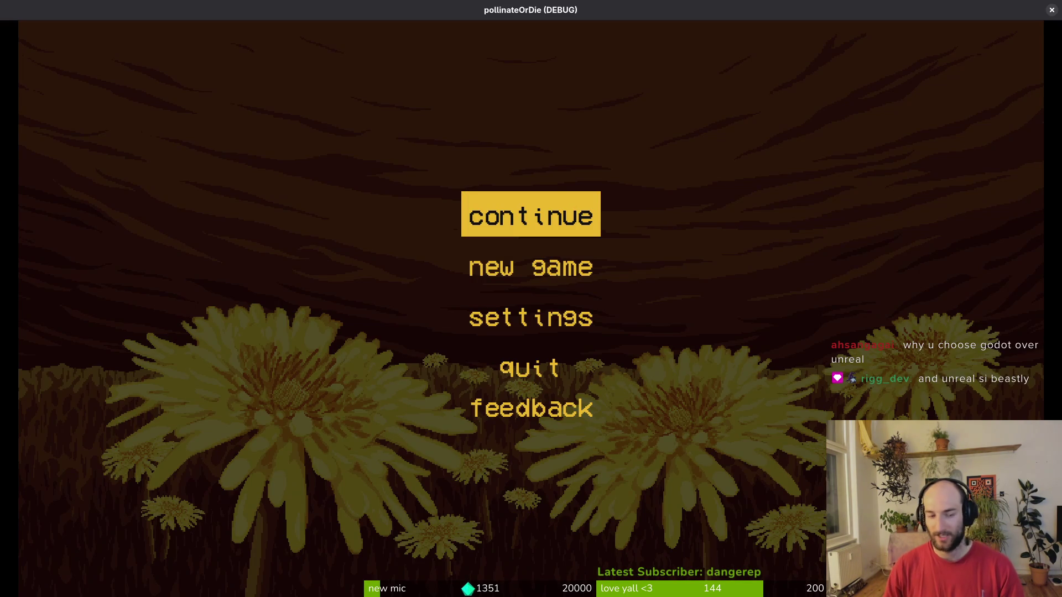
# Continue past the main menu, load spider from the debug level select, pause, and close the game with F8.
pyautogui.press('Return')
pyautogui.press('Tab')
pyautogui.press('Escape')
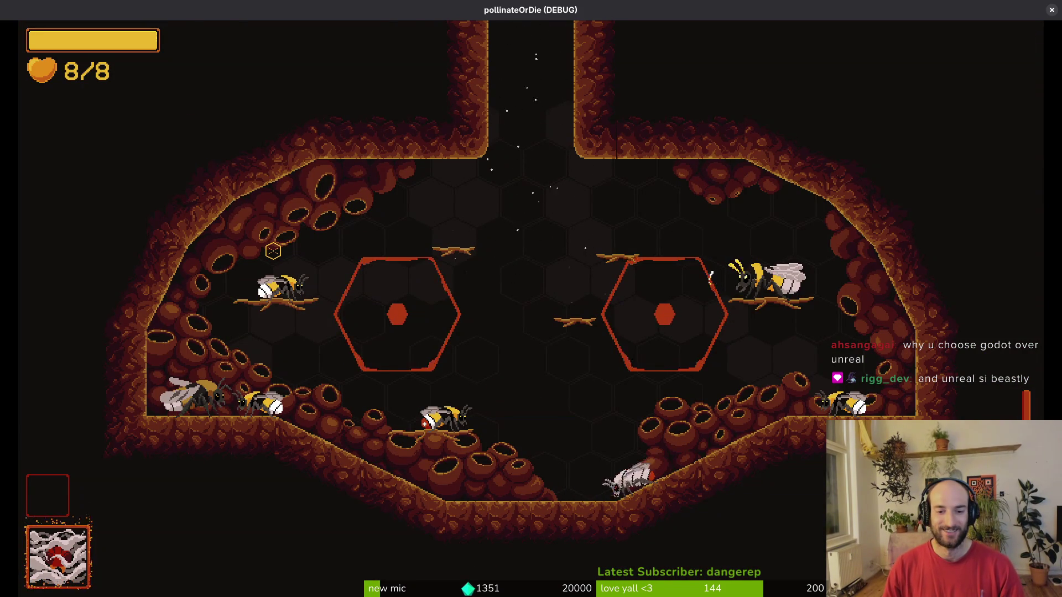
pyautogui.press('Escape')
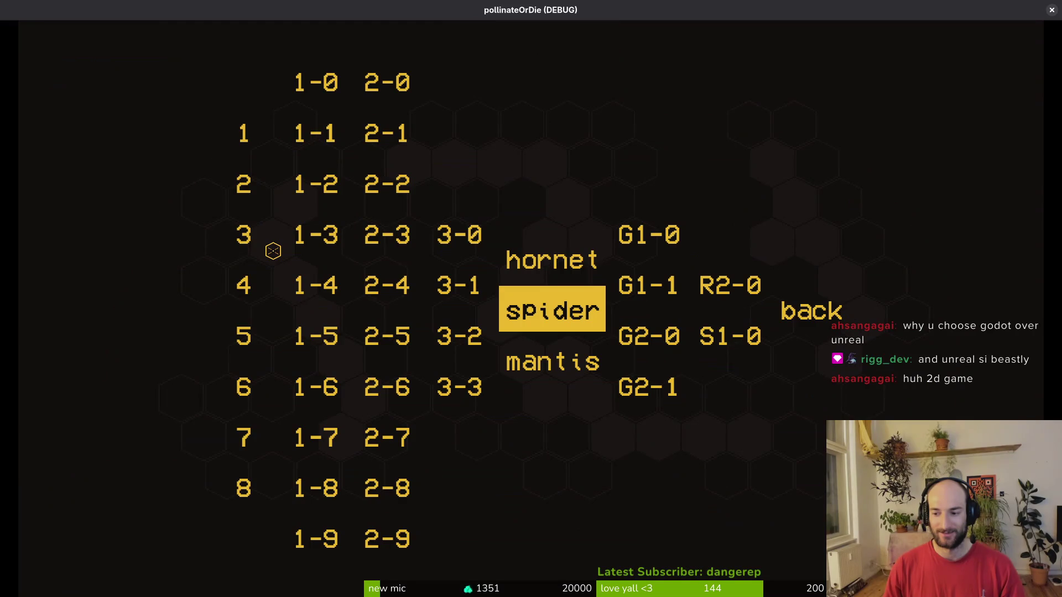
pyautogui.press('Down')
pyautogui.press('Up')
pyautogui.press('Return')
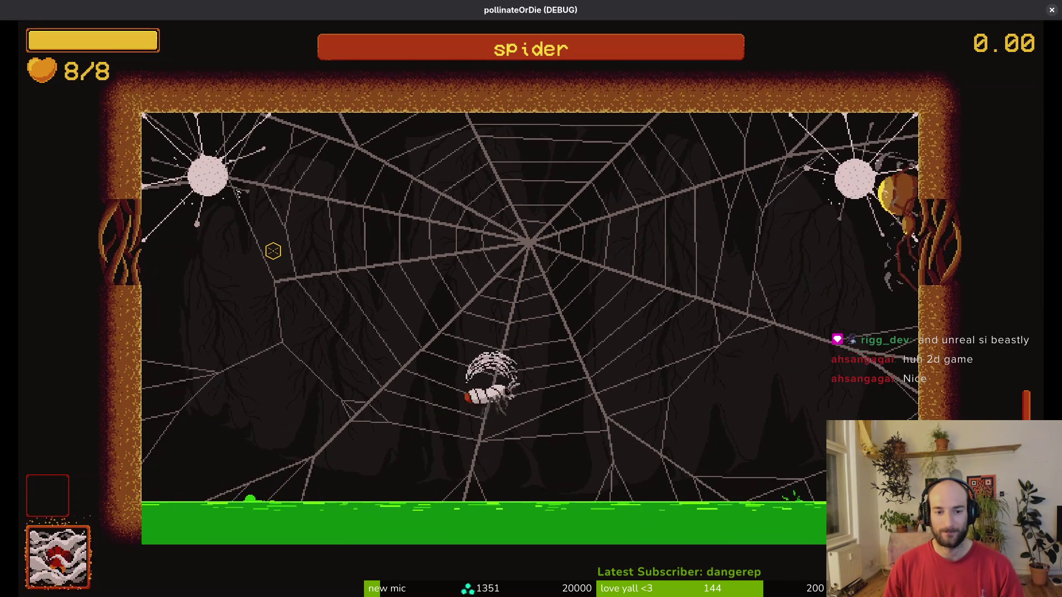
pyautogui.press('Escape')
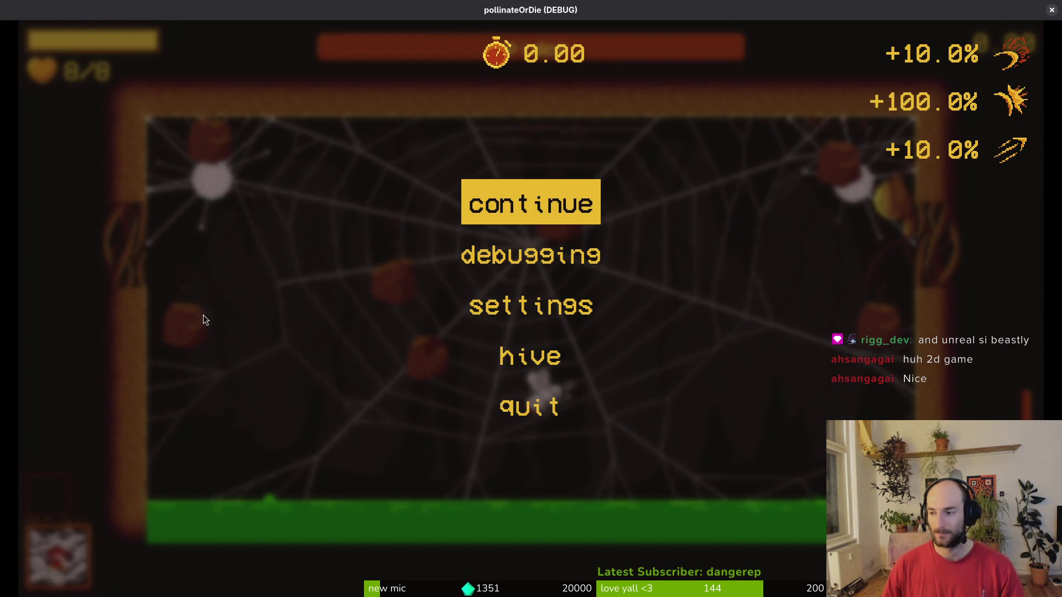
pyautogui.press('F8')
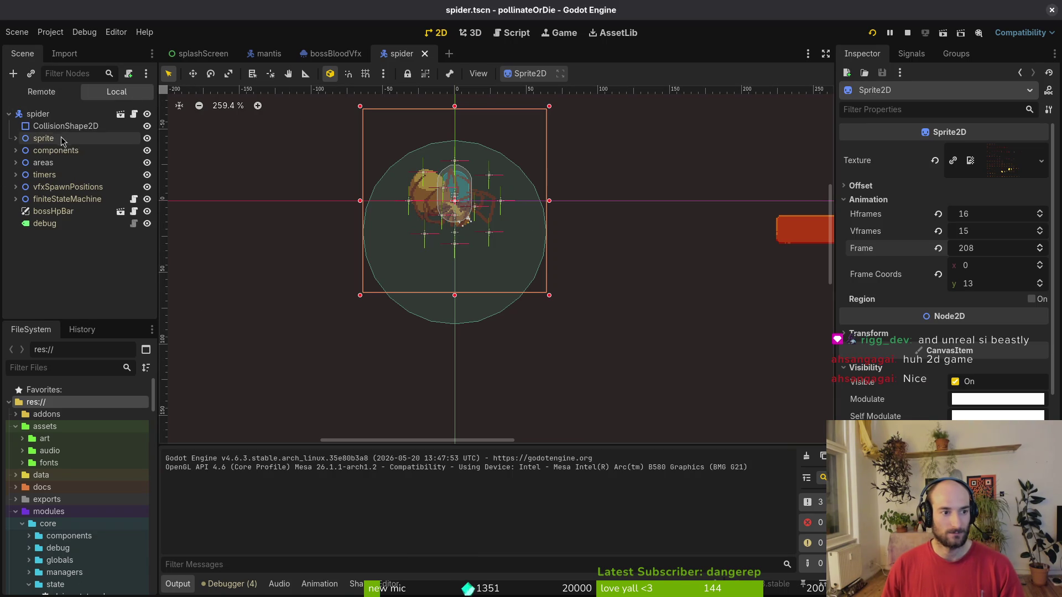
# Set the spider HealthComponent's Max Health to 6 and save the spider scene.
pyautogui.click(16, 151)
pyautogui.click(63, 200)
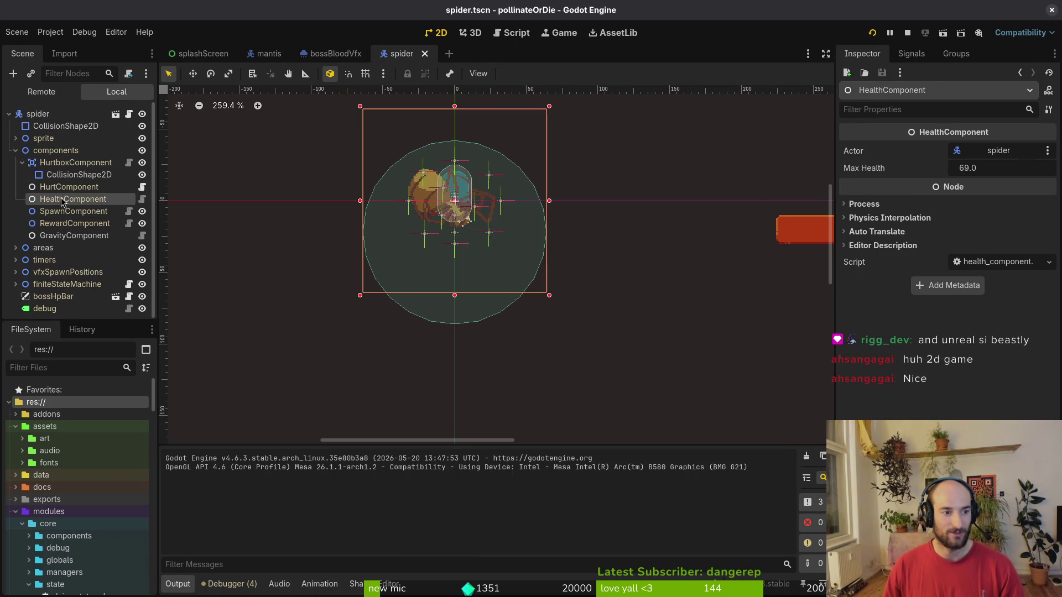
pyautogui.click(997, 167)
pyautogui.write('6')
pyautogui.press('Return')
pyautogui.hotkey('ctrl', 's')
# Stop and relaunch the game, continuing into the hive level.
pyautogui.click(872, 33)
pyautogui.click(873, 34)
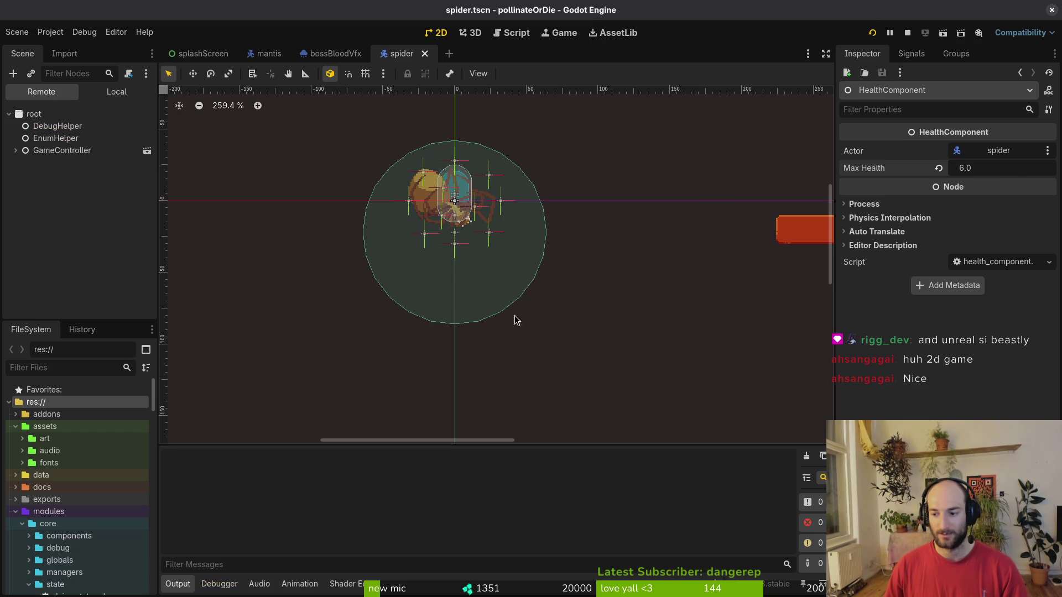
pyautogui.press('Return')
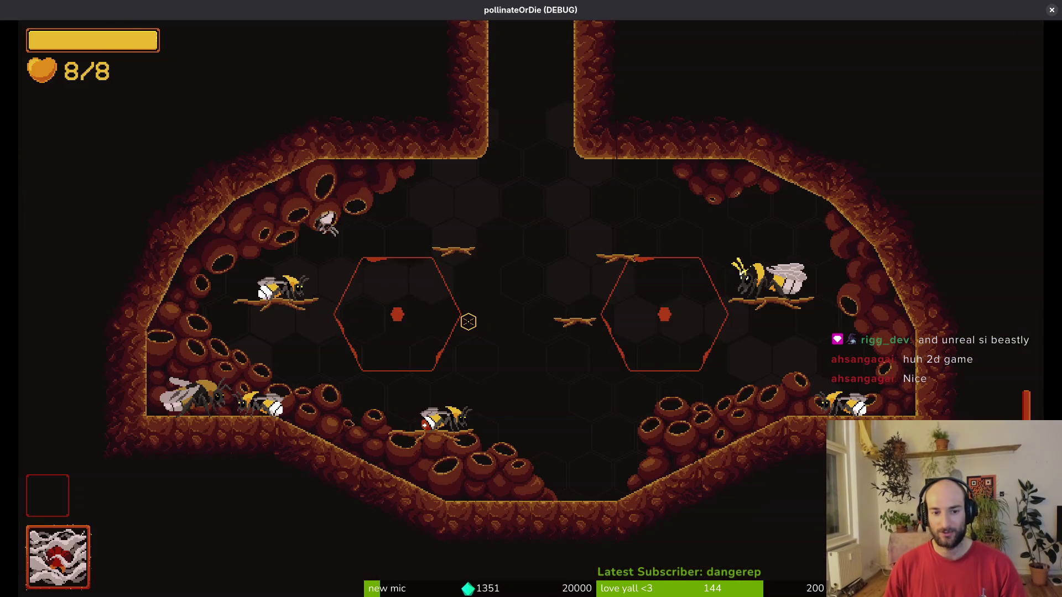
# Load spider from the debug level select, kill the weakened boss, pause, and return to dying.gd.
pyautogui.press('Escape')
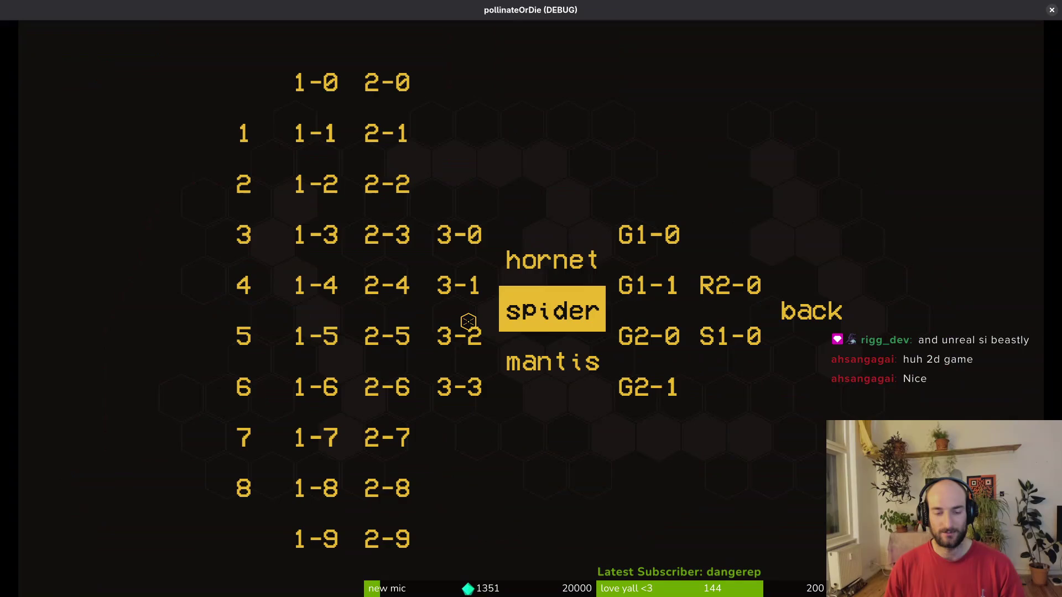
pyautogui.press('Up')
pyautogui.press('Return')
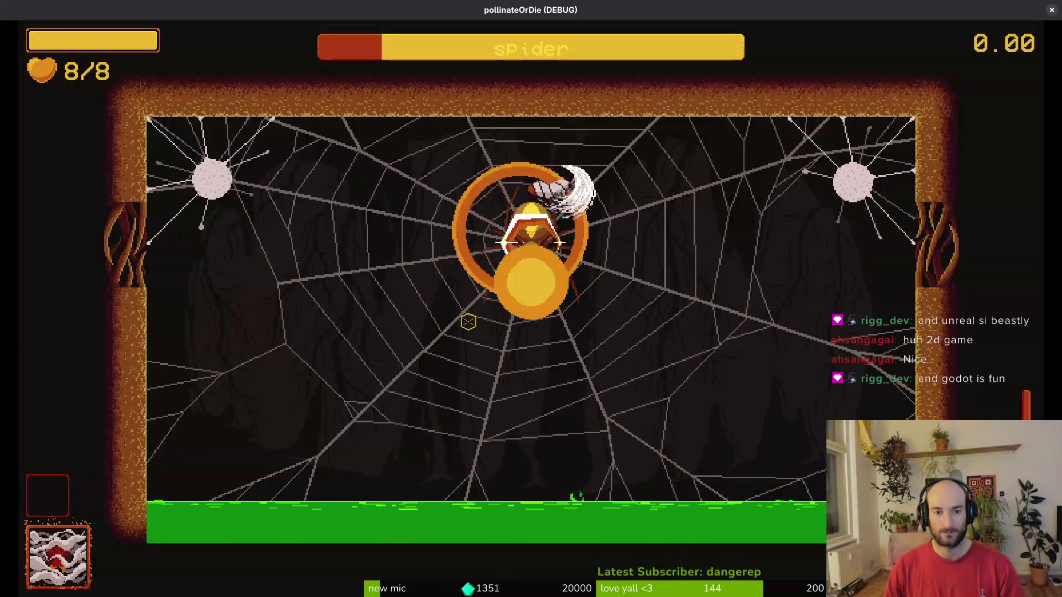
pyautogui.press('Escape')
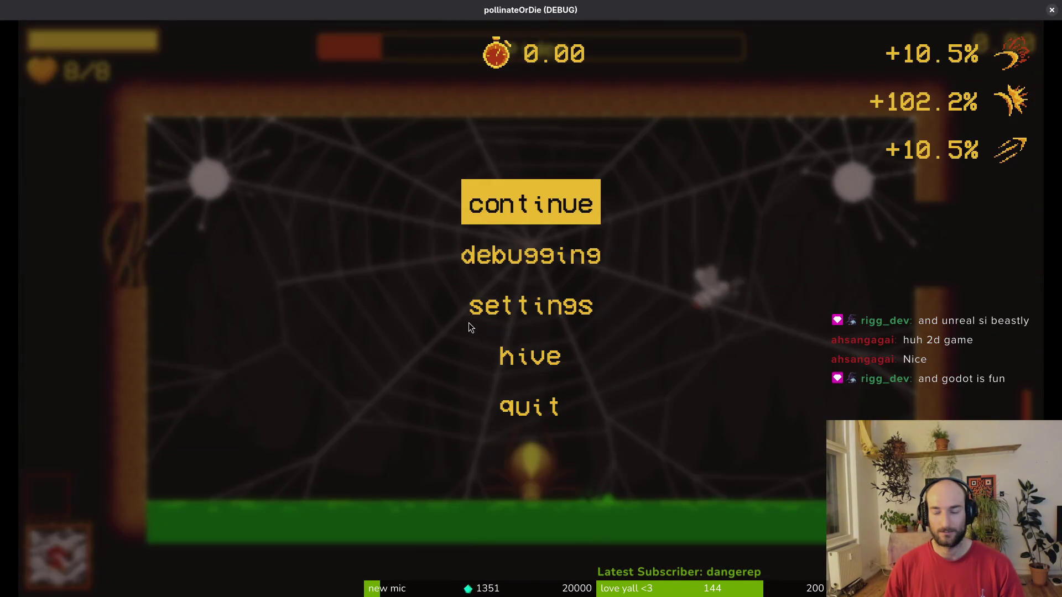
pyautogui.hotkey('alt', 'Tab')
pyautogui.scroll(-13, 213, 469)
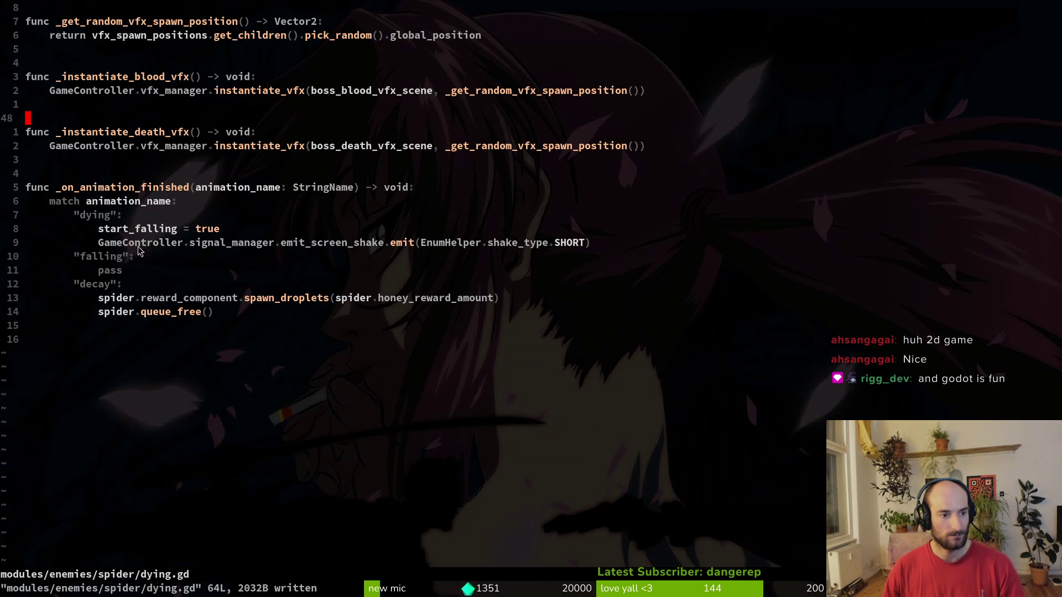
# Open a new line after the dying screen shake and autocomplete 'animj' into animation_player.
pyautogui.click(143, 245)
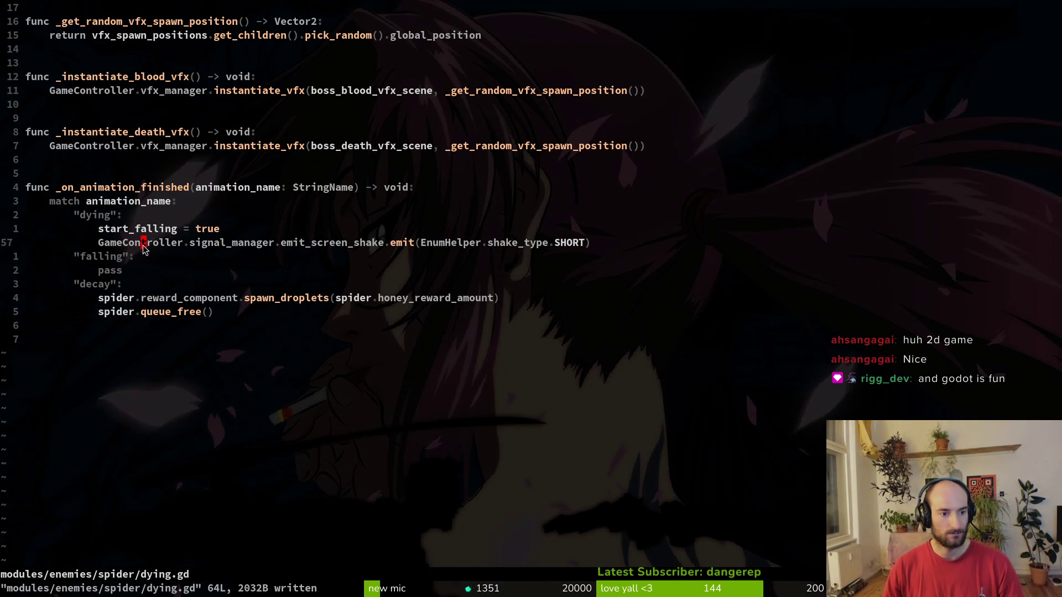
pyautogui.write('oanimj')
pyautogui.press('Down')
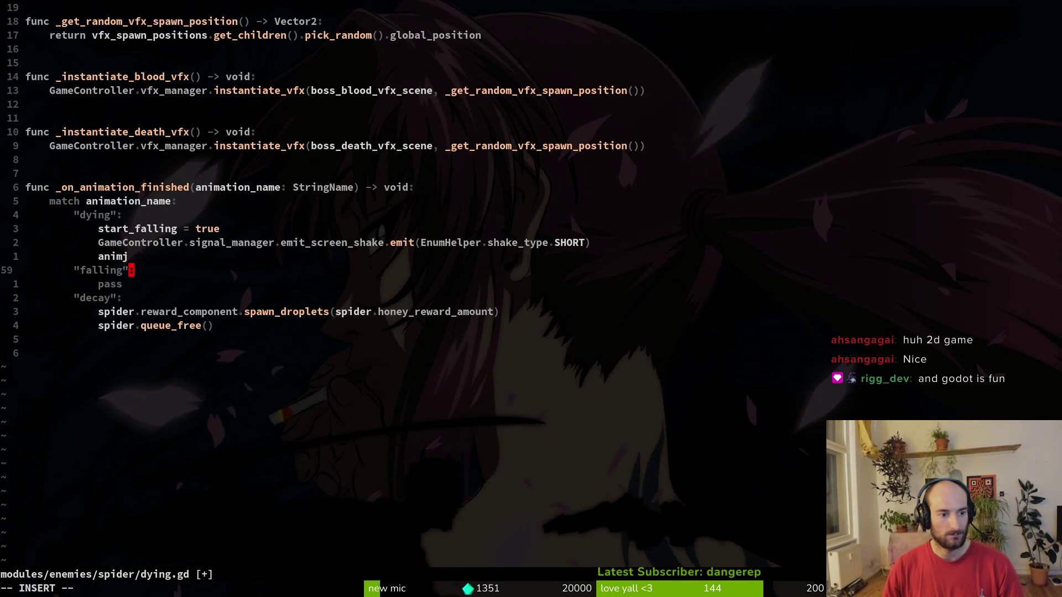
pyautogui.press('Escape')
pyautogui.press('u')
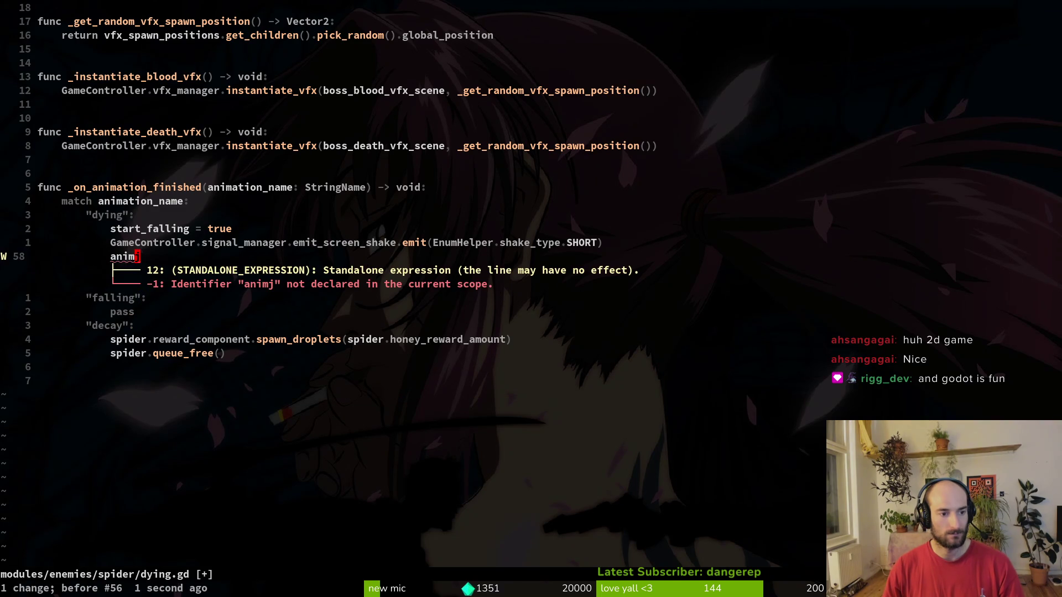
pyautogui.press('s')
pyautogui.press('Tab')
# Complete the call as animation_player.play("falling"), save dying.gd, and restart the game with F5.
pyautogui.write('.pl')
pyautogui.press('Tab')
pyautogui.write('("')
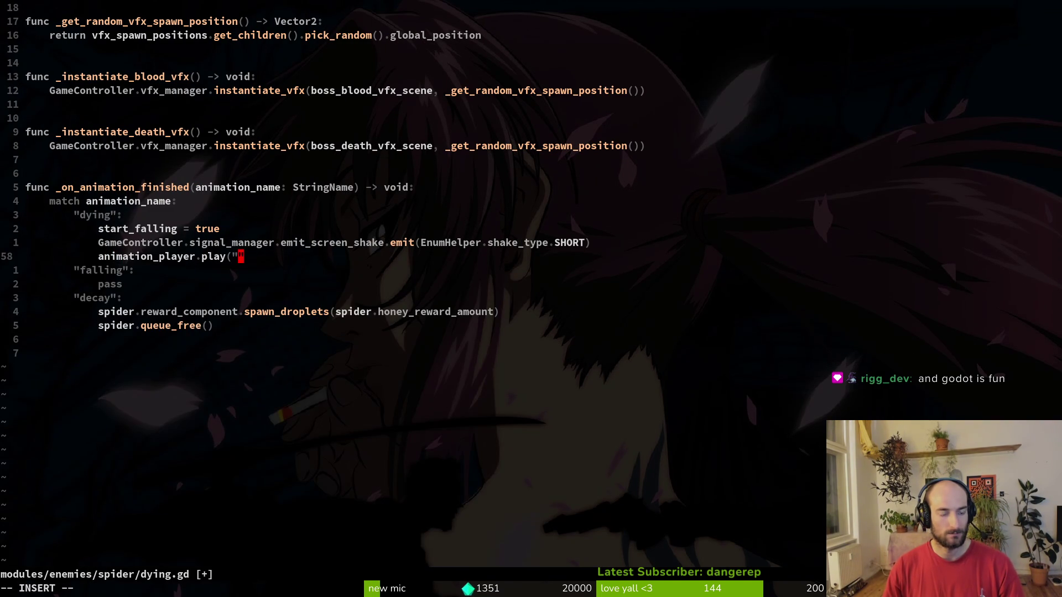
pyautogui.press('Escape')
pyautogui.write(':w')
pyautogui.press('Return')
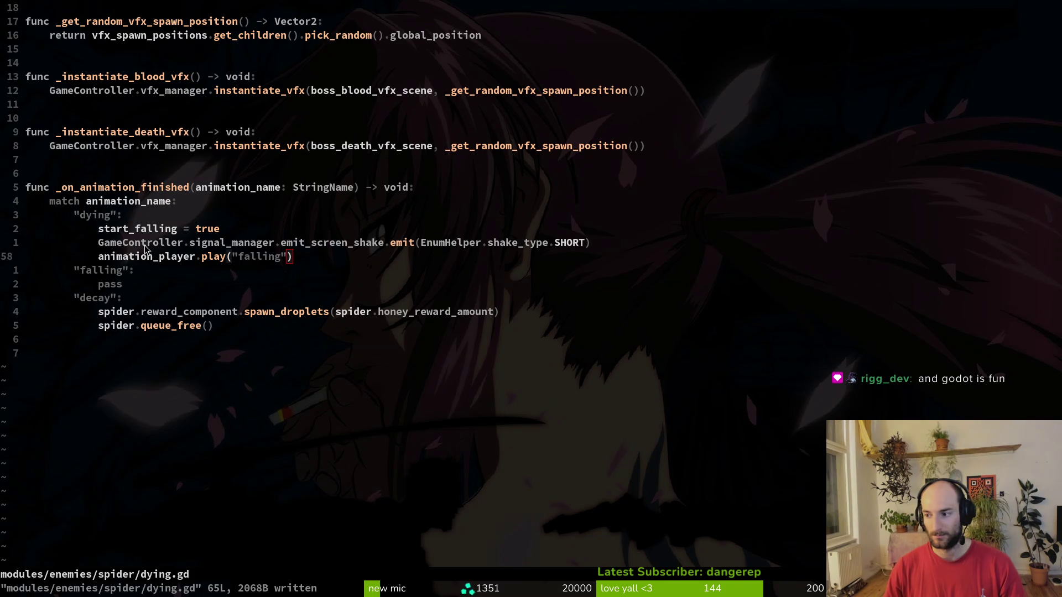
pyautogui.hotkey('alt', 'Tab')
pyautogui.press('F5')
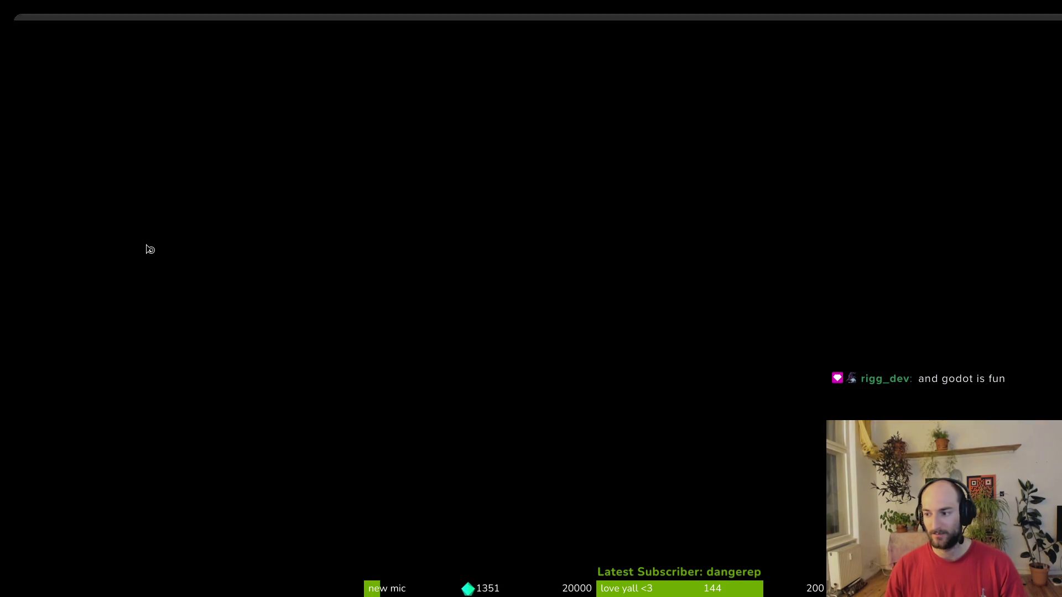
# Fight the spider boss from the hive, pause, then return to Neovim and start the project file finder.
pyautogui.press('Return')
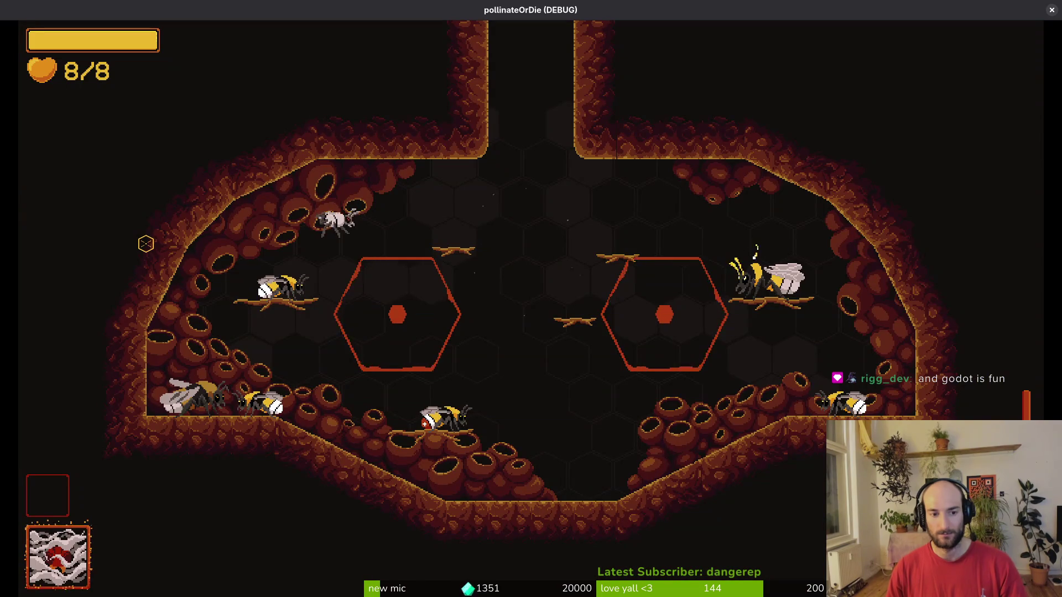
pyautogui.press('Return')
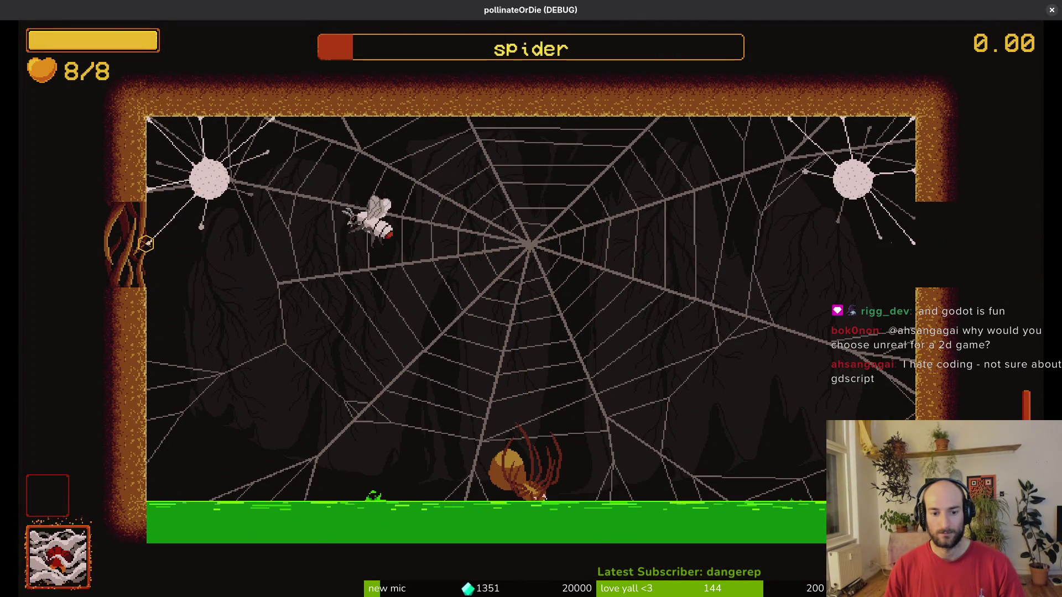
pyautogui.press('Escape')
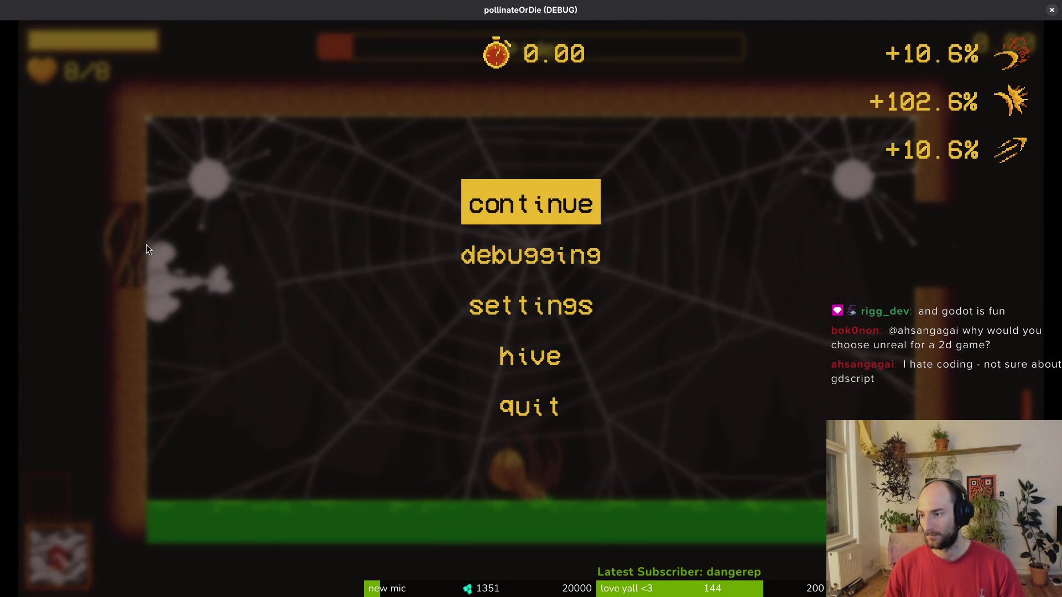
pyautogui.press('super+q')
pyautogui.press('j')
pyautogui.press('j')
pyautogui.press('j')
pyautogui.press('space')
# Find and open sludge.gd, check the Spider velocity and decay lines, and save it.
pyautogui.press('f')
pyautogui.press('f')
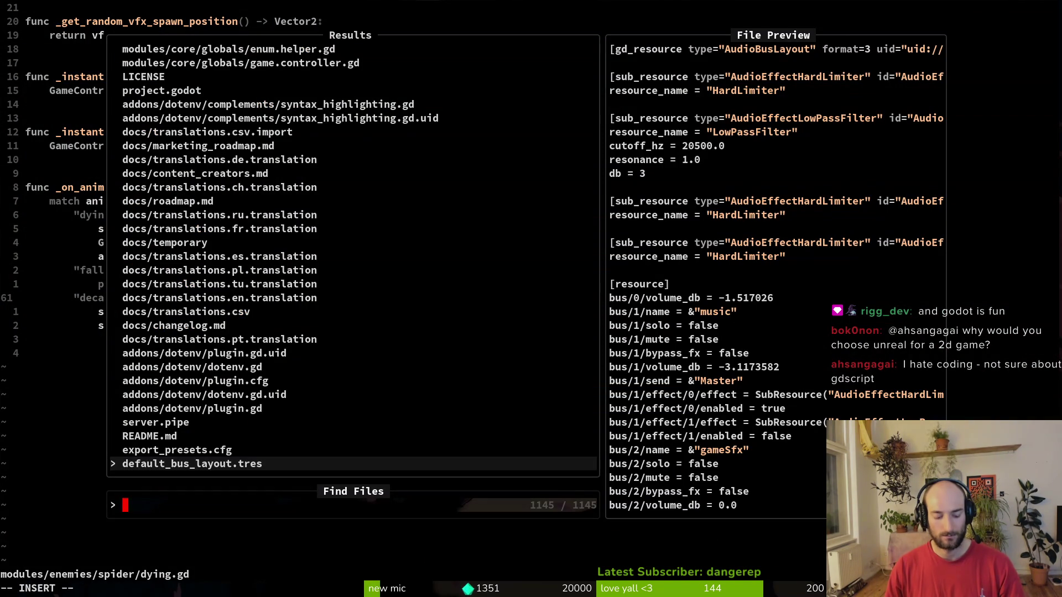
pyautogui.write('sludge')
pyautogui.press('Return')
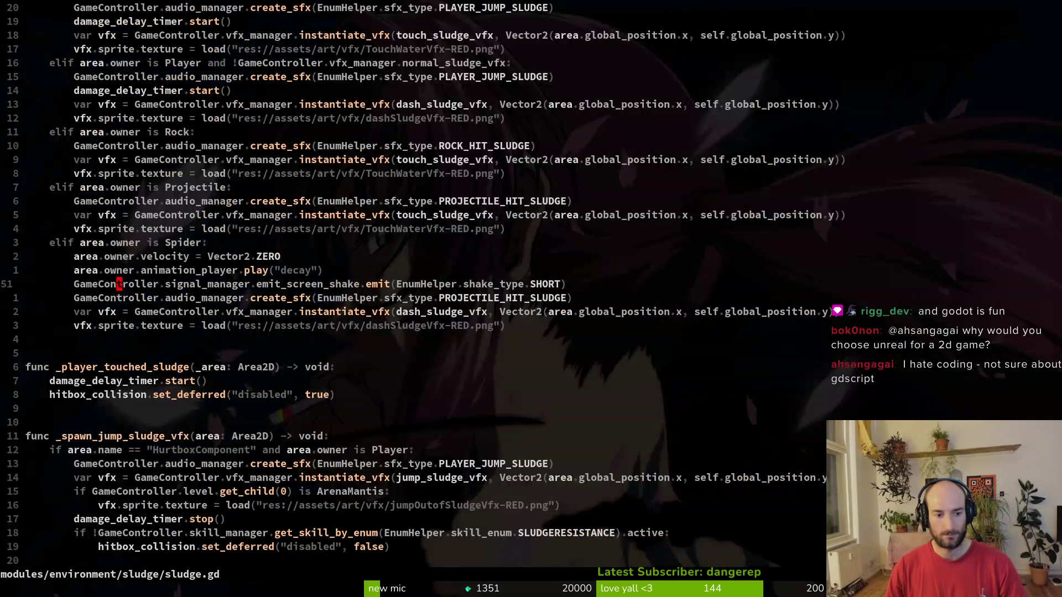
pyautogui.press('k')
pyautogui.press('k')
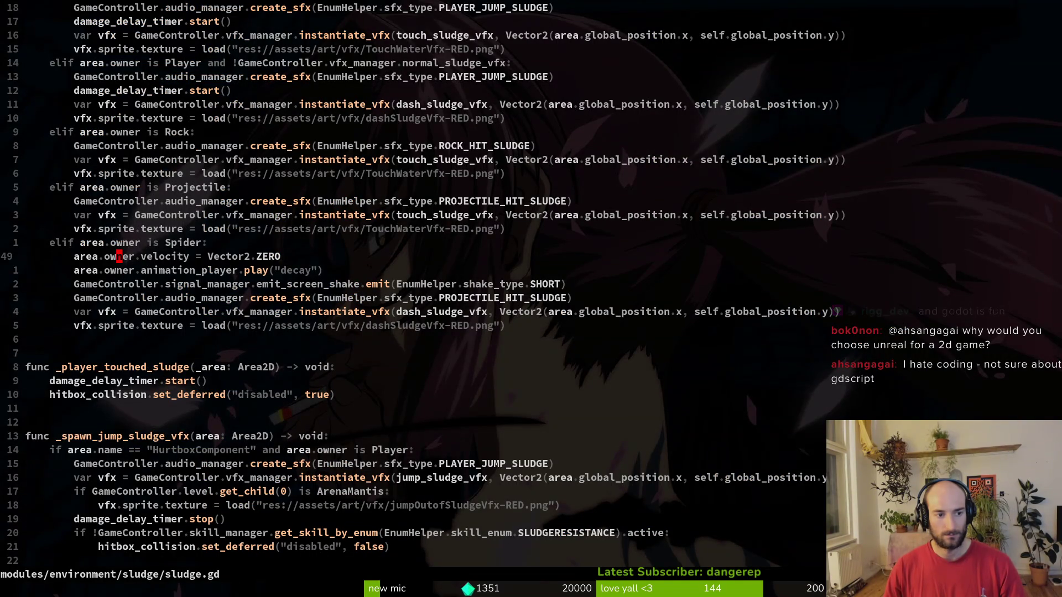
pyautogui.press('j')
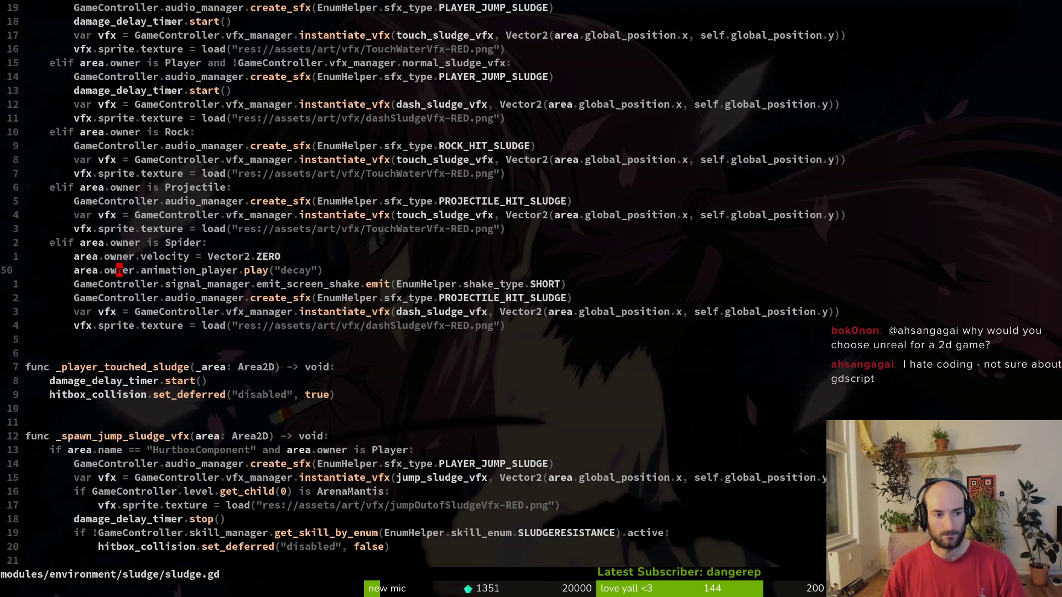
pyautogui.press('k')
pyautogui.press('k')
pyautogui.write(':w')
pyautogui.press('Return')
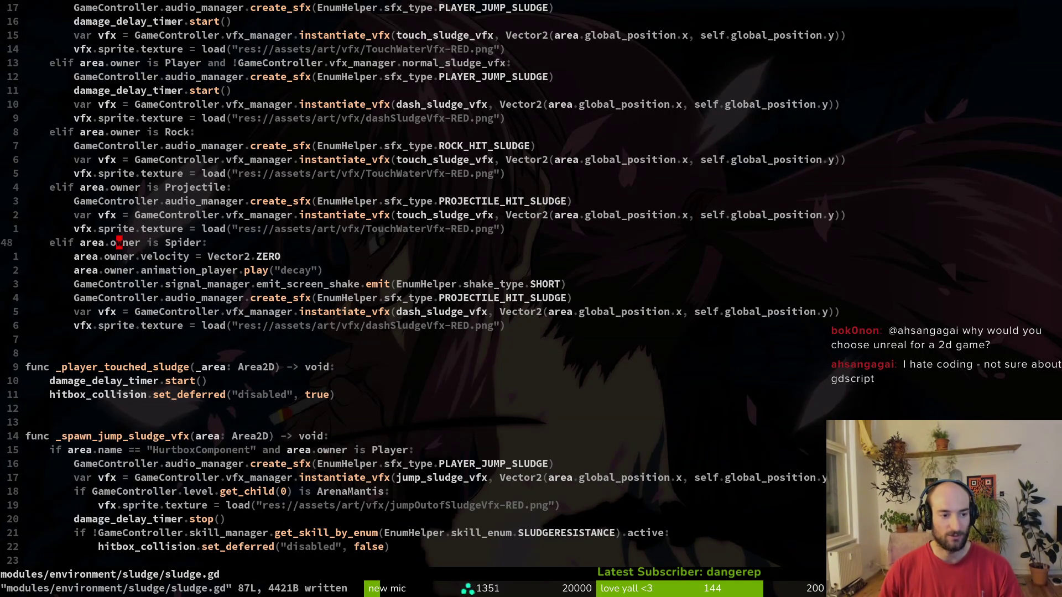
# Step through the Spider case's velocity, decay animation, screen shake and sludge sound lines.
pyautogui.hotkey('ctrl', 'o')
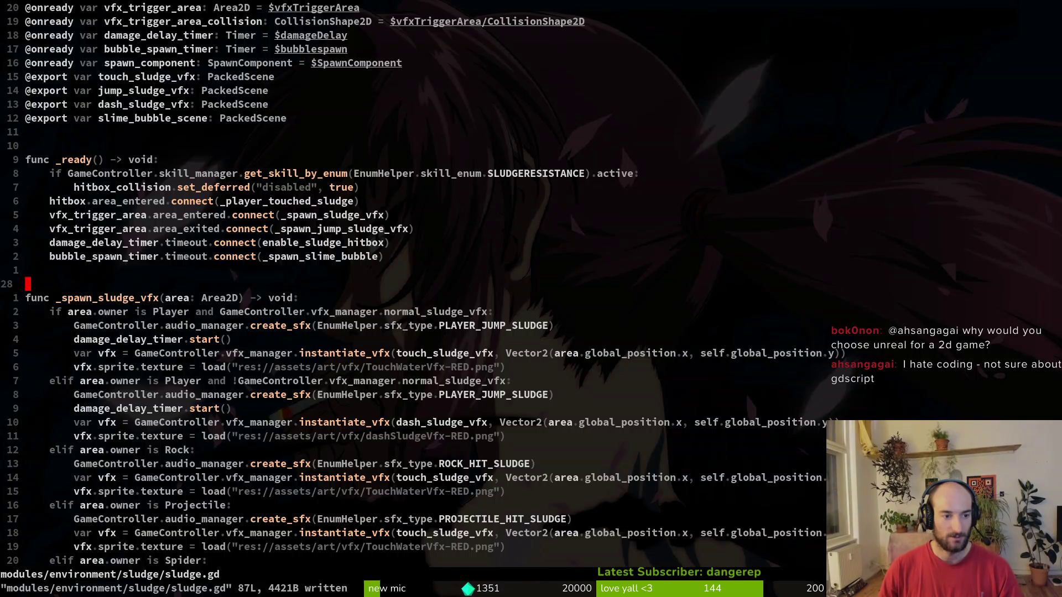
pyautogui.hotkey('ctrl', 'i')
pyautogui.press('j')
pyautogui.press('j')
pyautogui.press('j')
pyautogui.press('j')
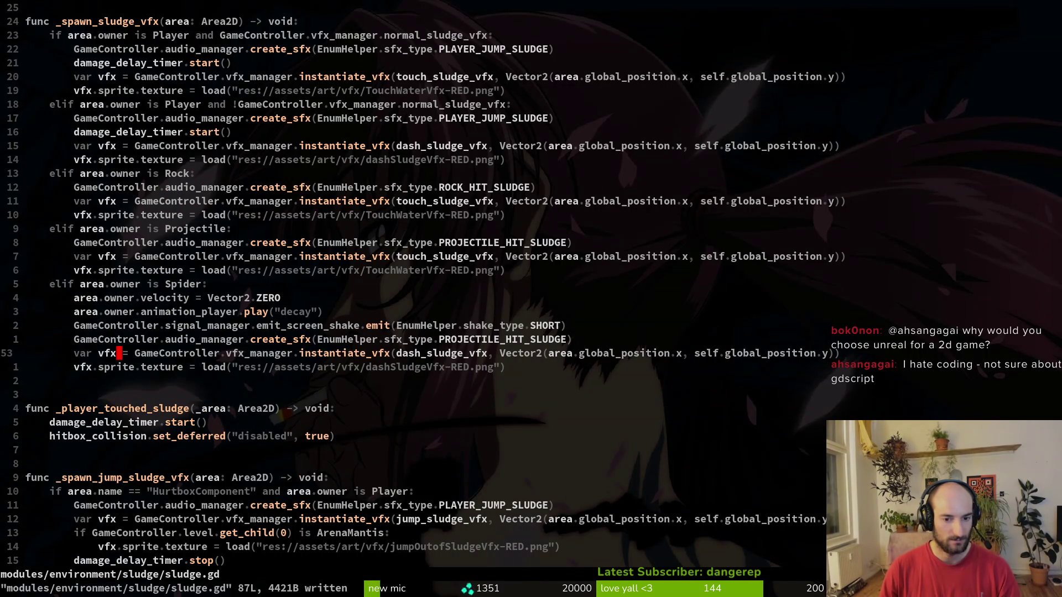
pyautogui.press('j')
pyautogui.press('k')
pyautogui.press('k')
pyautogui.press('k')
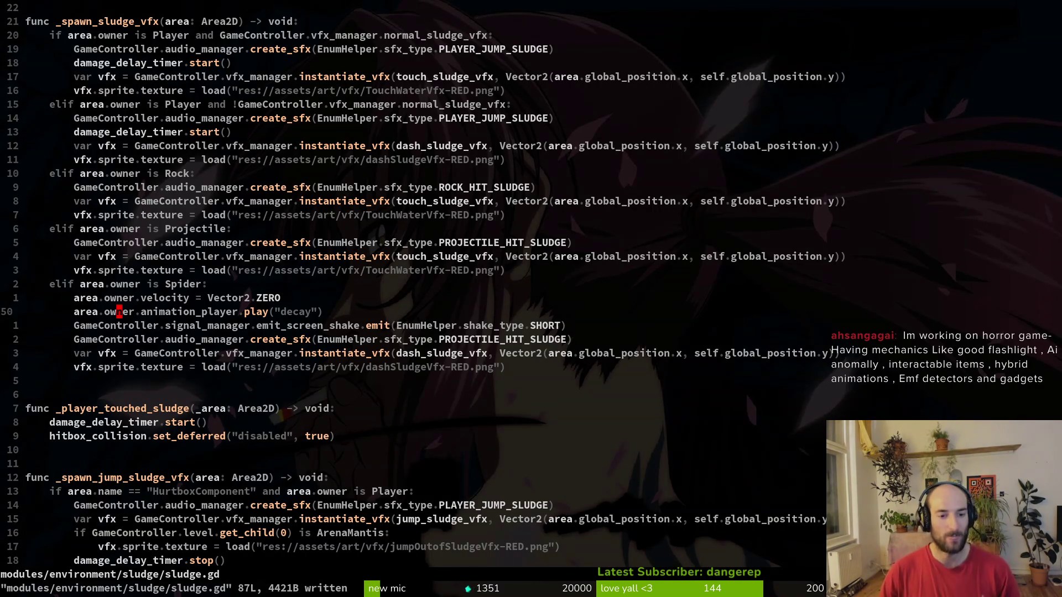
pyautogui.press('j')
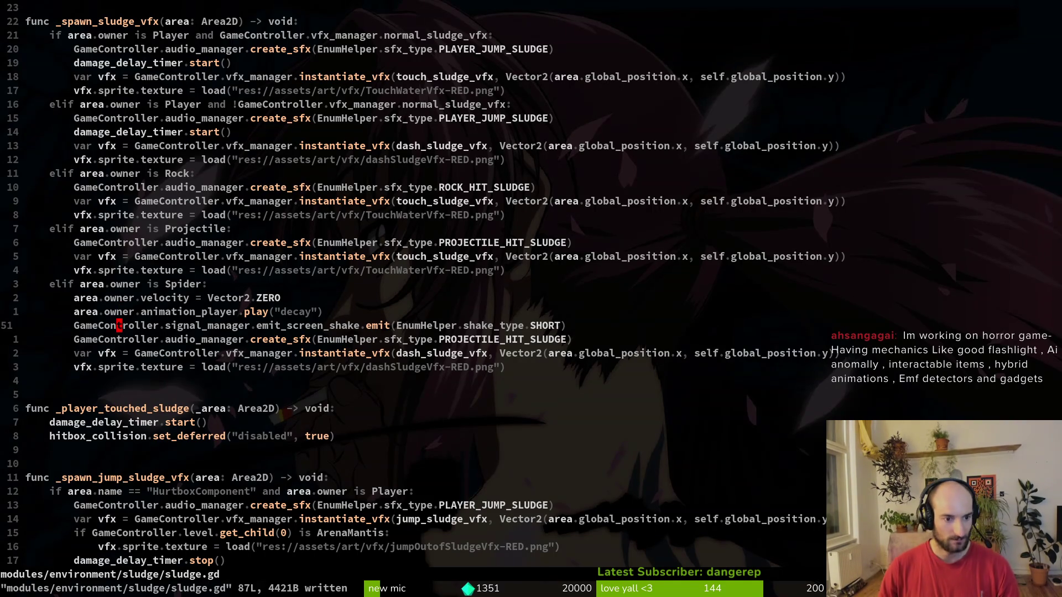
pyautogui.press('j')
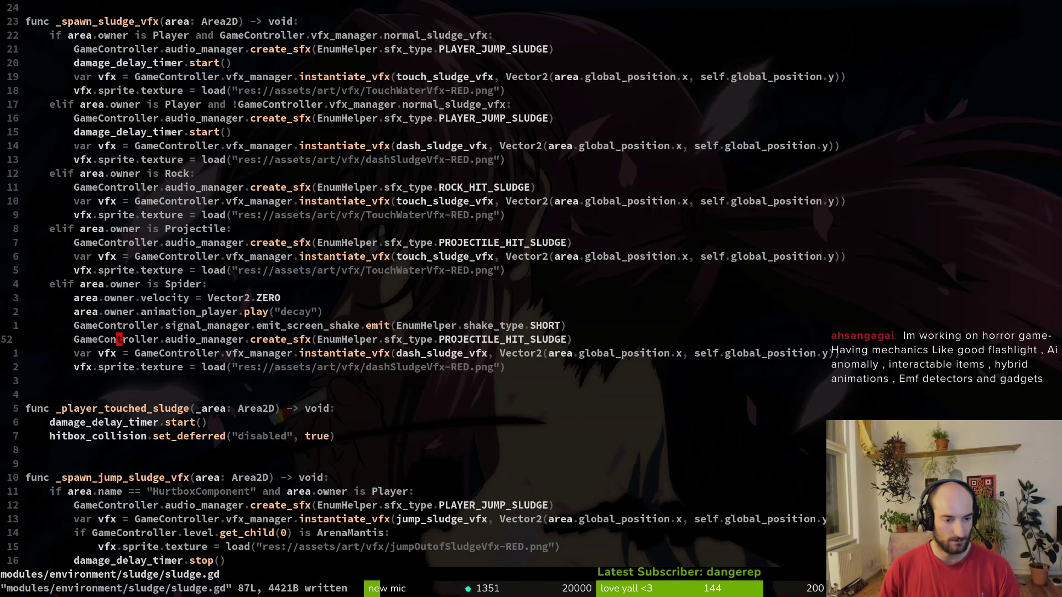
pyautogui.press('k')
pyautogui.press('k')
pyautogui.press('k')
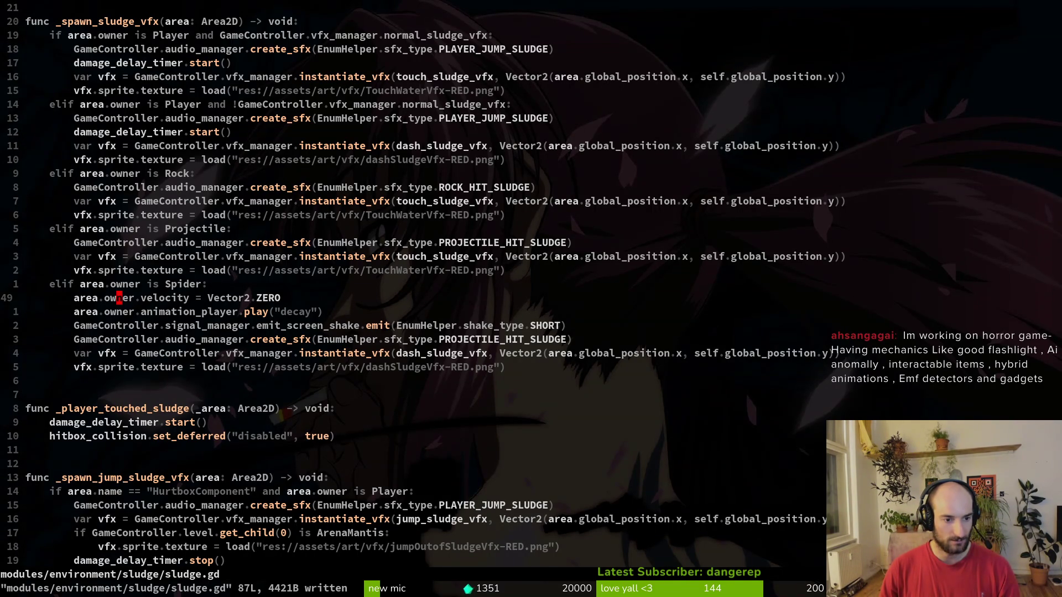
pyautogui.press('j')
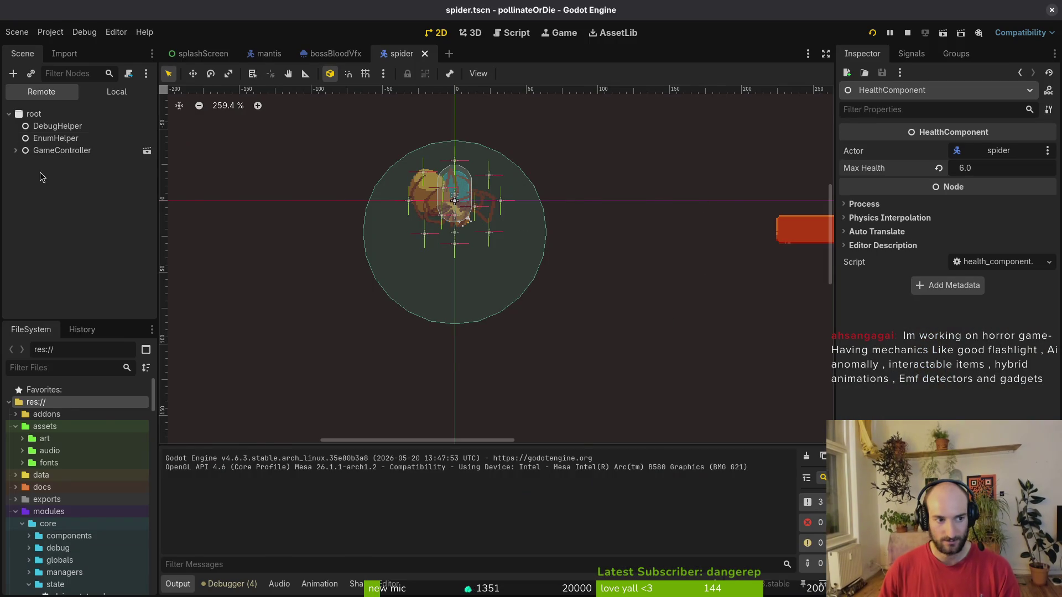
# Insert print_debug("decay?") under 'elif area.owner is Spider:', save sludge.gd, and launch with F5.
pyautogui.hotkey('alt', 'Tab')
pyautogui.write('kko')
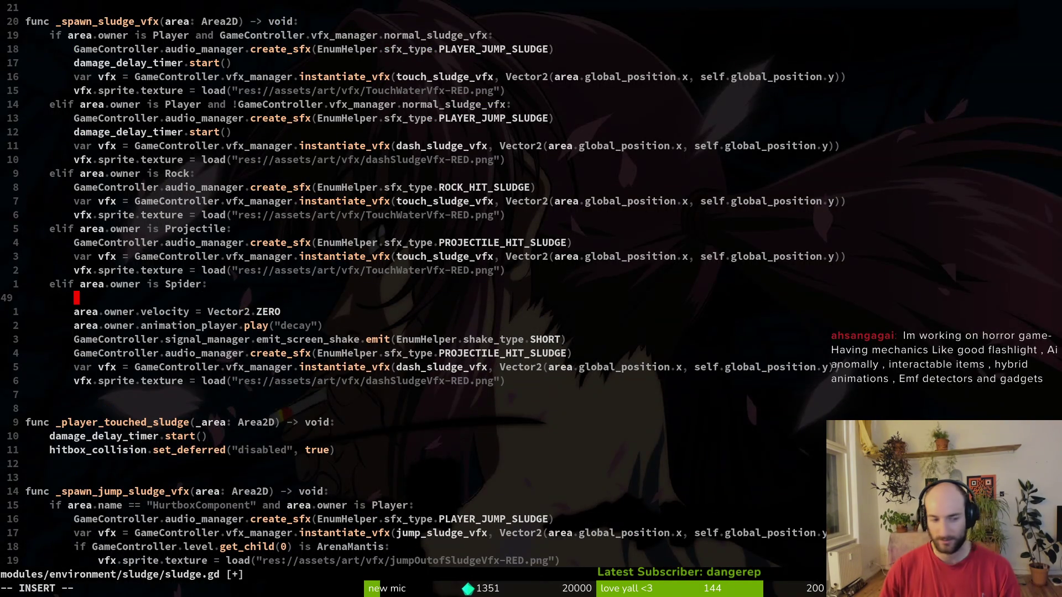
pyautogui.write('prde')
pyautogui.press('Return')
pyautogui.write('"')
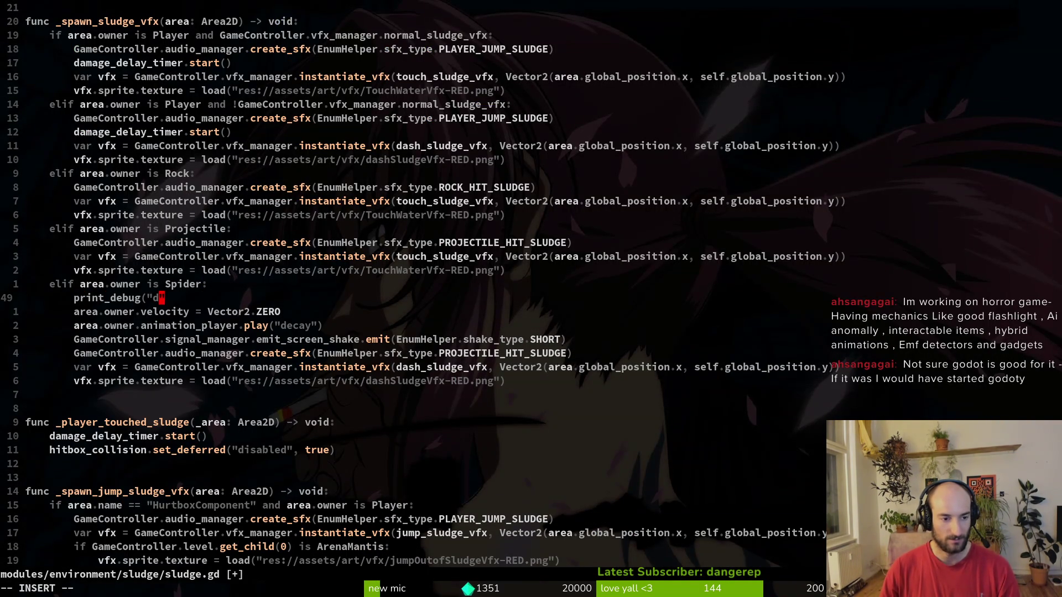
pyautogui.write('decay"')
pyautogui.press('BackSpace')
pyautogui.write('?")')
pyautogui.press('Escape')
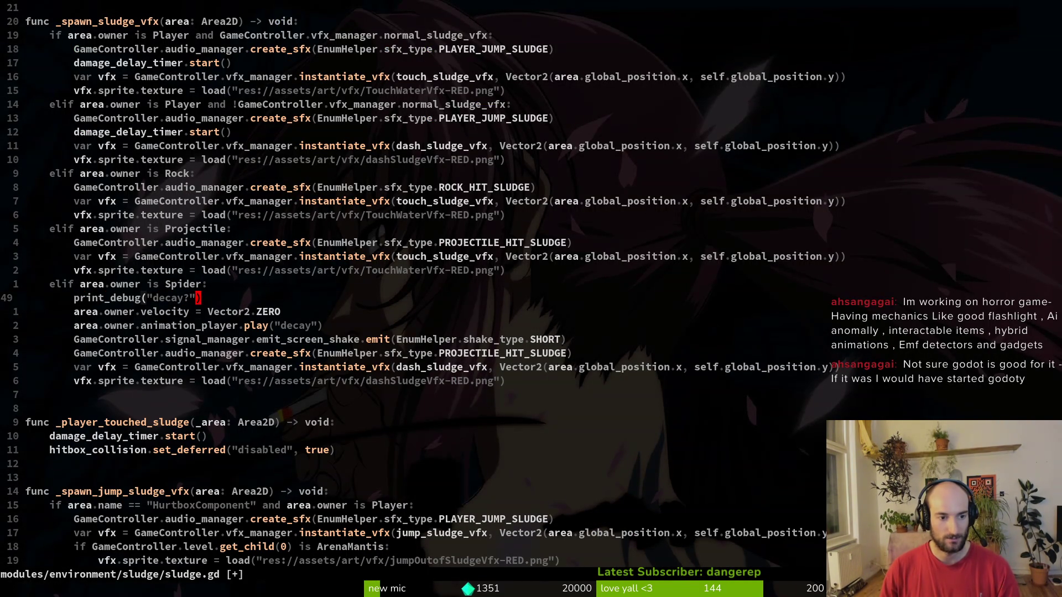
pyautogui.write(':w')
pyautogui.press('Return')
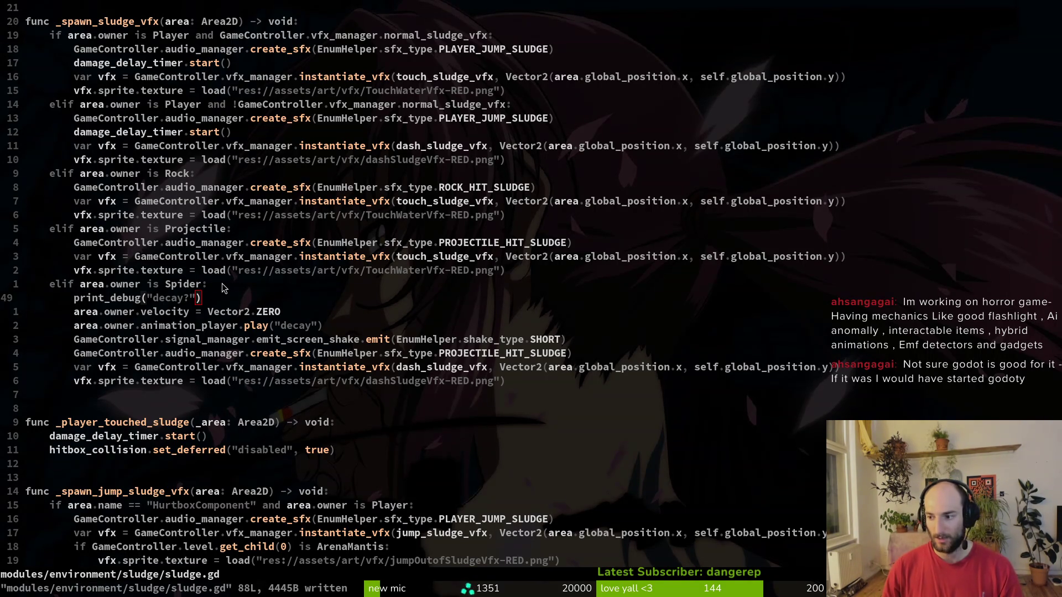
pyautogui.hotkey('alt', 'Tab')
pyautogui.press('F5')
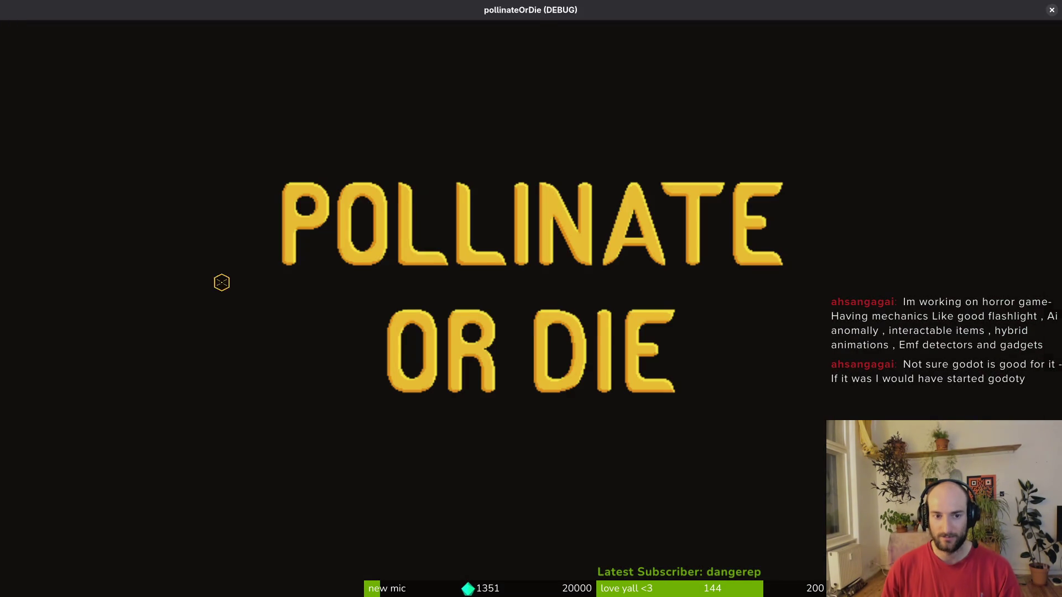
# Enter the hive, load spider via the debug level select, defeat the boss, pause, and return to Godot.
pyautogui.press('Return')
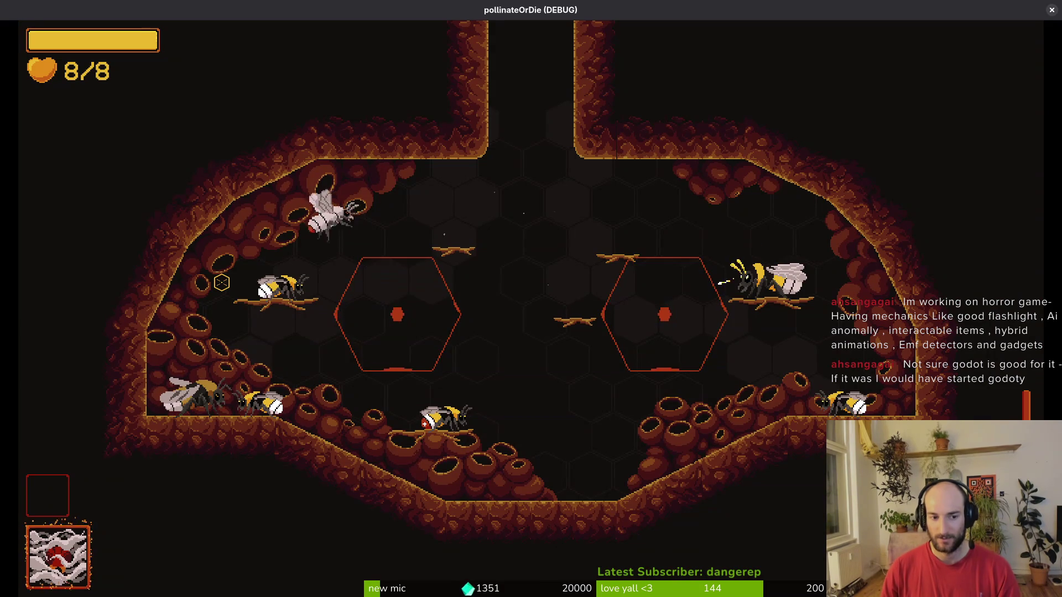
pyautogui.press('space')
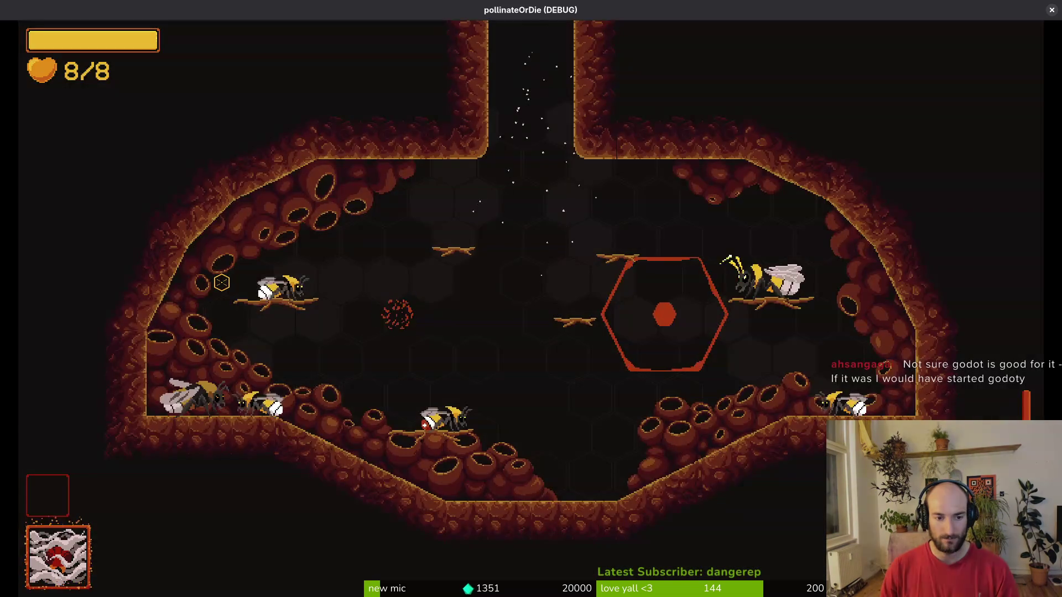
pyautogui.press('Escape')
pyautogui.press('Return')
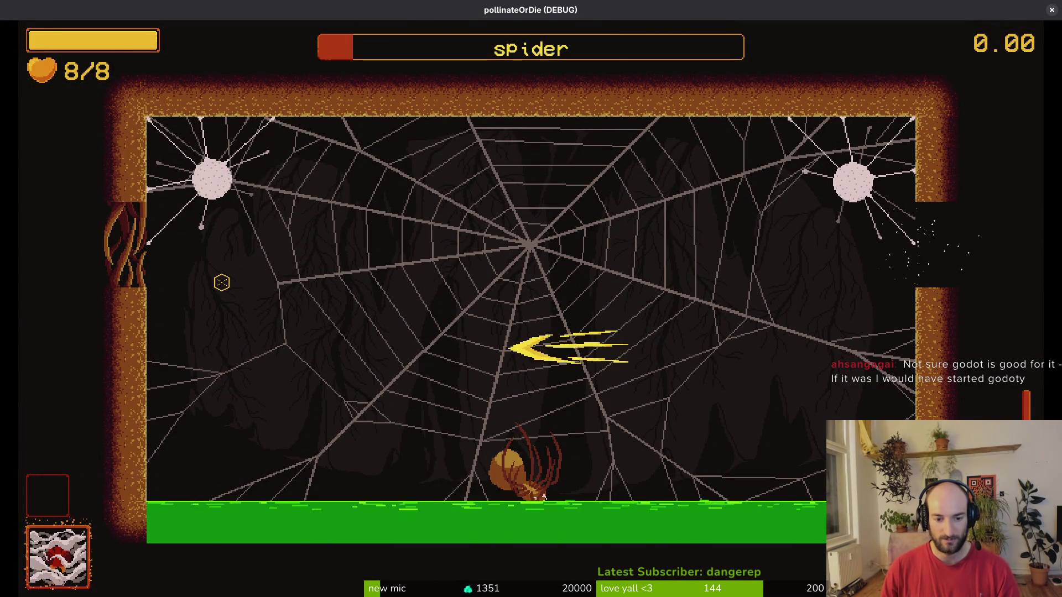
pyautogui.press('Escape')
pyautogui.hotkey('alt', 'Tab')
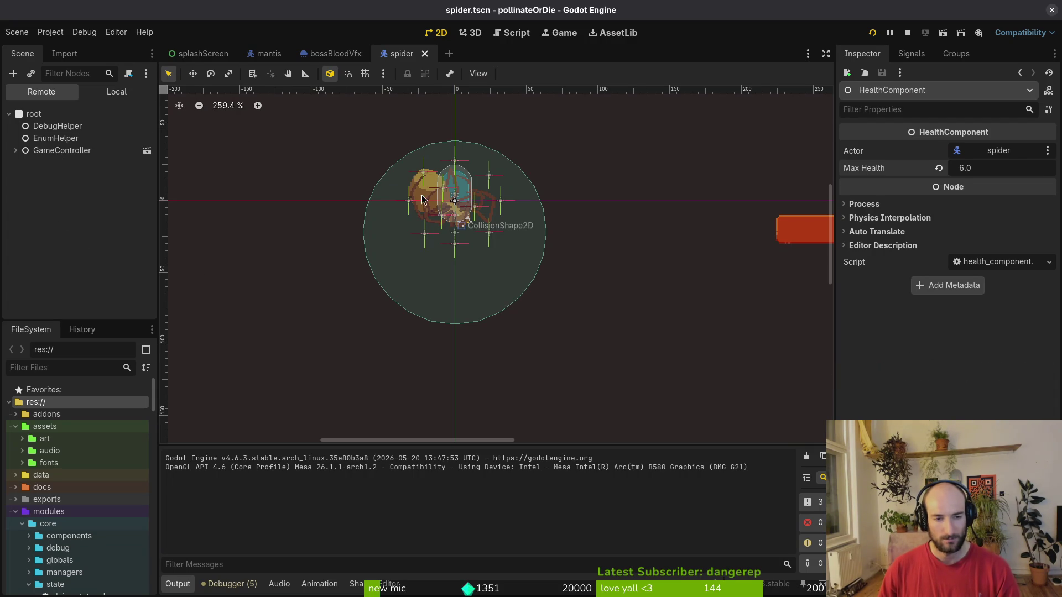
# Select HurtboxComponent in the spider's Local scene tree, then return to sludge.gd in Neovim.
pyautogui.scroll(4, 460, 217)
pyautogui.scroll(3, 460, 219)
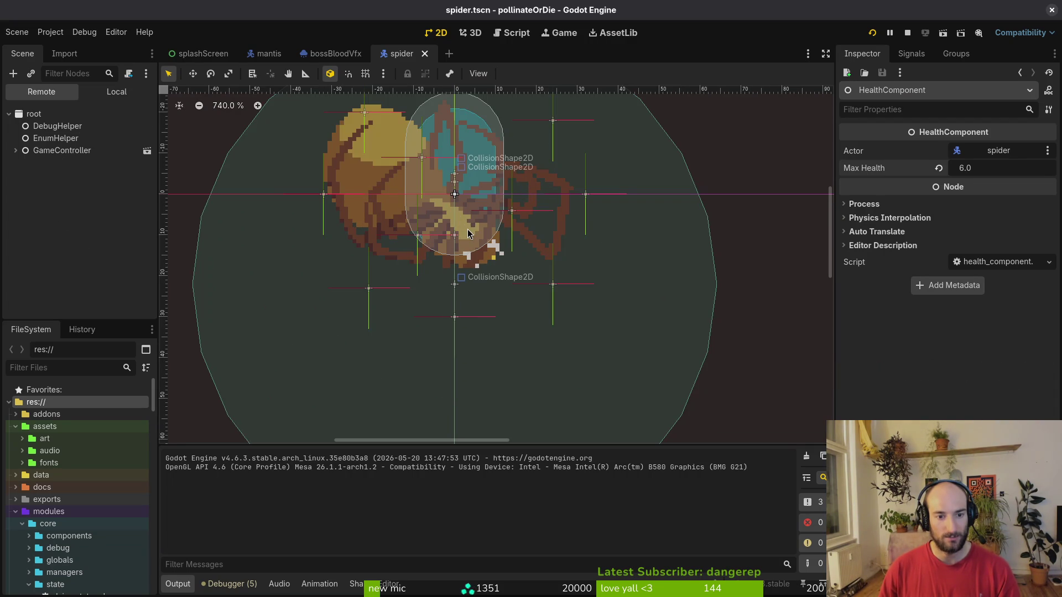
pyautogui.scroll(-3, 456, 141)
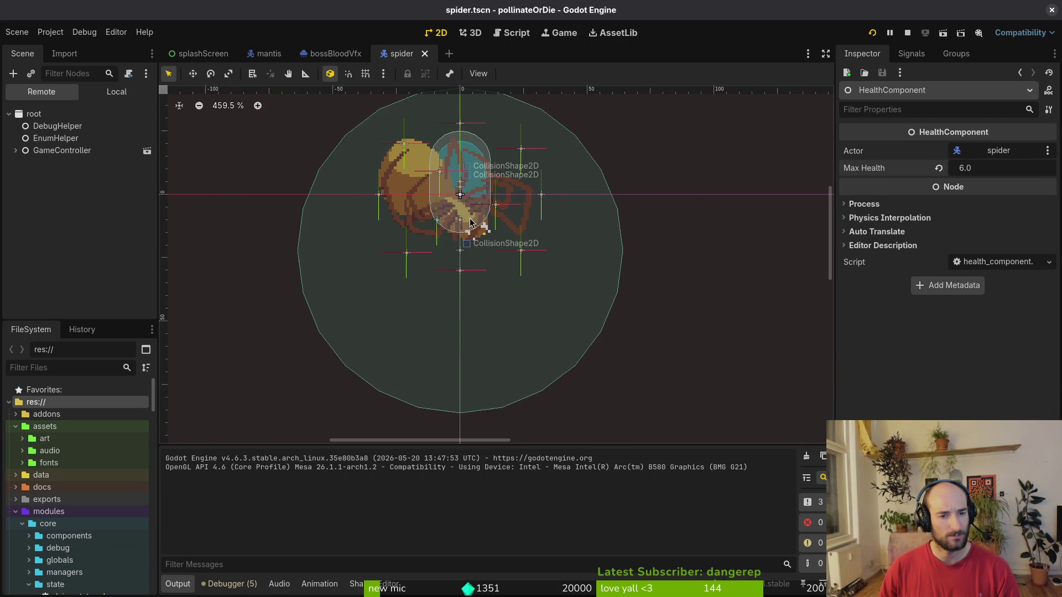
pyautogui.click(107, 92)
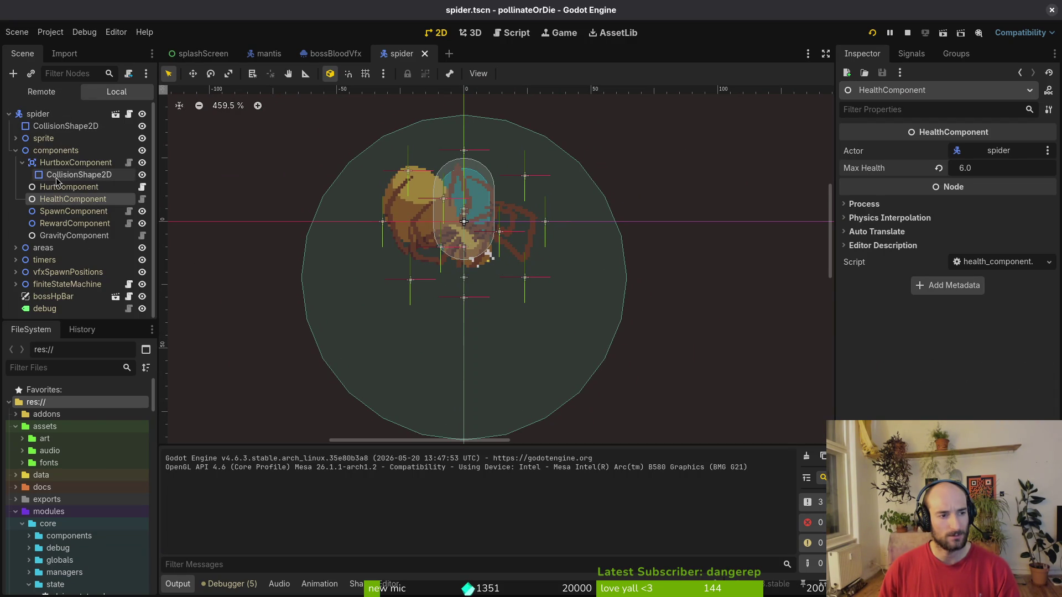
pyautogui.click(75, 162)
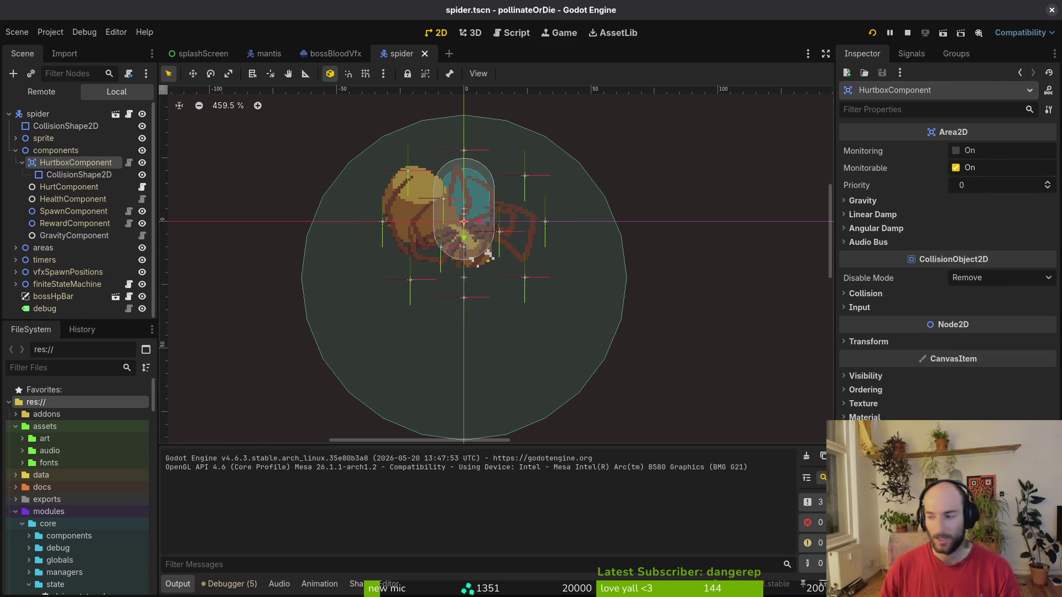
pyautogui.hotkey('alt', 'Tab')
pyautogui.scroll(4, 244, 319)
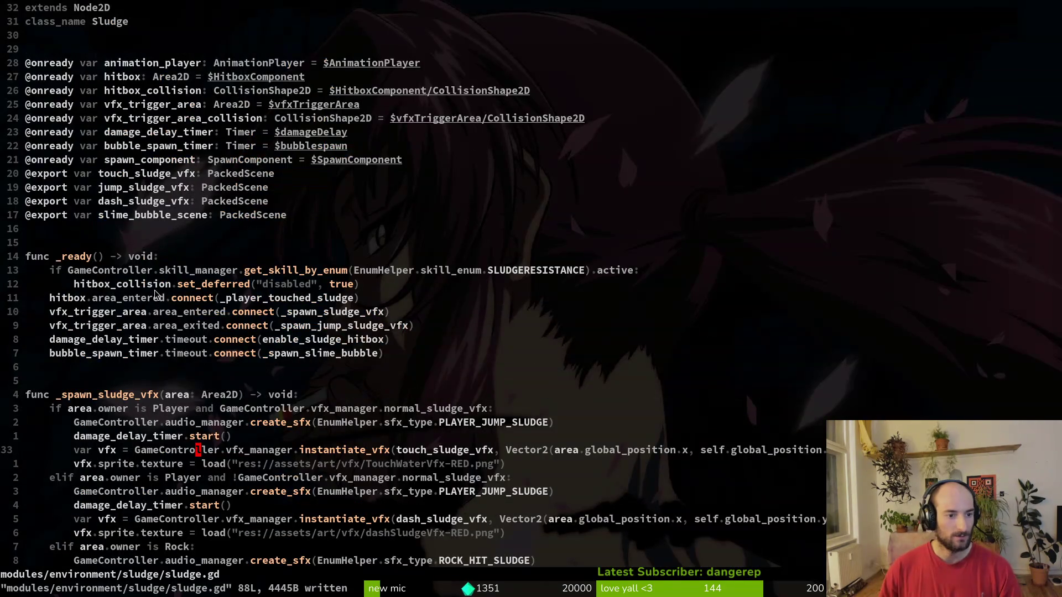
# Scroll through sludge.gd in Neovim to review its code.
pyautogui.scroll(-11, 123, 299)
pyautogui.scroll(-2, 123, 299)
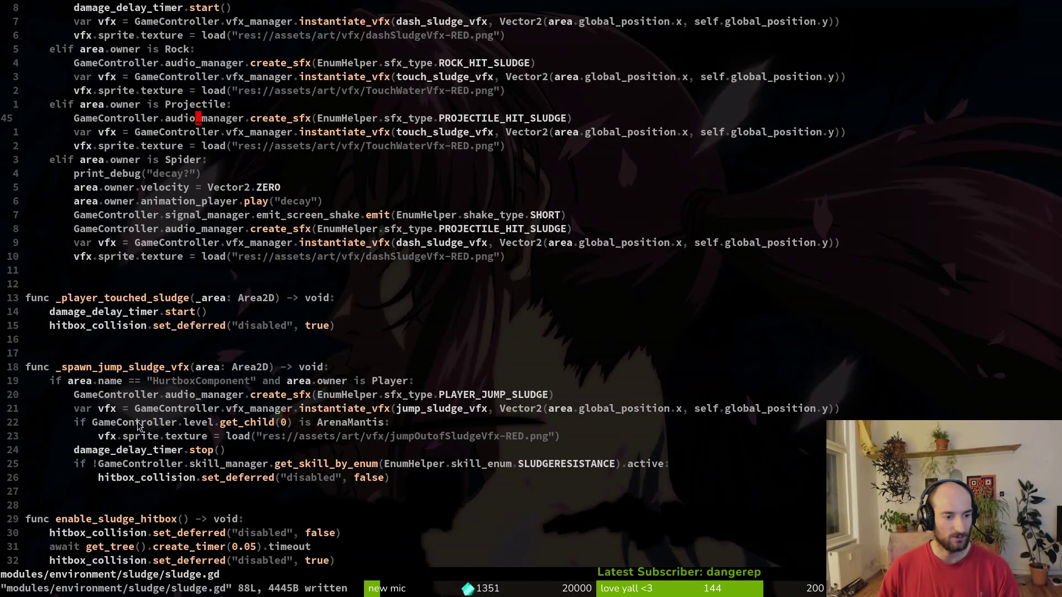
pyautogui.scroll(-5, 171, 466)
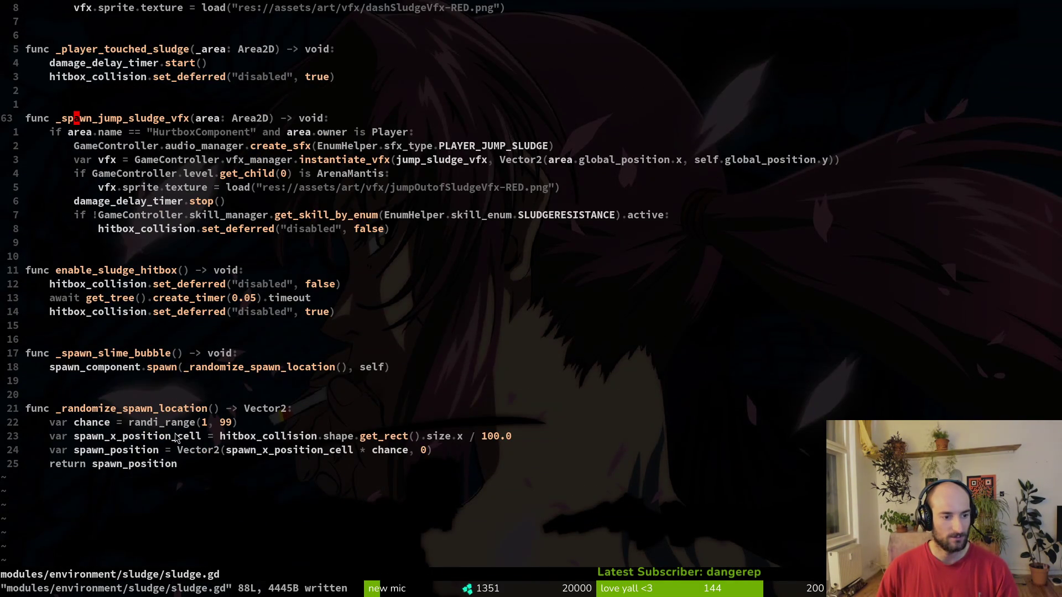
pyautogui.scroll(15, 177, 437)
# Open the spider's dying.gd through Telescope find files with 'spdying'.
pyautogui.press('space')
pyautogui.press('f')
pyautogui.press('f')
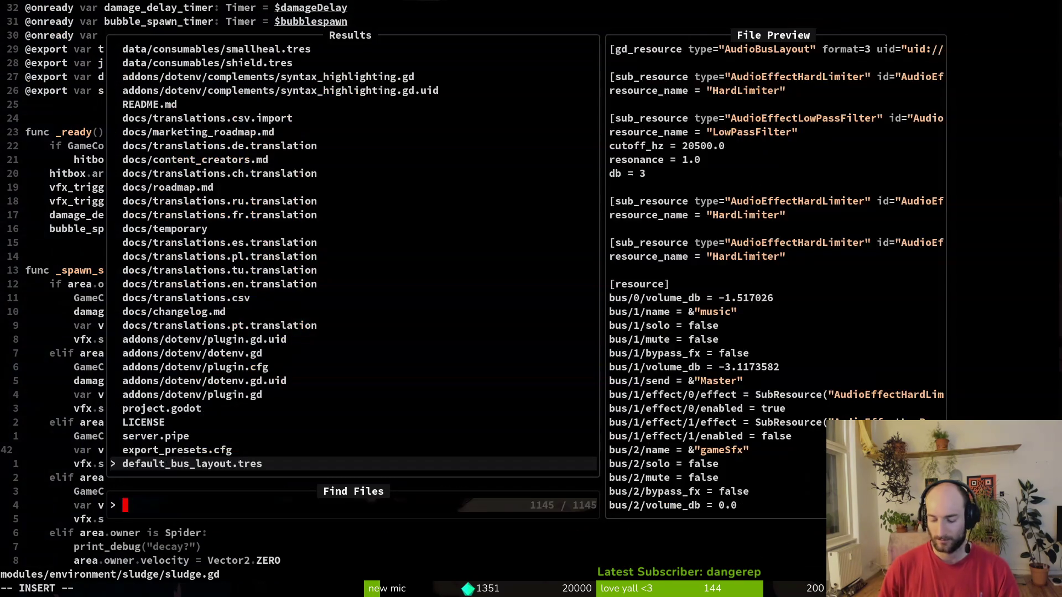
pyautogui.write('spdying')
pyautogui.press('Return')
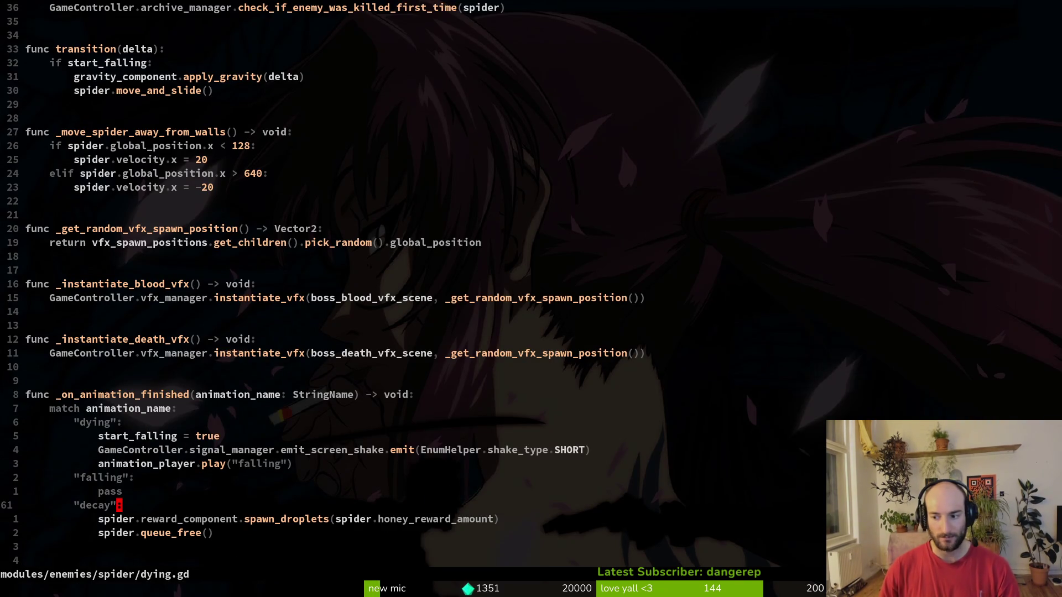
# Yank the hurtbox_collision disabling line in dying.gd, then return to Godot.
pyautogui.hotkey('ctrl', 'u')
pyautogui.hotkey('ctrl', 'u')
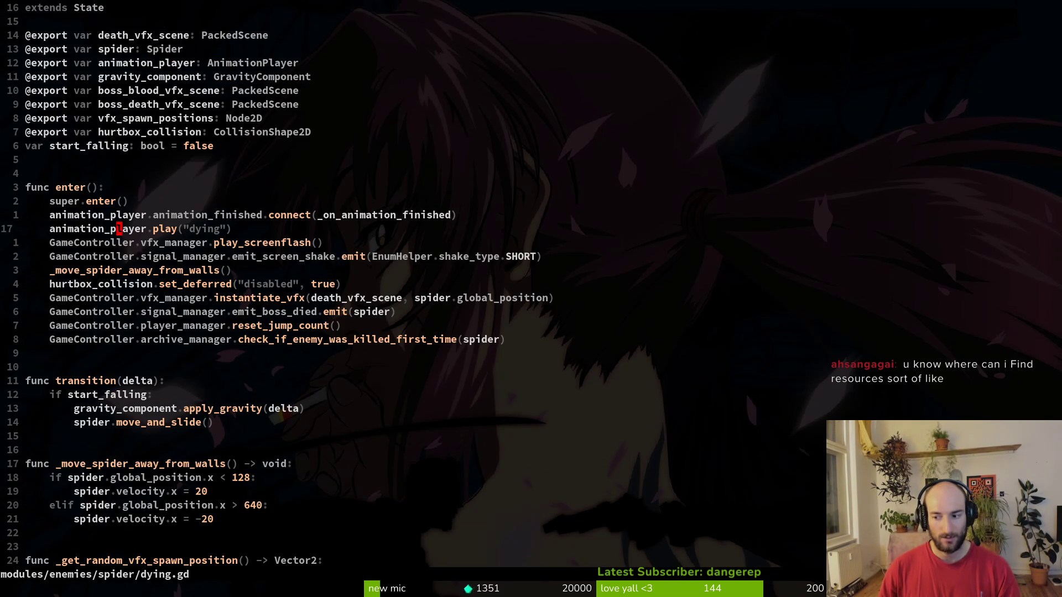
pyautogui.press('j')
pyautogui.press('j')
pyautogui.press('j')
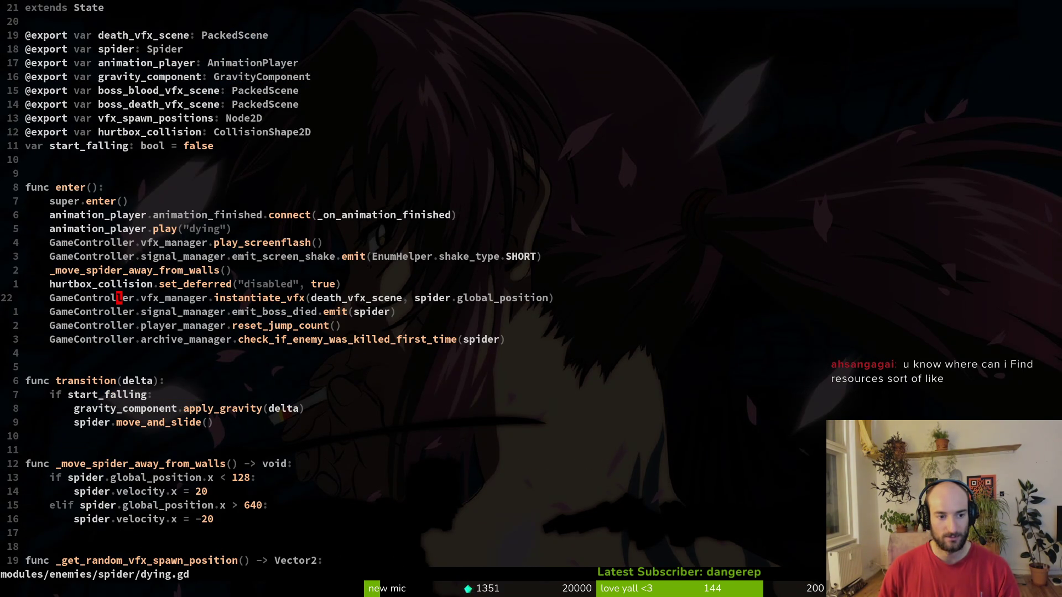
pyautogui.press('k')
pyautogui.hotkey('shift', 'v')
pyautogui.press('Escape')
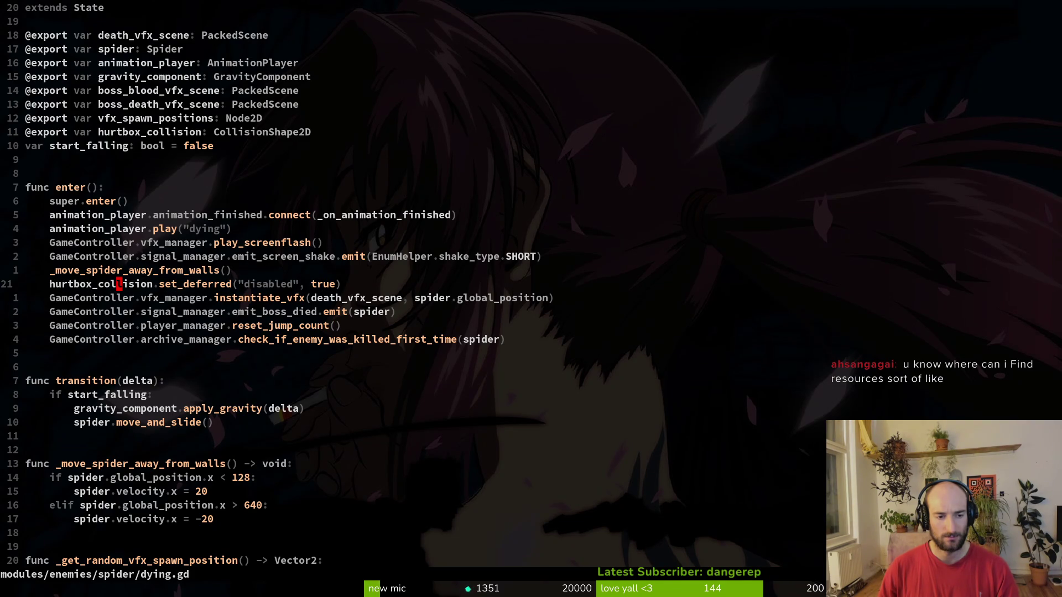
pyautogui.hotkey('shift', 'v')
pyautogui.press('y')
pyautogui.hotkey('alt', 'Tab')
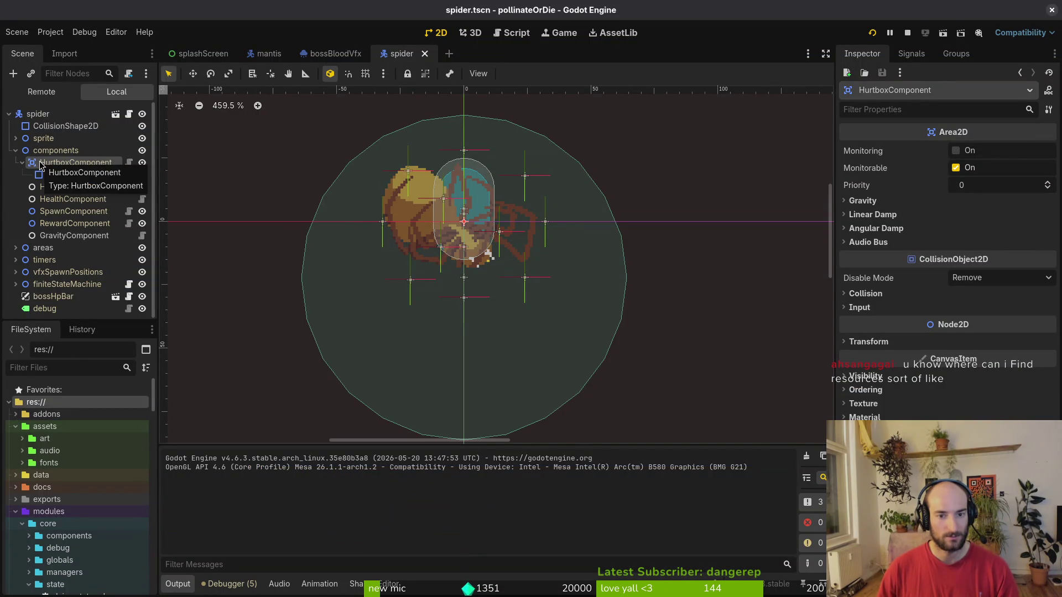
# Quick-open sludge.tscn, inspect its HitboxComponent, then close the scene.
pyautogui.hotkey('shift', 'alt', 'o')
pyautogui.write('sludgets')
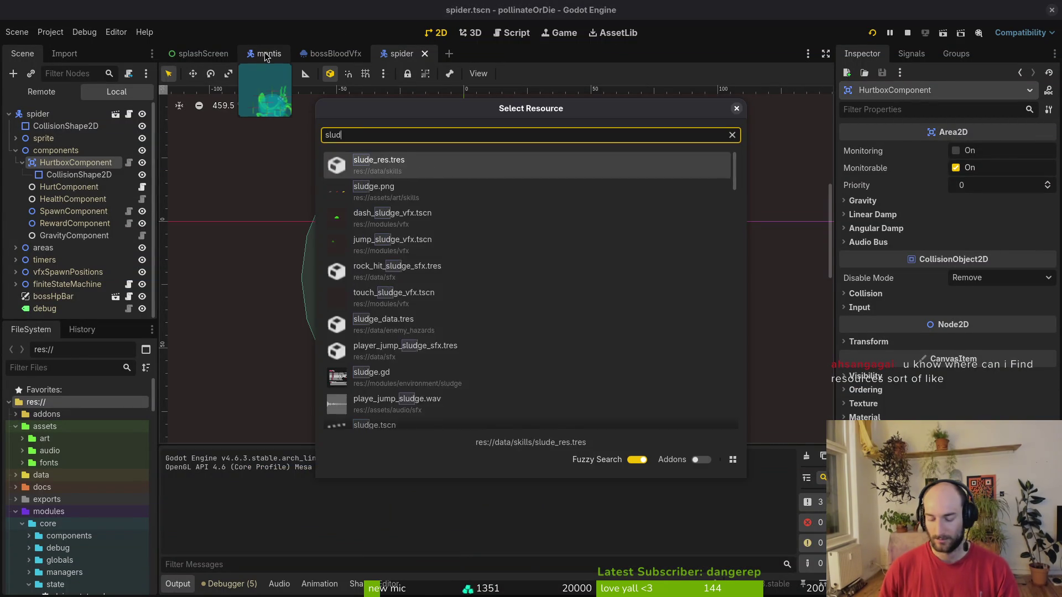
pyautogui.press('Down')
pyautogui.press('Down')
pyautogui.press('Down')
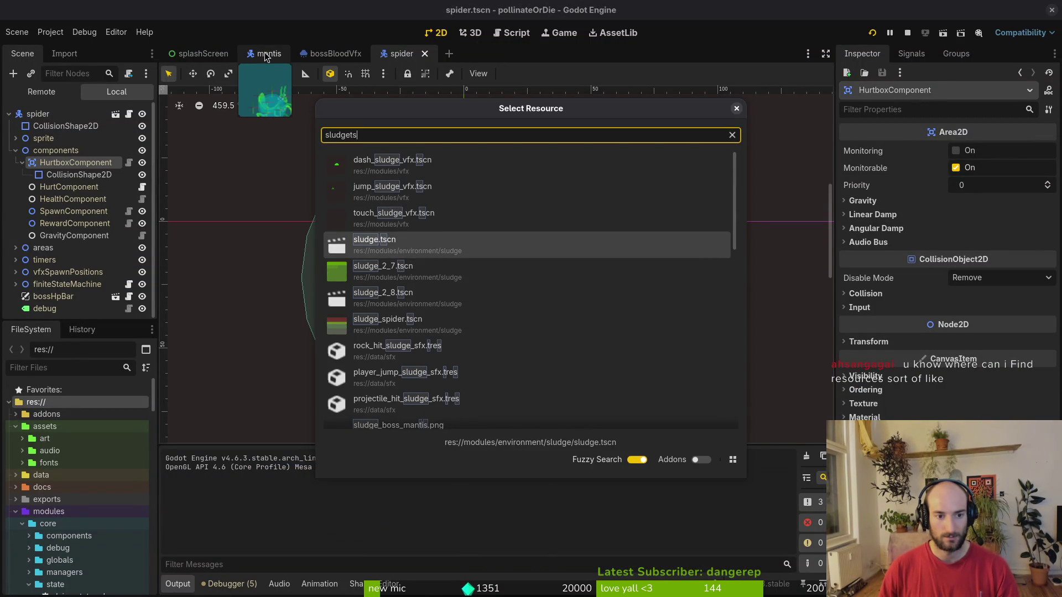
pyautogui.press('Return')
pyautogui.click(66, 151)
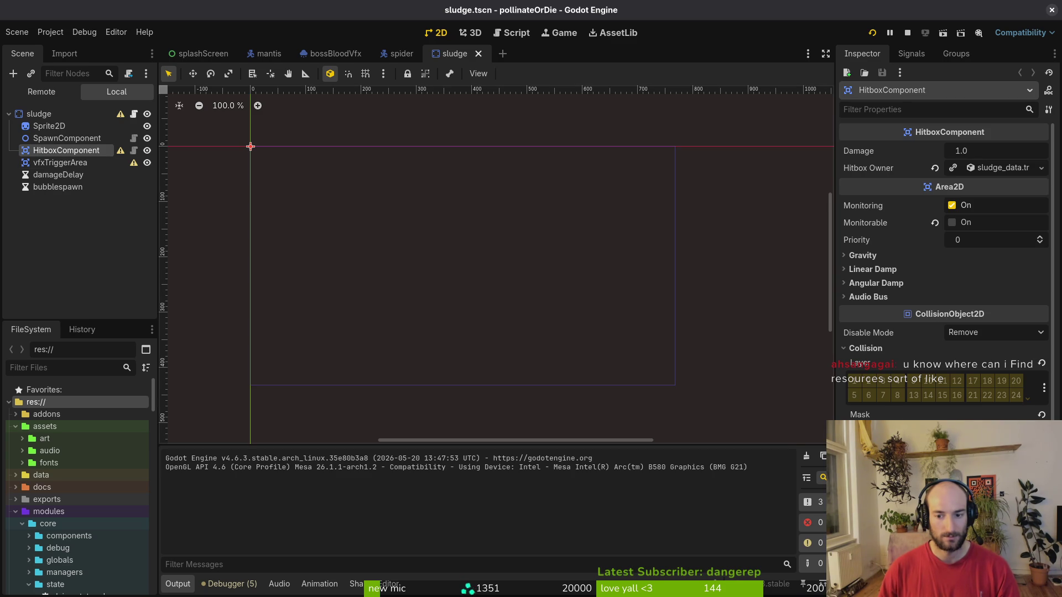
pyautogui.click(477, 54)
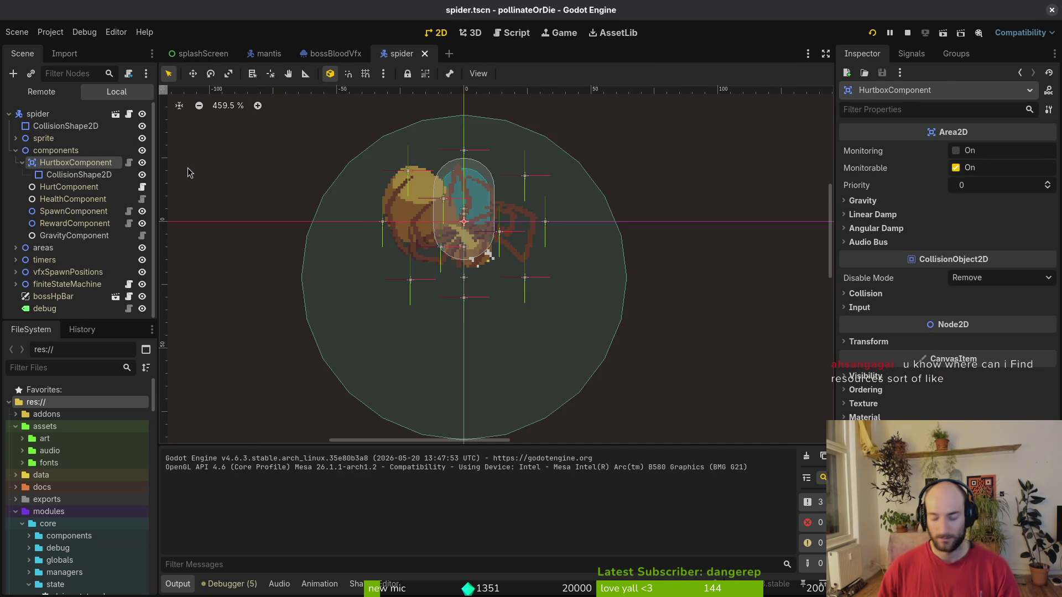
# Quick-open the sludge_spider.tscn scene by searching 'sludge'.
pyautogui.hotkey('alt', 'shift', 'o')
pyautogui.write('bosslu')
pyautogui.press('BackSpace')
pyautogui.press('BackSpace')
pyautogui.press('BackSpace')
pyautogui.write('sludbos')
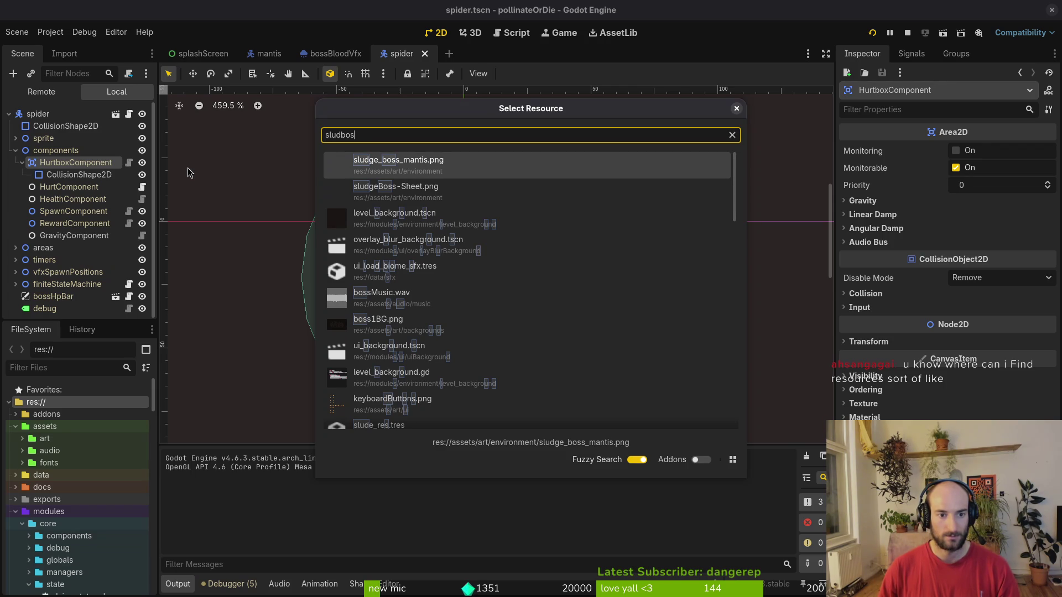
pyautogui.press('BackSpace')
pyautogui.press('BackSpace')
pyautogui.press('BackSpace')
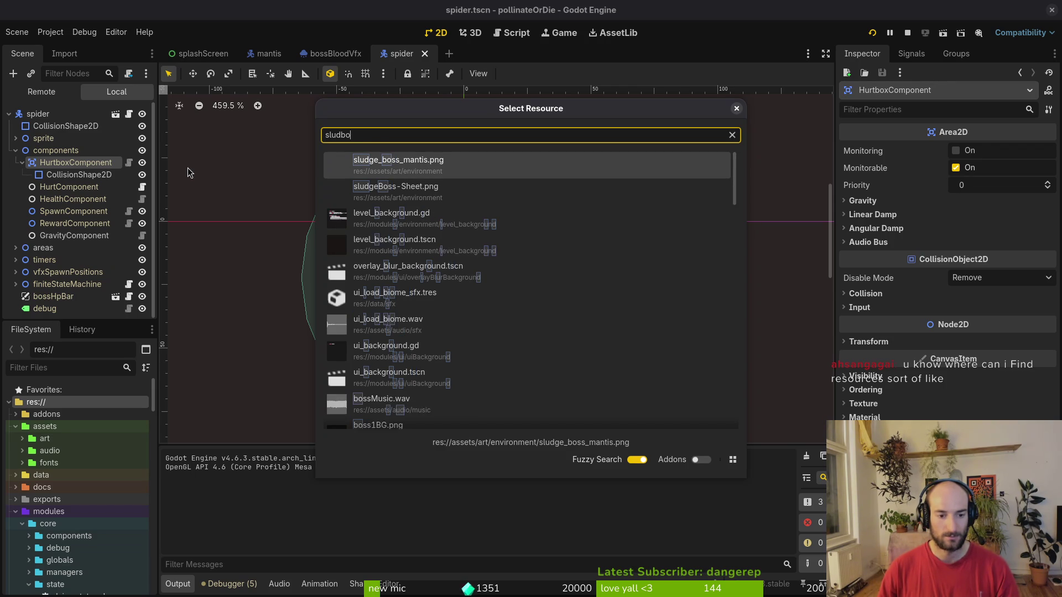
pyautogui.write('bossl')
pyautogui.press('BackSpace')
pyautogui.write('sludge')
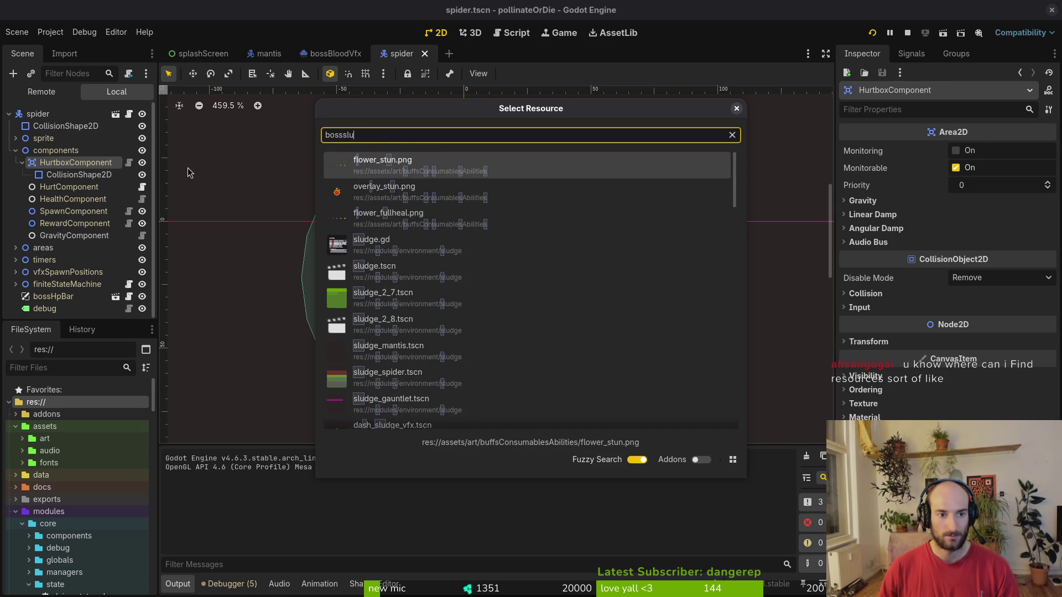
pyautogui.press('Down')
pyautogui.press('Down')
pyautogui.press('Down')
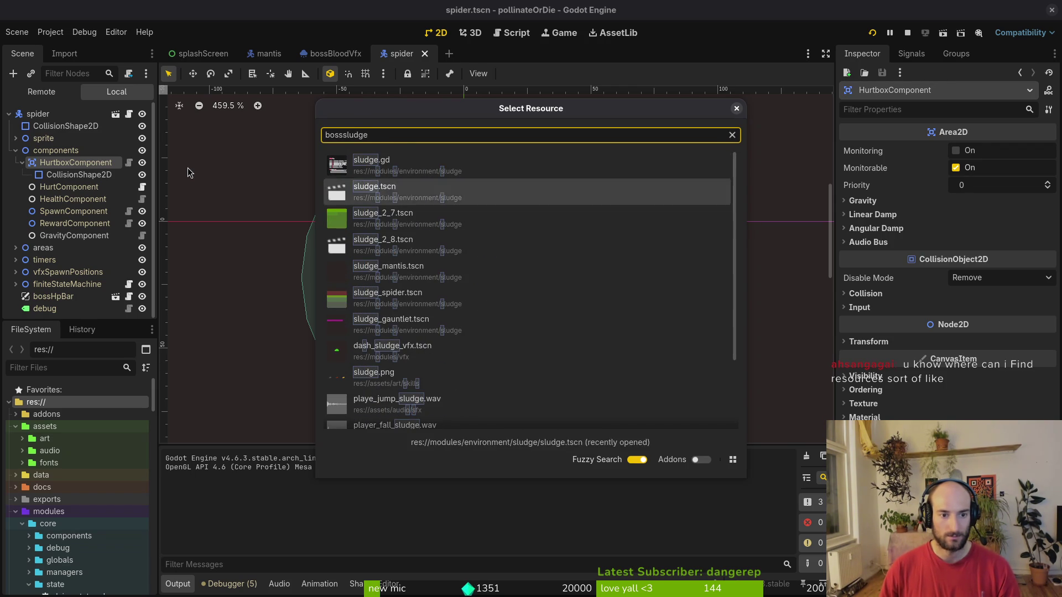
pyautogui.press('Up')
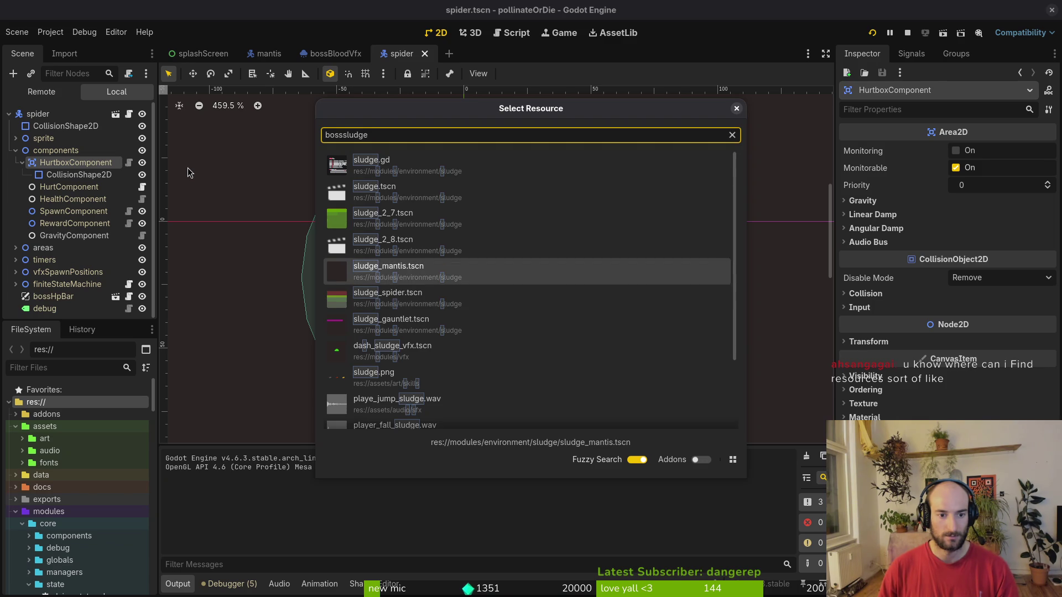
pyautogui.press('Down')
pyautogui.press('Return')
# Check the HitboxComponent and vfxTriggerArea collision layers, then return to the spider scene.
pyautogui.click(66, 175)
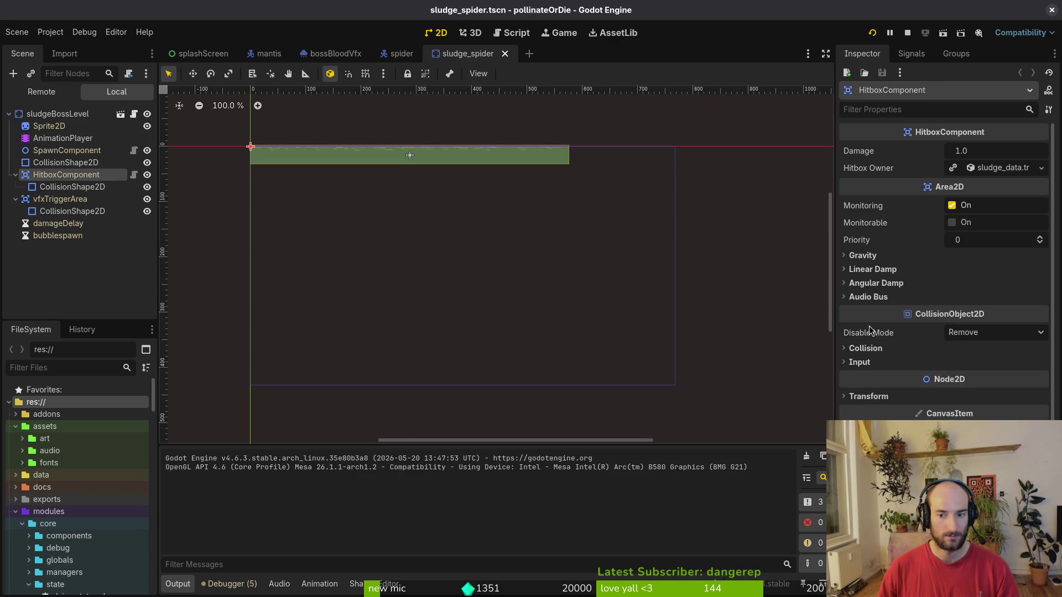
pyautogui.click(861, 349)
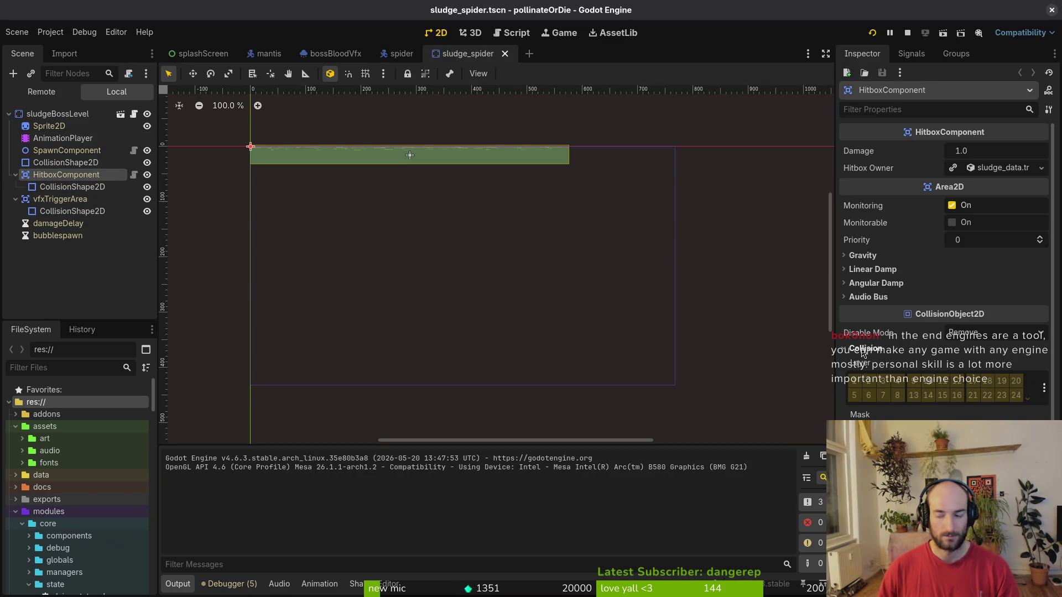
pyautogui.click(861, 350)
pyautogui.click(61, 199)
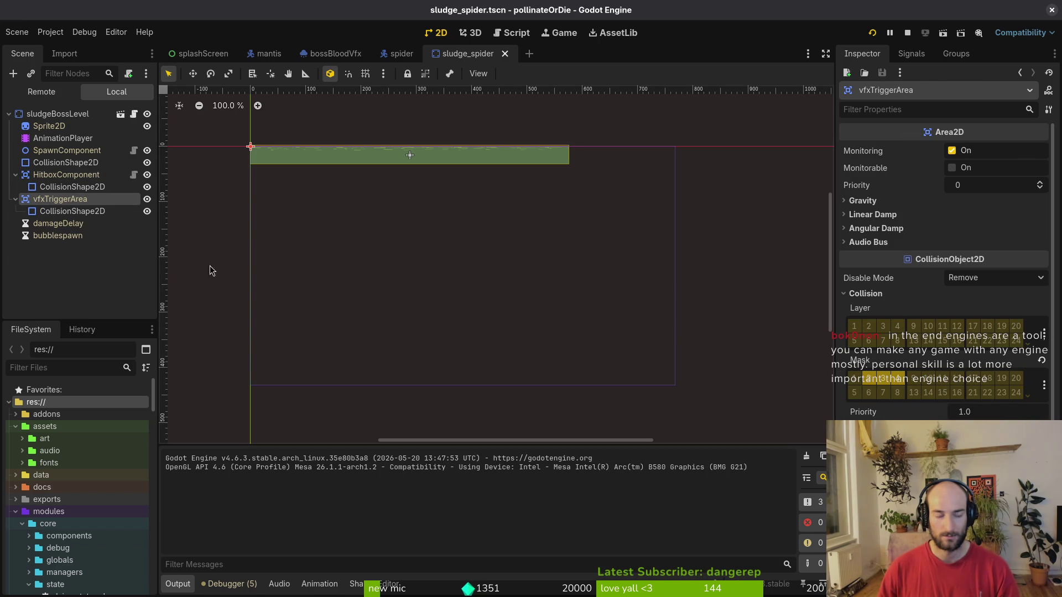
pyautogui.click(15, 175)
pyautogui.click(15, 187)
pyautogui.click(62, 175)
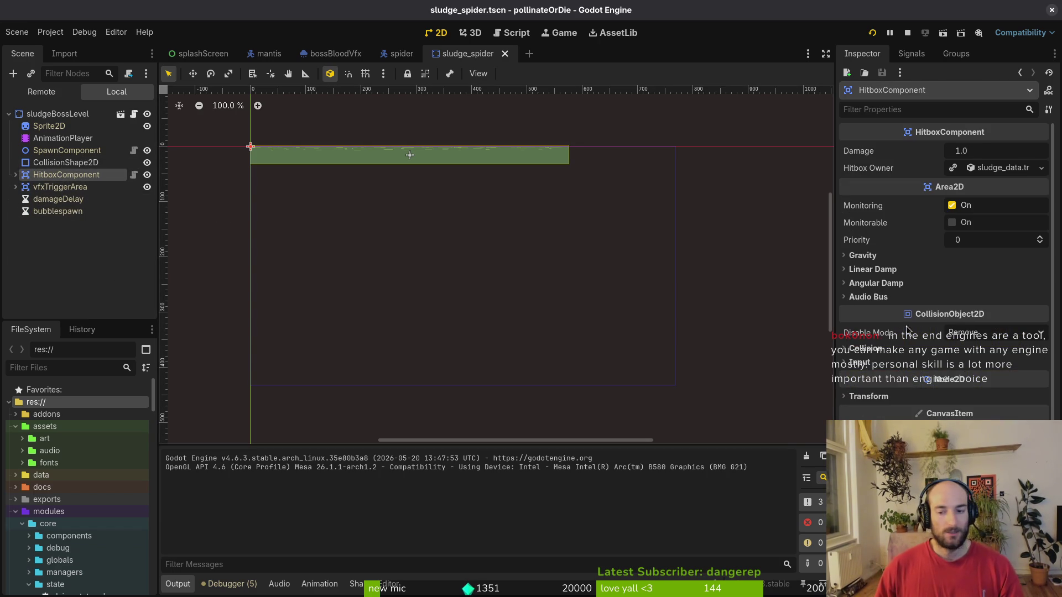
pyautogui.click(397, 53)
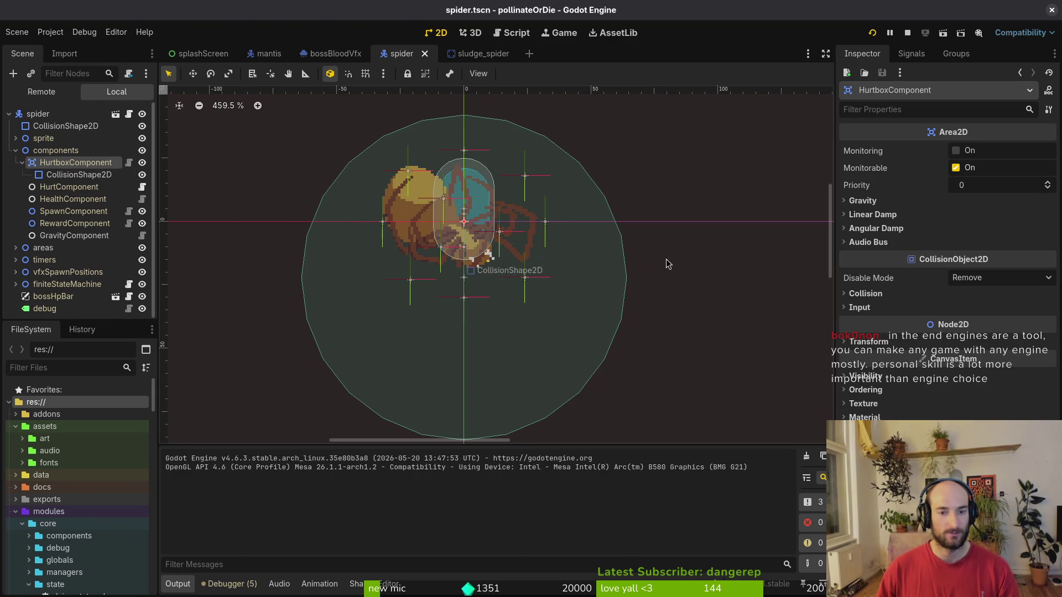
# In the terminal, quit Neovim with :q and launch tig.
pyautogui.hotkey('alt', 'Tab')
pyautogui.click(193, 285)
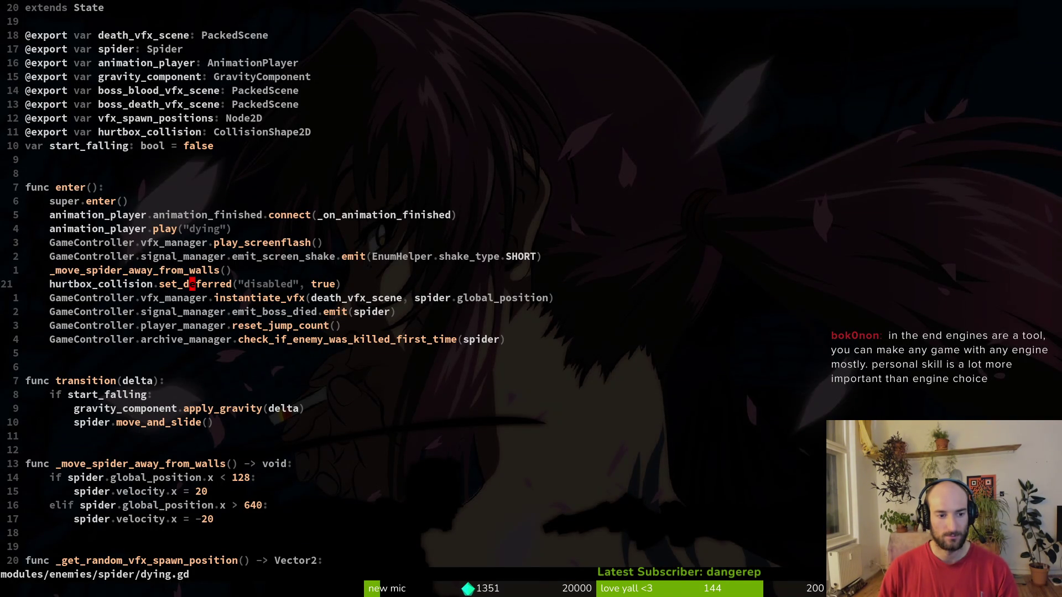
pyautogui.write(':q')
pyautogui.press('Return')
pyautogui.write('tig')
pyautogui.press('Return')
# Open tig's git status view and show the spider/dying.gd diff.
pyautogui.press('s')
pyautogui.press('Down')
pyautogui.press('Down')
pyautogui.press('Down')
pyautogui.press('Down')
pyautogui.press('Up')
pyautogui.press('Up')
pyautogui.press('Up')
pyautogui.press('Return')
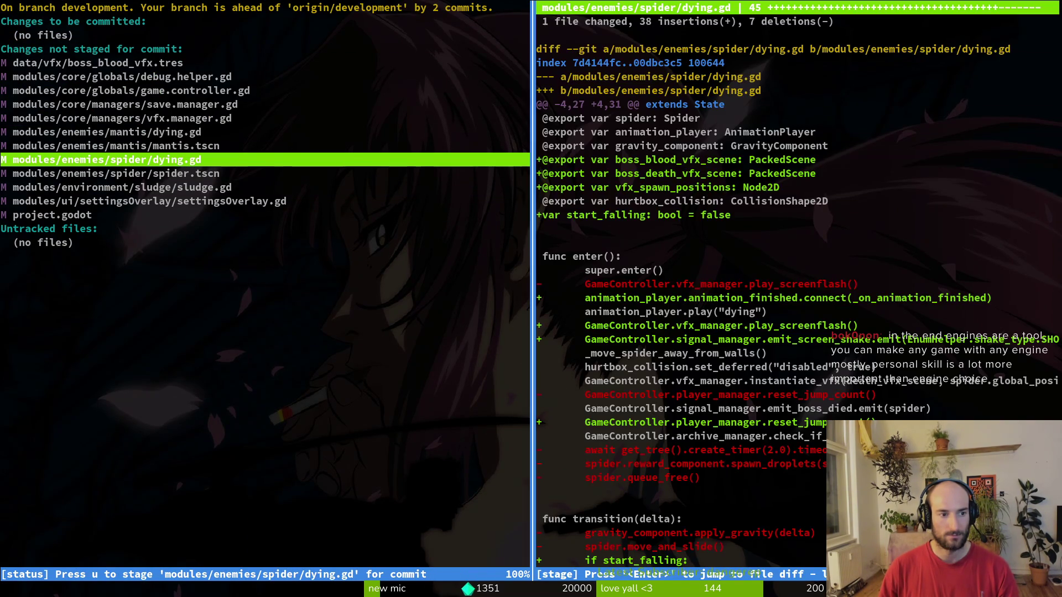
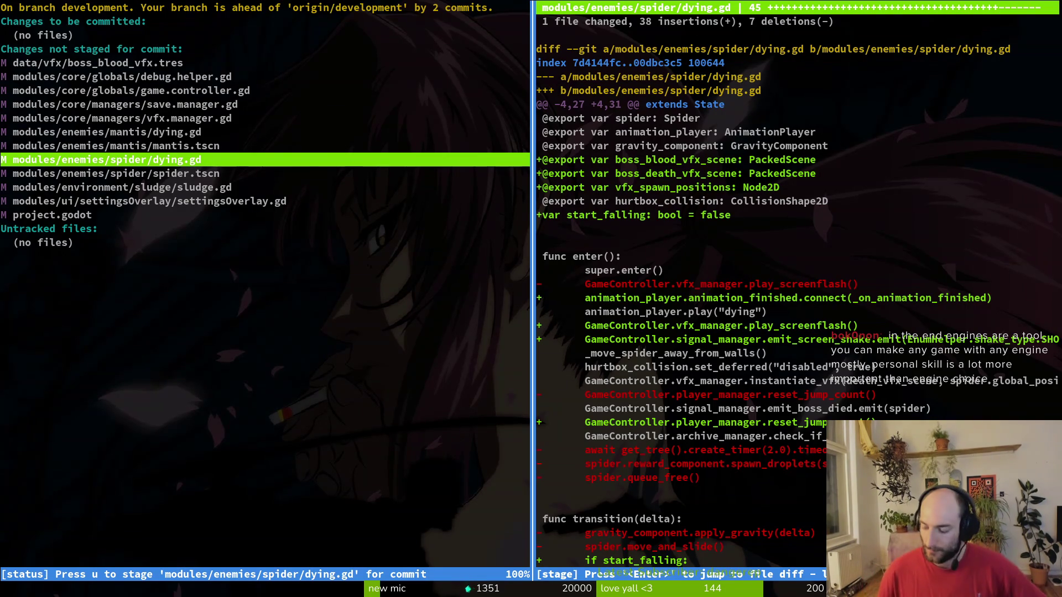
# Select spider/dying.gd in tig's changed-files list and show its unstaged diff.
pyautogui.press('Down')
pyautogui.press('Down')
pyautogui.press('Down')
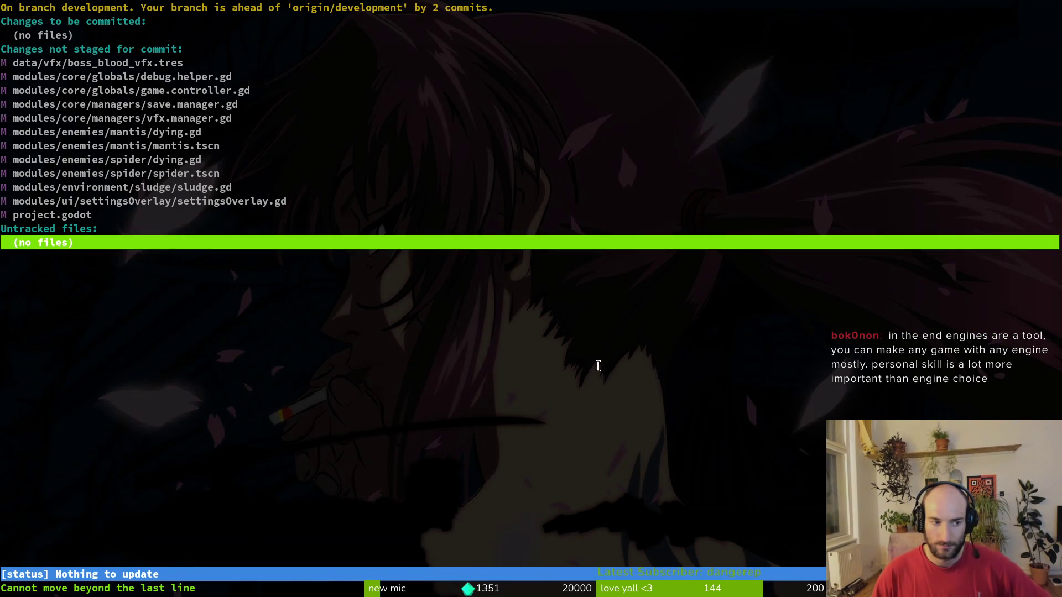
pyautogui.press('Up')
pyautogui.press('Up')
pyautogui.press('Up')
pyautogui.press('Down')
pyautogui.press('Down')
pyautogui.press('Down')
pyautogui.press('Up')
pyautogui.press('Return')
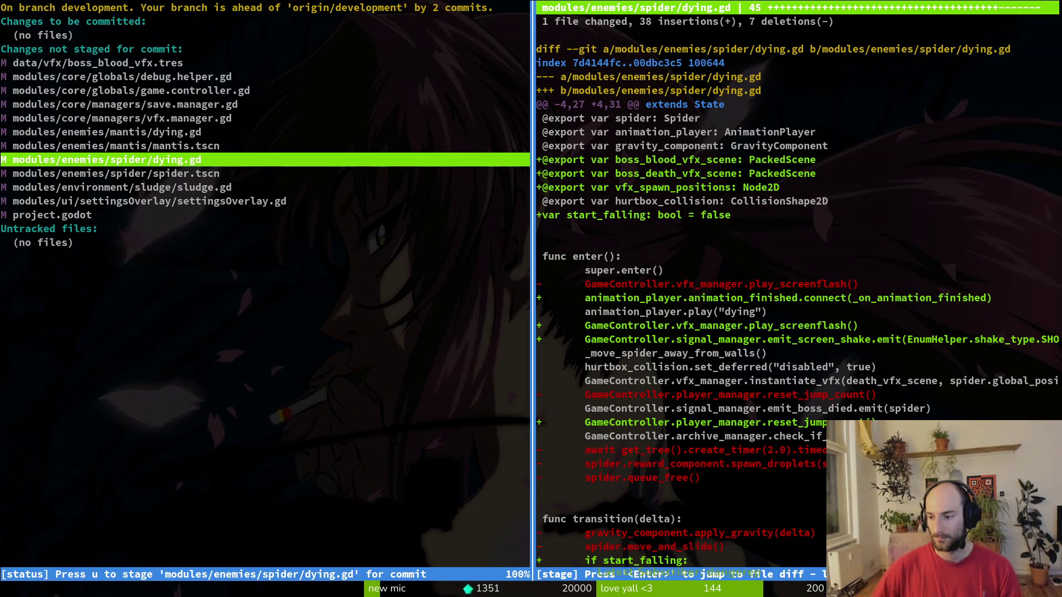
# Page through the dying.gd diff, from the new helper functions to the enter() changes and removed timer wait.
pyautogui.hotkey('ctrl', 'd')
pyautogui.hotkey('ctrl', 'd')
pyautogui.hotkey('ctrl', 'd')
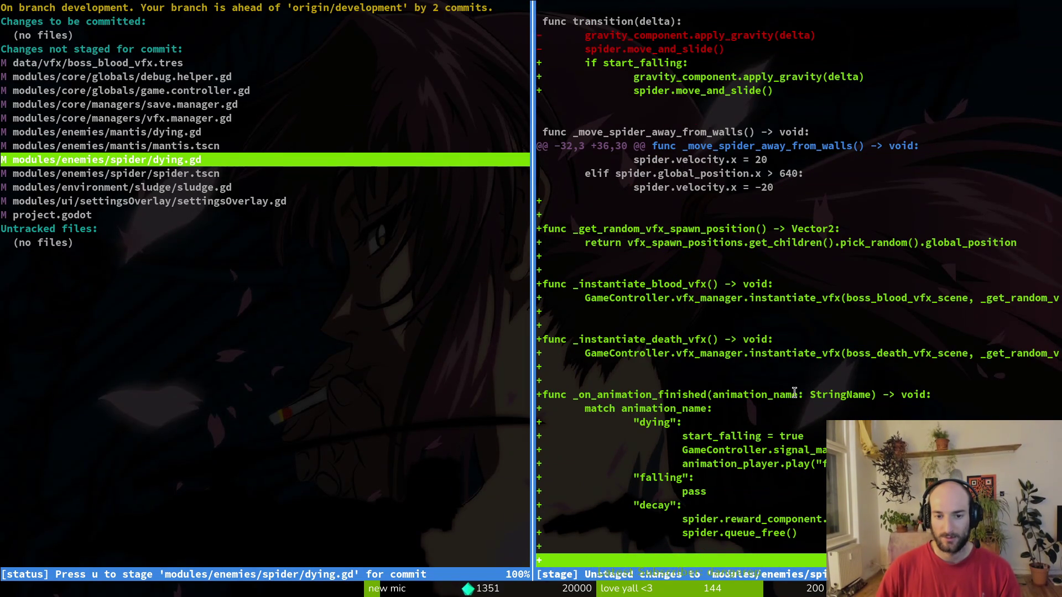
pyautogui.hotkey('ctrl', 'u')
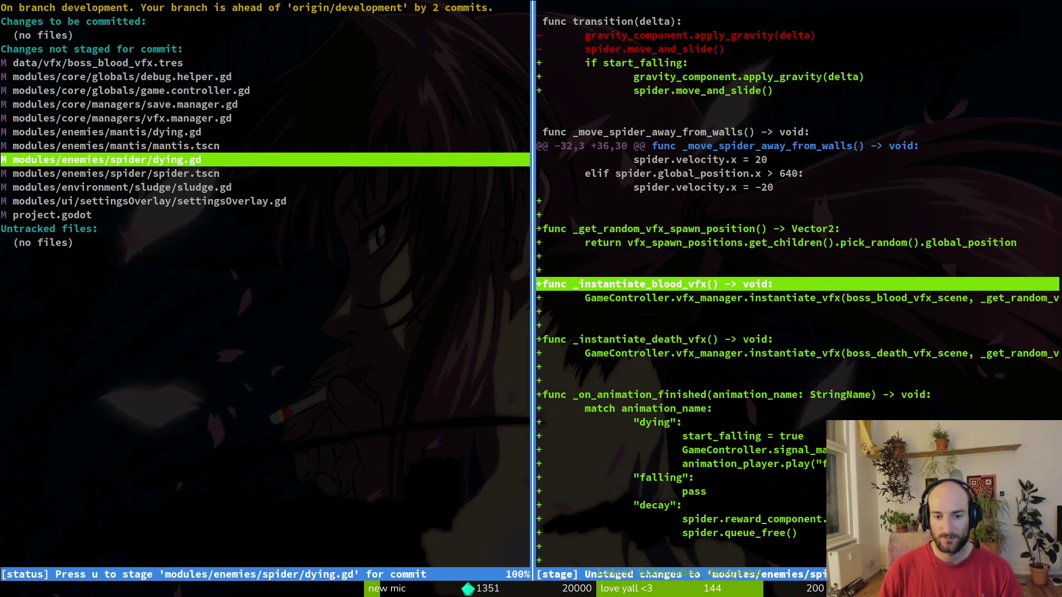
pyautogui.hotkey('ctrl', 'u')
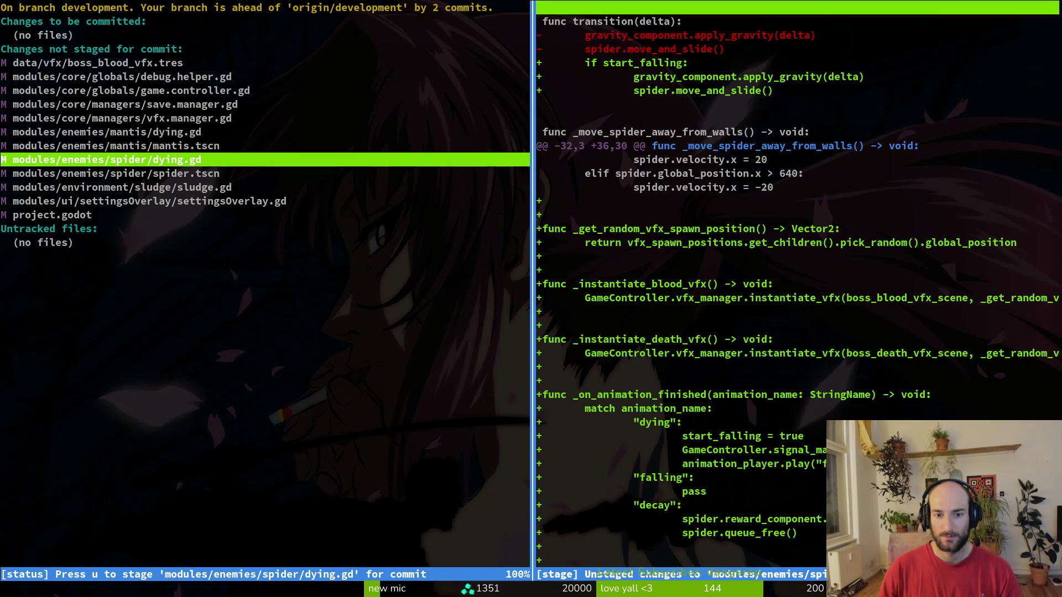
pyautogui.hotkey('ctrl', 'u')
pyautogui.press('j')
pyautogui.press('j')
pyautogui.press('j')
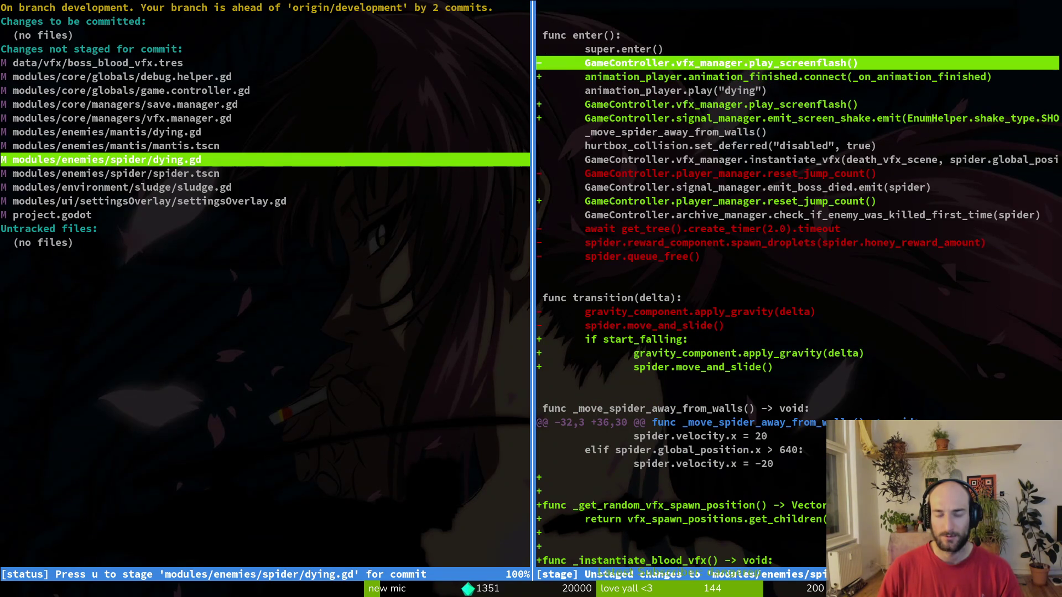
pyautogui.press('j')
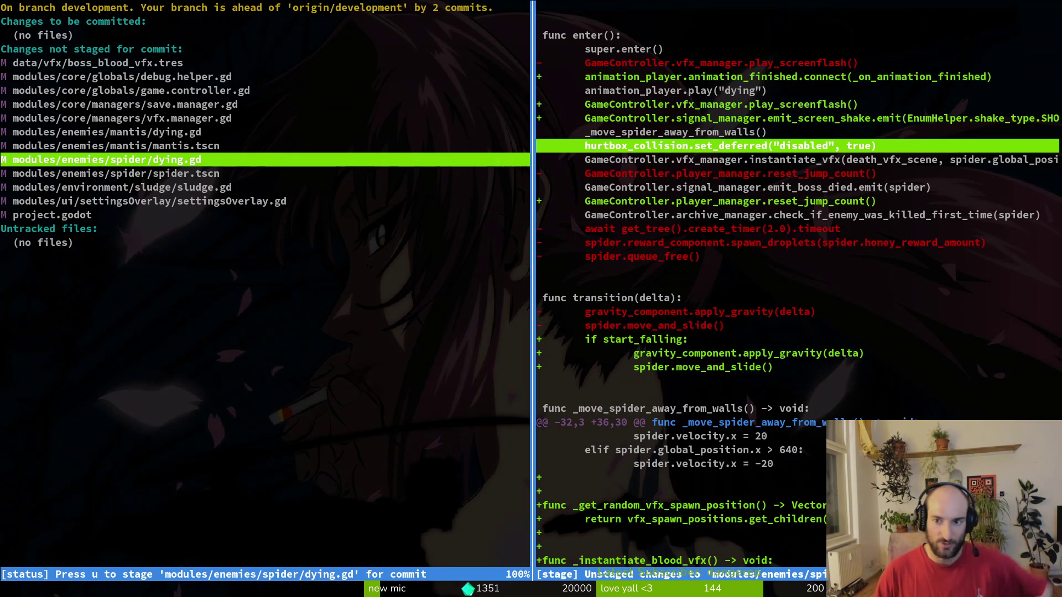
pyautogui.press('j')
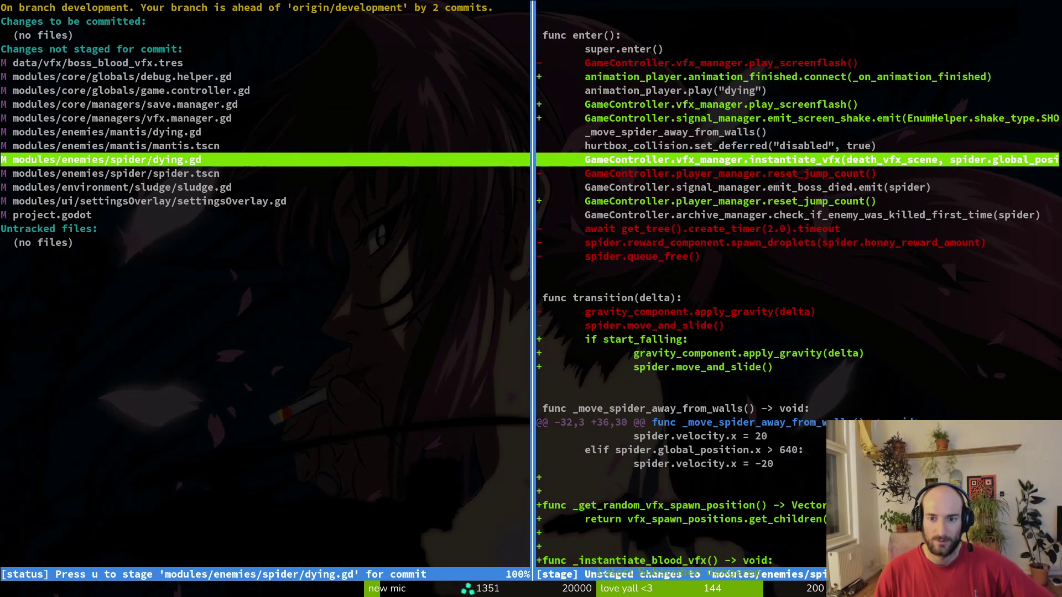
pyautogui.press('j')
pyautogui.press('j')
pyautogui.press('j')
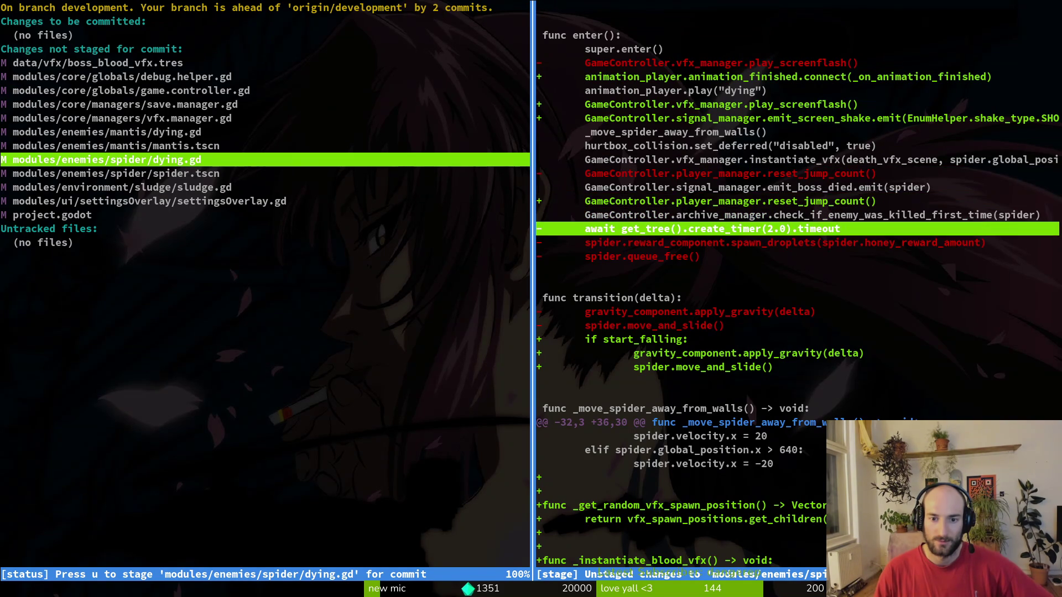
# Step to the end of the dying.gd diff and quit tig.
pyautogui.press('j')
pyautogui.press('j')
pyautogui.press('j')
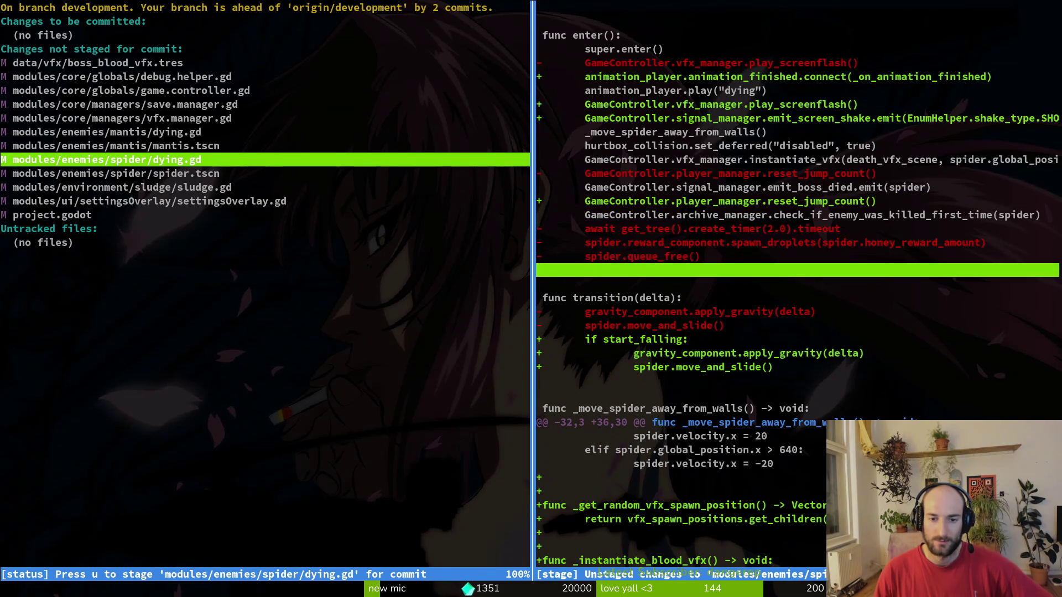
pyautogui.press('j')
pyautogui.press('j')
pyautogui.press('j')
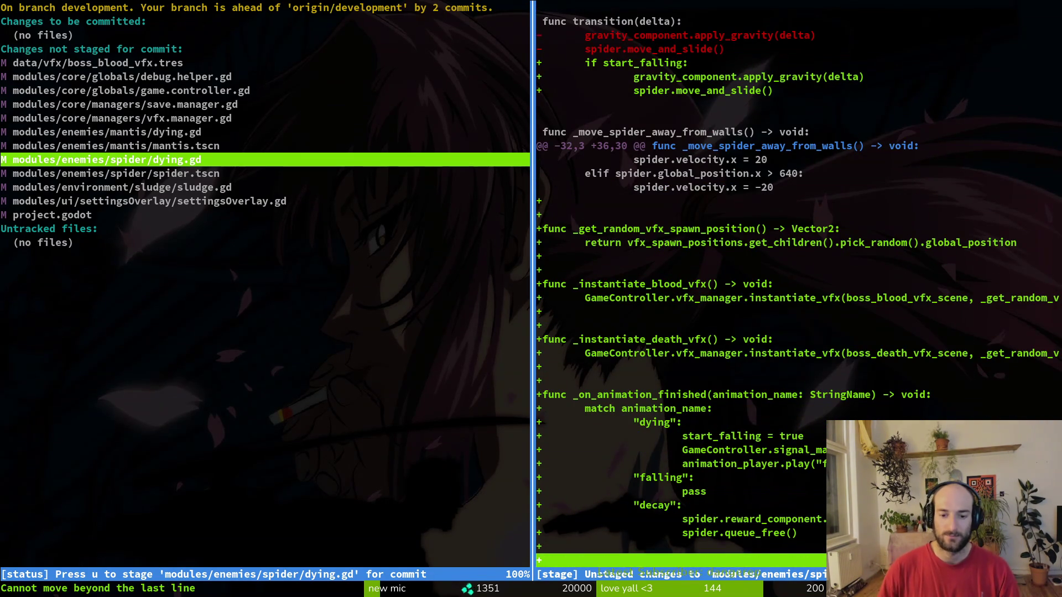
pyautogui.press('q')
# Start Neovim in the project with nvim . and open spider/dying.gd via file search.
pyautogui.write('q')
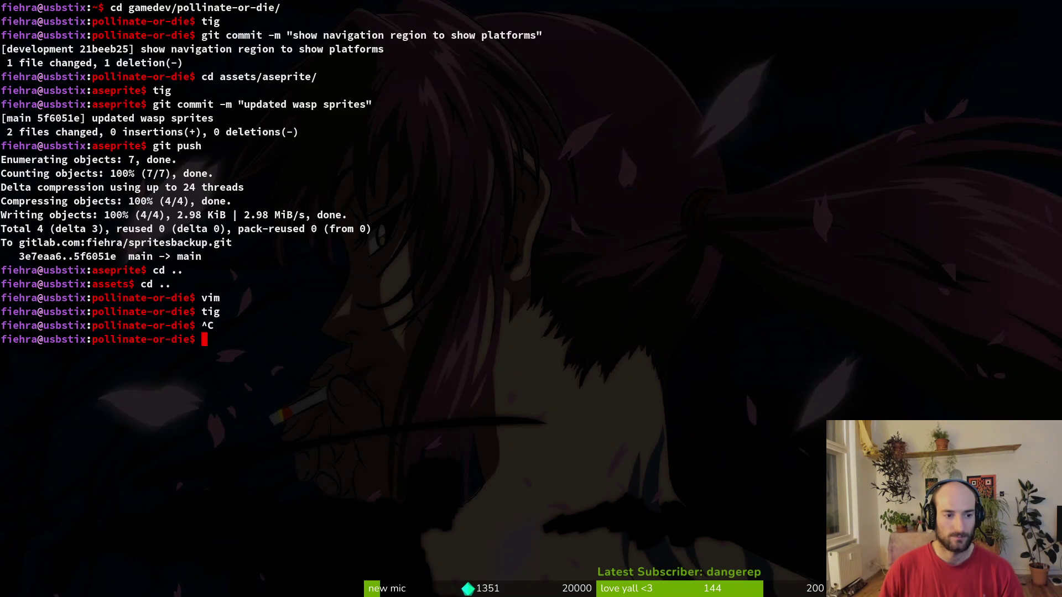
pyautogui.write('nvim .')
pyautogui.press('Return')
pyautogui.write('spider/dyin')
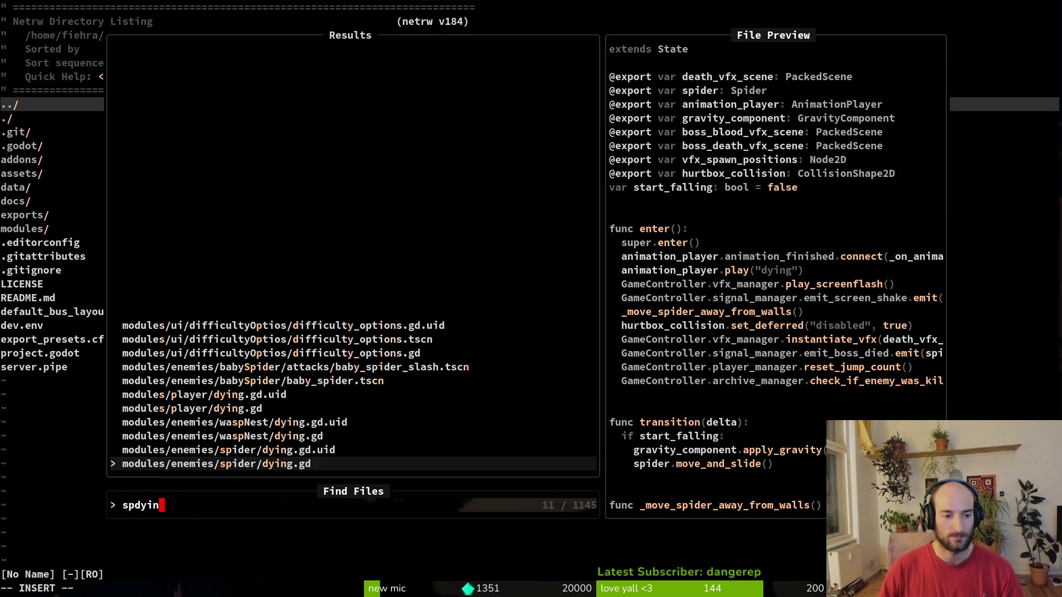
pyautogui.press('Return')
# Blank out the hurtbox_collision.set_deferred line in enter().
pyautogui.press('j')
pyautogui.press('j')
pyautogui.press('j')
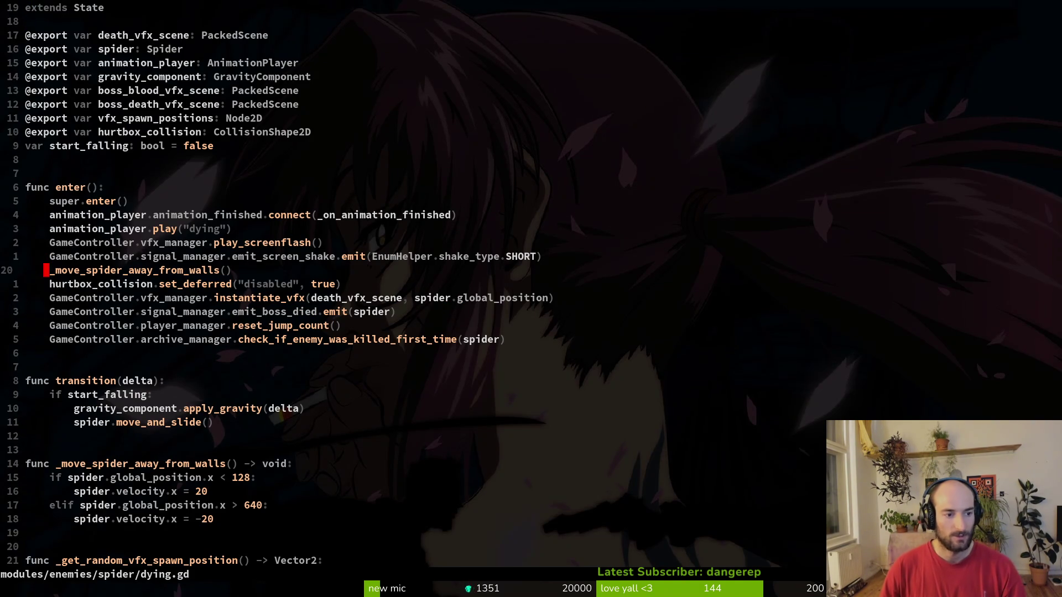
pyautogui.press('j')
pyautogui.press('S')
pyautogui.press('Escape')
pyautogui.press('V')
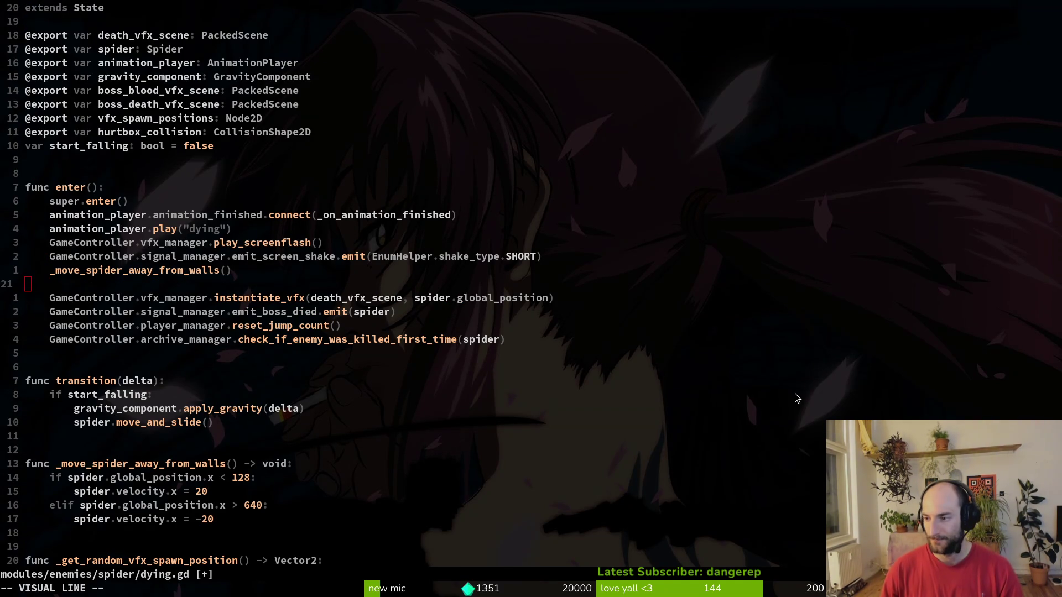
# Run the project from Godot with F5 and continue into the saved game.
pyautogui.hotkey('alt', 'Tab')
pyautogui.press('F5')
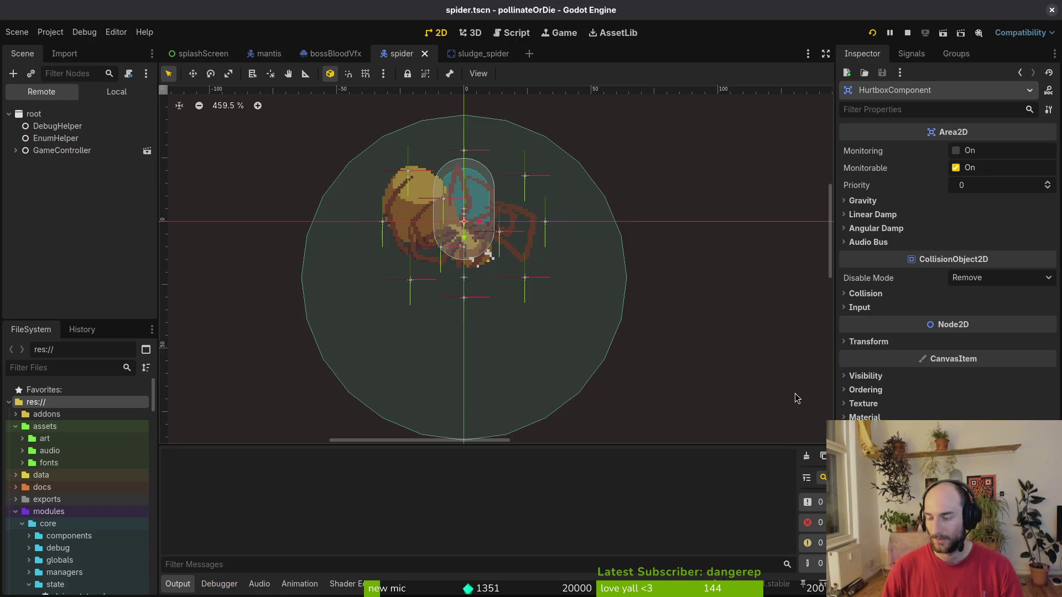
pyautogui.press('Return')
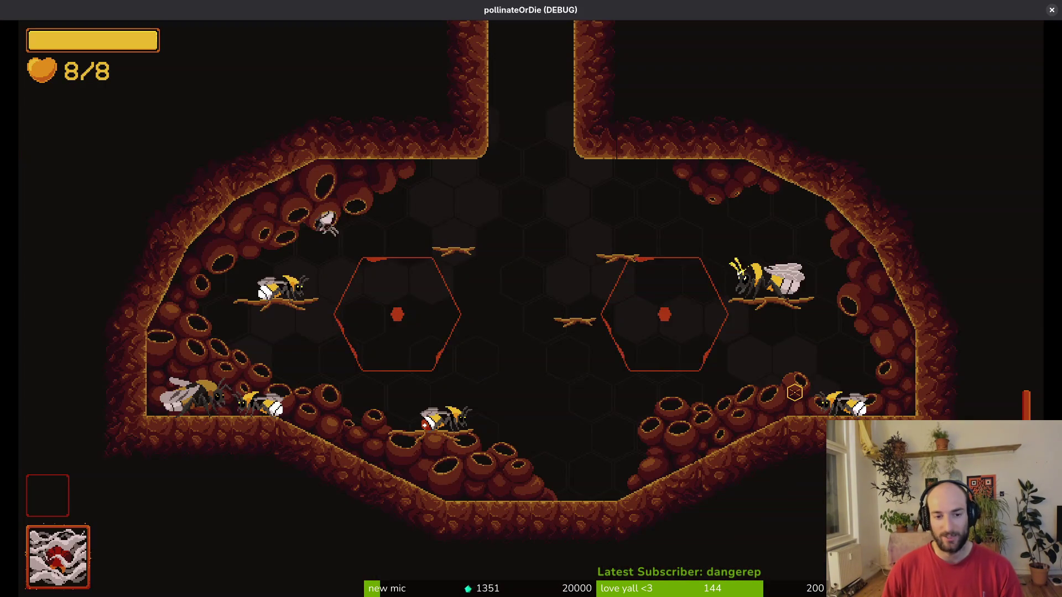
# Load the spider level from the debug select, hit the boss until it falls, then pause and close the game.
pyautogui.press('Escape')
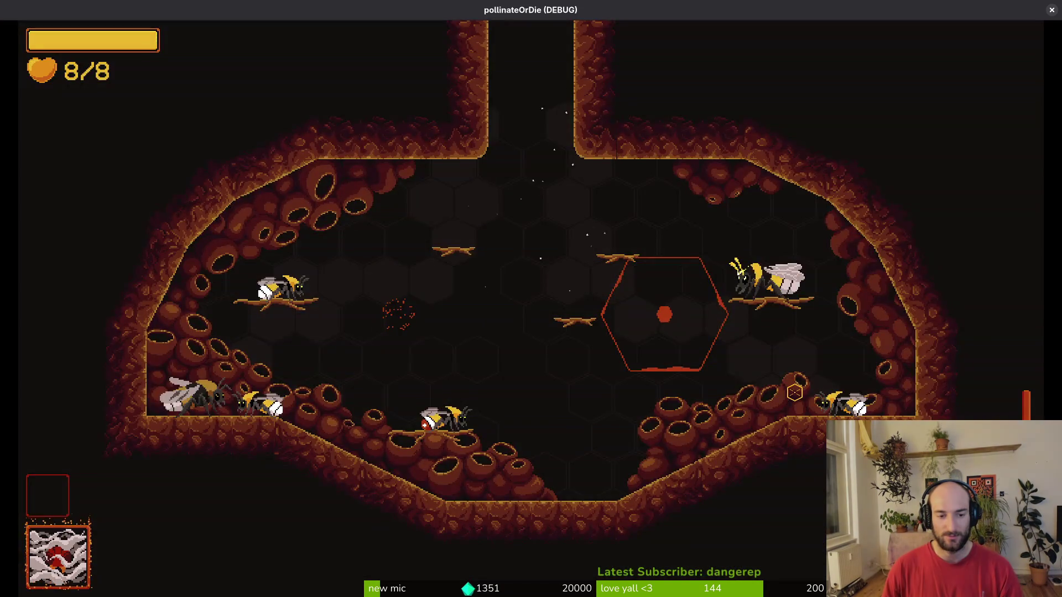
pyautogui.press('Return')
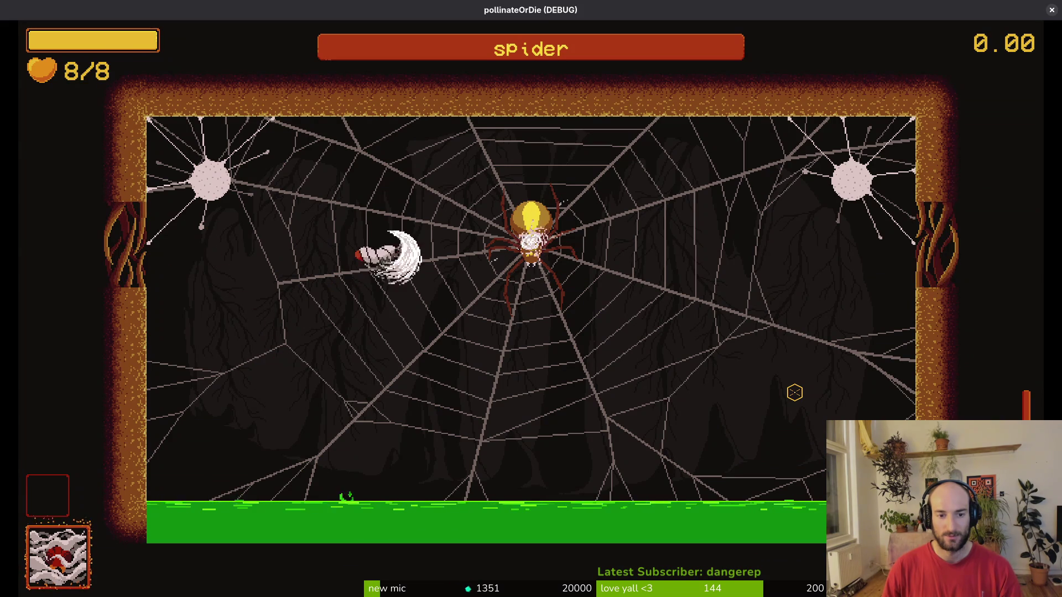
pyautogui.press('Down')
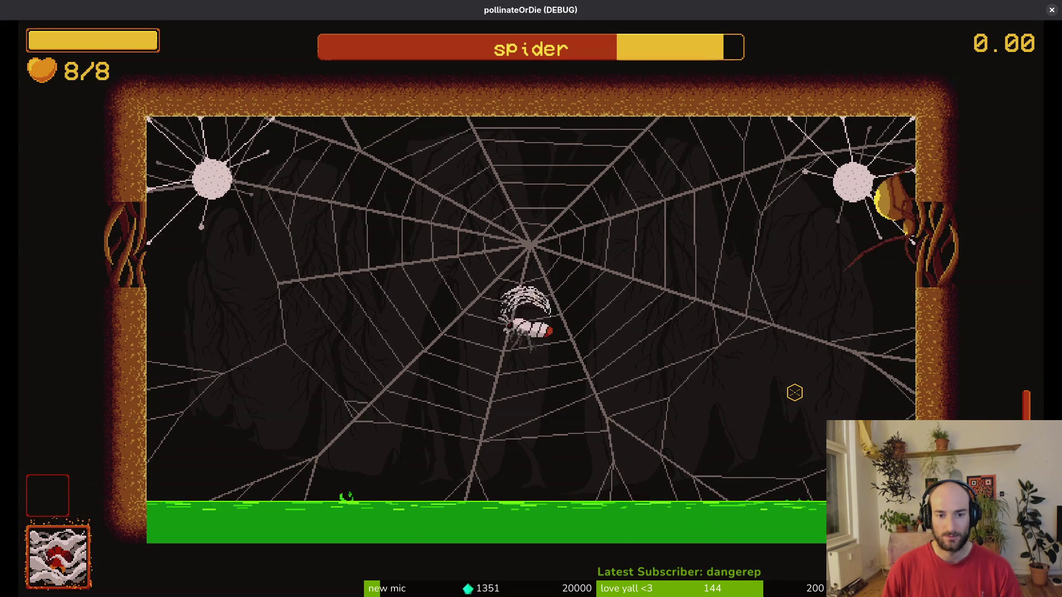
pyautogui.press('Down')
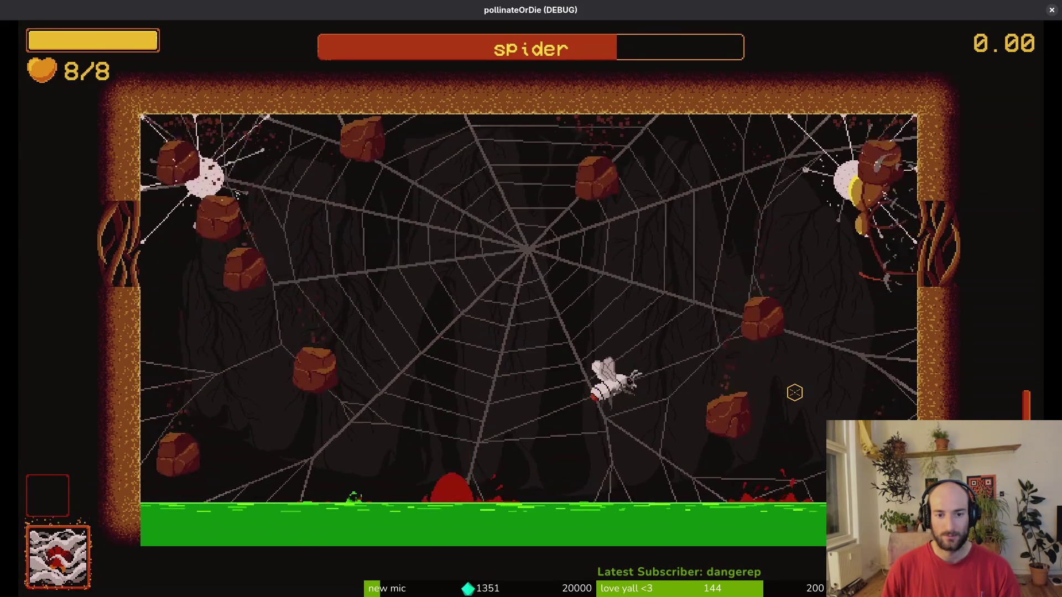
pyautogui.click(794, 393)
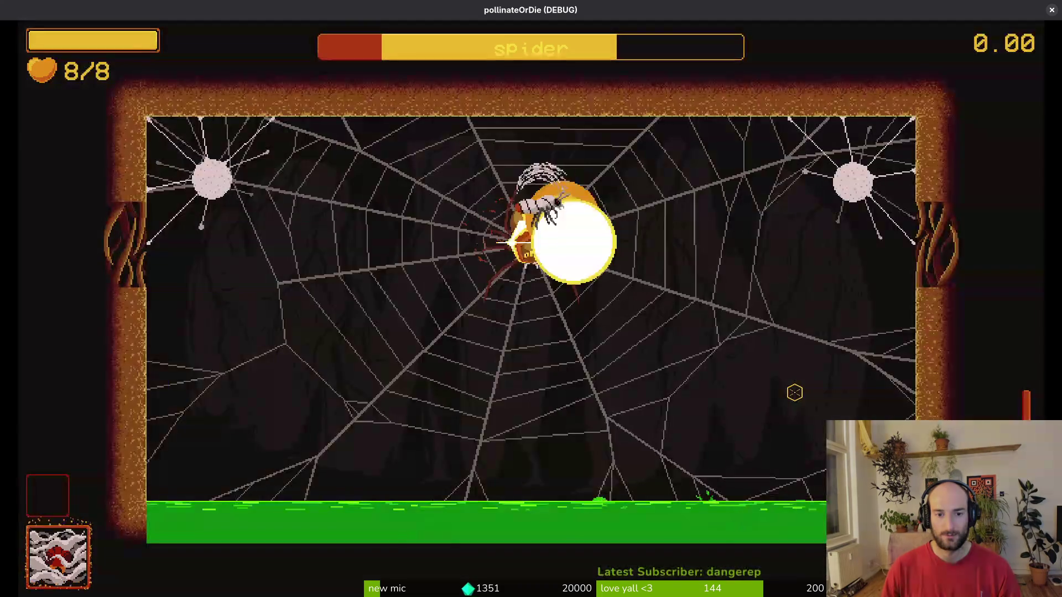
pyautogui.click(794, 393)
pyautogui.press('Down')
pyautogui.press('Left')
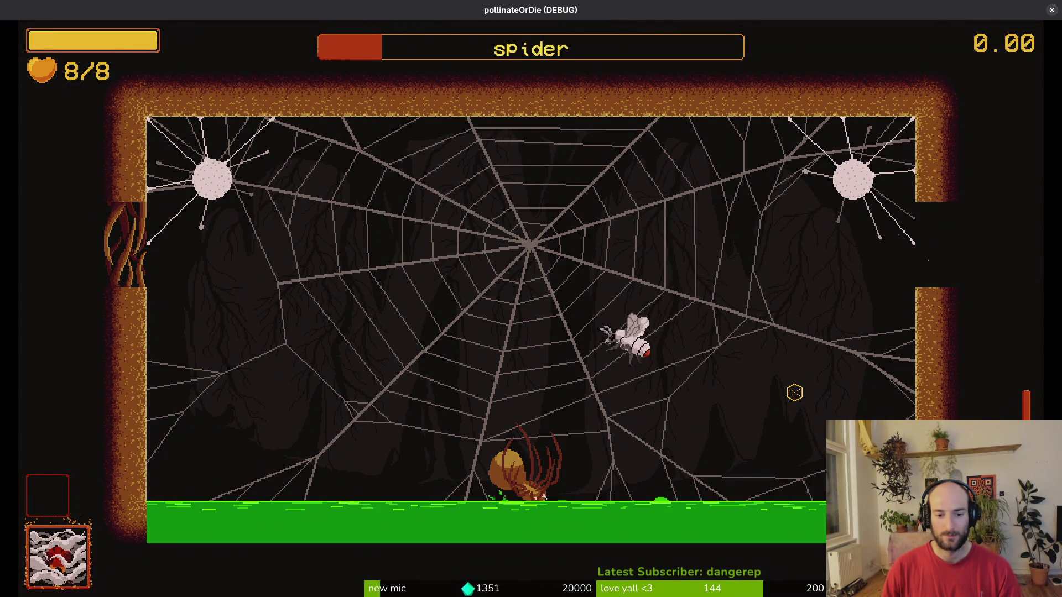
pyautogui.press('Escape')
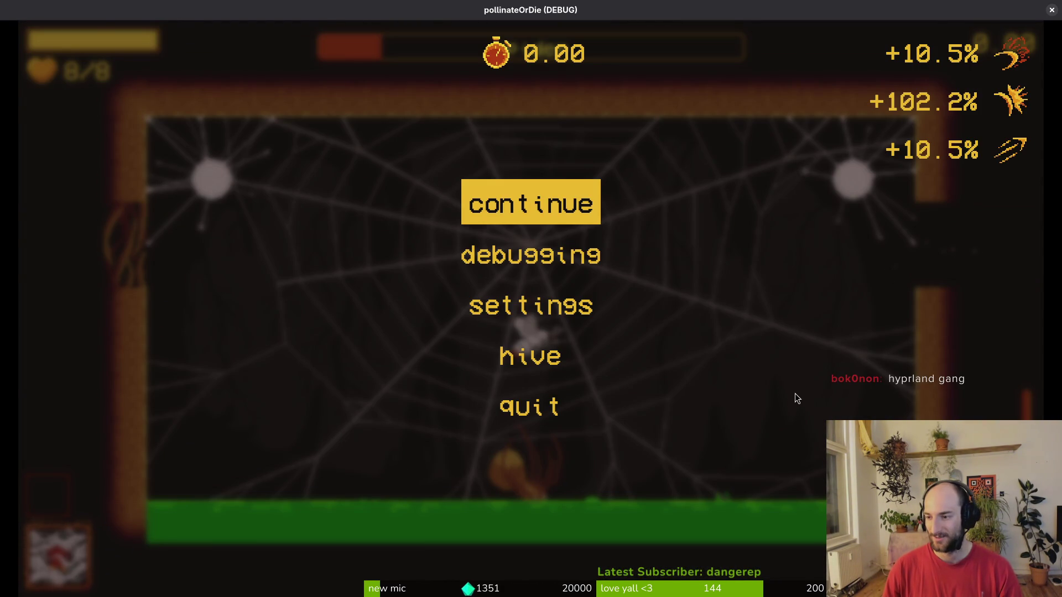
pyautogui.press('super+q')
# Undo to restore the hurtbox_collision line and save dying.gd with :w.
pyautogui.write('u')
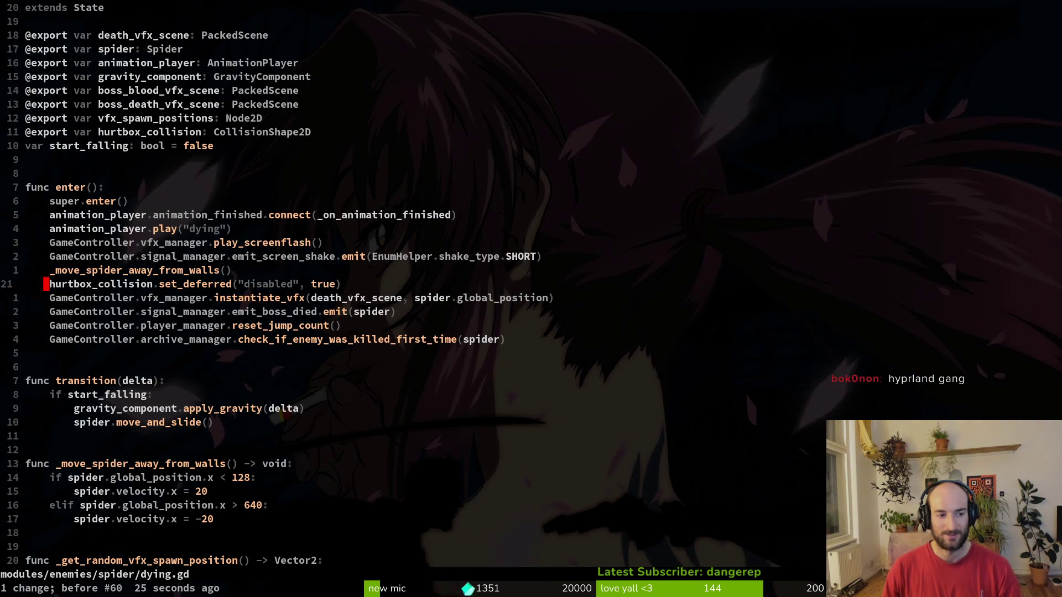
pyautogui.write(':w')
pyautogui.press('Return')
pyautogui.hotkey('ctrl', 'd')
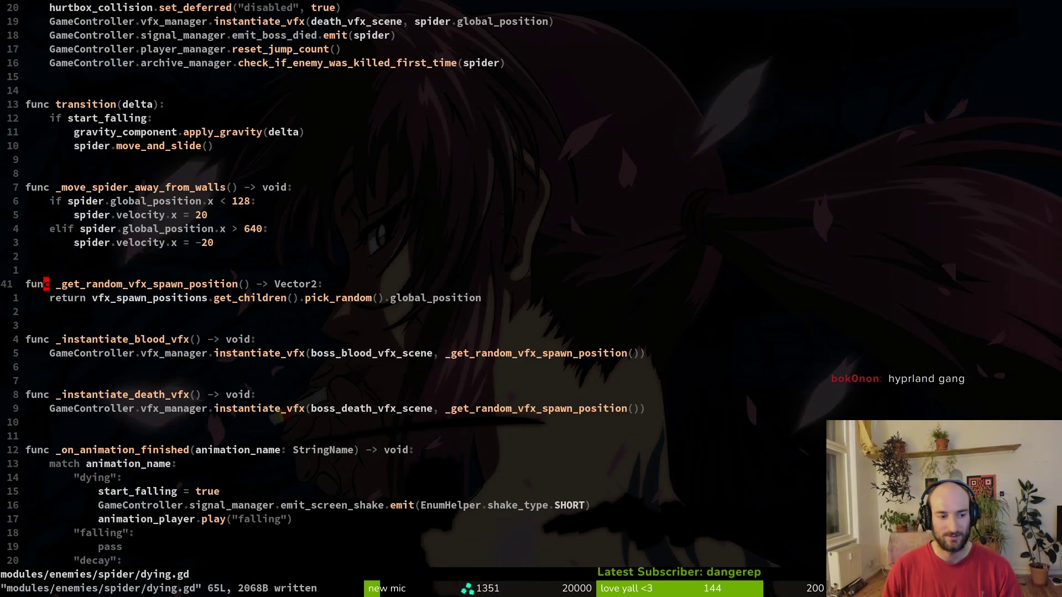
pyautogui.hotkey('ctrl', 'd')
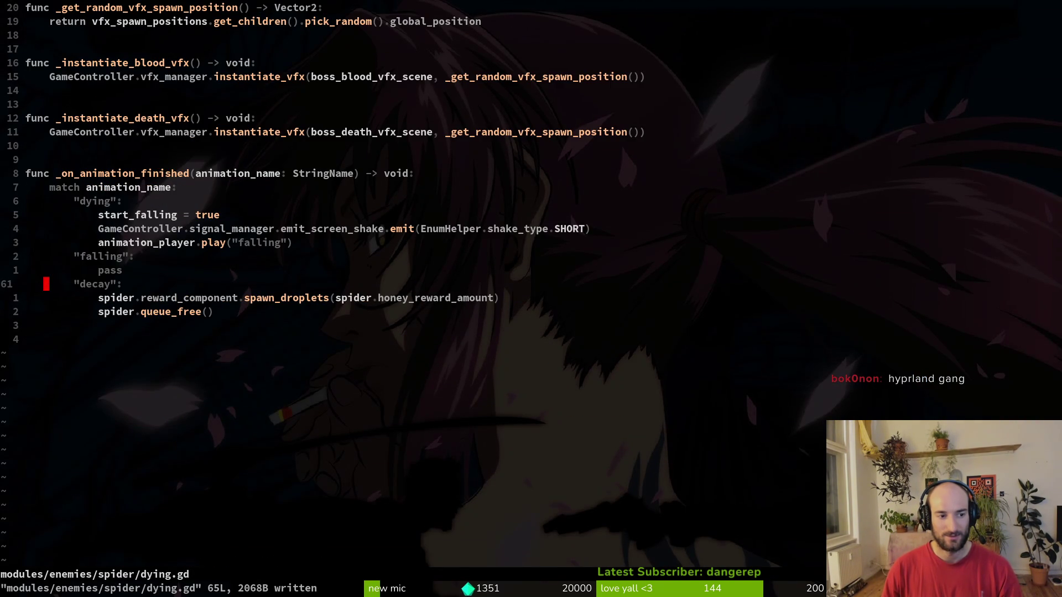
# Delete the empty "falling": pass branch from the animation match, save, and relaunch the game.
pyautogui.press('k')
pyautogui.press('k')
pyautogui.press('k')
pyautogui.press('j')
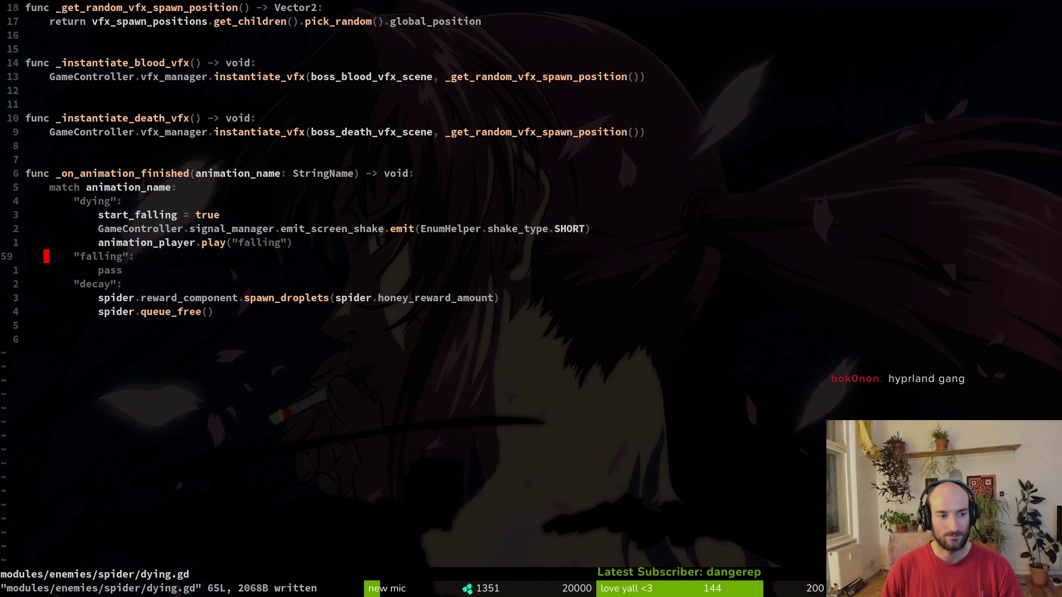
pyautogui.press('j')
pyautogui.hotkey('shift', 'v')
pyautogui.press('Escape')
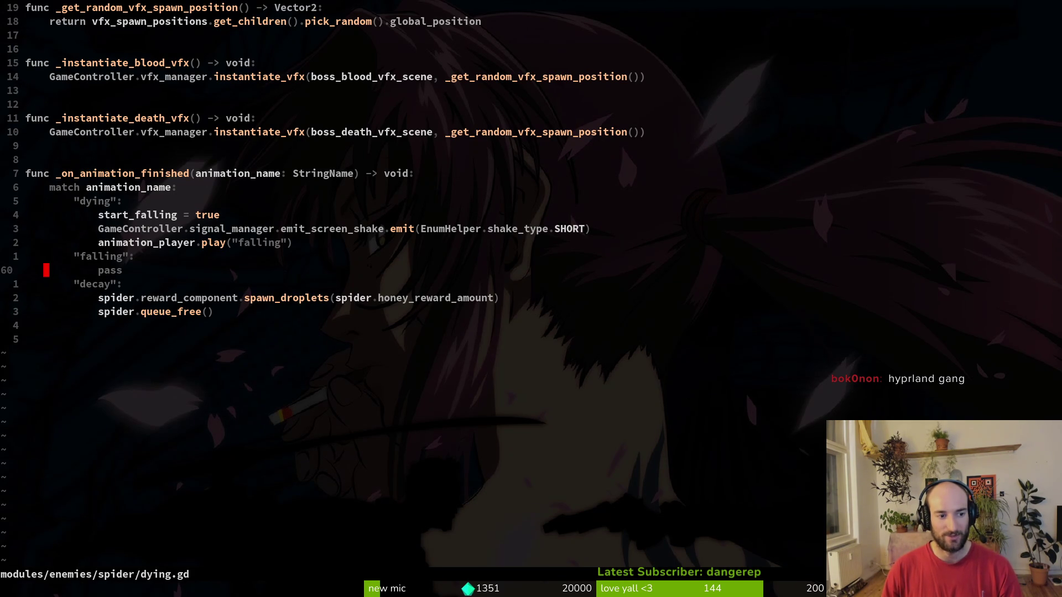
pyautogui.write('dj:w')
pyautogui.press('Return')
pyautogui.press('F5')
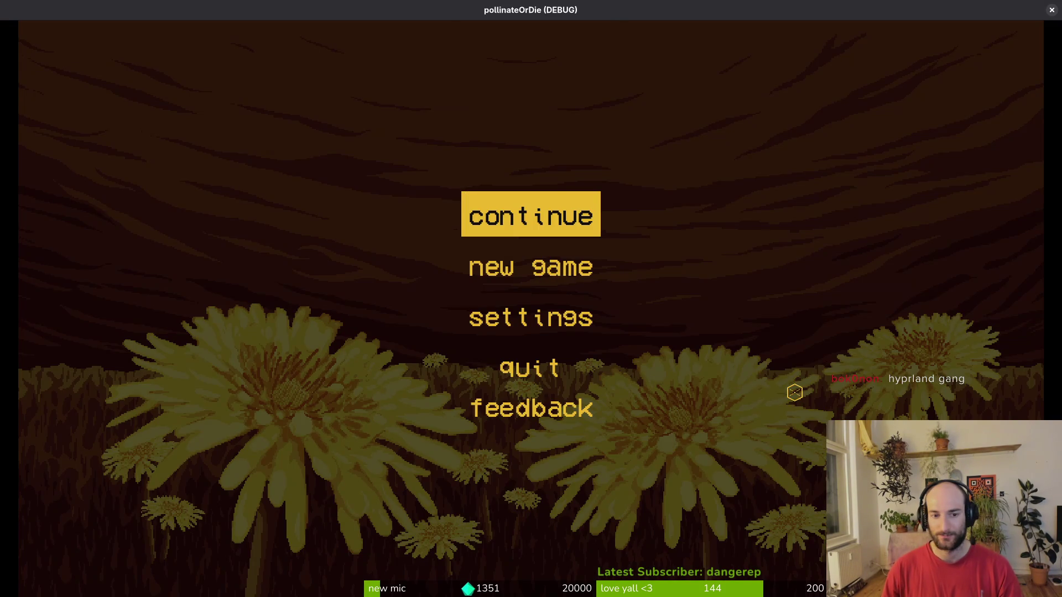
# Continue past the main menu, load the spider level via debug select, and pause the fight.
pyautogui.press('Return')
pyautogui.press('Escape')
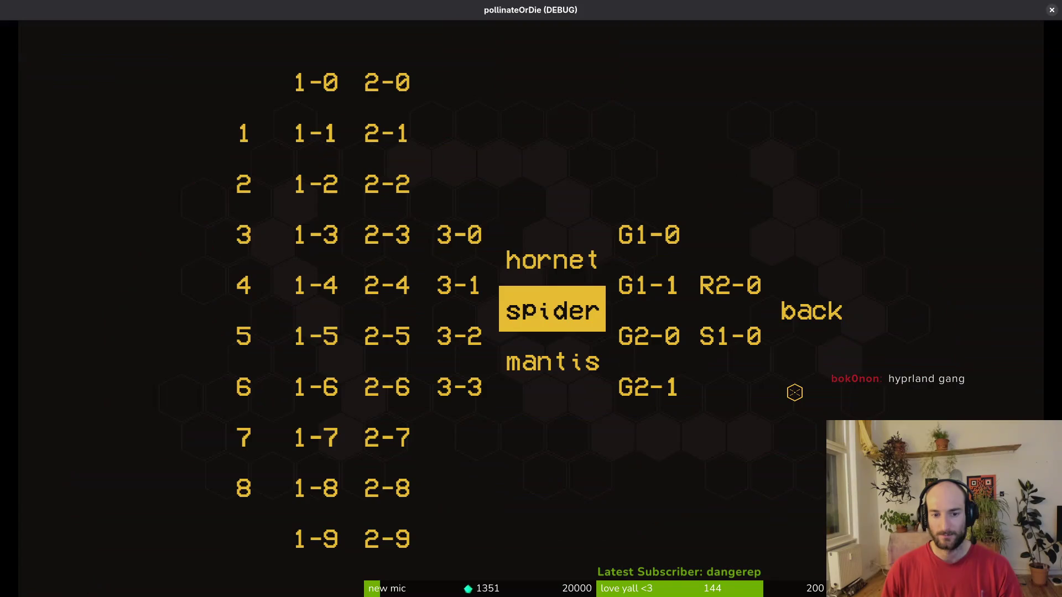
pyautogui.press('Return')
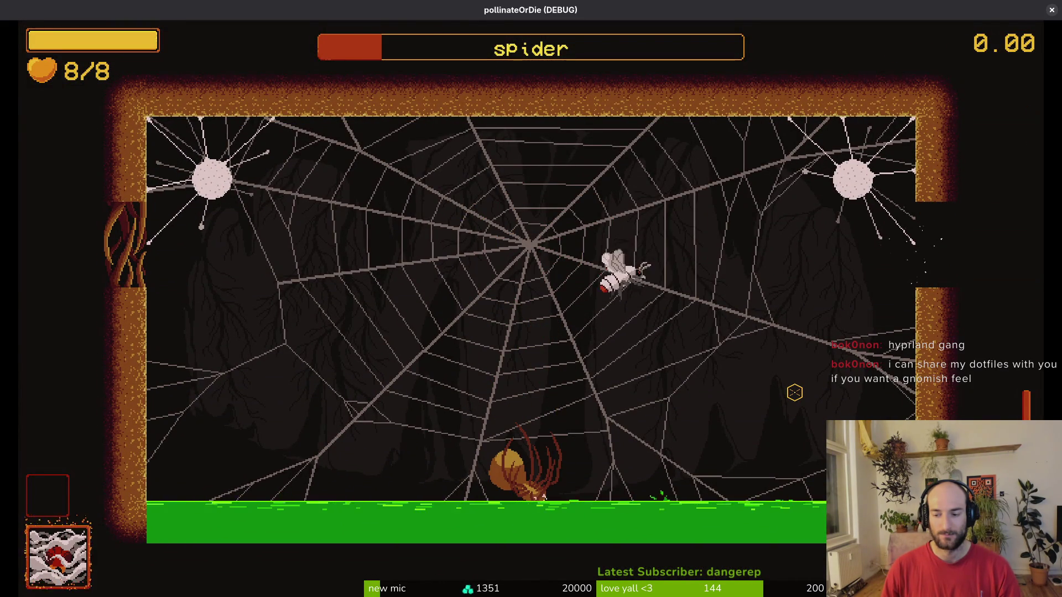
pyautogui.press('Escape')
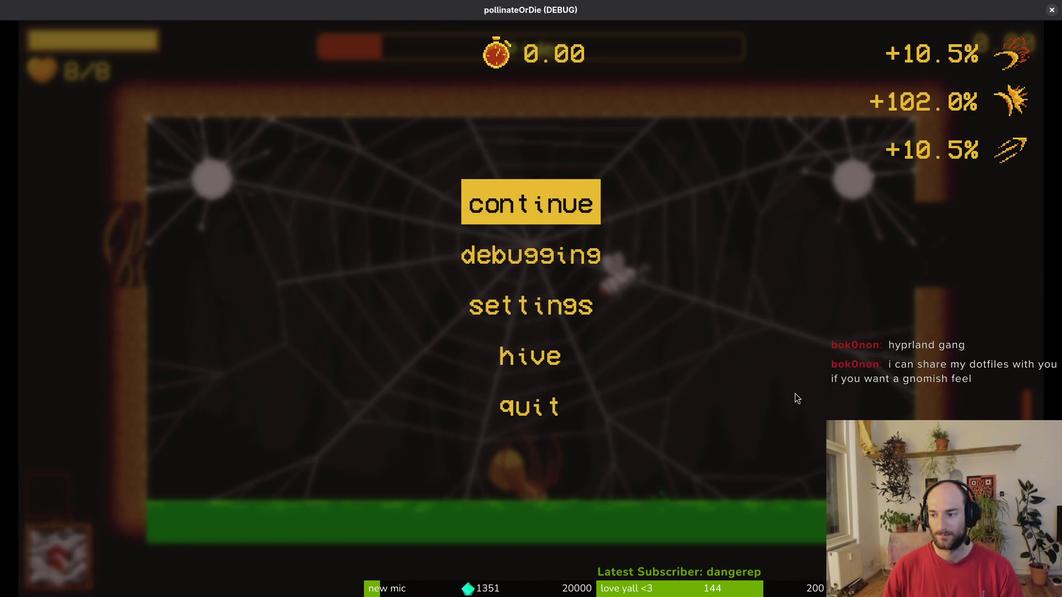
# Undo in Neovim to restore the "falling": pass case, save dying.gd, and return to the Godot editor.
pyautogui.hotkey('alt', 'Tab')
pyautogui.hotkey('alt', 'Tab')
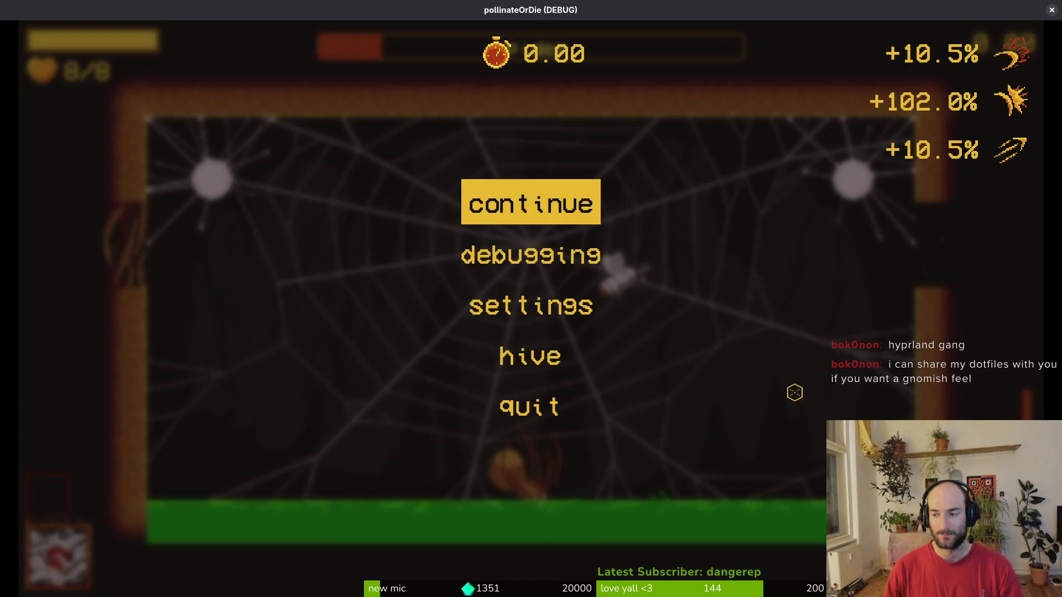
pyautogui.hotkey('alt', 'Tab')
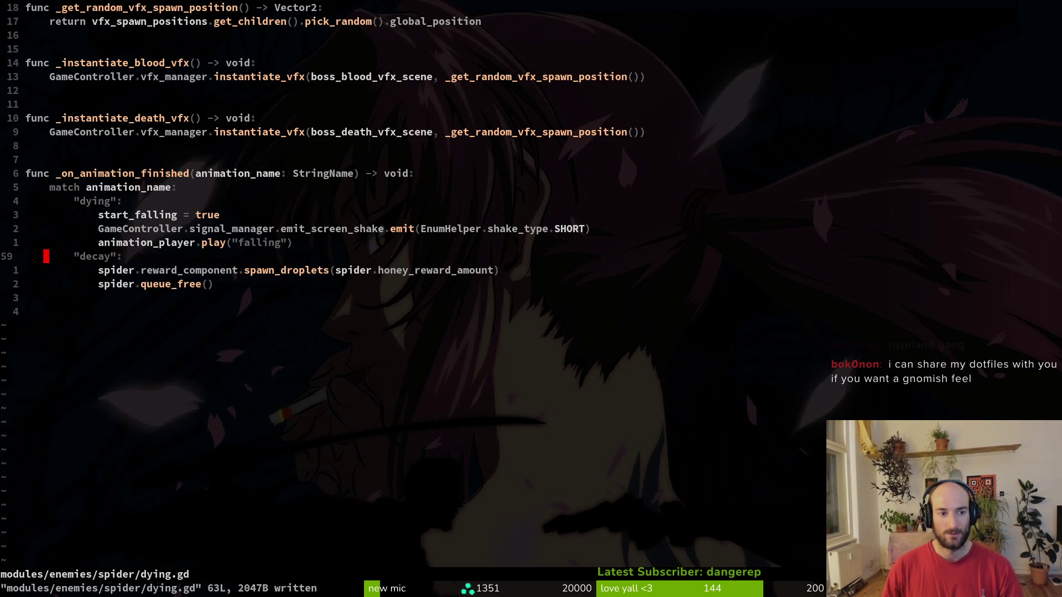
pyautogui.write('u:w')
pyautogui.press('Return')
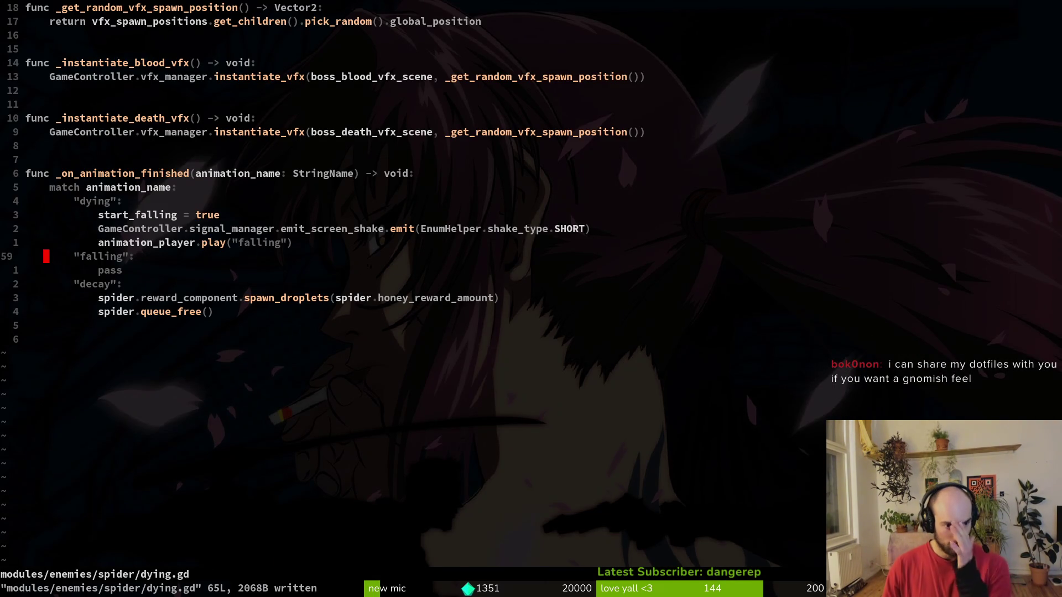
pyautogui.hotkey('alt', 'Tab')
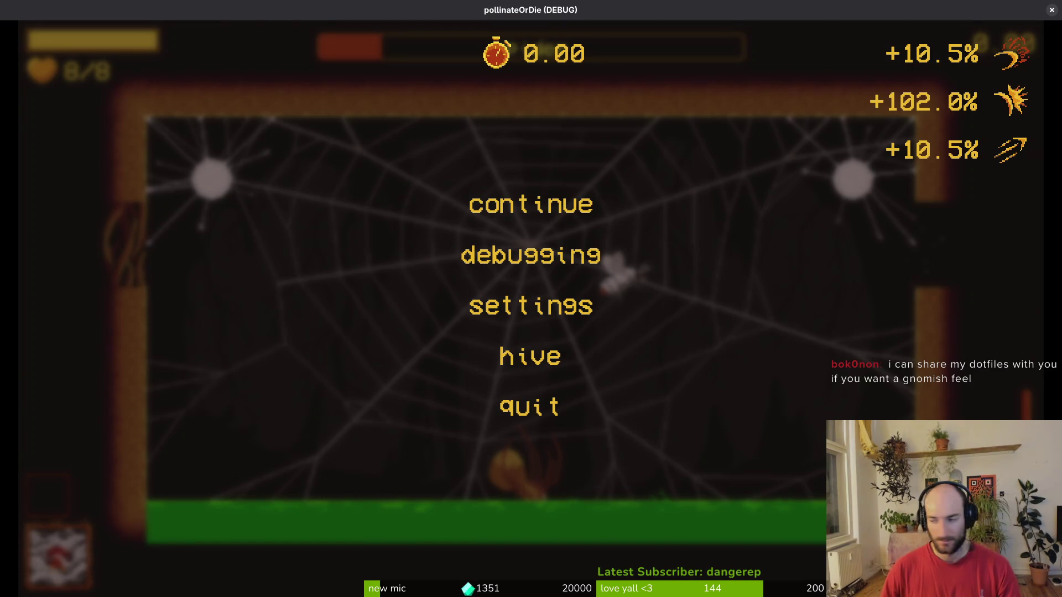
pyautogui.hotkey('alt', 'Tab')
# Open the spider's AnimationPlayer, select the 'falling' animation, and scrub it to frame 6.
pyautogui.click(116, 91)
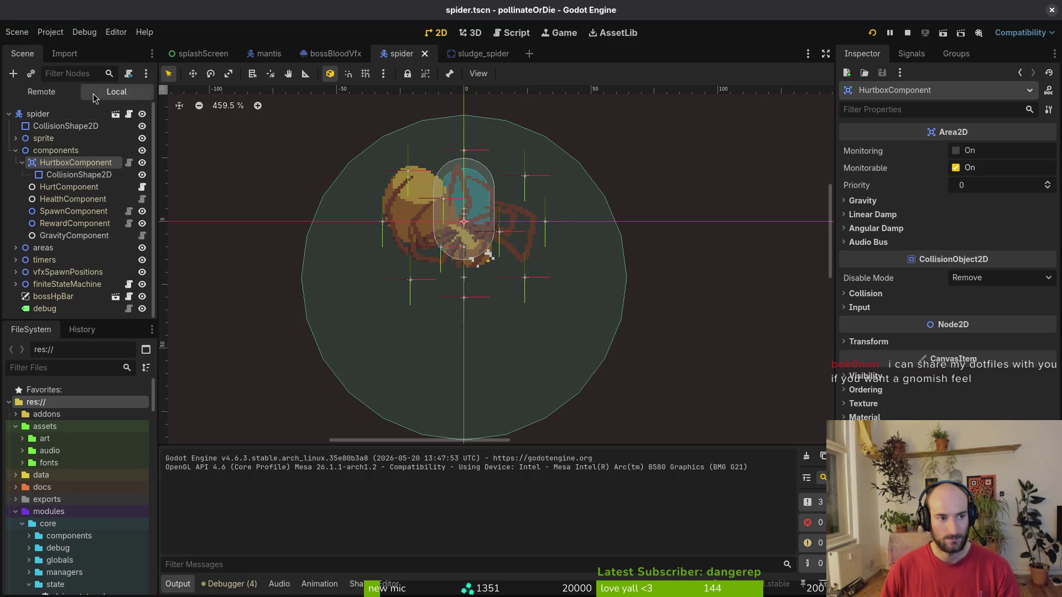
pyautogui.click(15, 138)
pyautogui.click(55, 174)
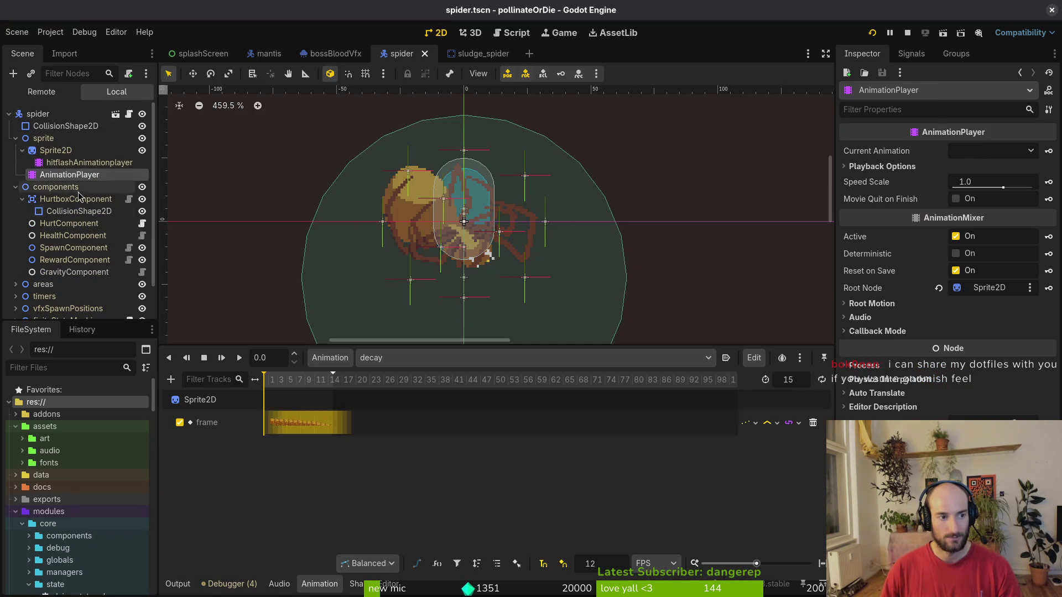
pyautogui.click(373, 363)
pyautogui.click(396, 369)
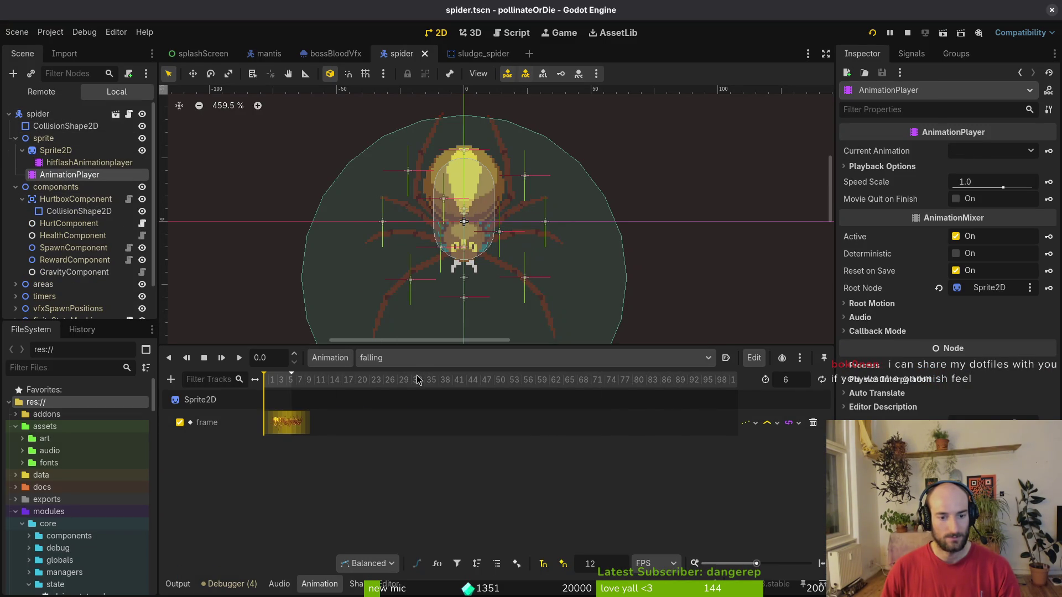
pyautogui.scroll(5, 354, 426)
pyautogui.moveTo(261, 383); pyautogui.dragTo(354, 385)
# Save spider.tscn and start a project file search in Neovim.
pyautogui.hotkey('ctrl', 's')
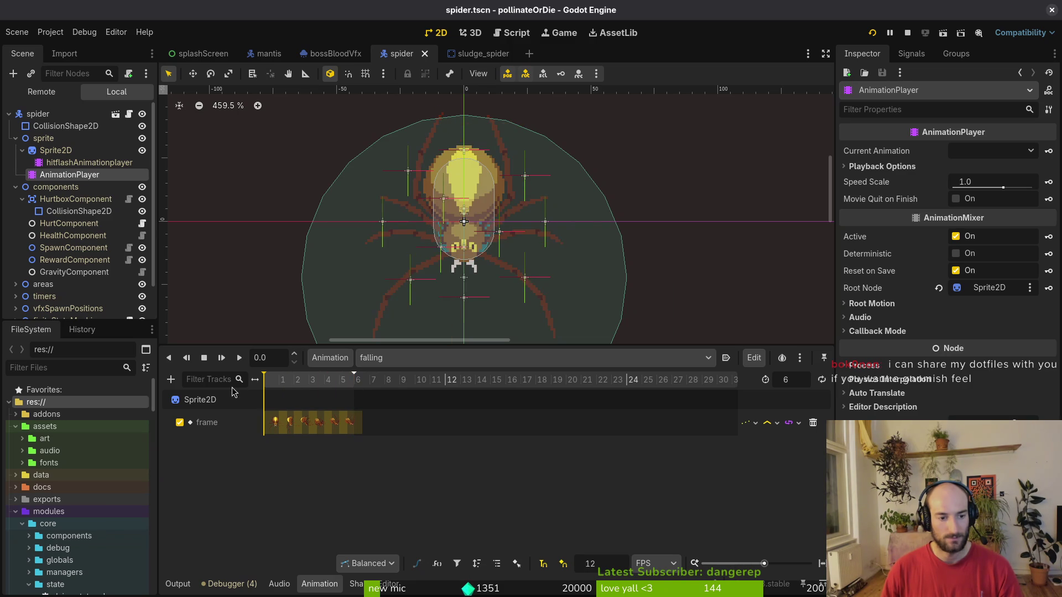
pyautogui.hotkey('alt', 'Tab')
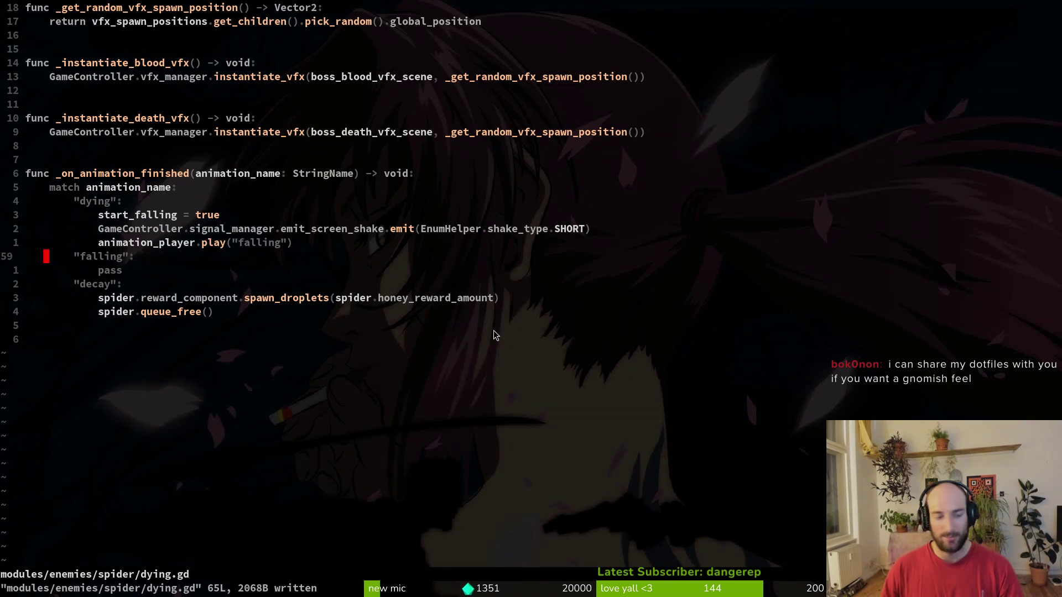
pyautogui.press('space')
# Search 'sludge' in the file finder and open sludge.gd.
pyautogui.press('f')
pyautogui.press('f')
pyautogui.write('sludge')
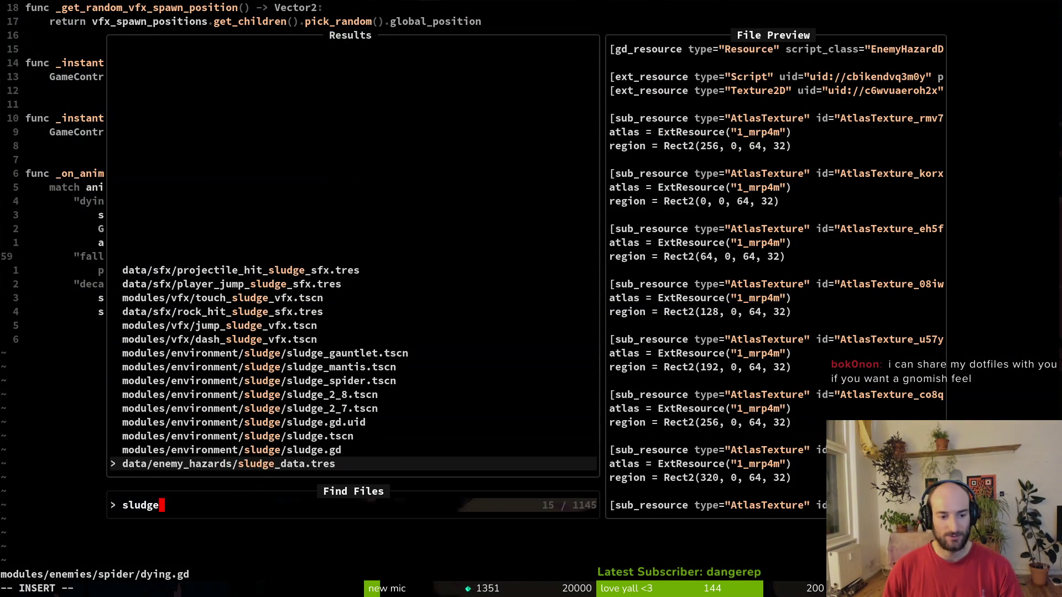
pyautogui.press('Up')
pyautogui.press('Return')
# Undo and redo edits to restore the correctly indented screen shake line in the Spider branch.
pyautogui.press('u')
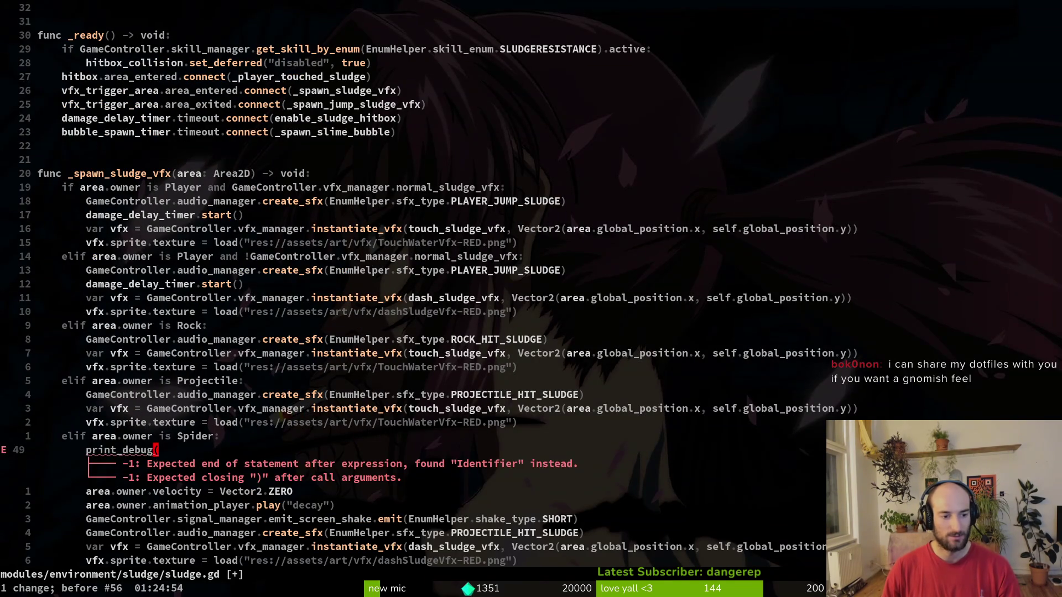
pyautogui.press('u')
pyautogui.press('u')
pyautogui.press('u')
pyautogui.press('u')
pyautogui.press('u')
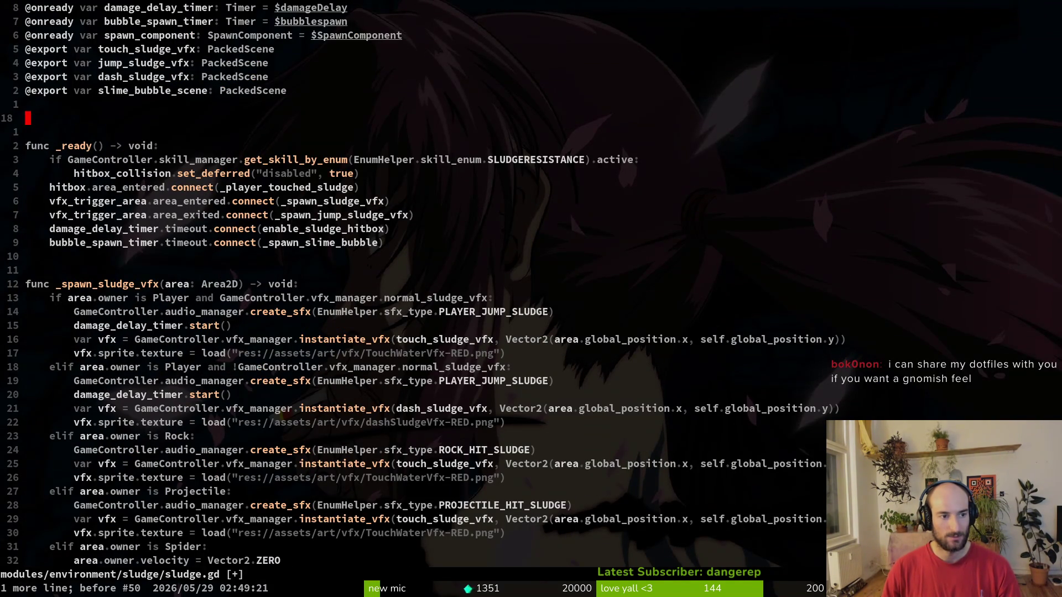
pyautogui.press('u')
pyautogui.hotkey('ctrl', 'r')
pyautogui.hotkey('ctrl', 'r')
pyautogui.hotkey('ctrl', 'r')
pyautogui.hotkey('ctrl', 'u')
pyautogui.hotkey('ctrl', 'u')
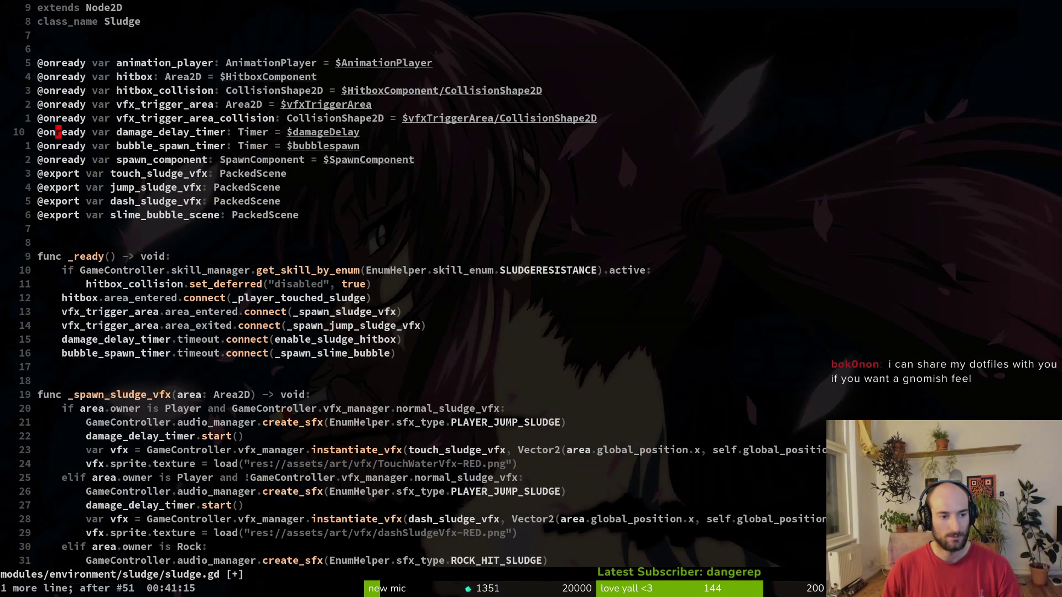
pyautogui.hotkey('ctrl', 'd')
pyautogui.hotkey('ctrl', 'd')
pyautogui.press('u')
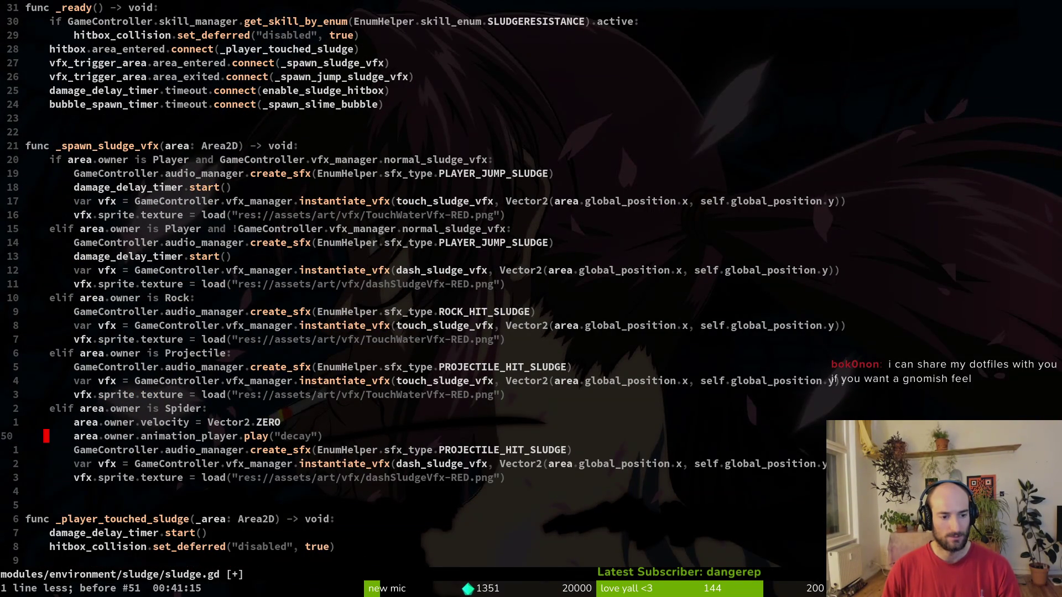
pyautogui.hotkey('ctrl', 'r')
pyautogui.hotkey('ctrl', 'r')
pyautogui.hotkey('ctrl', 'r')
pyautogui.press('k')
pyautogui.press('k')
pyautogui.press('k')
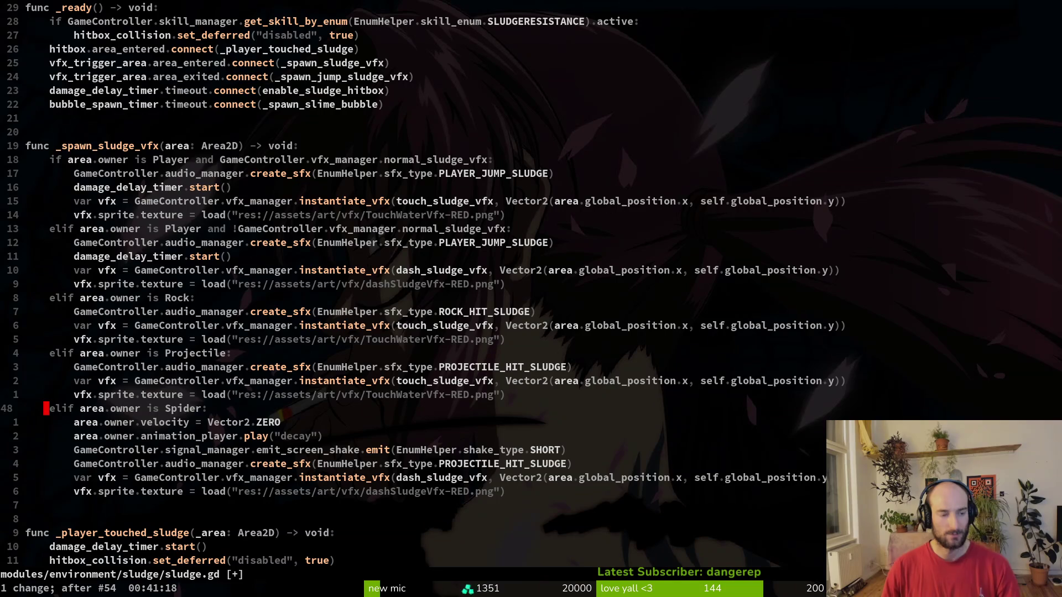
pyautogui.press('k')
pyautogui.press('k')
pyautogui.press('k')
# Add print_debug(area.owner.name) at the top of _spawn_sludge_vfx, save, and launch the game from Godot.
pyautogui.write('oprint_debug(area')
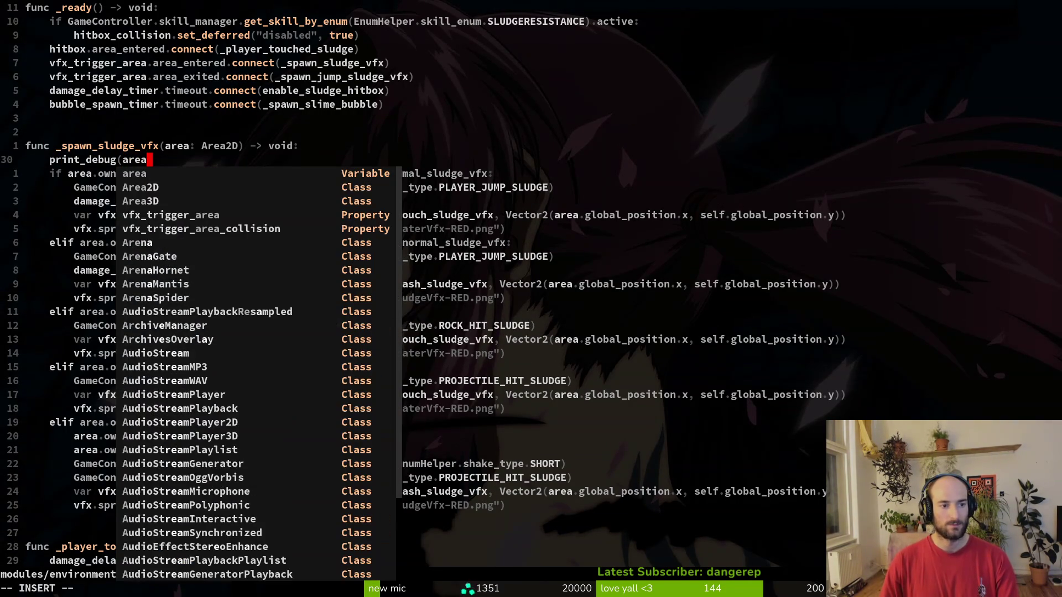
pyautogui.write('.owner.name')
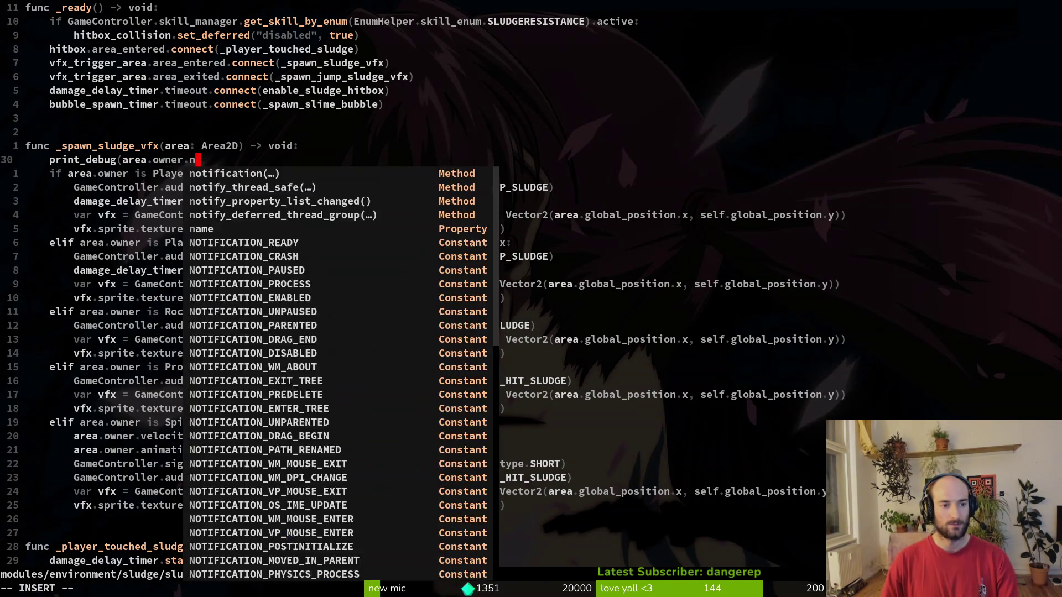
pyautogui.press('Escape')
pyautogui.write(':w')
pyautogui.press('Return')
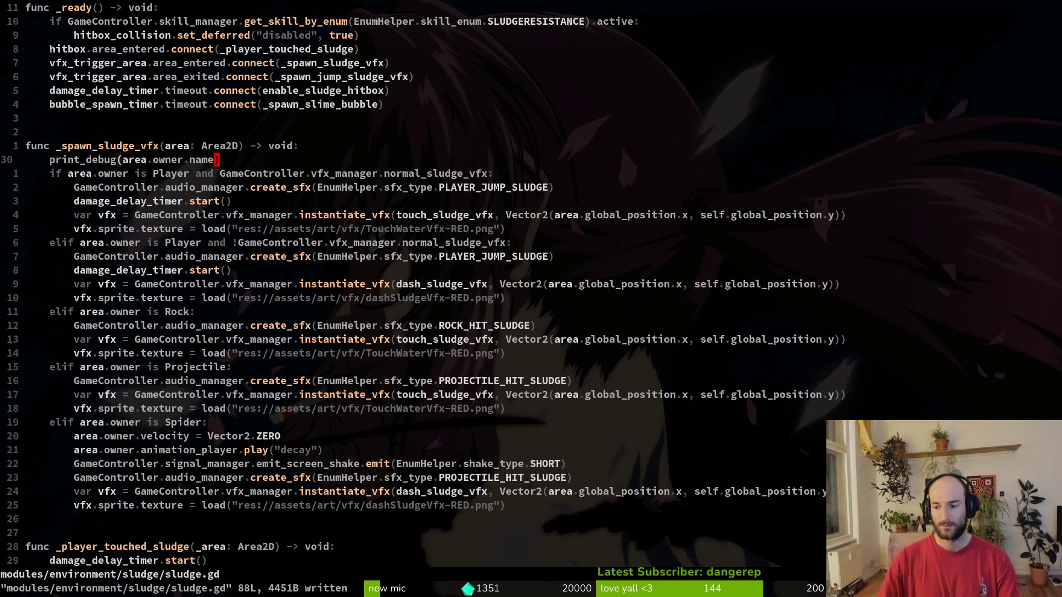
pyautogui.hotkey('alt', 'Tab')
pyautogui.press('F5')
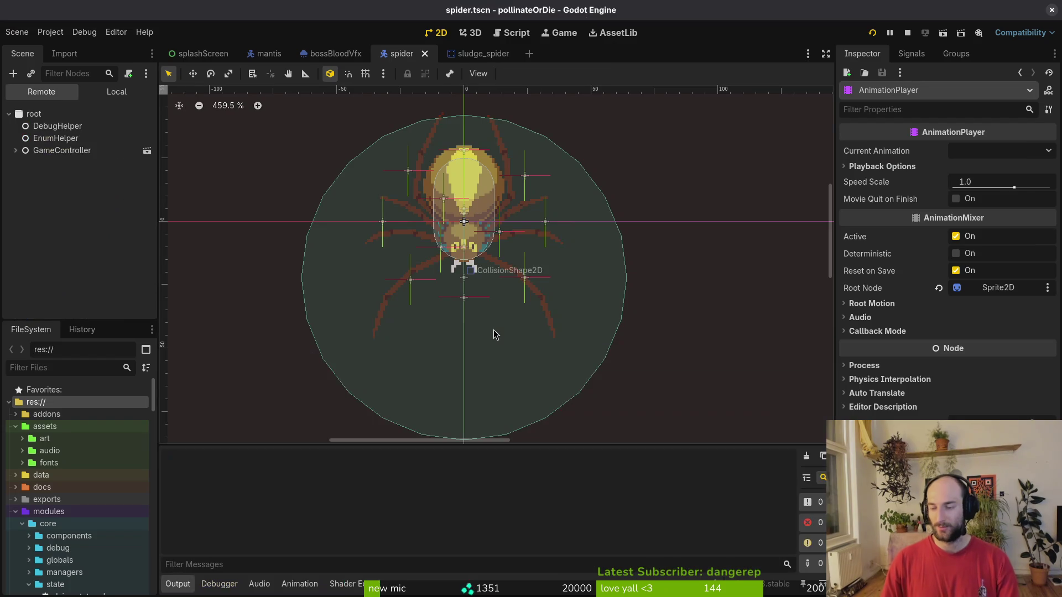
# Load the spider level via the debug level select, then pause and quit back to the editor with F8.
pyautogui.press('Return')
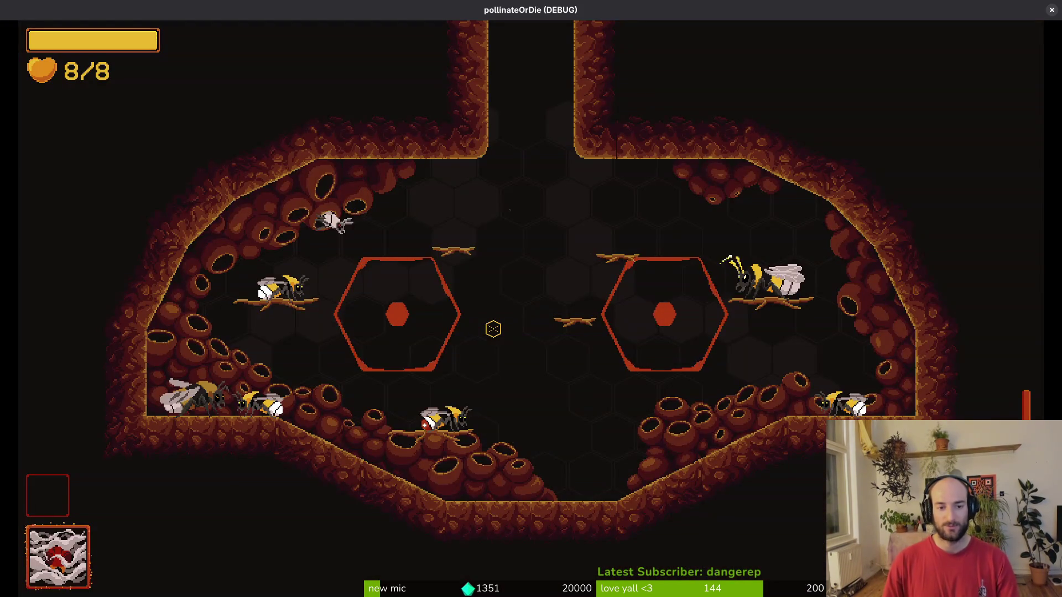
pyautogui.press('Escape')
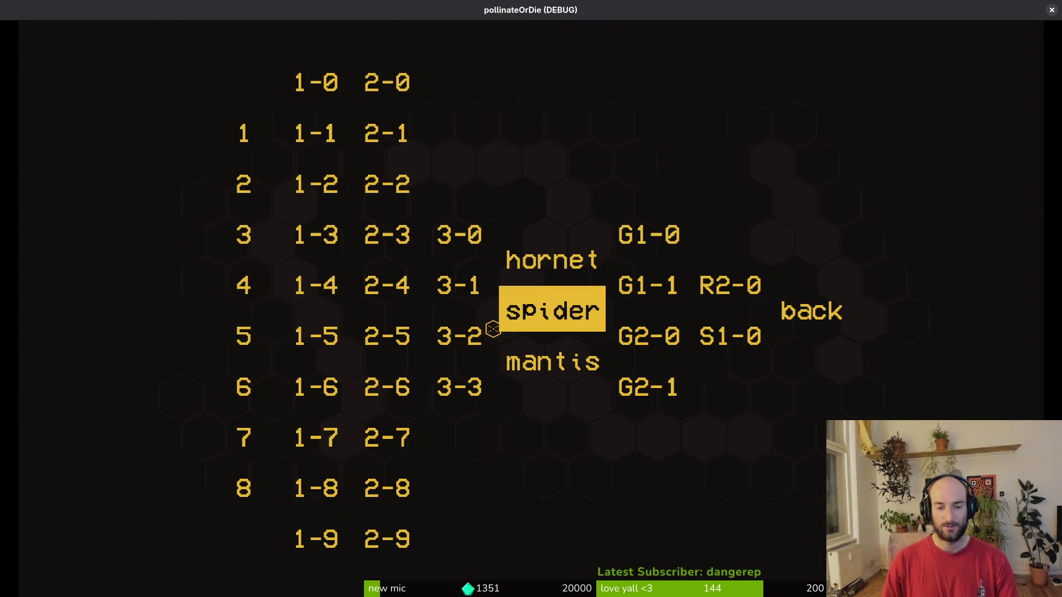
pyautogui.press('Return')
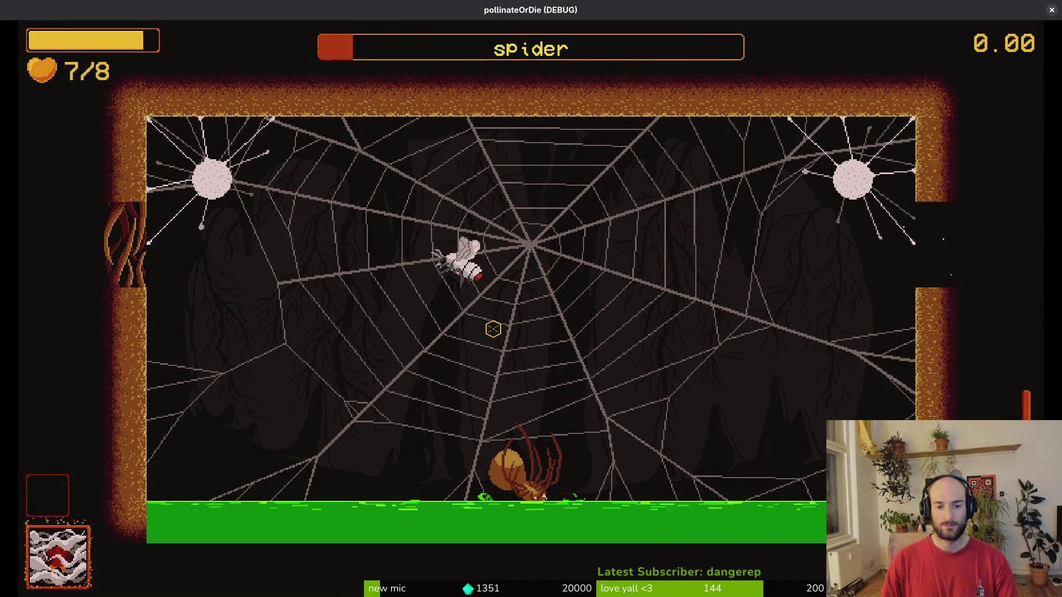
pyautogui.press('Escape')
pyautogui.press('F8')
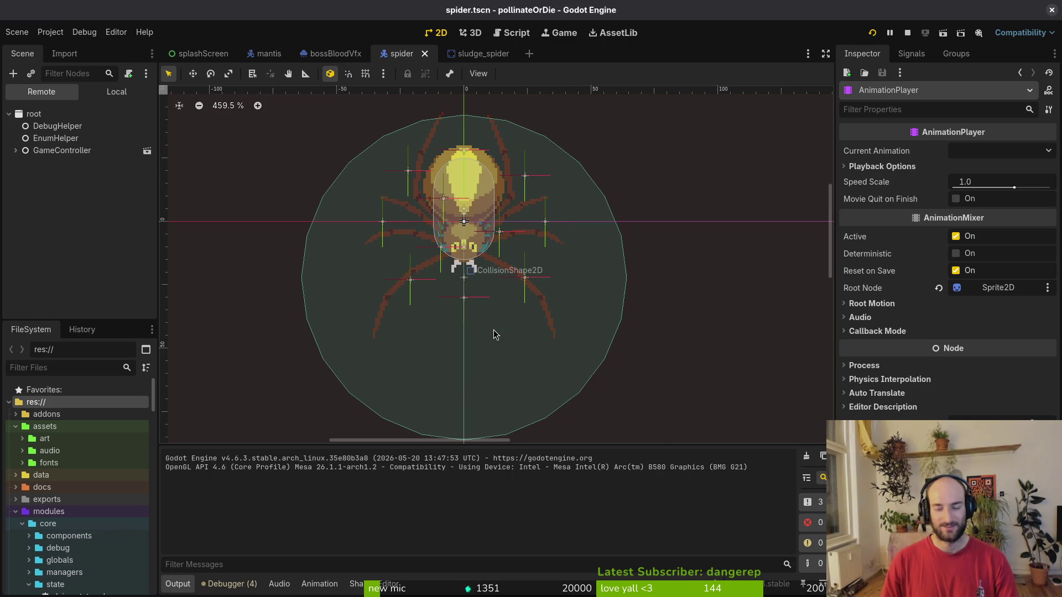
# Delete the print_debug line from sludge.gd, save it, and return to the Godot editor.
pyautogui.hotkey('alt', 'Tab')
pyautogui.press('V')
pyautogui.press('d')
pyautogui.hotkey('ctrl', 's')
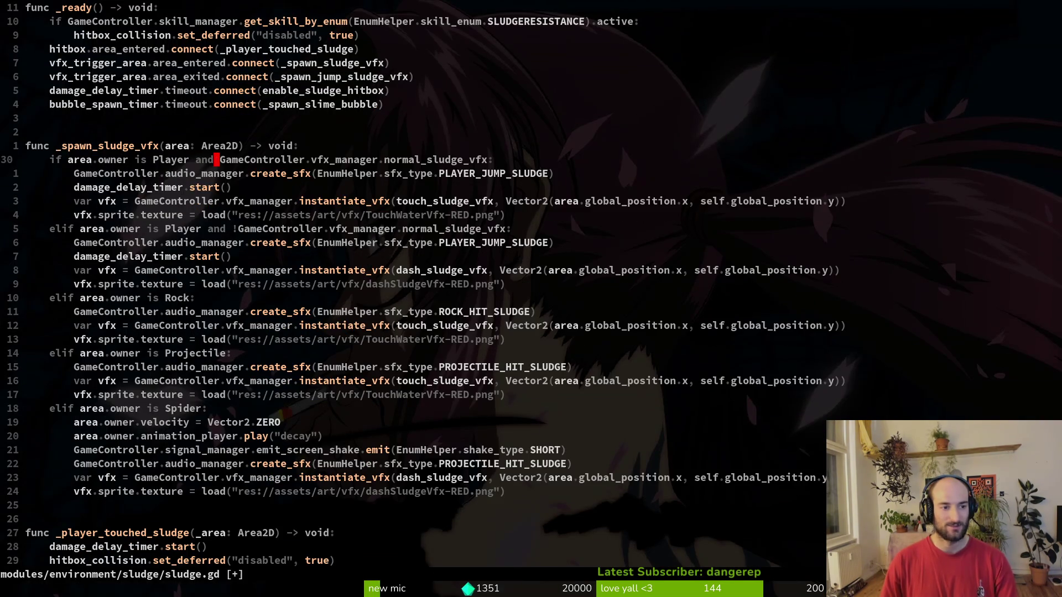
pyautogui.hotkey('alt', 'Tab')
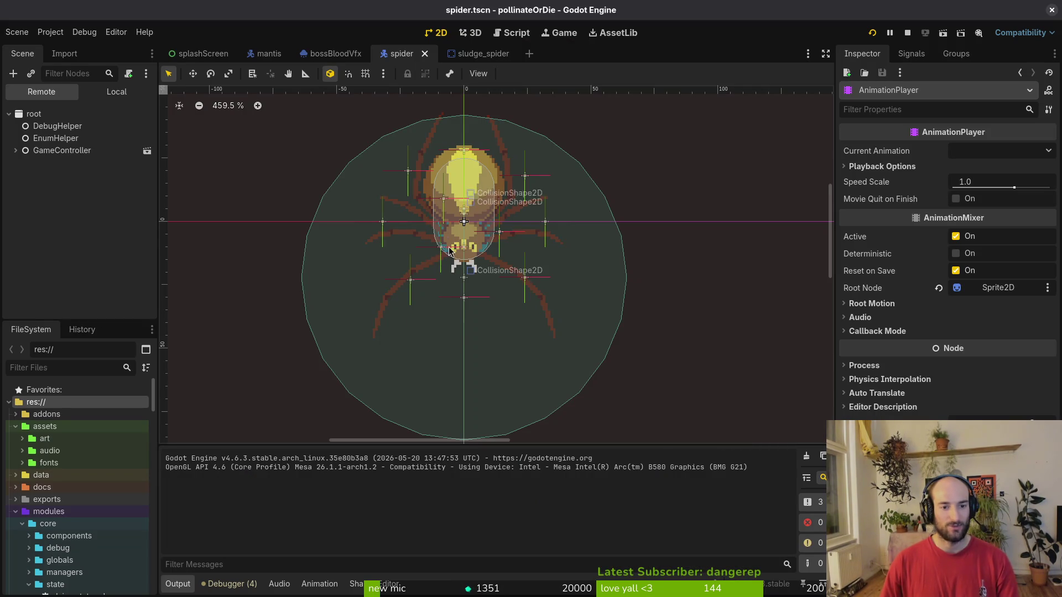
pyautogui.scroll(8, 443, 250)
pyautogui.scroll(1, 477, 253)
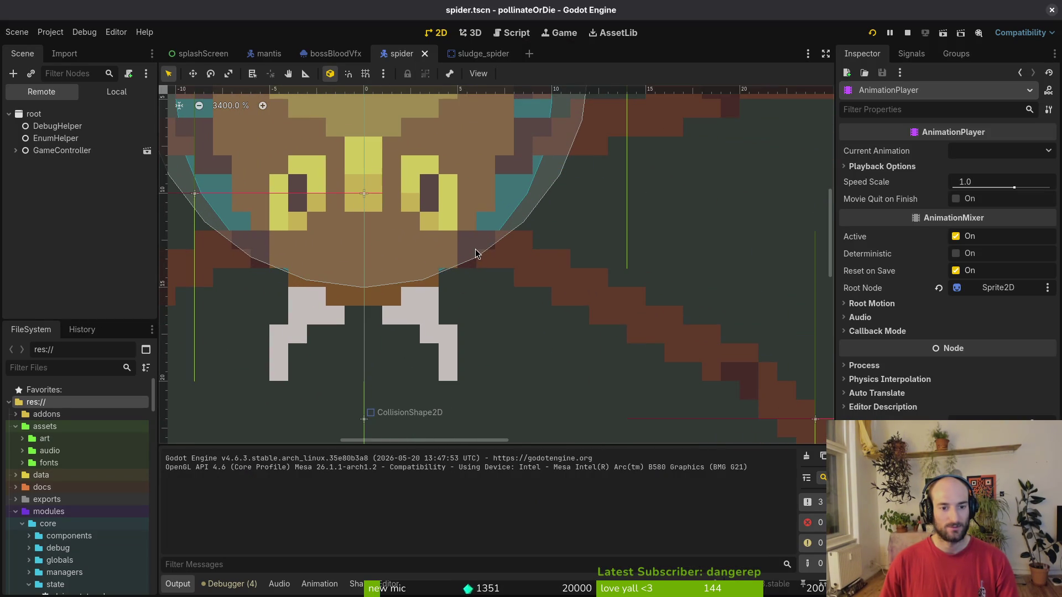
pyautogui.scroll(5, 443, 277)
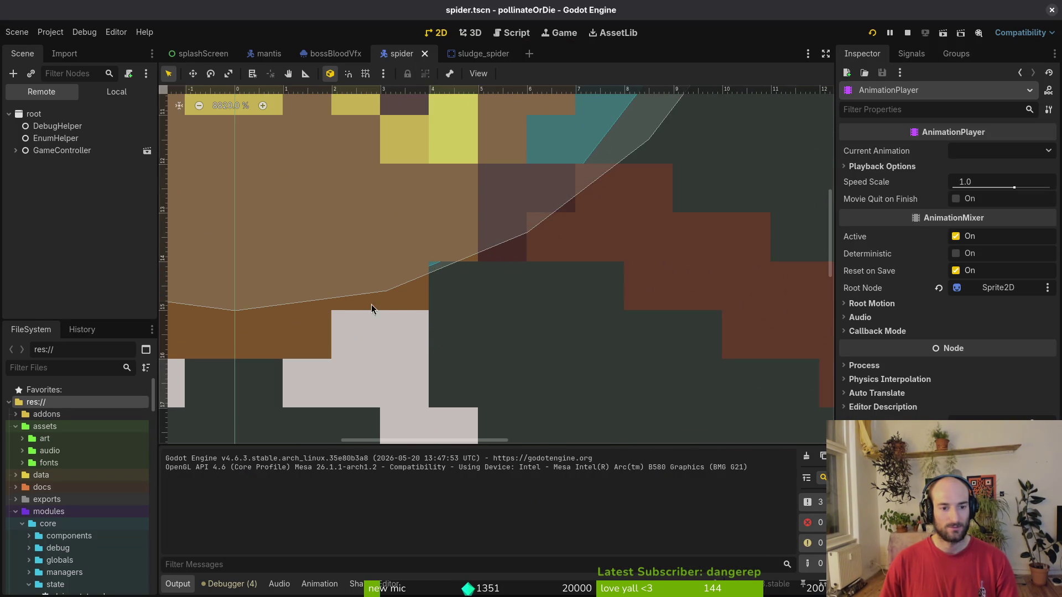
pyautogui.scroll(5, 595, 323)
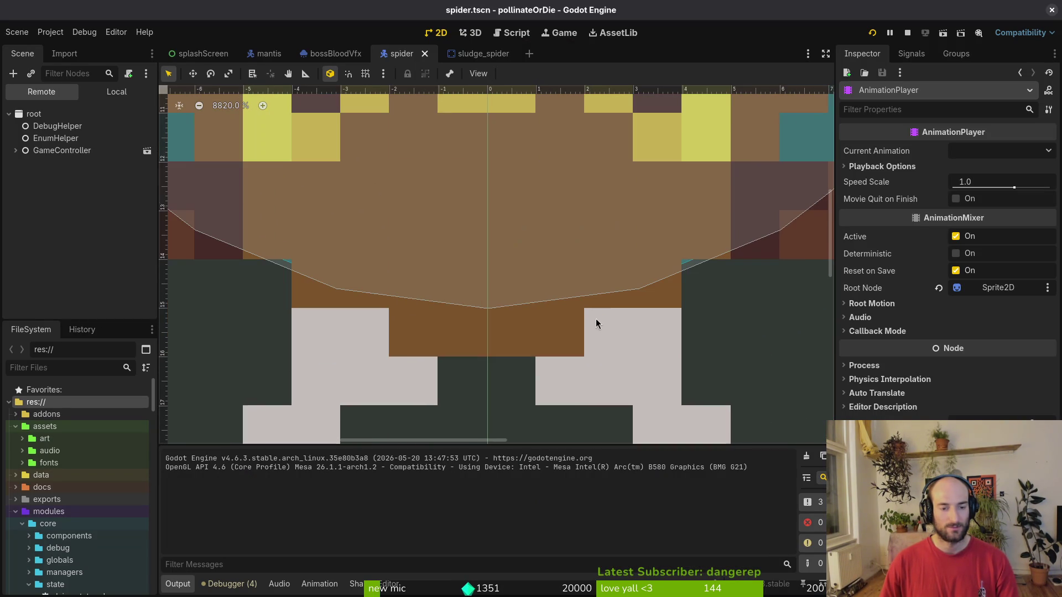
pyautogui.click(111, 92)
pyautogui.click(15, 139)
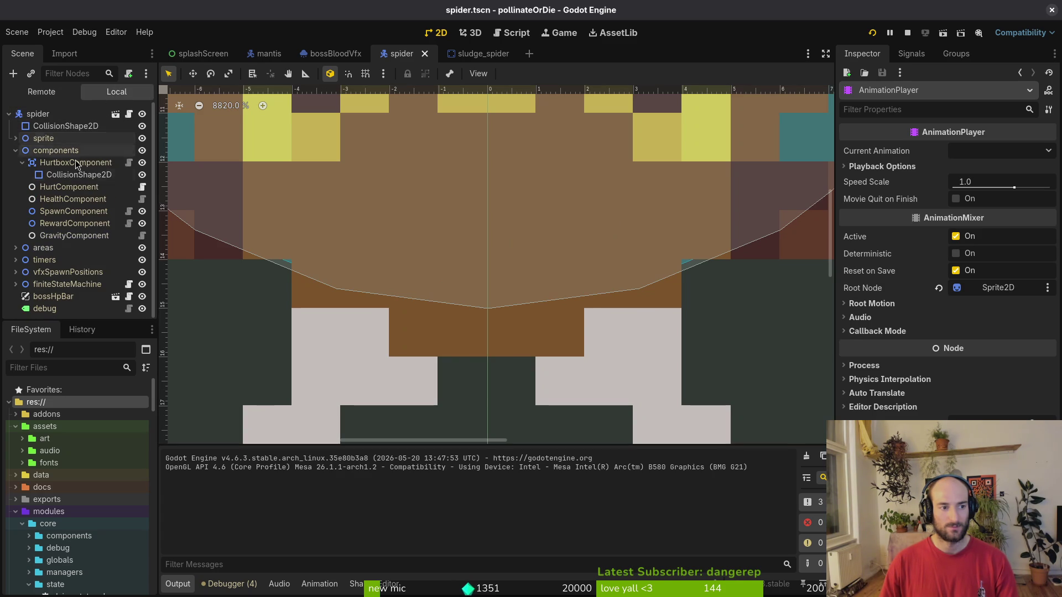
pyautogui.click(15, 150)
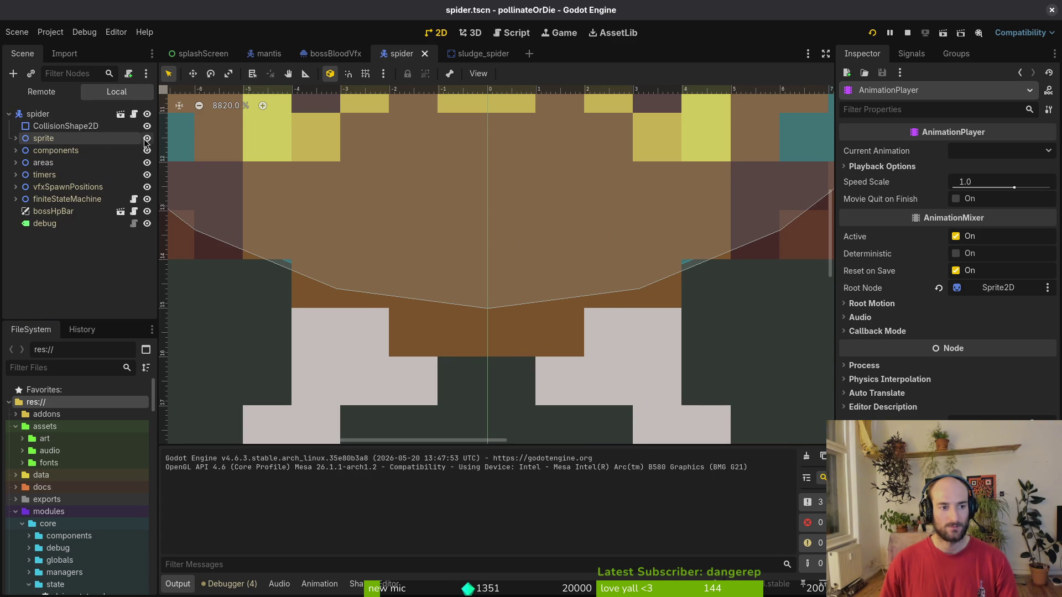
pyautogui.click(148, 139)
pyautogui.scroll(-6, 468, 287)
pyautogui.scroll(-4, 482, 287)
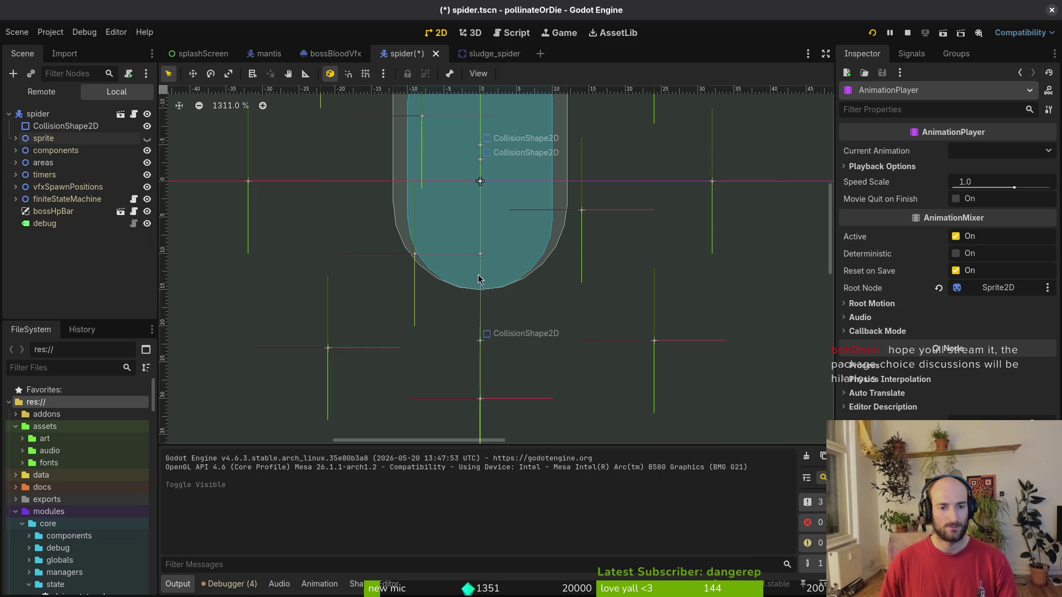
pyautogui.scroll(-3, 480, 287)
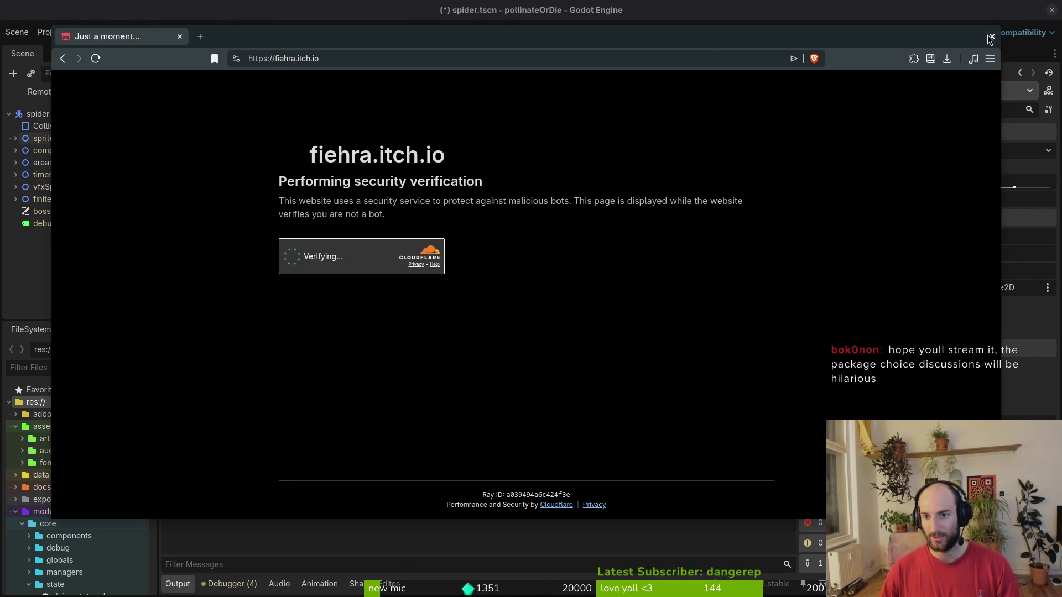
# Close the stray browser window and launch Pollinate or Die Playtest from the Steam library.
pyautogui.click(991, 32)
pyautogui.press('super')
pyautogui.press('Escape')
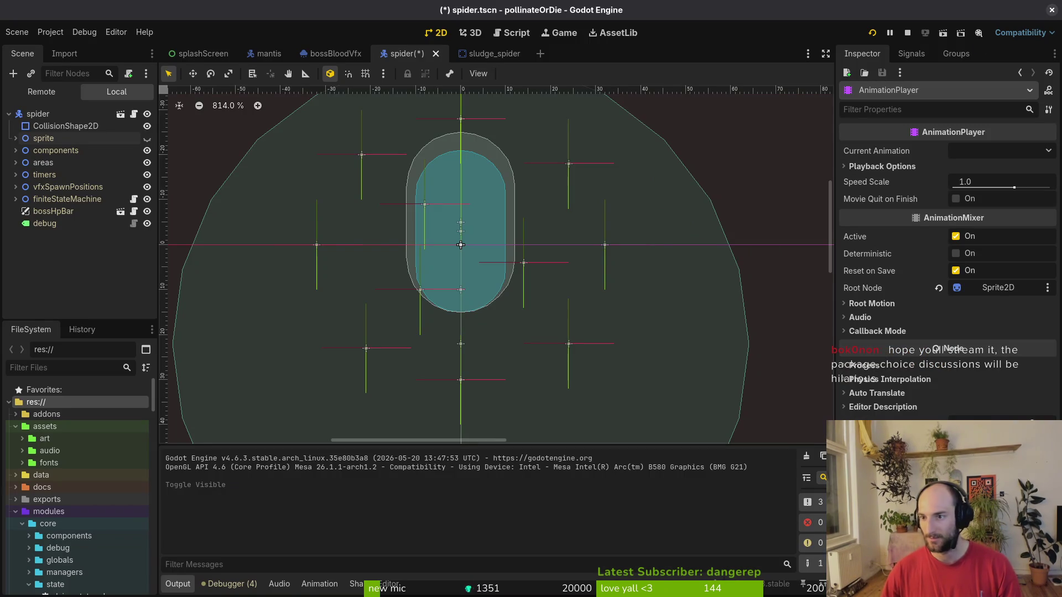
pyautogui.hotkey('alt', 'Tab')
pyautogui.click(169, 89)
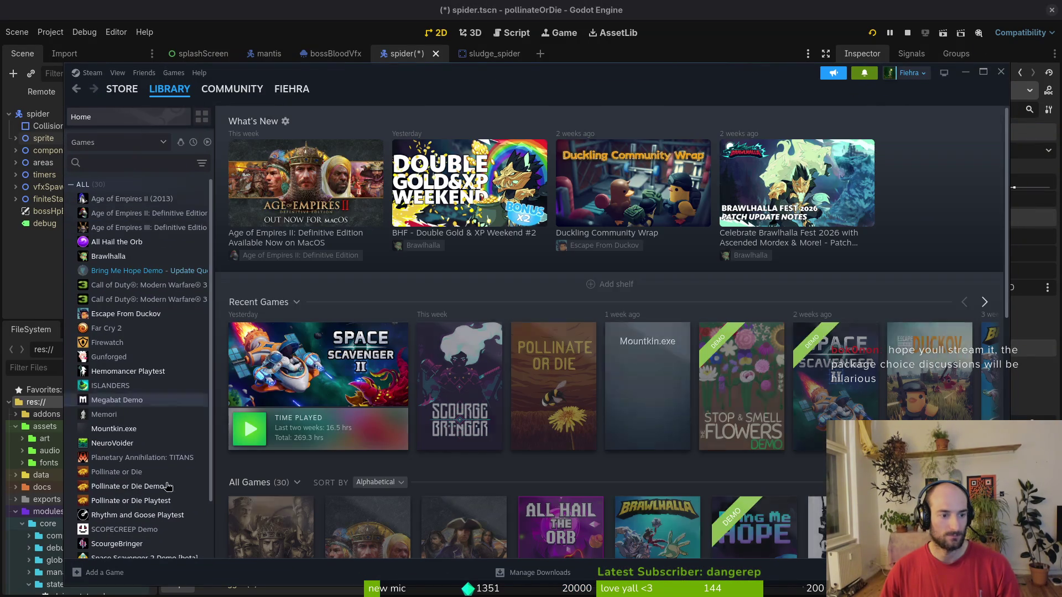
pyautogui.click(133, 500)
pyautogui.click(258, 299)
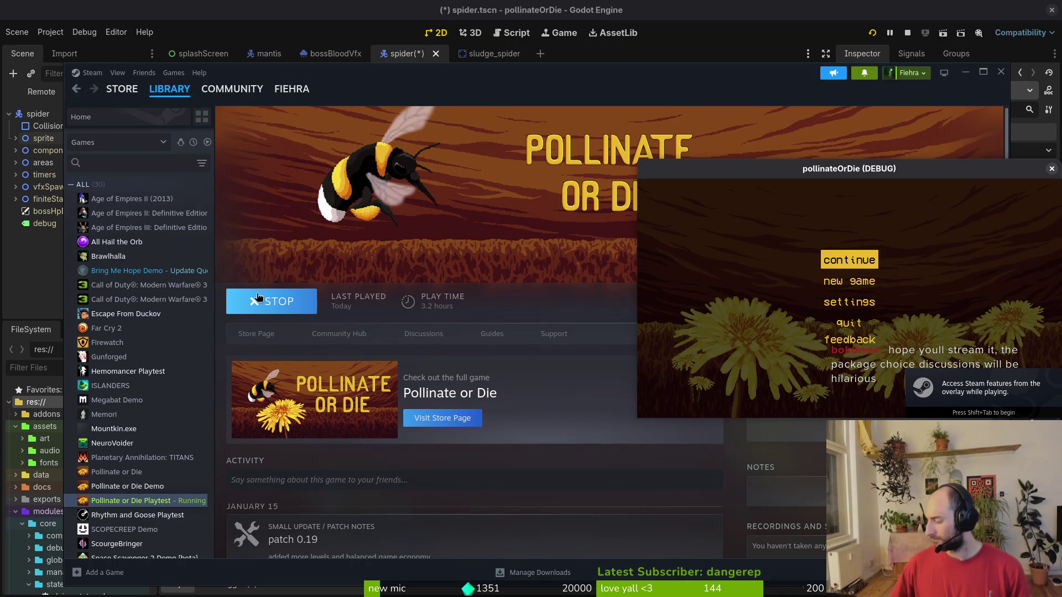
# Continue the saved game and turn on the level selector in the pause menu's debugging options.
pyautogui.press('Return')
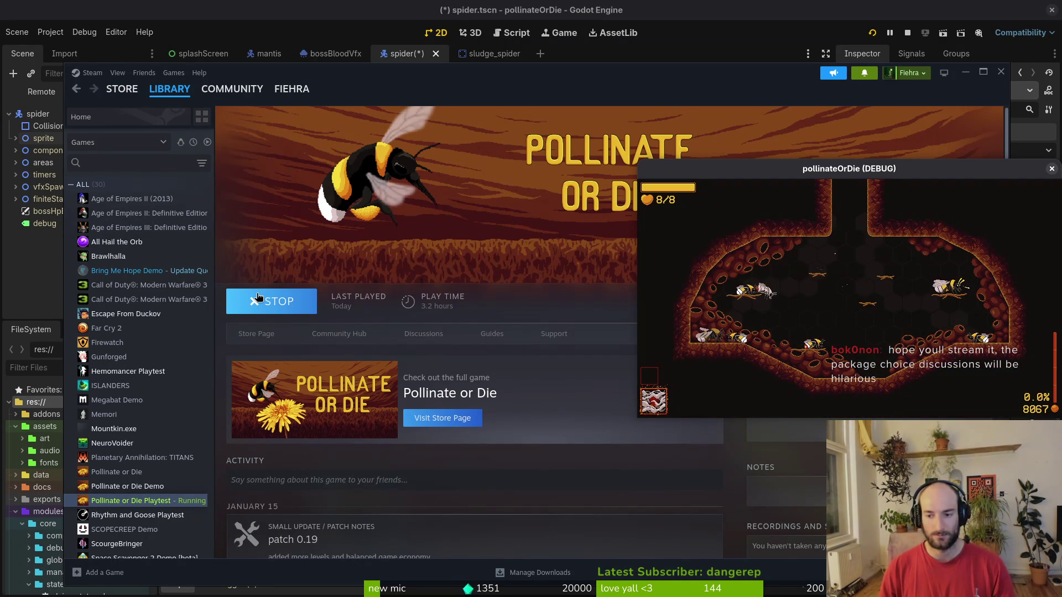
pyautogui.press('F11')
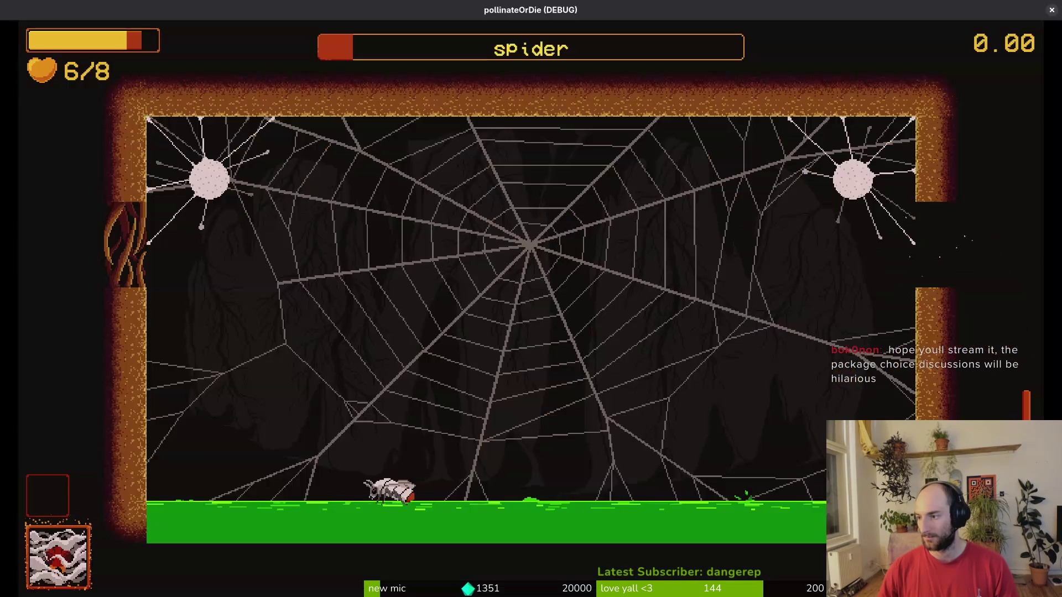
pyautogui.click(1051, 10)
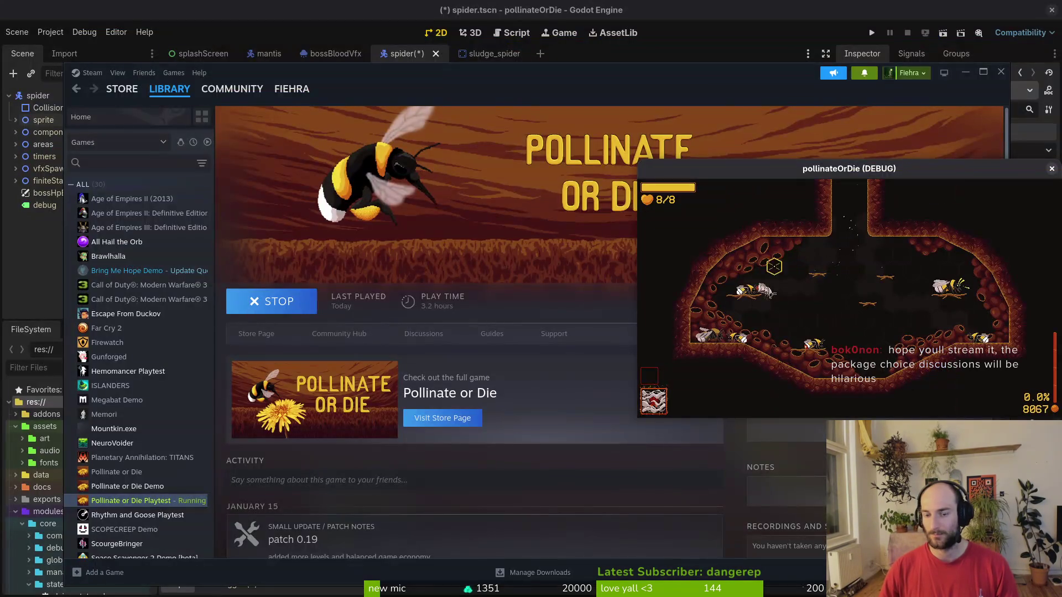
pyautogui.press('Escape')
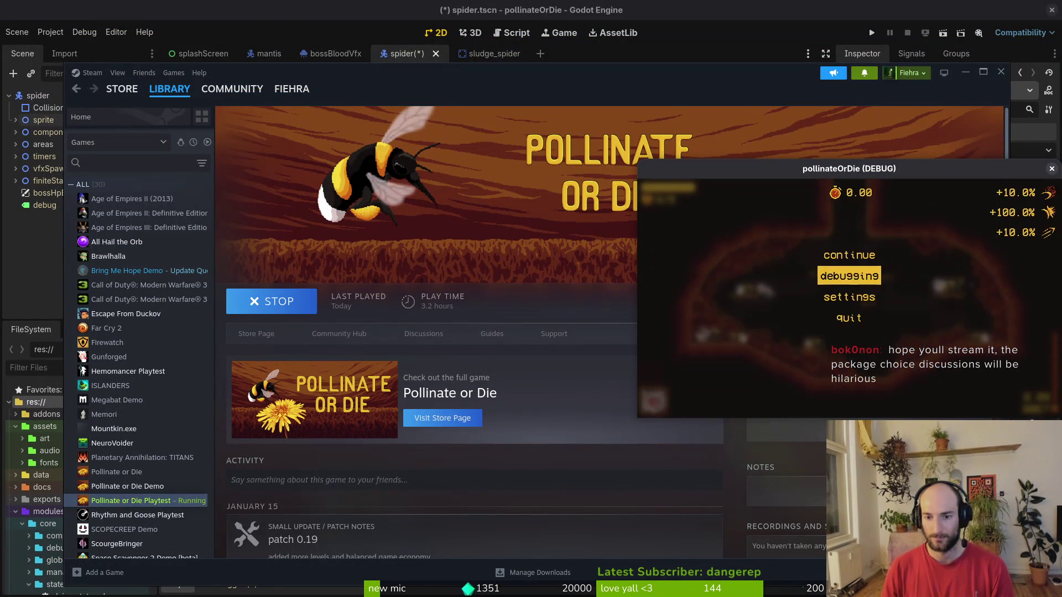
pyautogui.press('Return')
pyautogui.press('Down')
pyautogui.press('Down')
pyautogui.press('Return')
pyautogui.press('Escape')
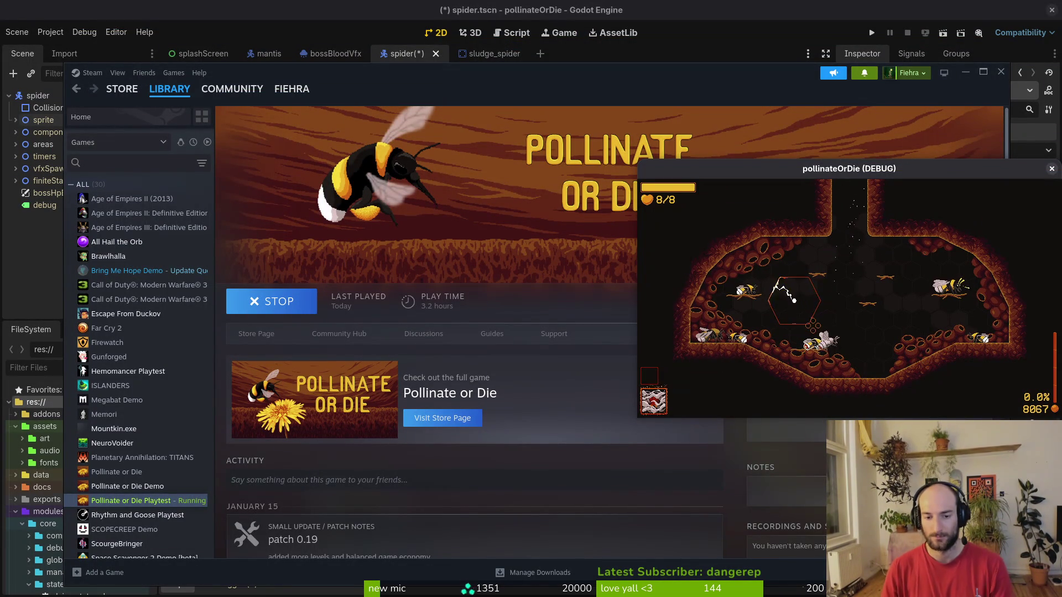
# Load the spider boss level, fight it, then close the game and return to the code editor.
pyautogui.press('Escape')
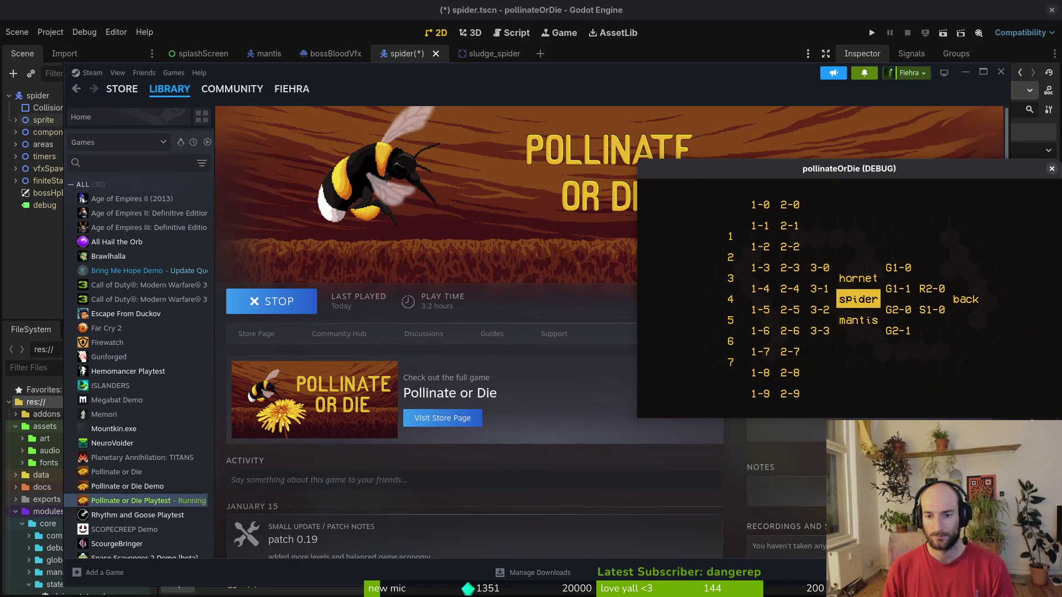
pyautogui.press('Return')
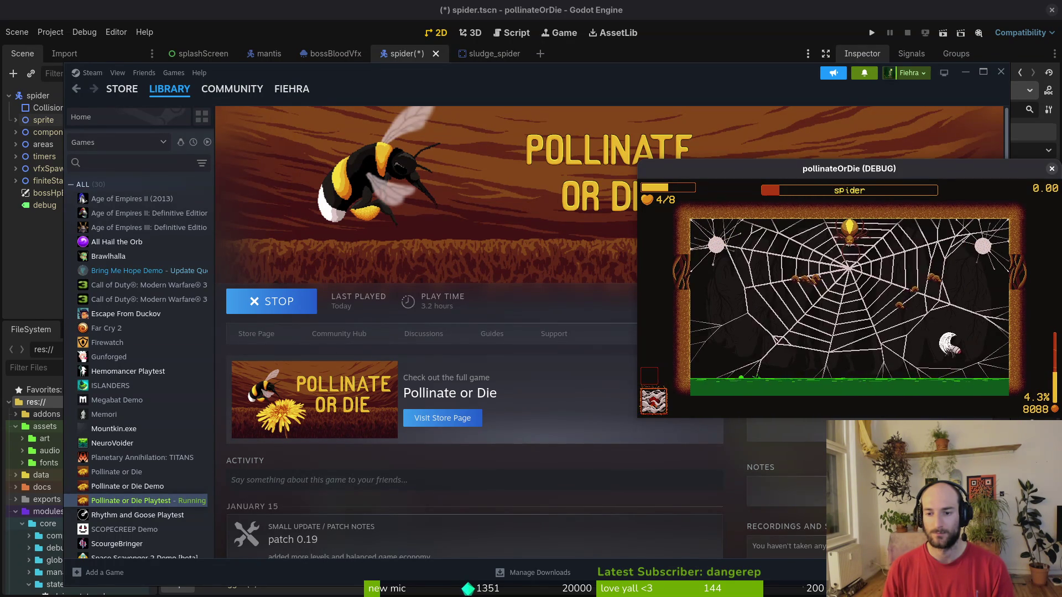
pyautogui.press('Escape')
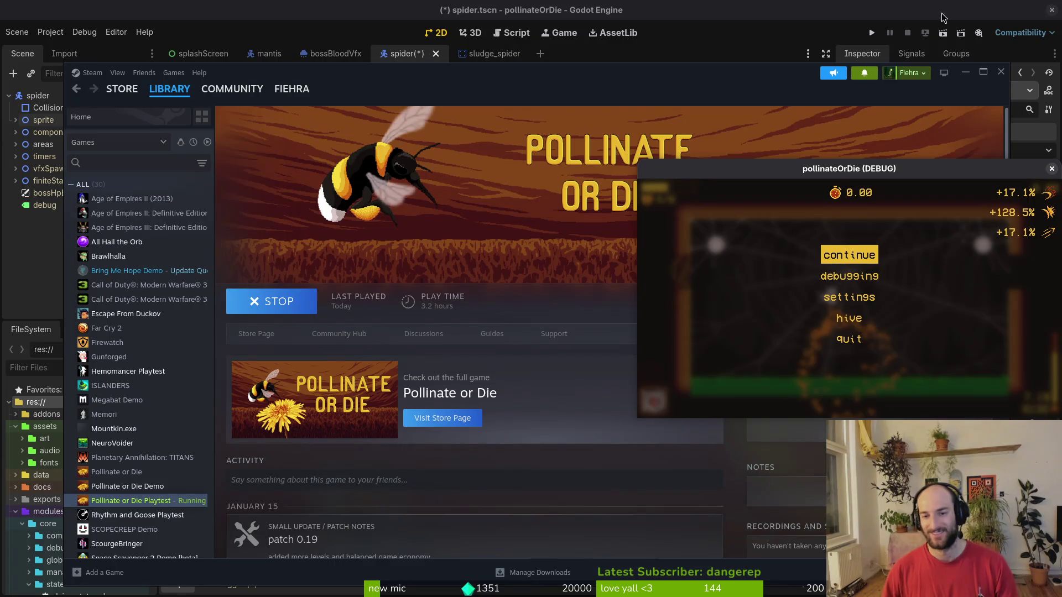
pyautogui.click(1051, 169)
pyautogui.hotkey('alt', 'Tab')
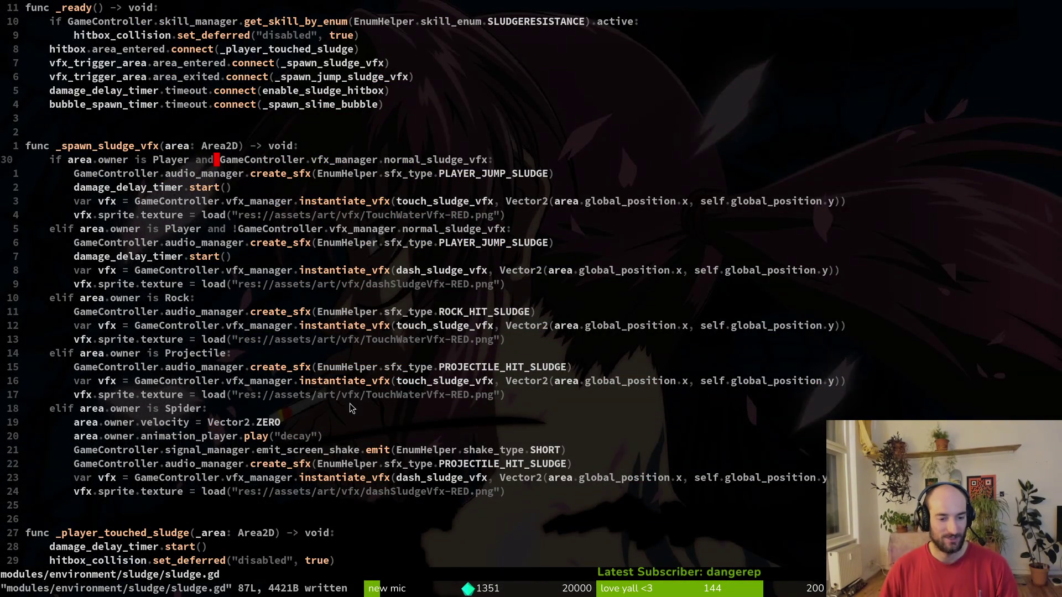
# Jump to the Spider case in sludge.gd and scroll through the surrounding code.
pyautogui.click(169, 410)
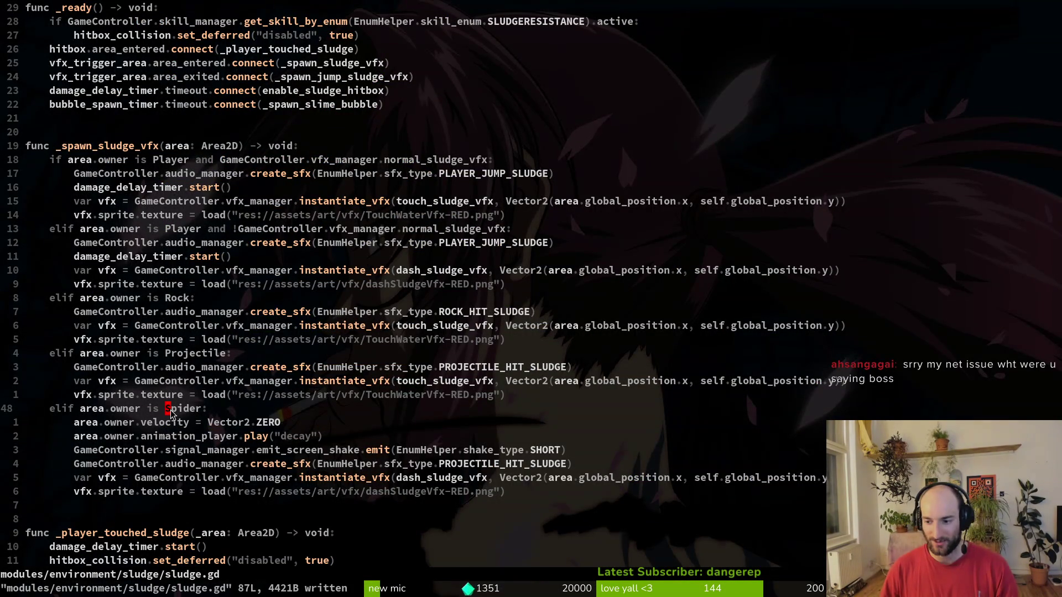
pyautogui.scroll(4, 210, 409)
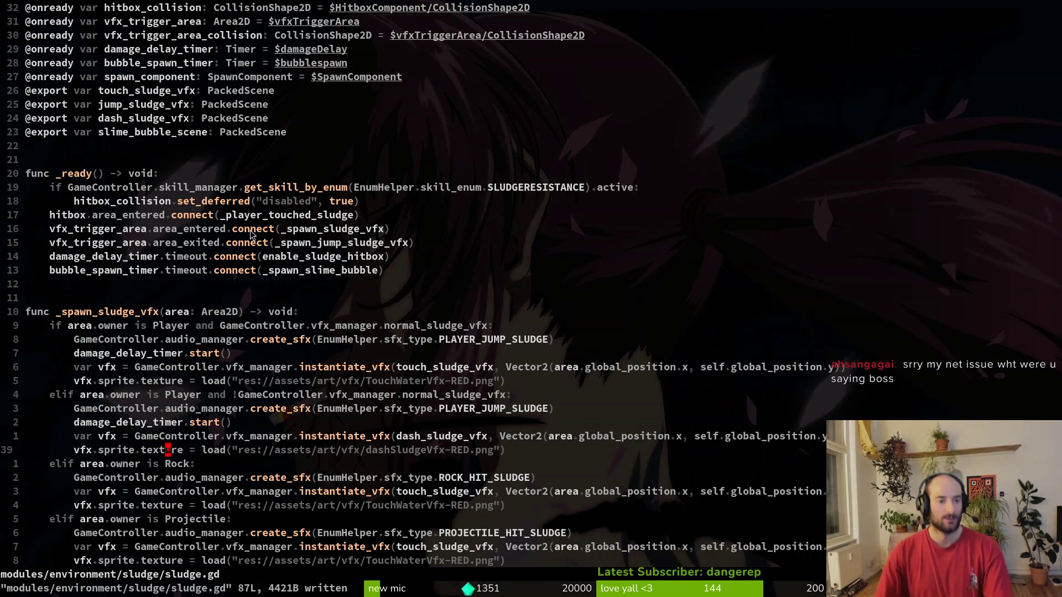
pyautogui.scroll(-8, 300, 255)
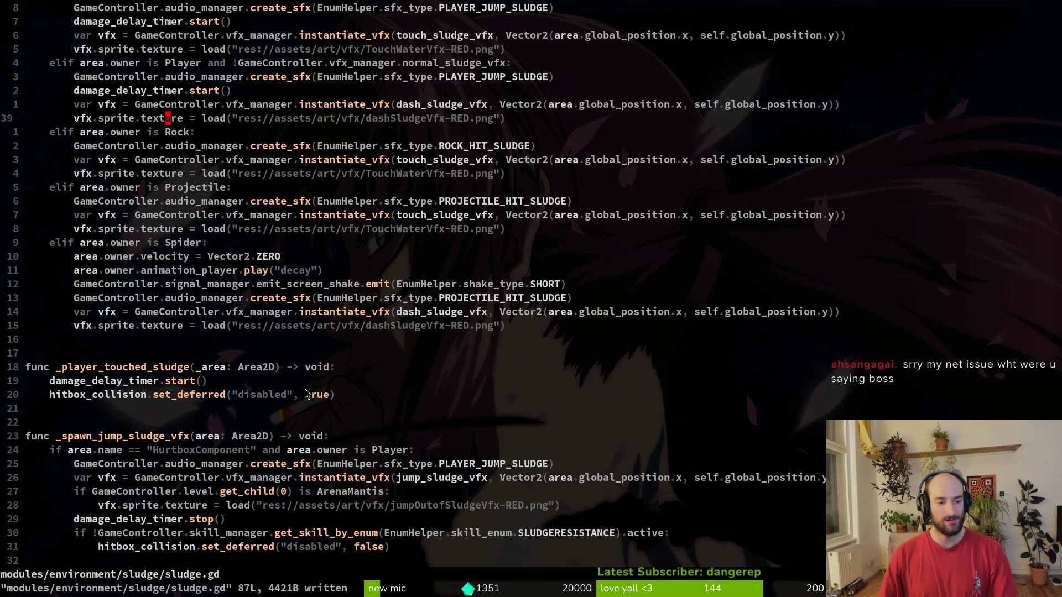
pyautogui.scroll(-5, 275, 394)
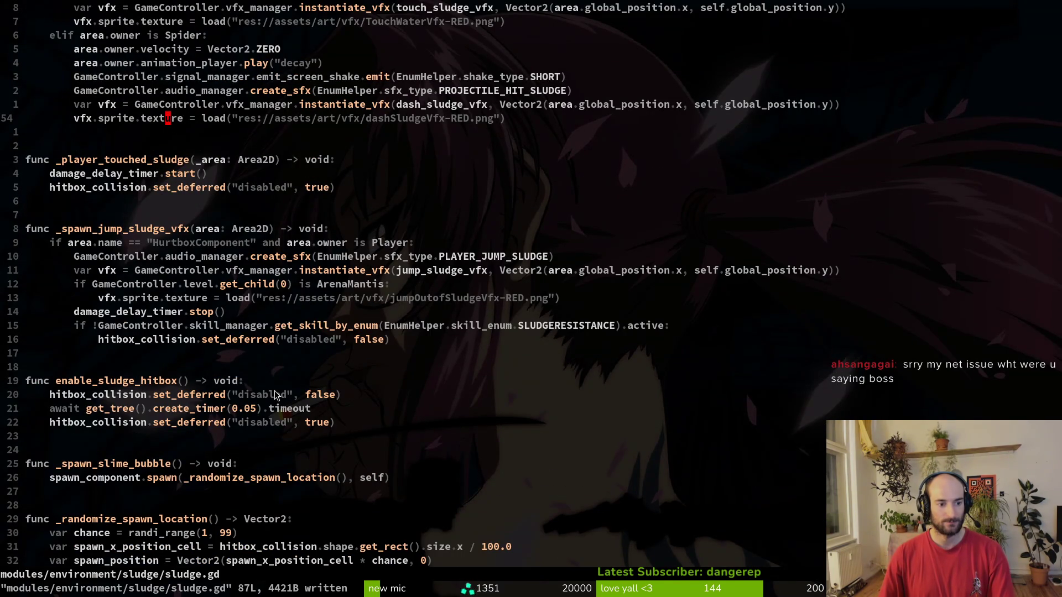
pyautogui.scroll(-4, 276, 394)
pyautogui.scroll(6, 277, 387)
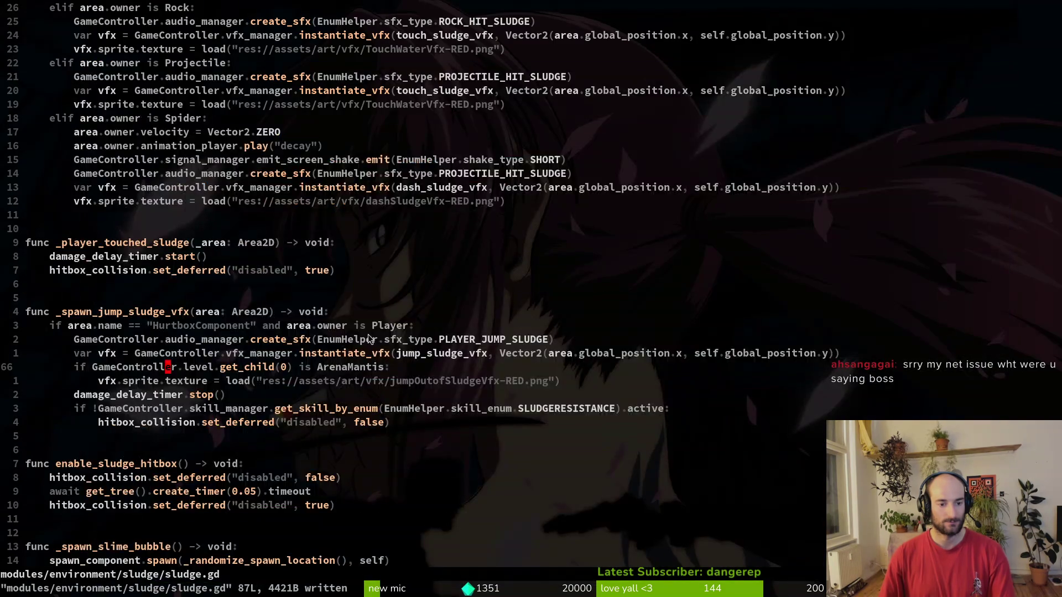
# Go back to the spider's dying.gd and quit Neovim with :wq.
pyautogui.hotkey('ctrl', 'o')
pyautogui.write(':wq')
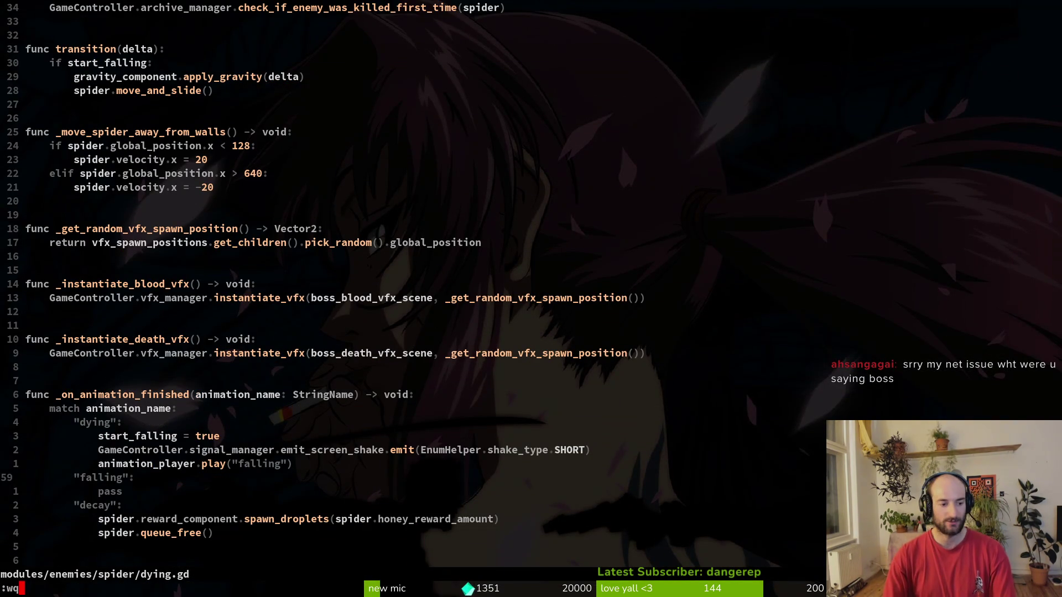
pyautogui.press('Return')
# Launch tig and open the spider/dying.gd diff maximised to fill the screen.
pyautogui.write('tig')
pyautogui.press('Return')
pyautogui.press('Down')
pyautogui.press('Down')
pyautogui.press('Down')
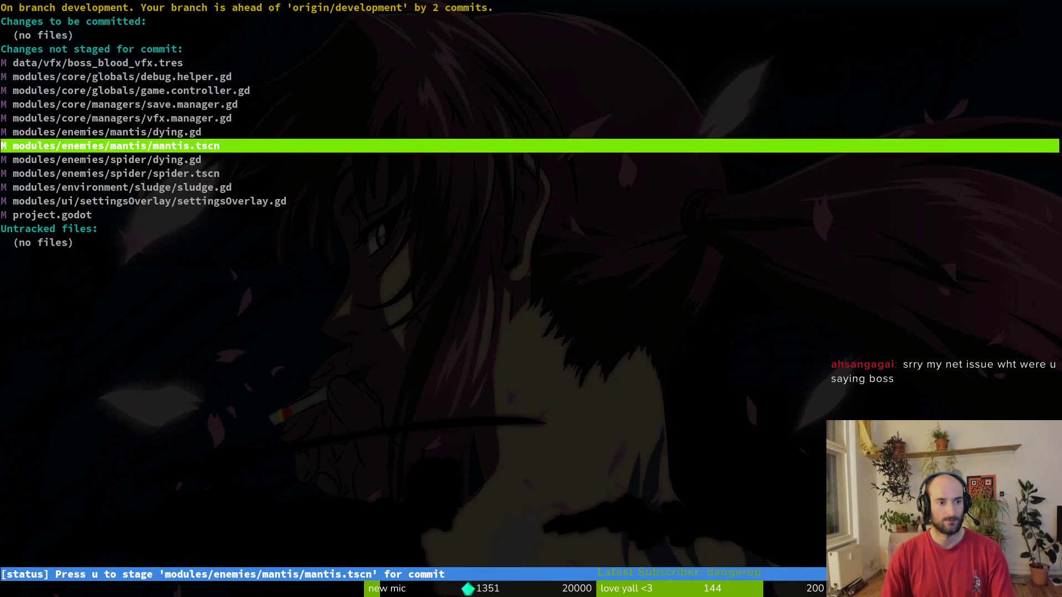
pyautogui.press('Up')
pyautogui.press('Down')
pyautogui.press('Down')
pyautogui.press('Return')
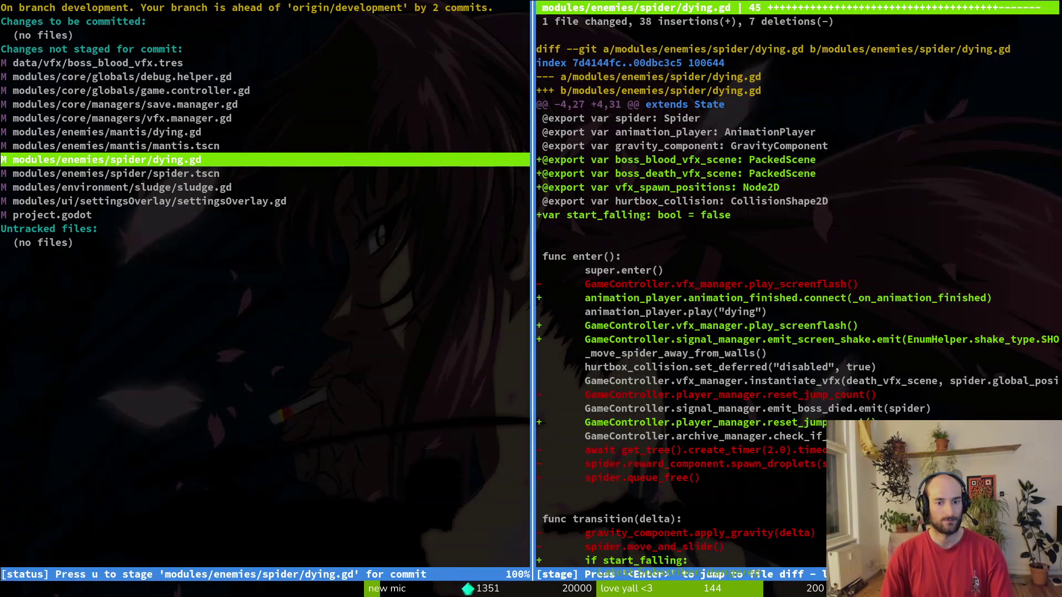
pyautogui.hotkey('shift', 'o')
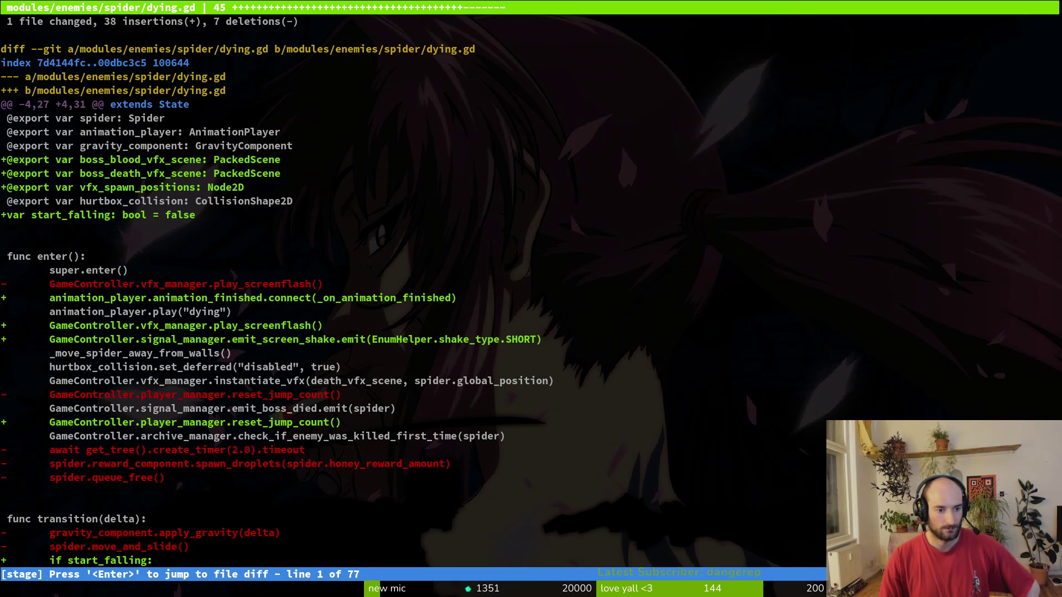
# Scroll through the dying.gd diff to its end and back near the top.
pyautogui.press('j')
pyautogui.press('j')
pyautogui.press('j')
pyautogui.press('j')
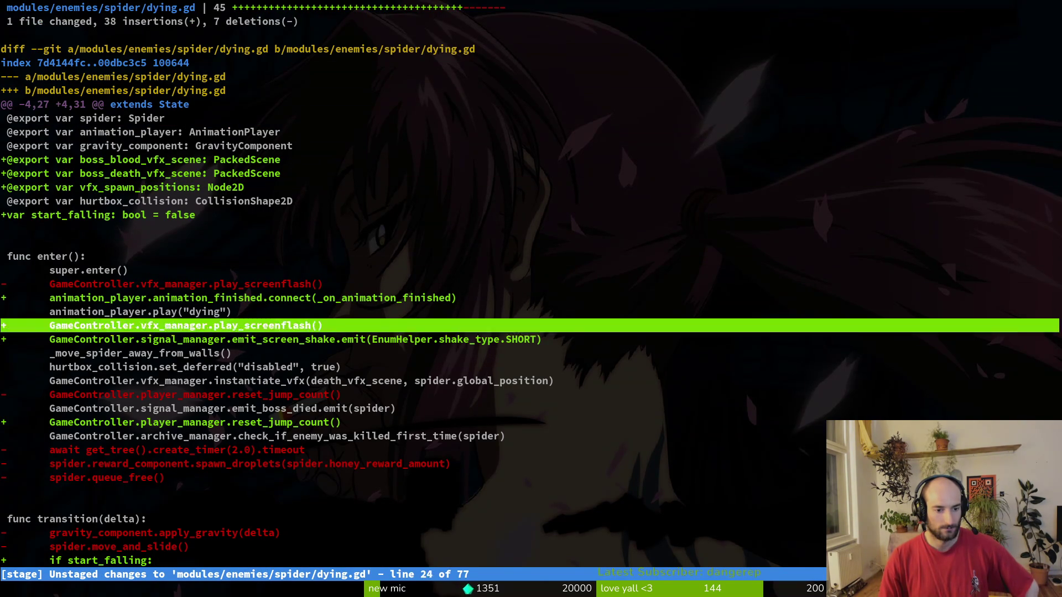
pyautogui.press('j')
pyautogui.press('j')
pyautogui.press('j')
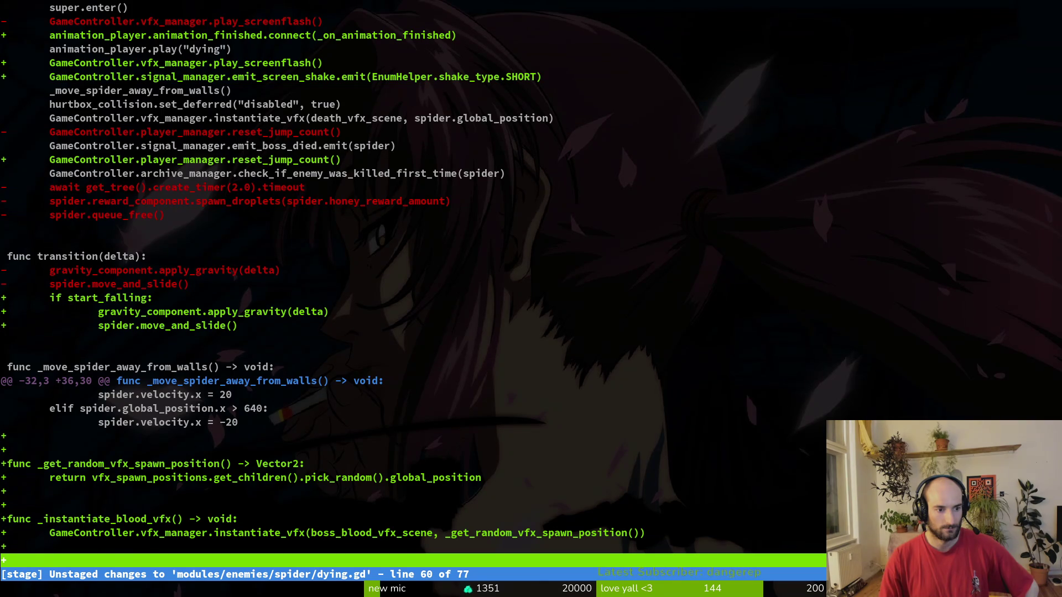
pyautogui.press('j')
pyautogui.press('j')
pyautogui.press('j')
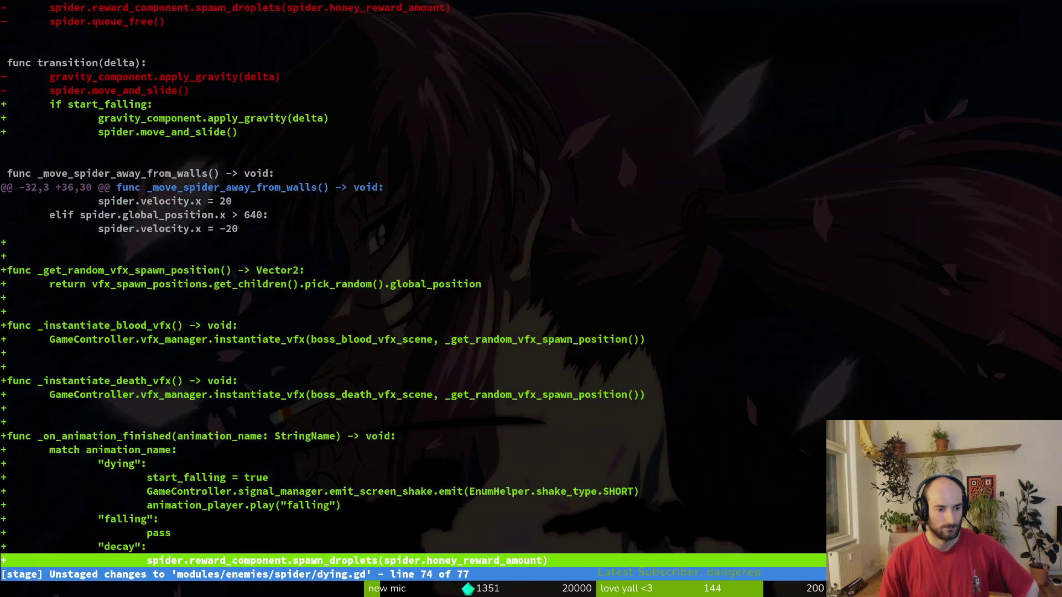
pyautogui.press('k')
pyautogui.press('k')
pyautogui.press('k')
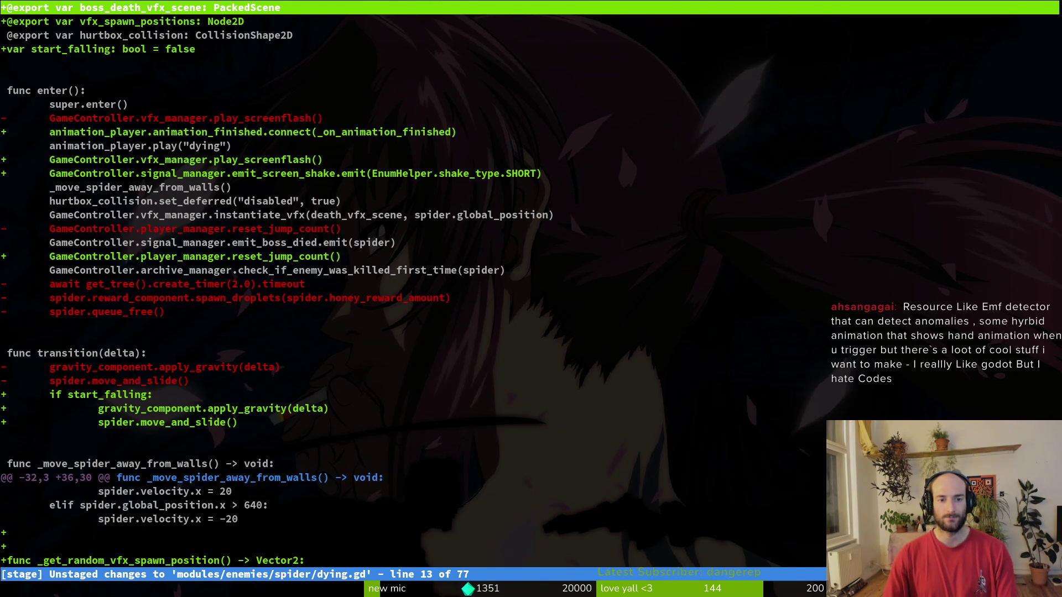
# Check the sludge.gd diff with its added screen-shake line, then quit tig.
pyautogui.press('q')
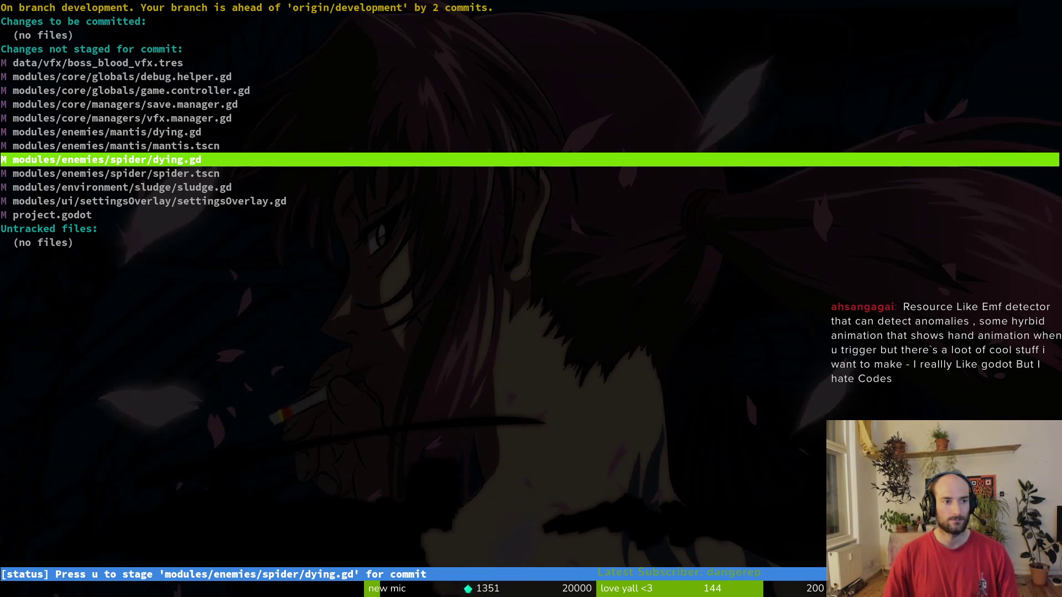
pyautogui.press('Down')
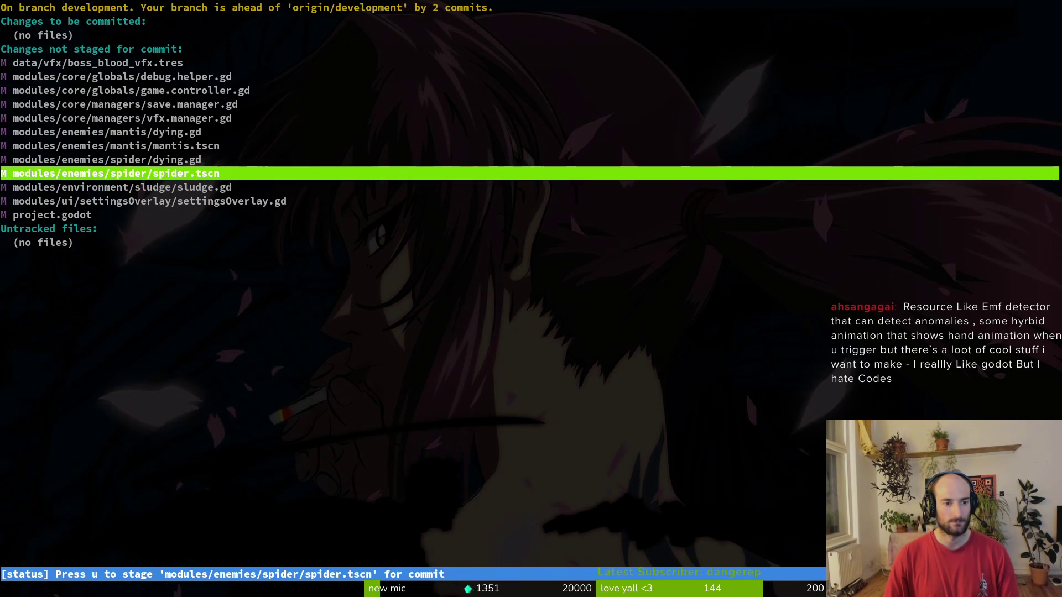
pyautogui.press('Down')
pyautogui.press('Return')
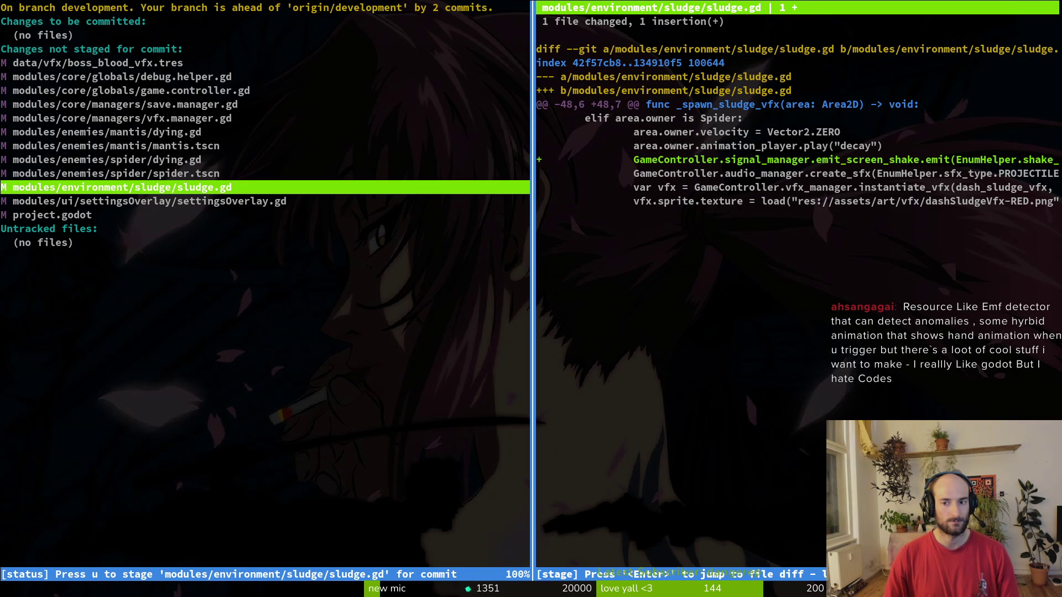
pyautogui.press('q')
pyautogui.press('q')
# Start vim and open sludge.gd by searching 'sludge' in the file finder.
pyautogui.write('vim')
pyautogui.press('Return')
pyautogui.write('sludge')
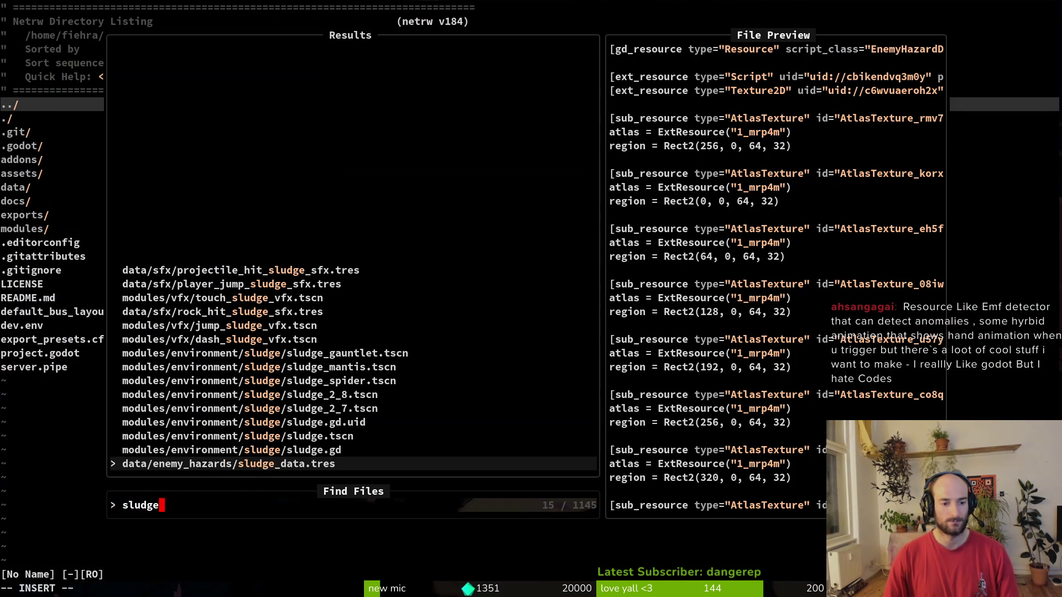
pyautogui.press('Up')
pyautogui.press('Return')
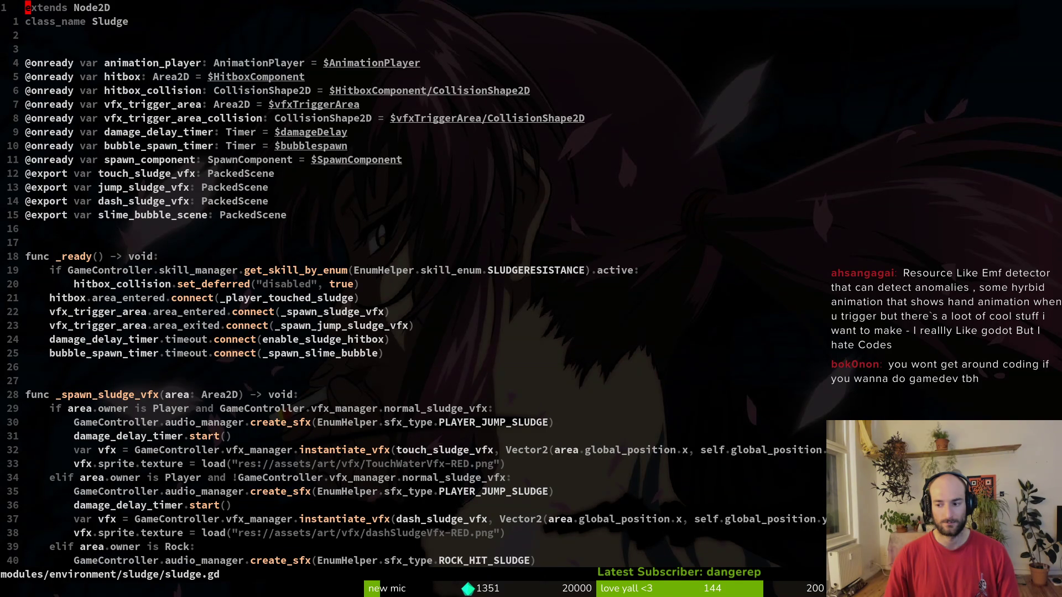
# Jump to line 30, save, and look over the Spider branch of _spawn_sludge_vfx.
pyautogui.write('30G')
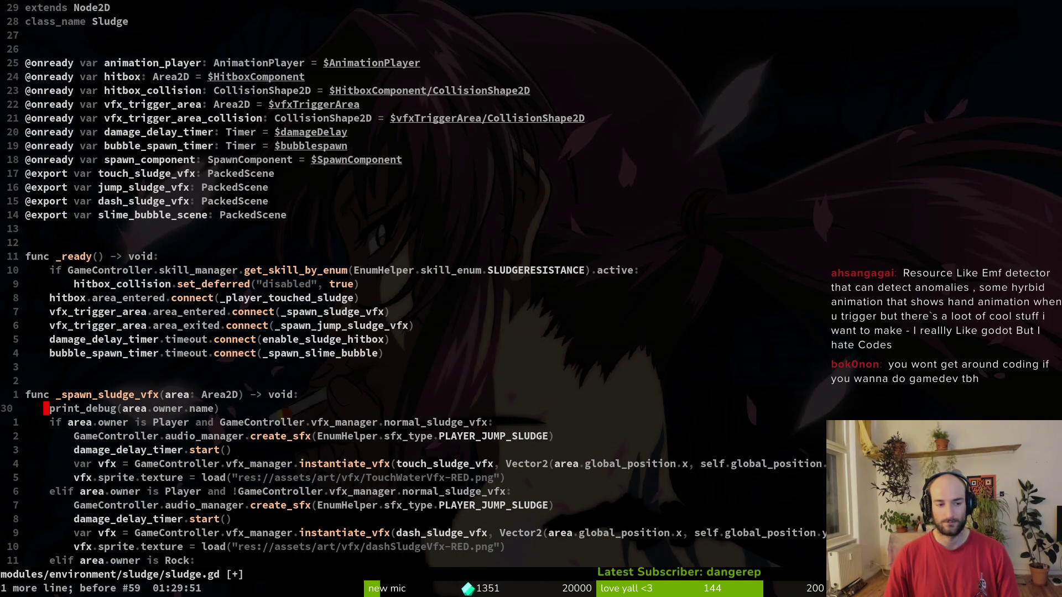
pyautogui.write(':w')
pyautogui.press('Return')
pyautogui.hotkey('ctrl', 'd')
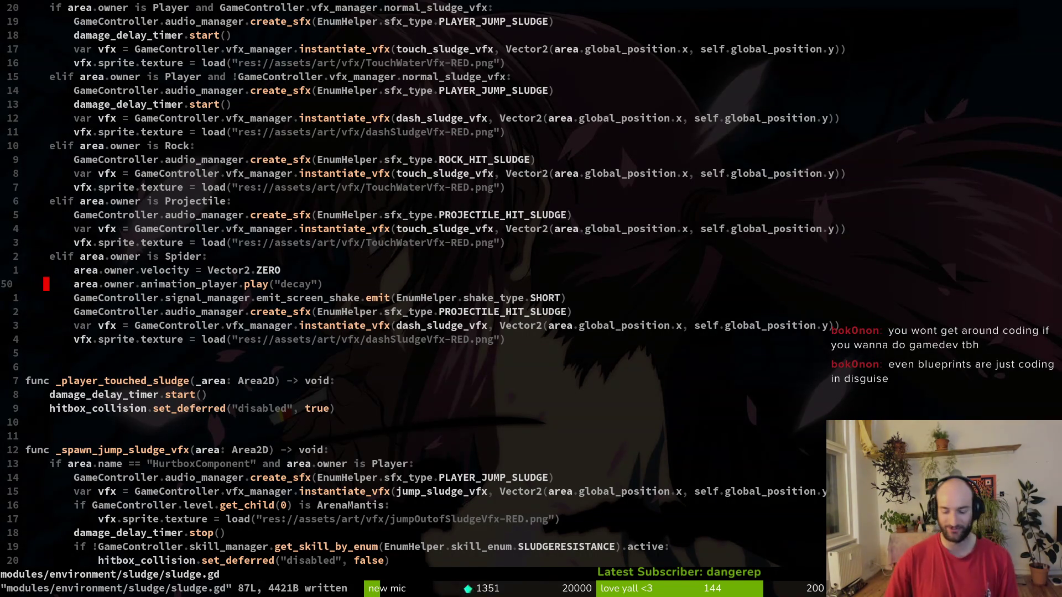
pyautogui.press('j')
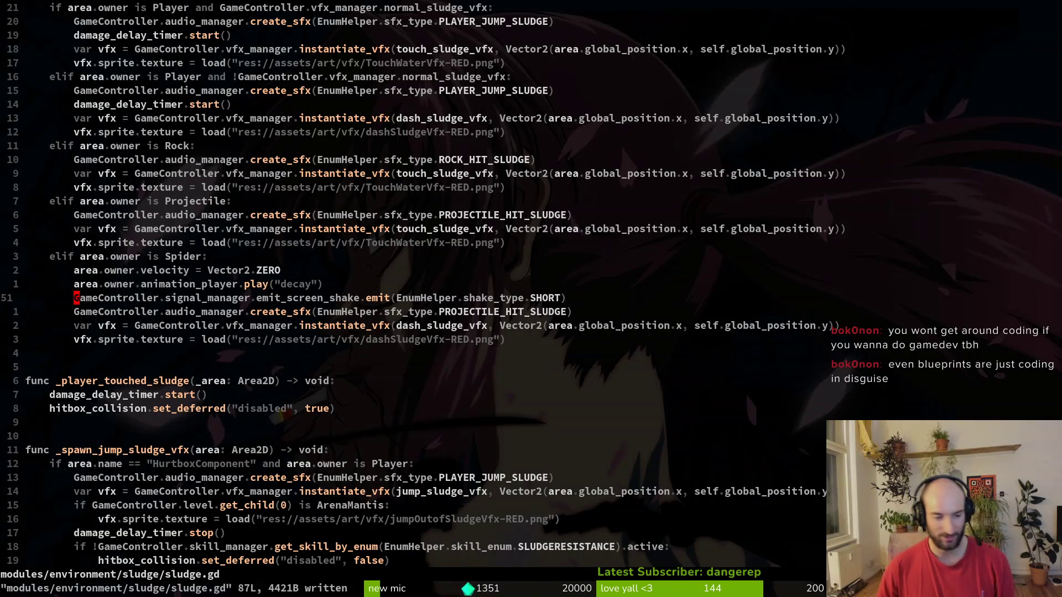
pyautogui.press('j')
pyautogui.press('j')
pyautogui.press('j')
pyautogui.press('k')
pyautogui.press('k')
pyautogui.press('k')
pyautogui.press('j')
pyautogui.press('j')
pyautogui.press('j')
pyautogui.press('j')
pyautogui.press('j')
pyautogui.press('j')
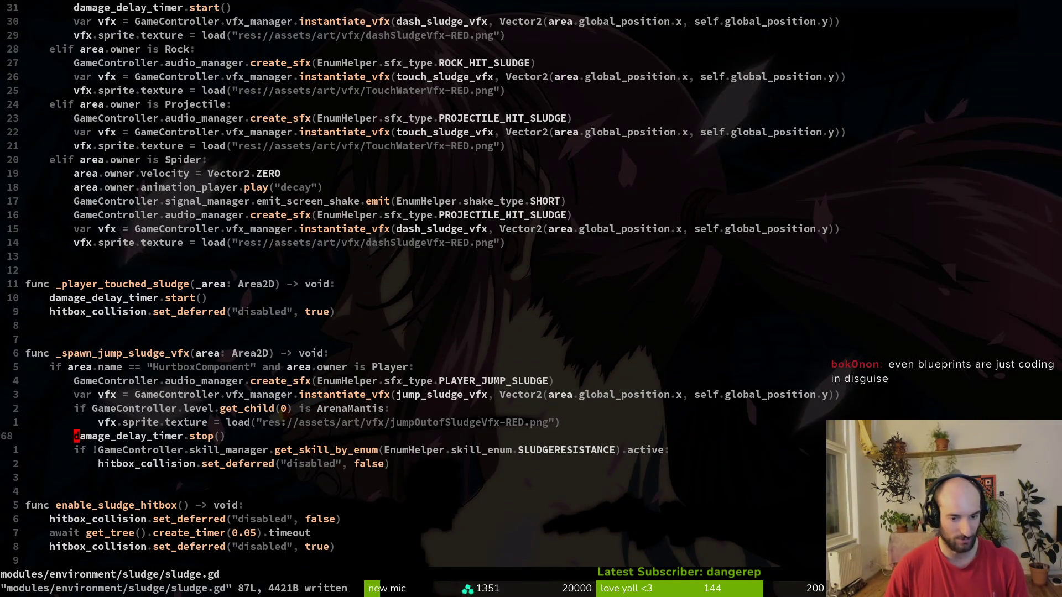
pyautogui.press('k')
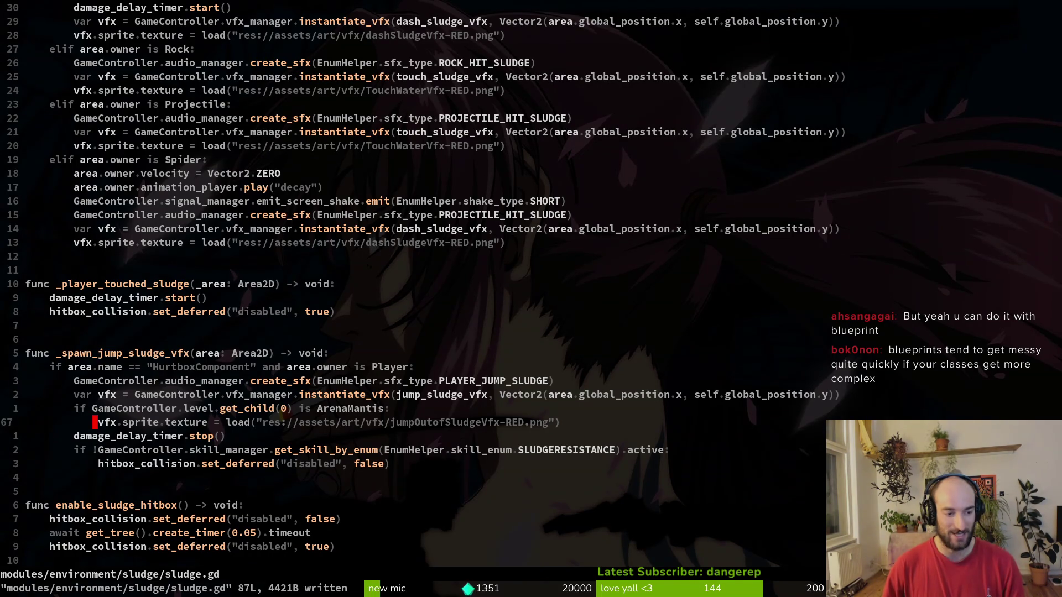
# Delete the emit_screen_shake line from the Spider branch and save sludge.gd.
pyautogui.hotkey('ctrl', 'u')
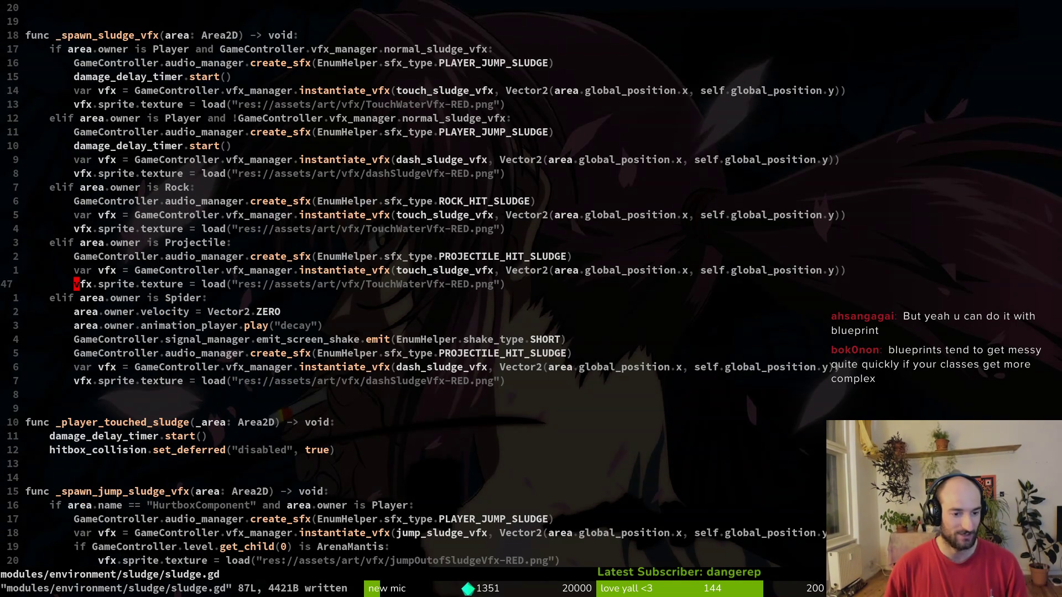
pyautogui.hotkey('ctrl', 'd')
pyautogui.hotkey('ctrl', 'u')
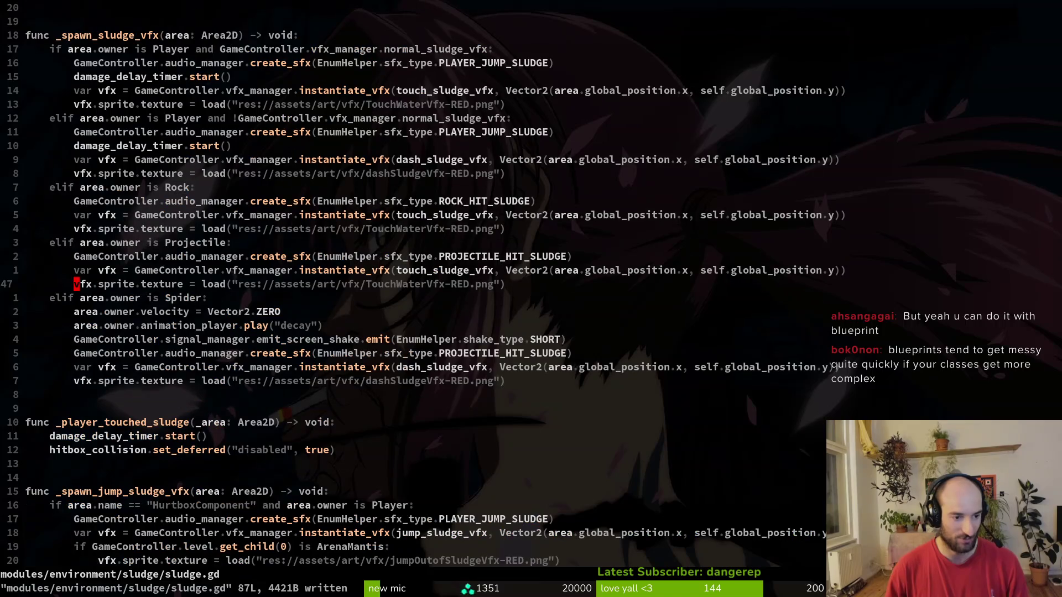
pyautogui.hotkey('ctrl', 'd')
pyautogui.hotkey('ctrl', 'u')
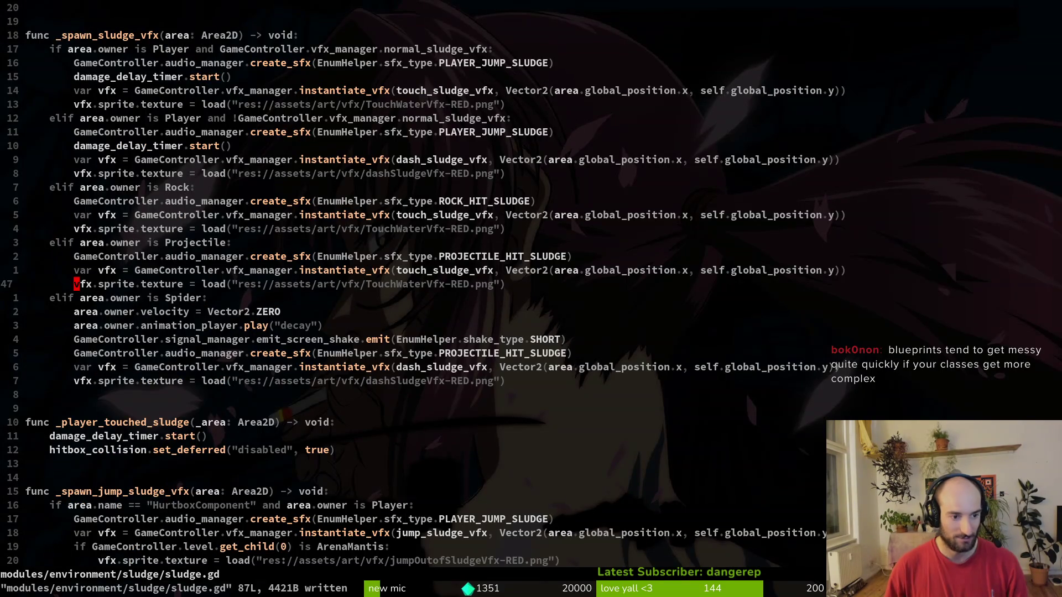
pyautogui.press('j')
pyautogui.press('j')
pyautogui.press('j')
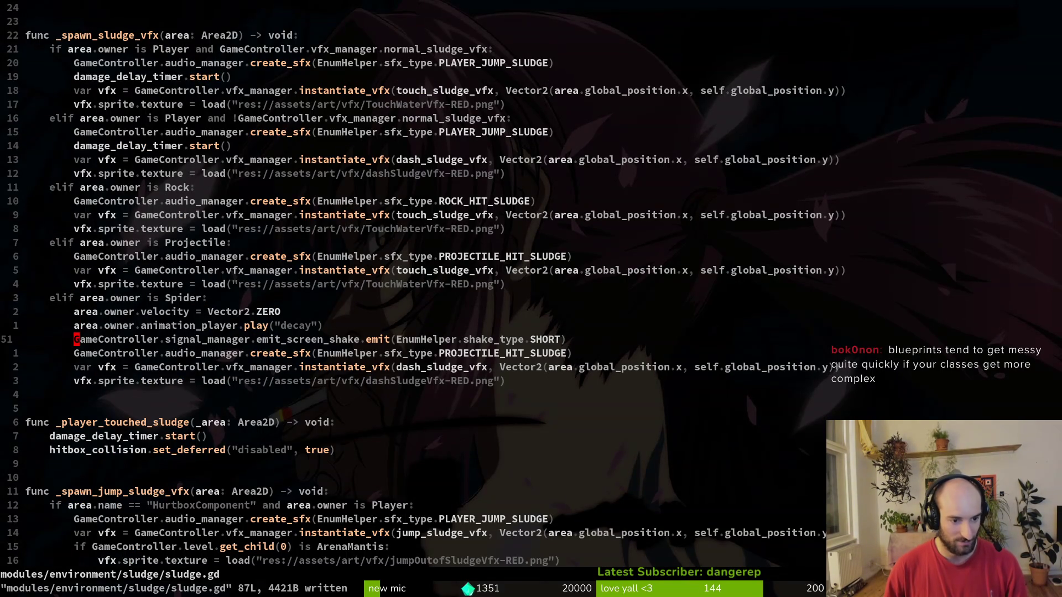
pyautogui.press('d')
pyautogui.press('d')
pyautogui.write(':w')
pyautogui.press('Return')
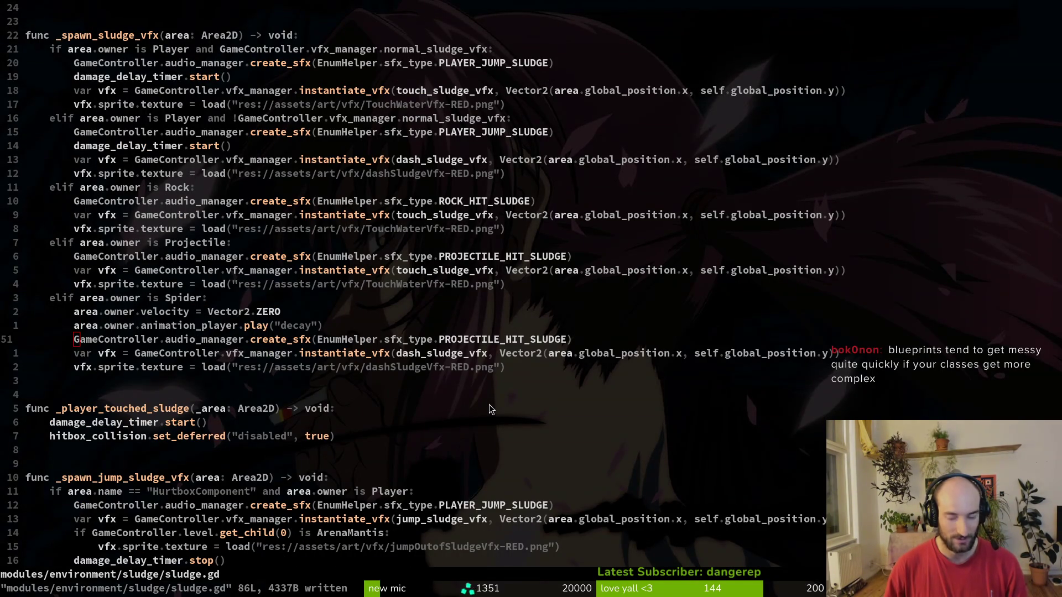
pyautogui.hotkey('alt', 'Tab')
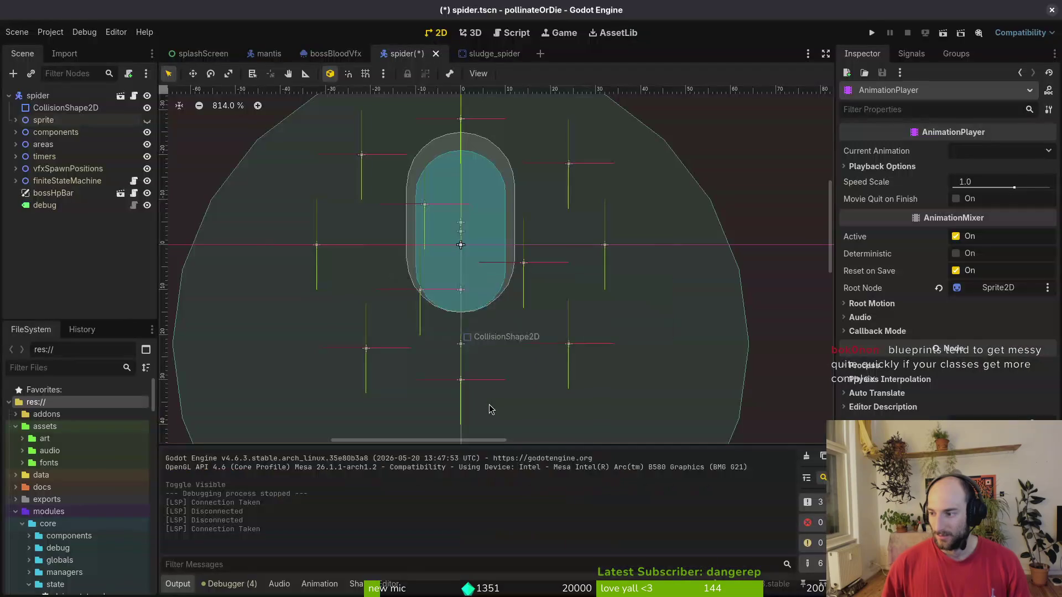
# Run the game, load the spider boss level from debug select, then pause and close it.
pyautogui.press('F5')
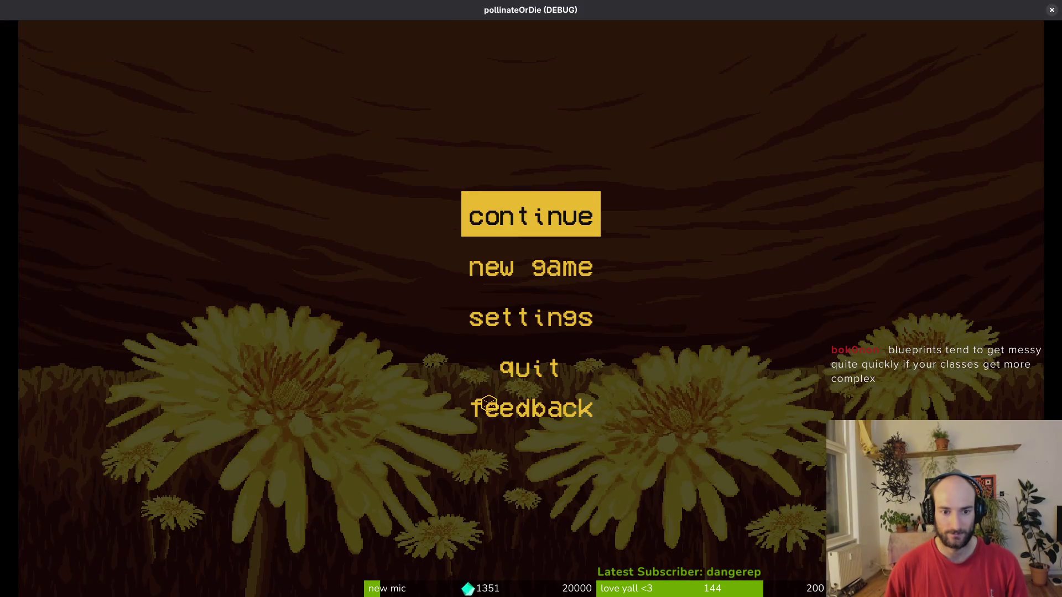
pyautogui.press('Return')
pyautogui.press('Escape')
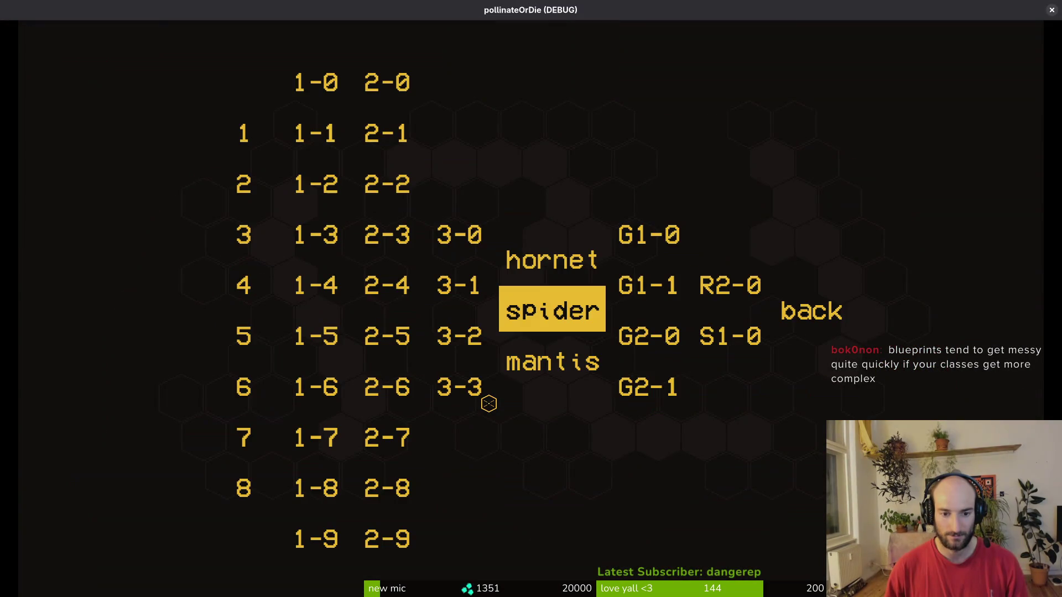
pyautogui.press('Return')
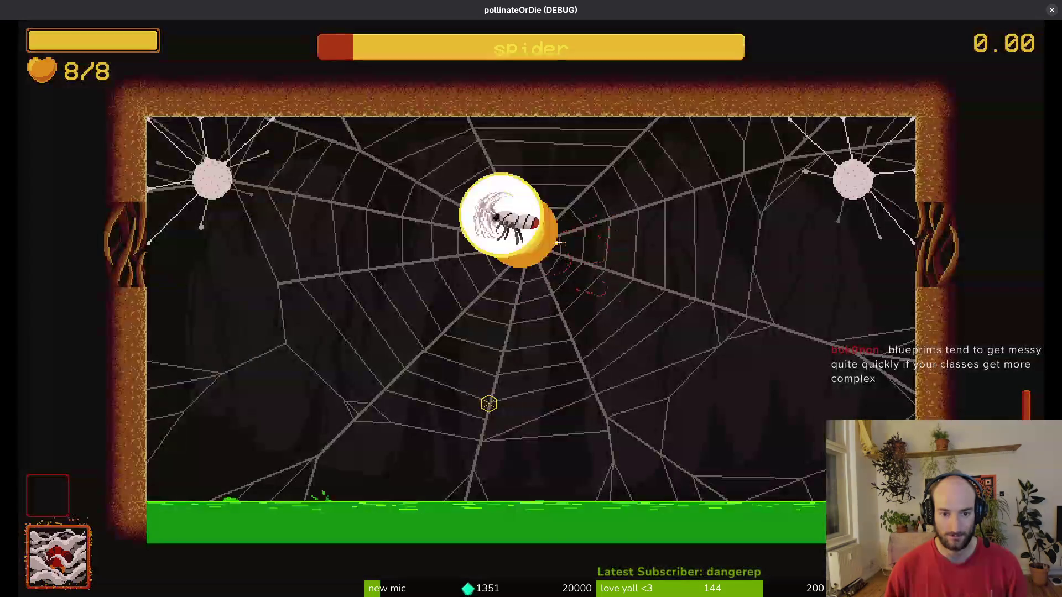
pyautogui.press('Escape')
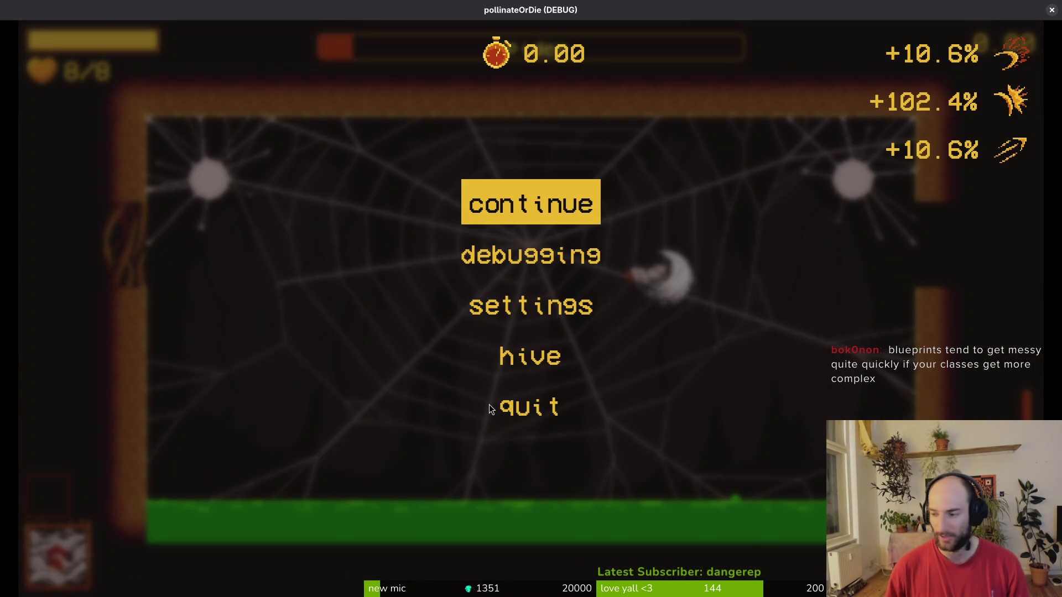
pyautogui.press('F8')
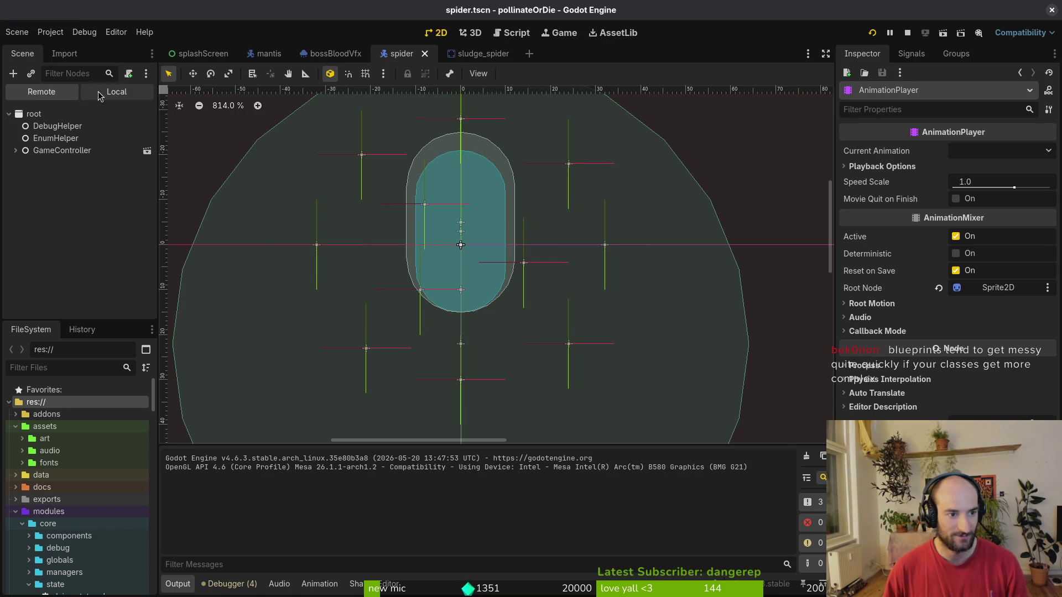
# Make the spider sprite visible, save spider.tscn, and playtest the spider fight again.
pyautogui.click(147, 138)
pyautogui.hotkey('ctrl', 's')
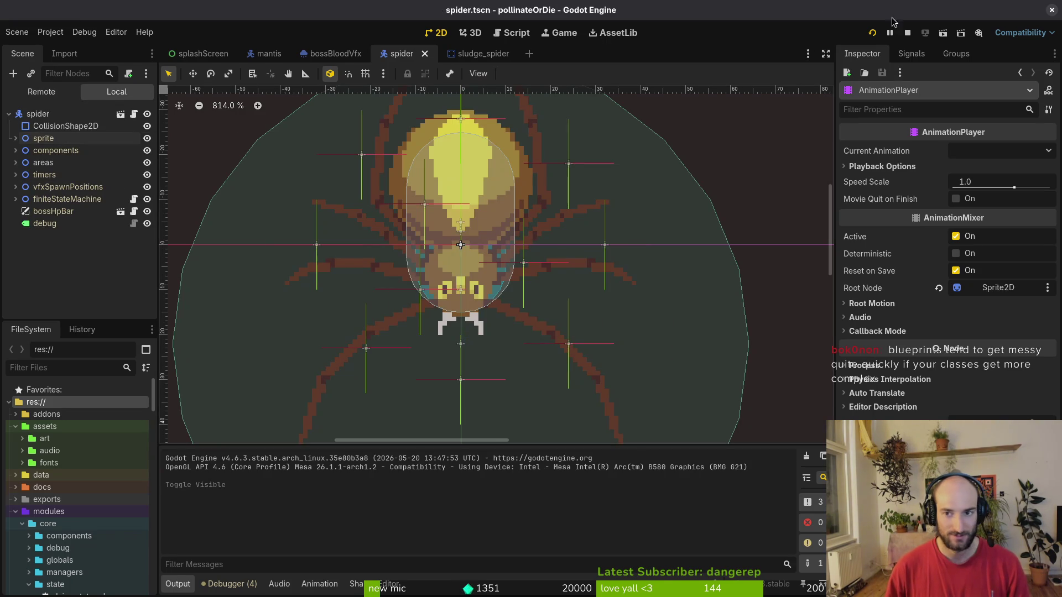
pyautogui.click(869, 34)
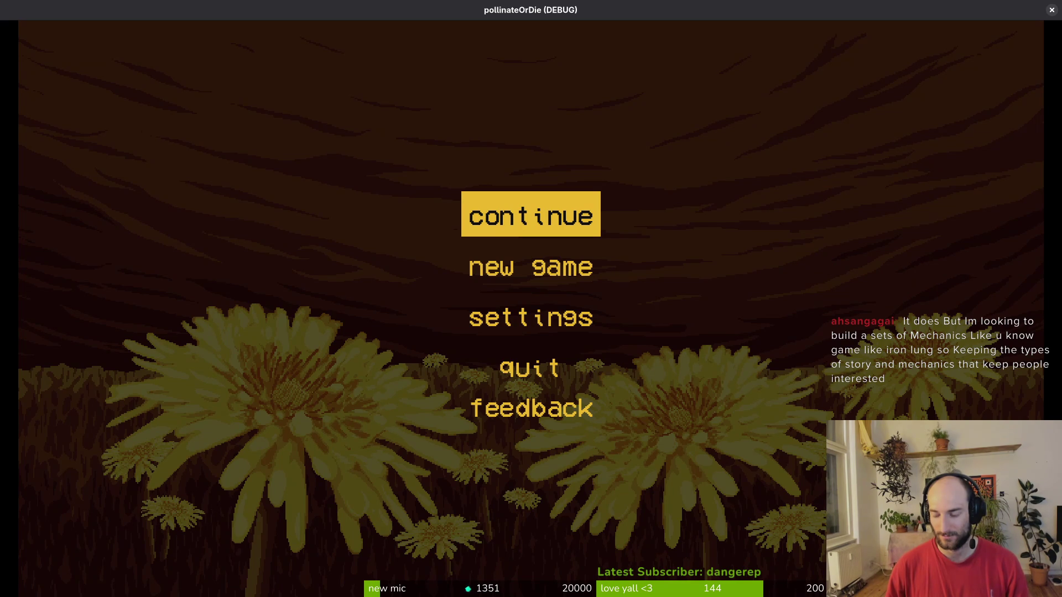
pyautogui.press('Return')
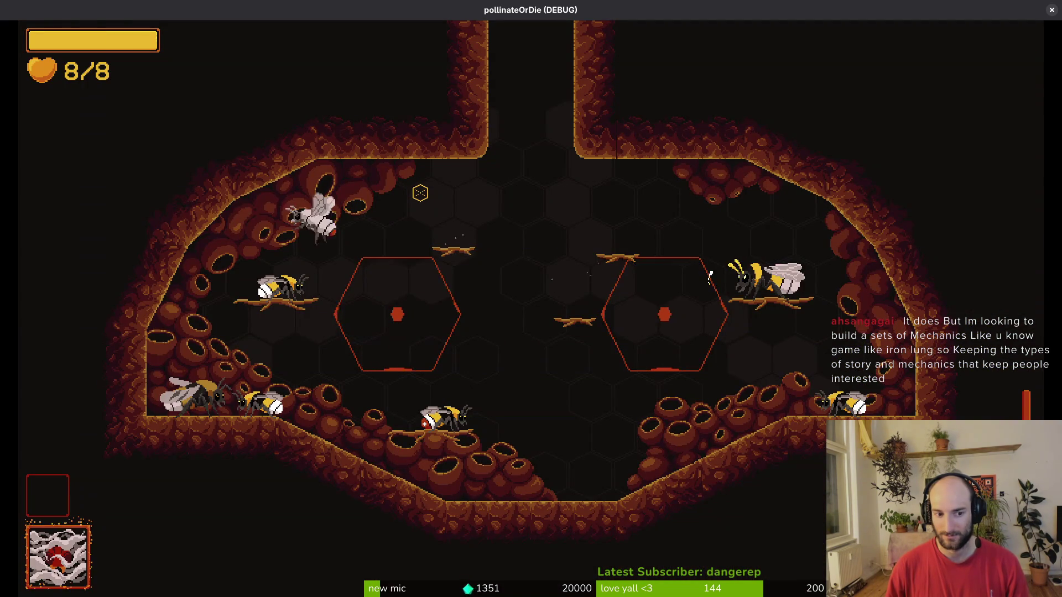
pyautogui.press('Escape')
pyautogui.press('Down')
pyautogui.press('Up')
pyautogui.press('Return')
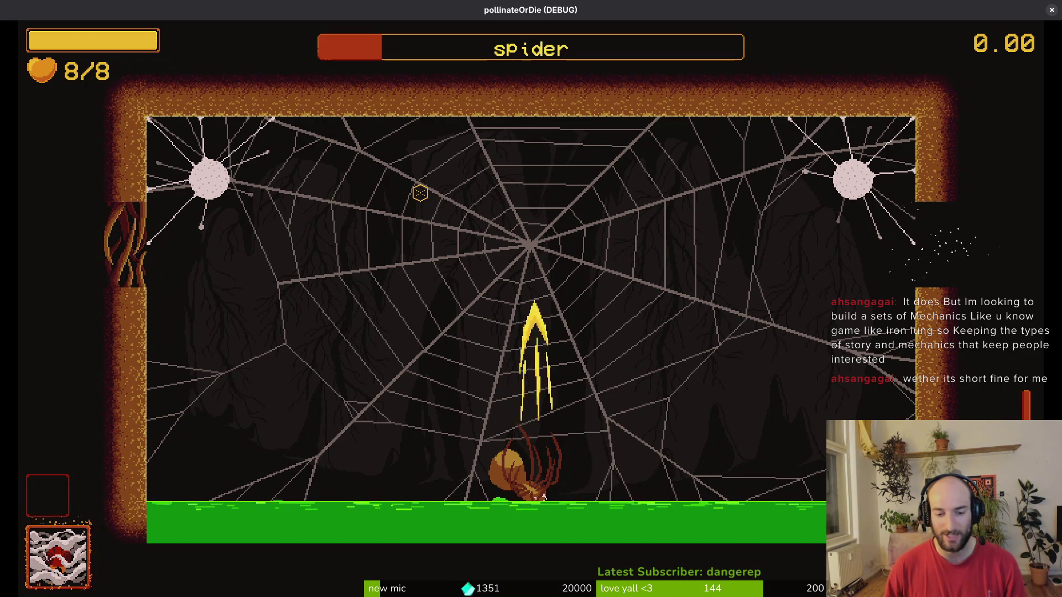
pyautogui.press('Escape')
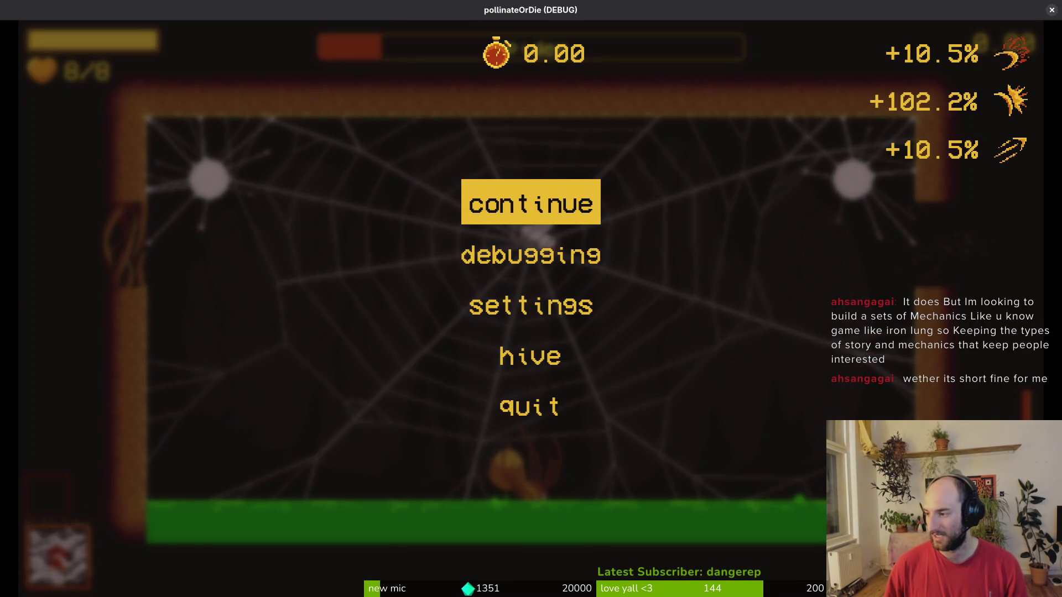
pyautogui.hotkey('alt', 'Tab')
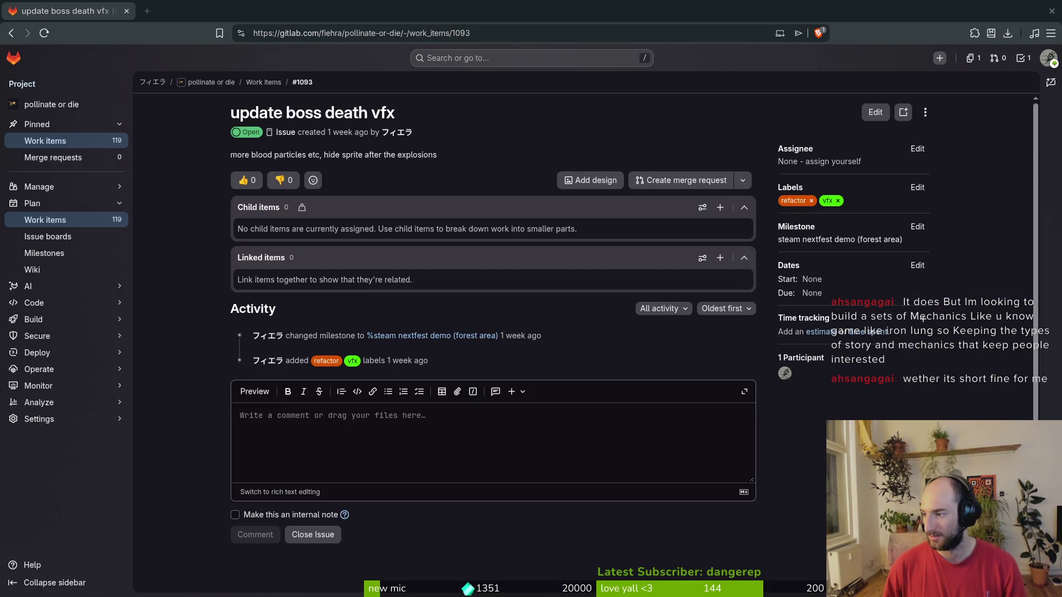
# After reviewing GitLab issue #1093, return to the paused game and quit it.
pyautogui.hotkey('alt', 'Tab')
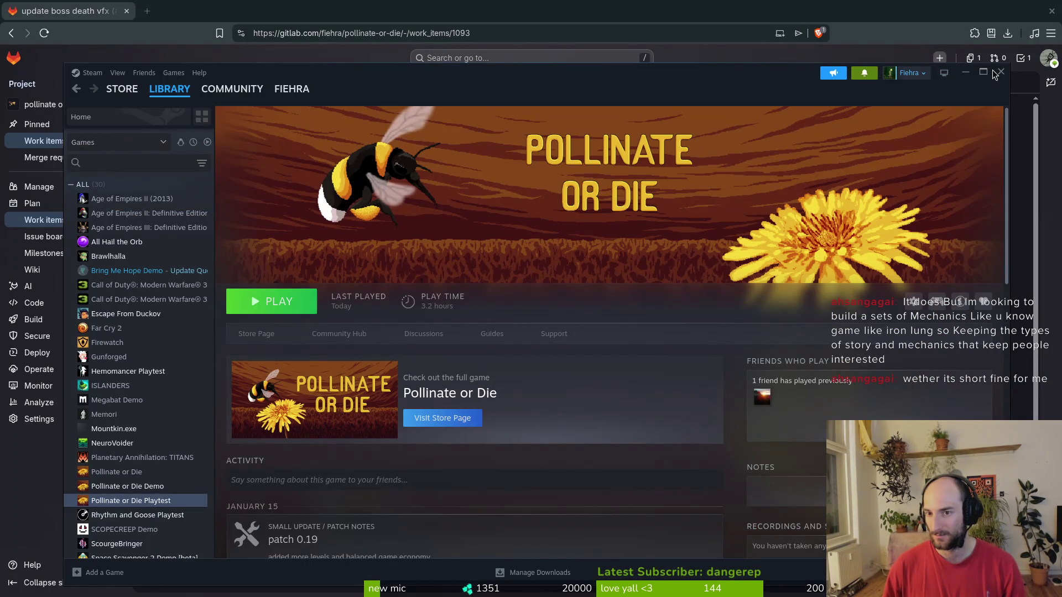
pyautogui.hotkey('alt', 'Tab')
pyautogui.hotkey('alt', 'Tab')
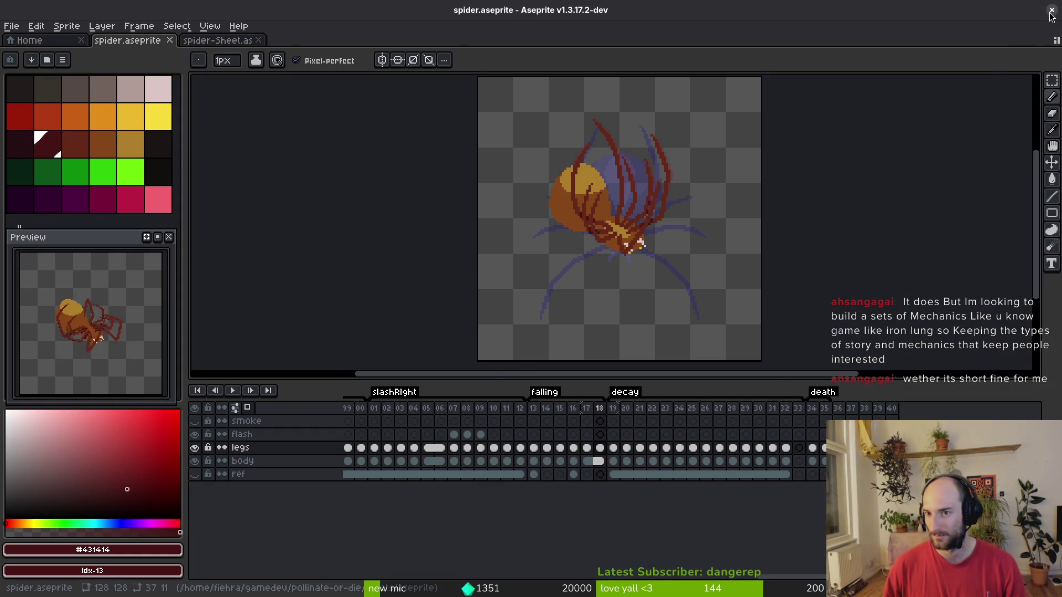
pyautogui.hotkey('alt', 'Tab')
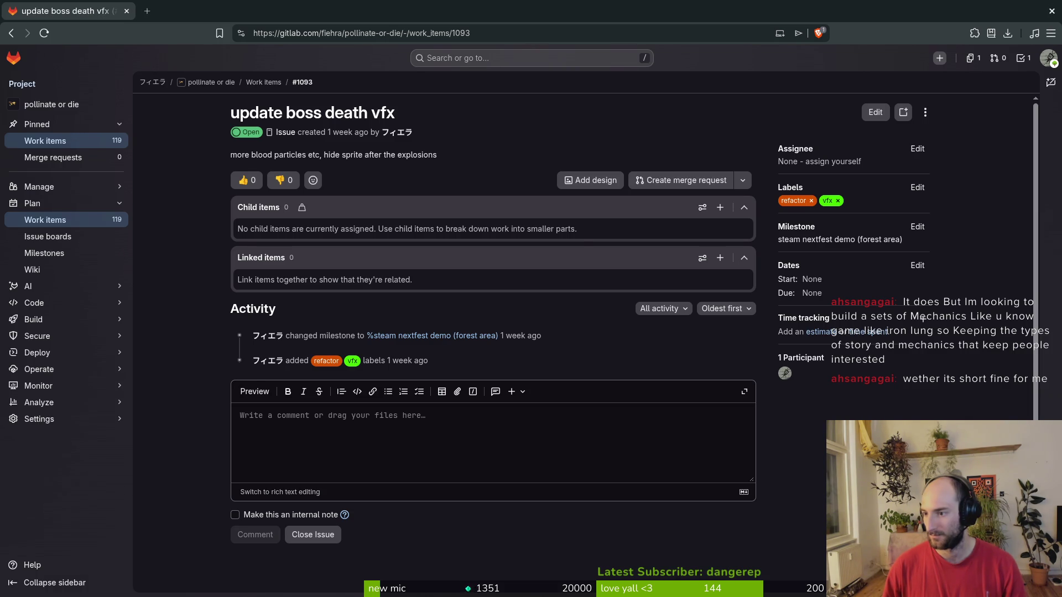
pyautogui.hotkey('alt', 'Tab')
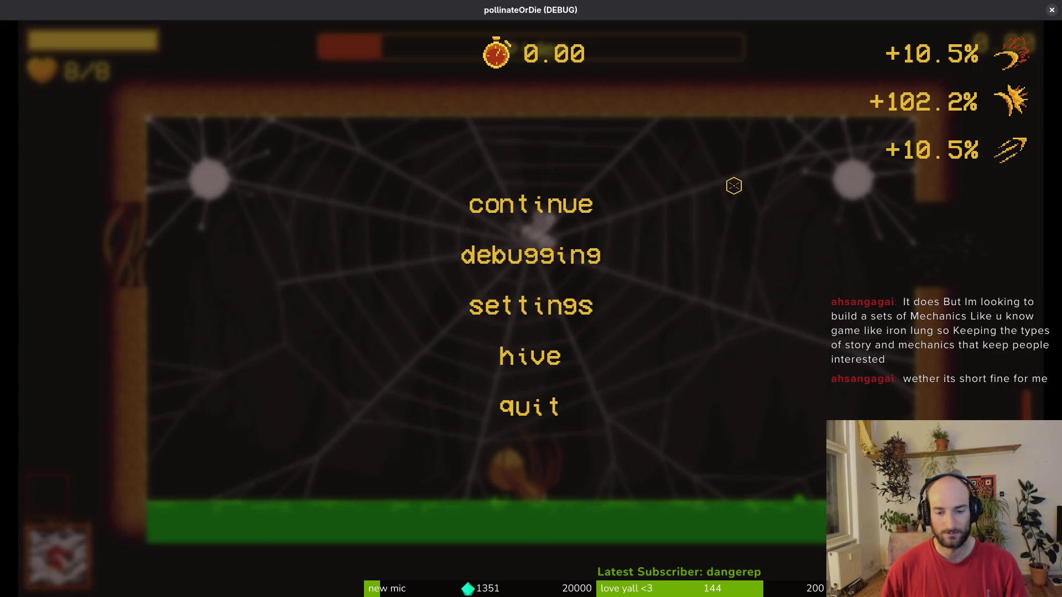
pyautogui.press('F8')
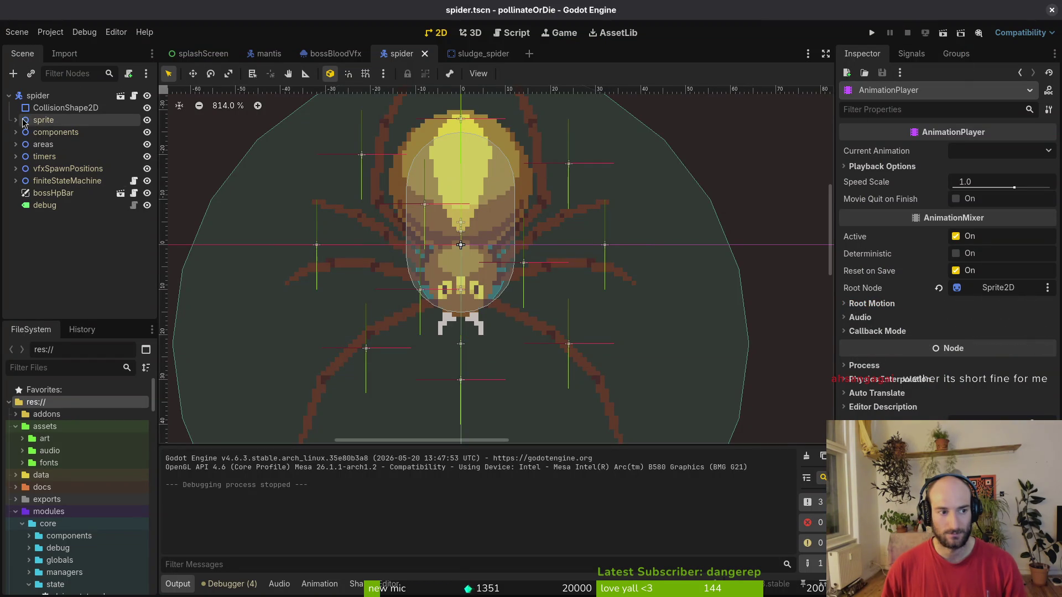
# Select the spider's AnimationPlayer under the sprite node and browse its animations, keeping falling loaded.
pyautogui.click(15, 120)
pyautogui.click(55, 132)
pyautogui.click(63, 156)
pyautogui.click(419, 359)
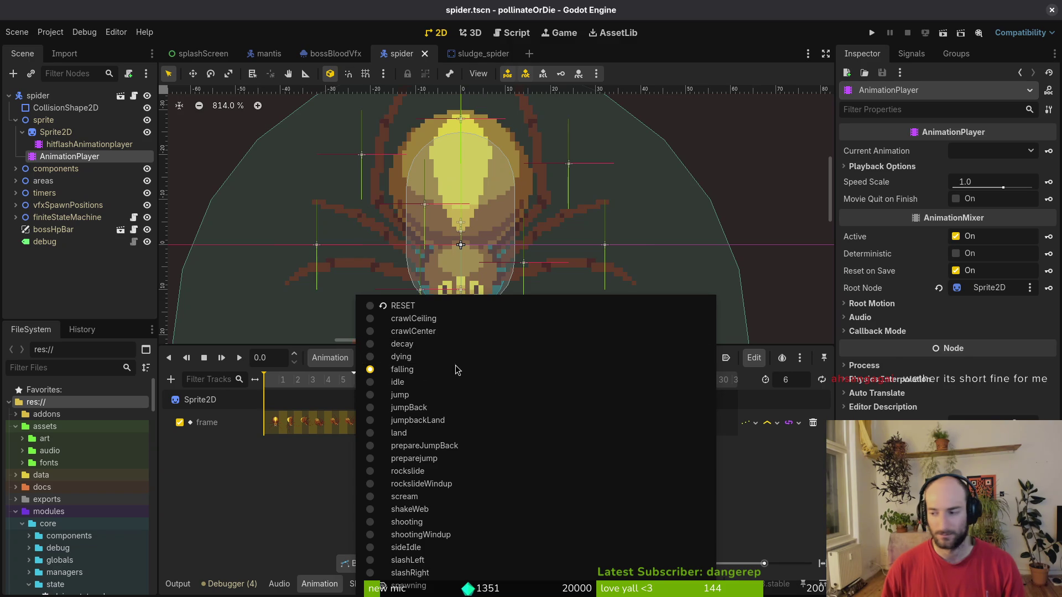
pyautogui.hotkey('alt', 'Tab')
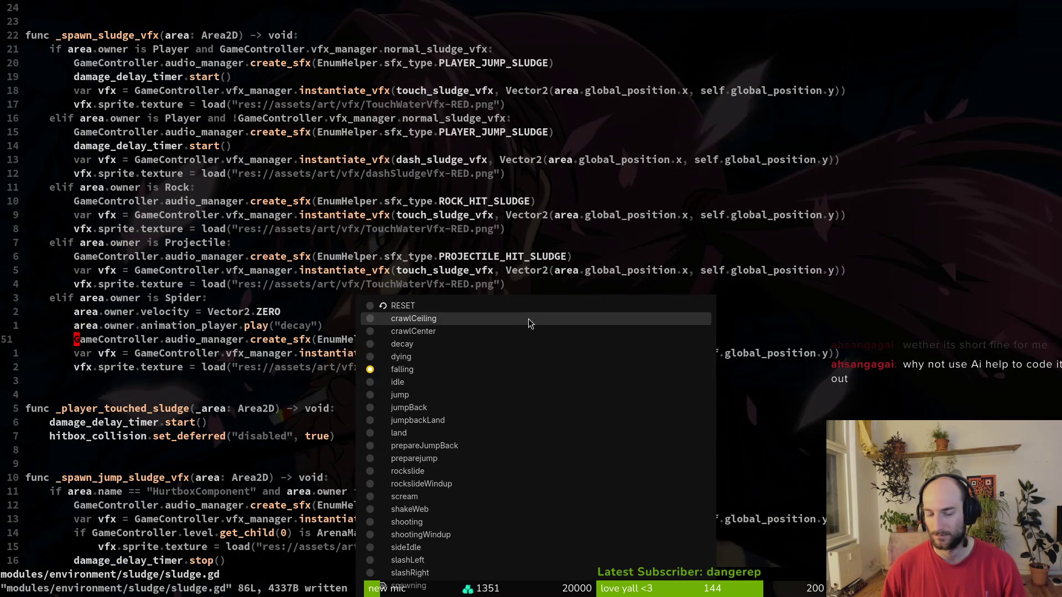
pyautogui.hotkey('alt', 'Tab')
pyautogui.click(470, 369)
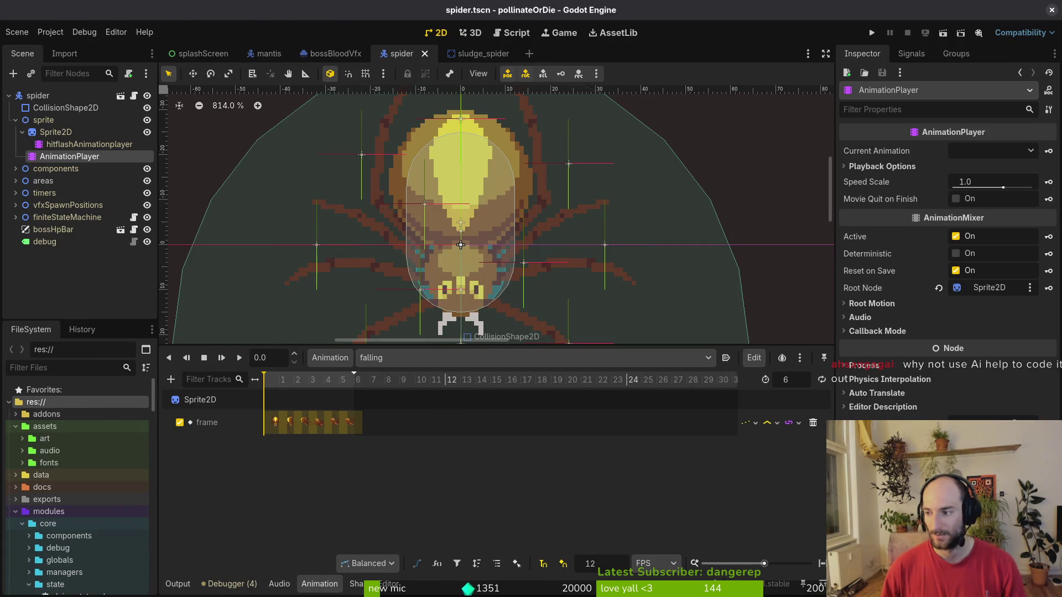
pyautogui.hotkey('alt', 'Tab')
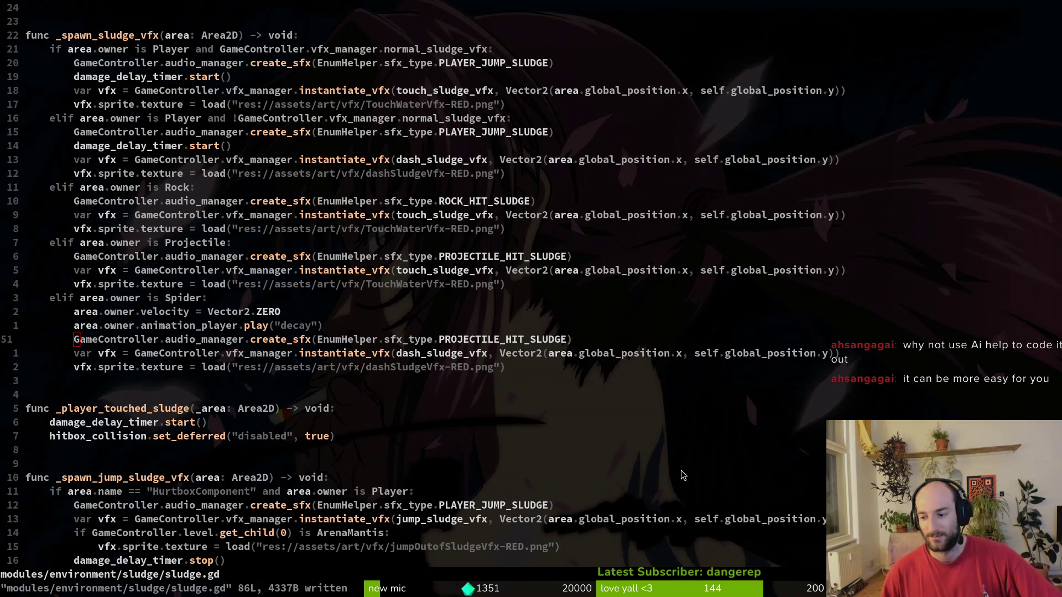
pyautogui.scroll(-2, 367, 363)
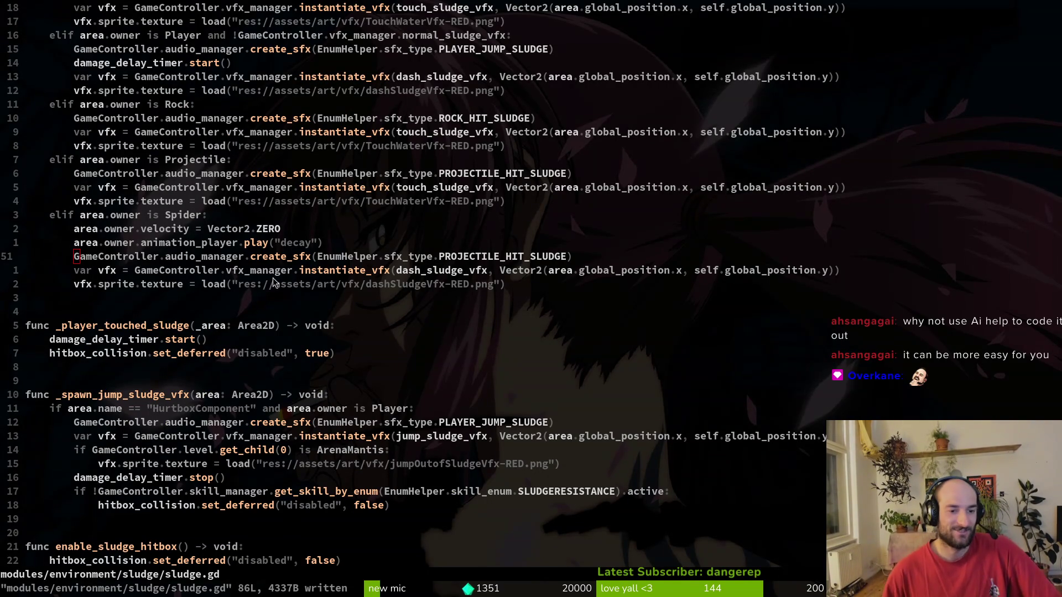
pyautogui.scroll(-2, 338, 257)
pyautogui.scroll(-4, 343, 265)
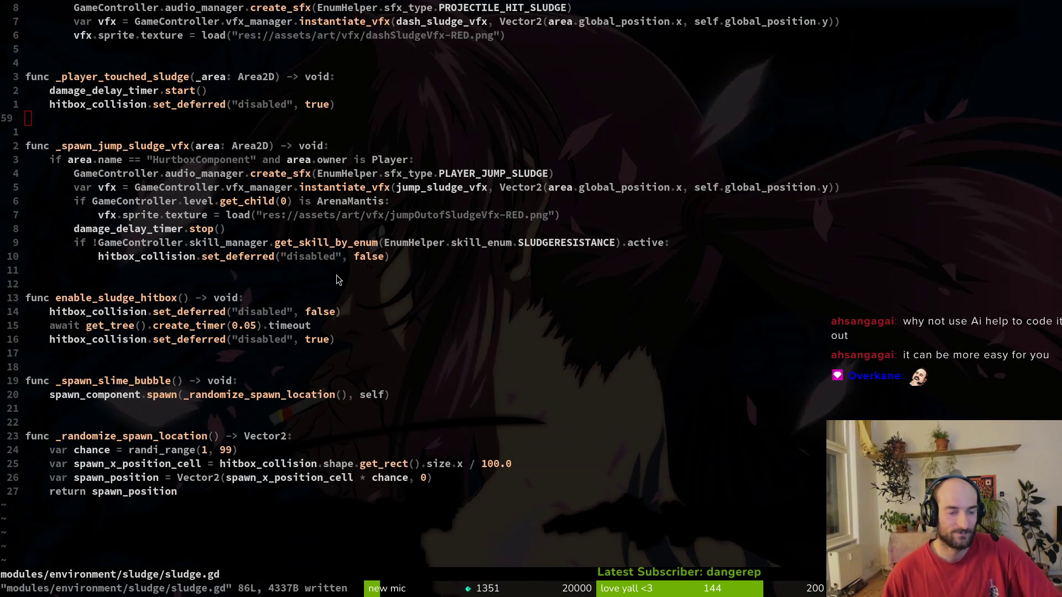
pyautogui.scroll(2, 340, 282)
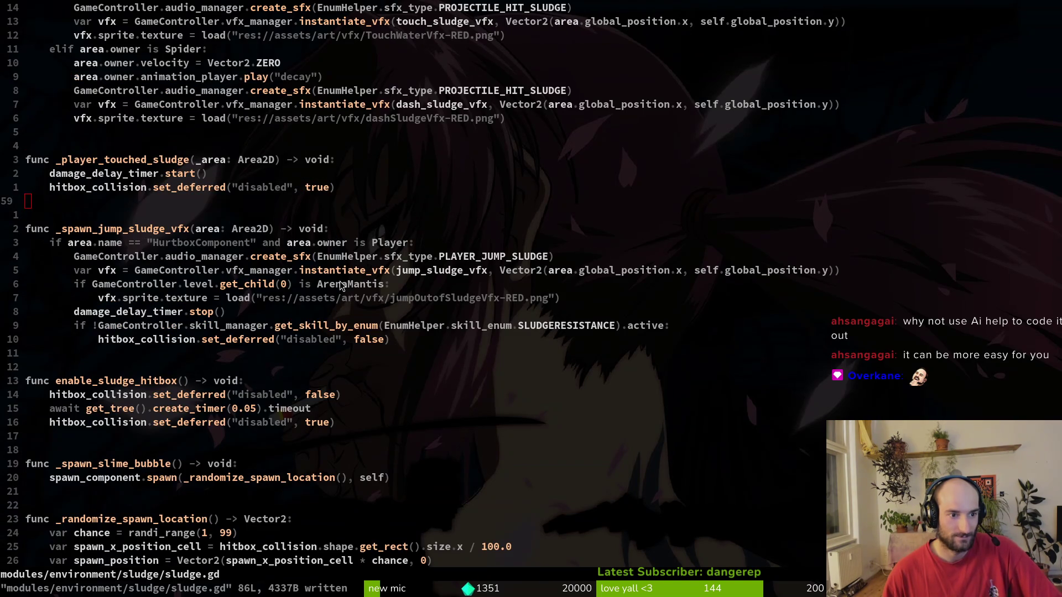
pyautogui.scroll(2, 340, 284)
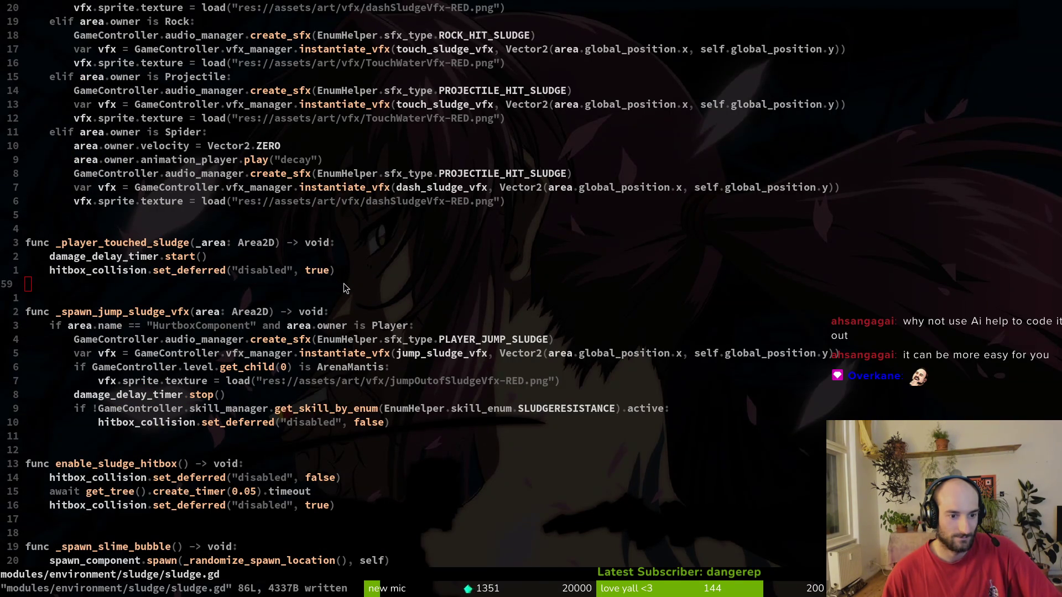
pyautogui.scroll(1, 343, 283)
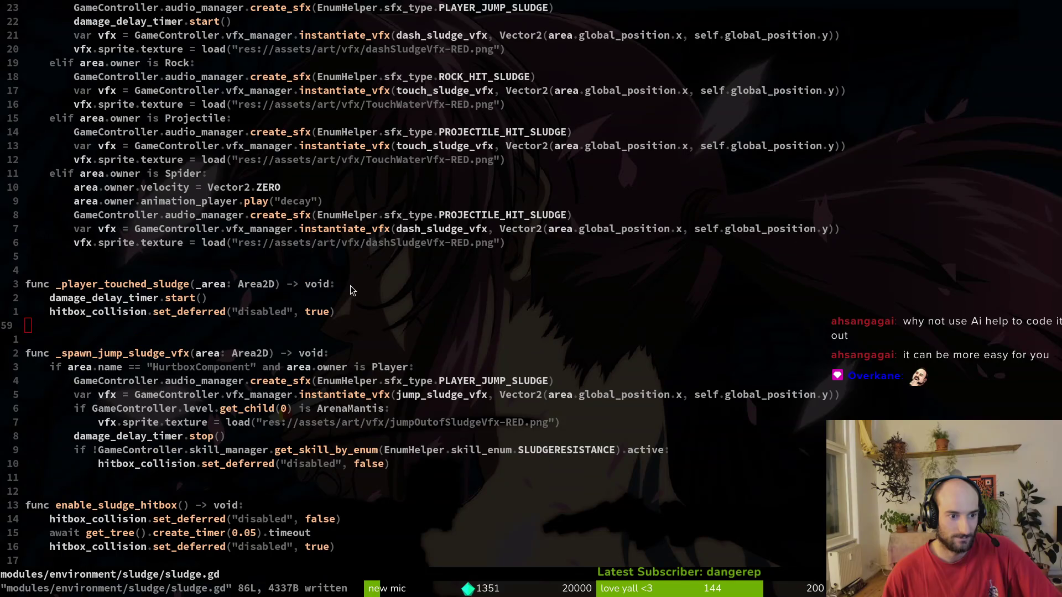
pyautogui.scroll(1, 351, 285)
pyautogui.click(233, 300)
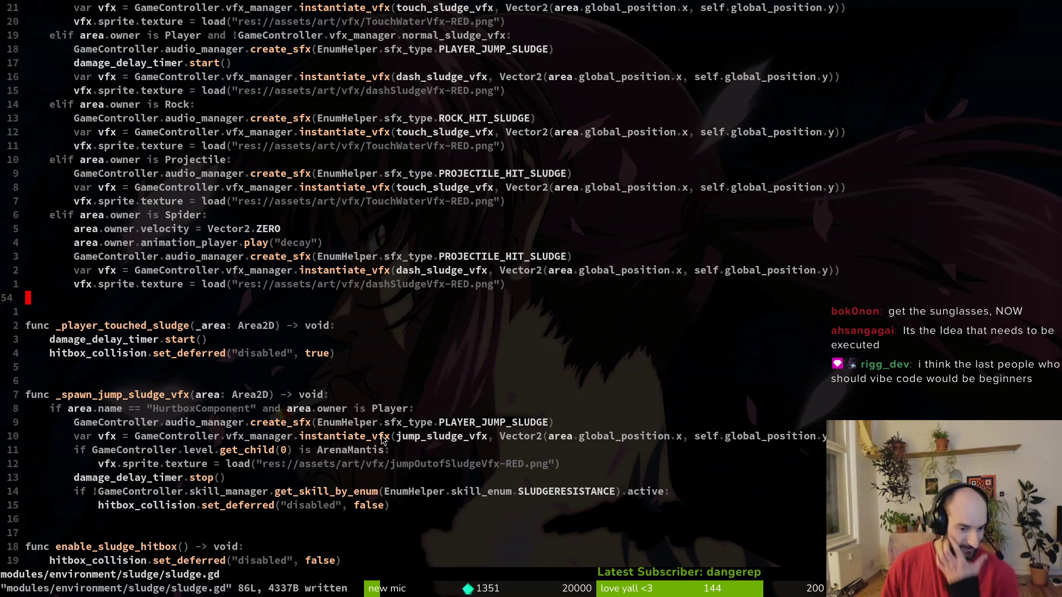
pyautogui.scroll(-2, 482, 428)
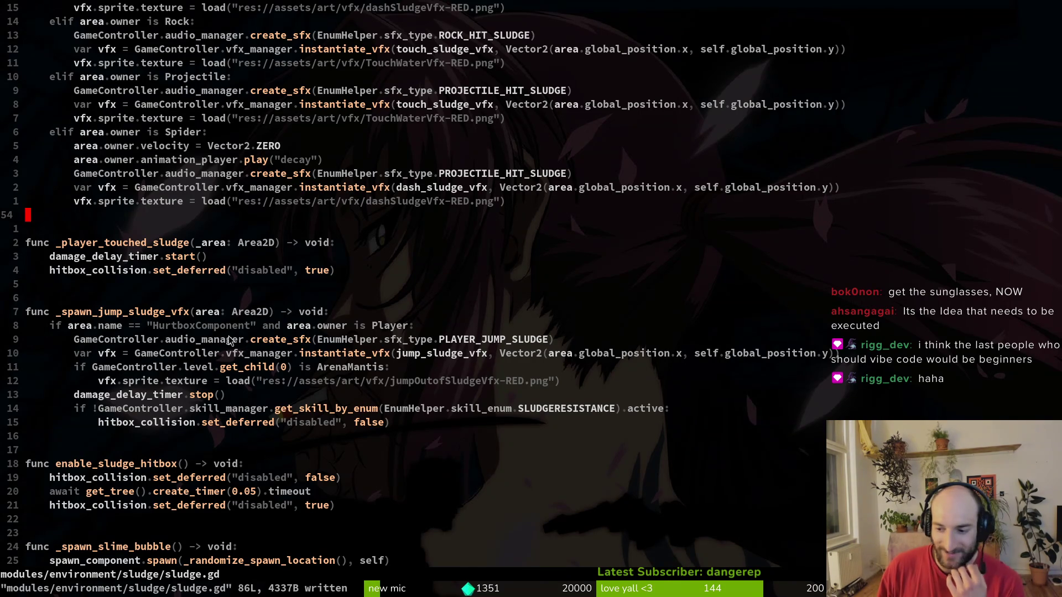
pyautogui.scroll(-4, 308, 335)
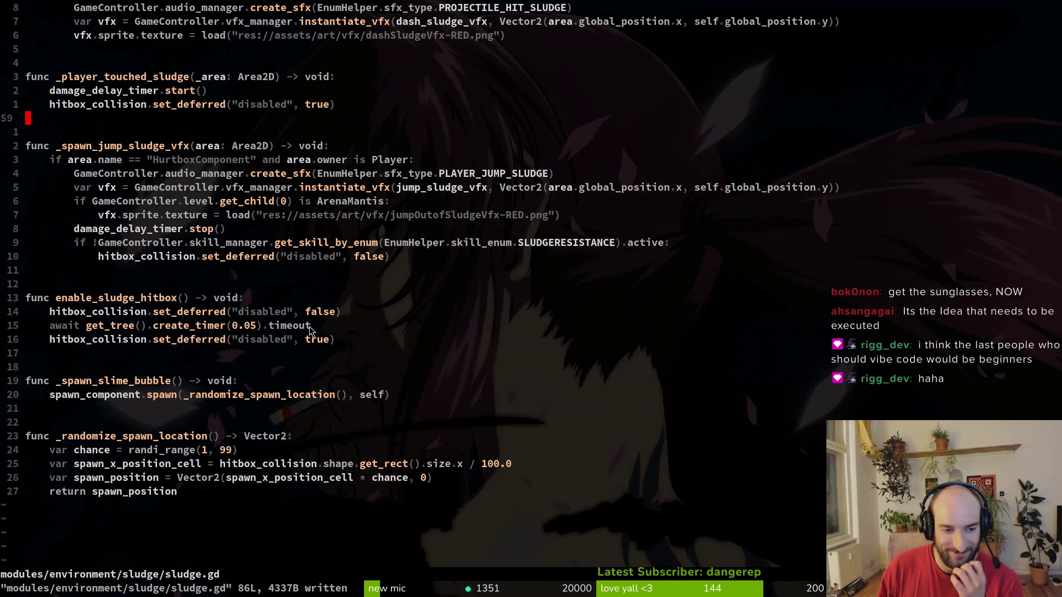
pyautogui.click(138, 280)
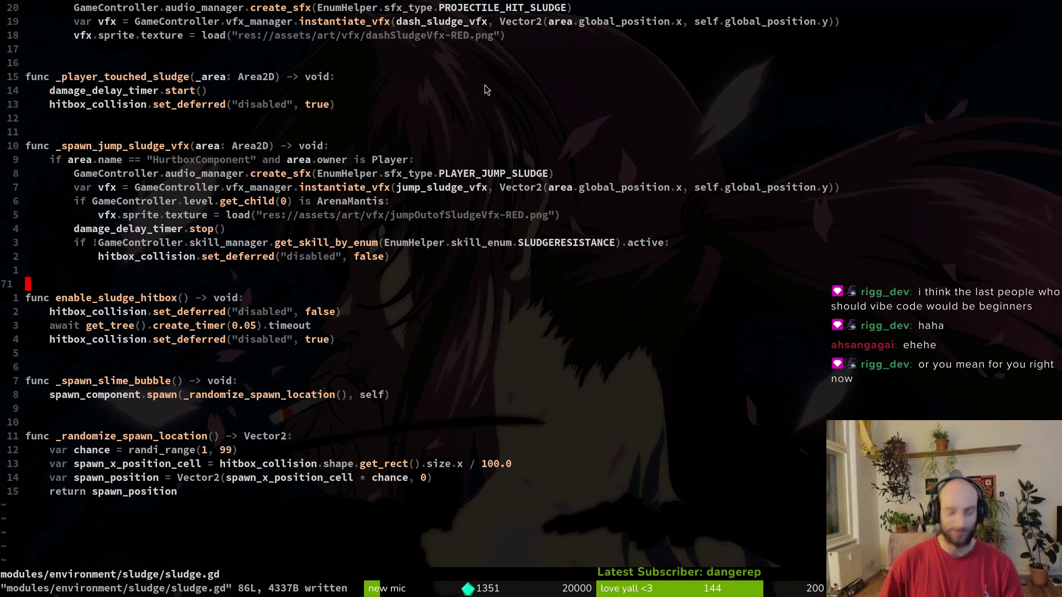
pyautogui.hotkey('ctrl', 'u')
pyautogui.hotkey('ctrl', 'u')
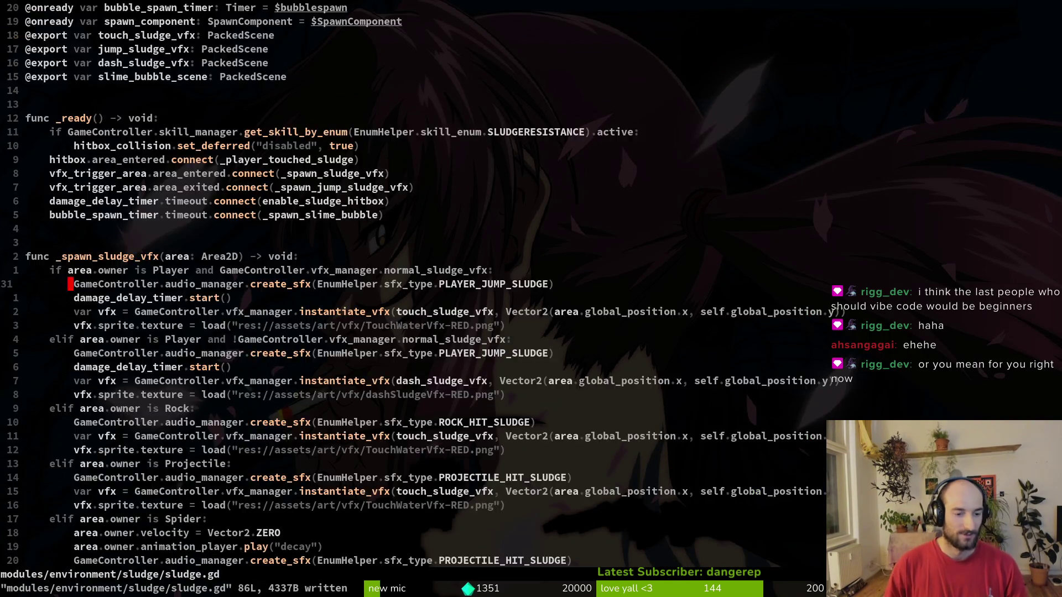
# Quit Neovim, launch tig, and view the game.controller.gd diff.
pyautogui.write(':q')
pyautogui.press('Return')
pyautogui.write('tig')
pyautogui.press('Return')
pyautogui.press('s')
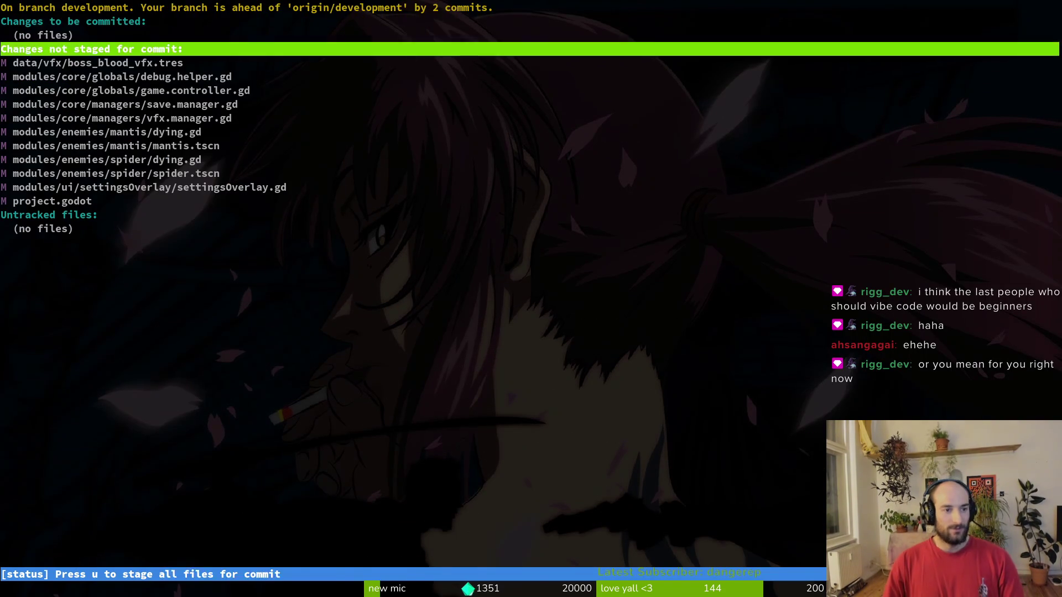
pyautogui.press('Down')
pyautogui.press('Down')
pyautogui.press('Down')
pyautogui.press('Return')
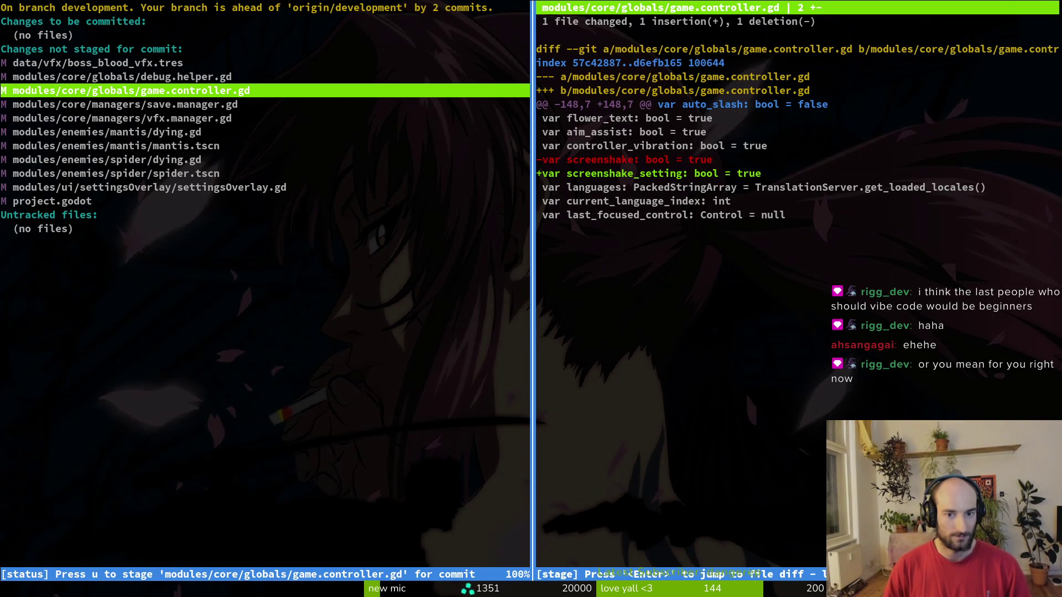
# View the spider dying.gd diff, then reopen the project with 'vim .'.
pyautogui.press('Down')
pyautogui.press('Down')
pyautogui.press('Down')
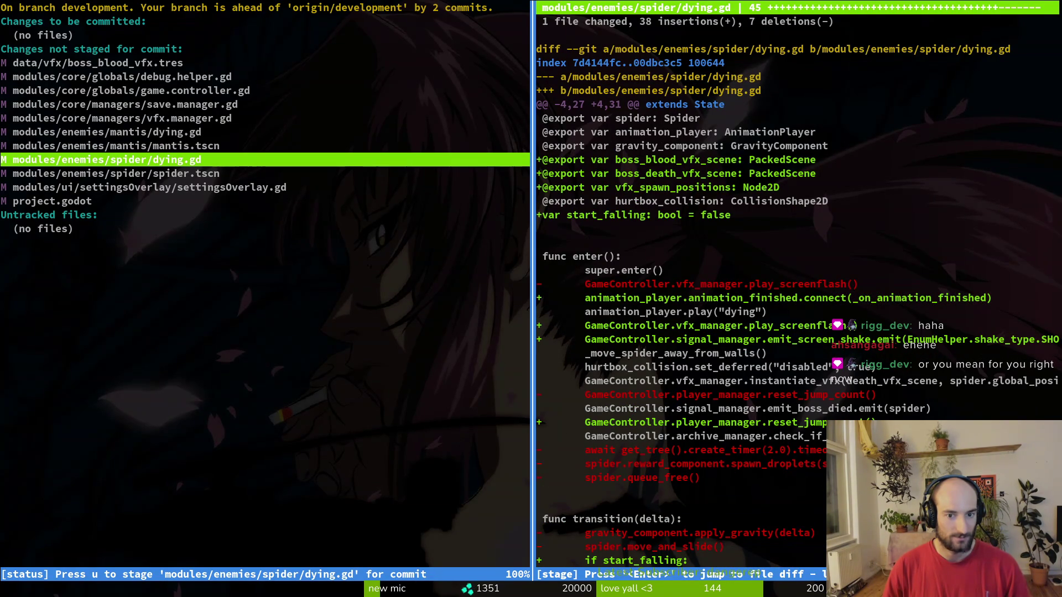
pyautogui.write('qvim .')
pyautogui.press('Return')
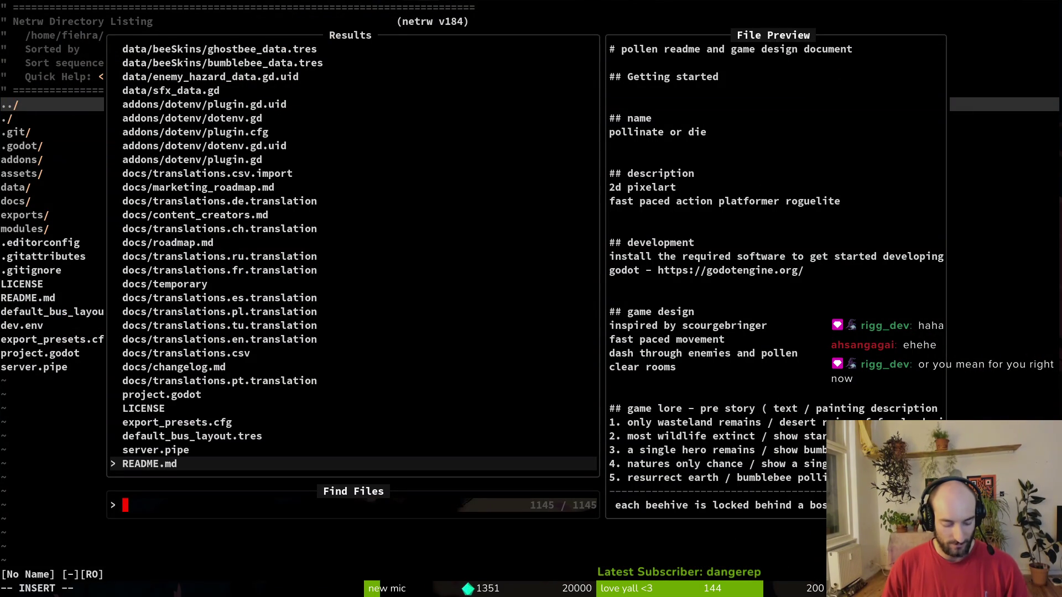
# Open spider dying.gd via the 'spdy' search and delete the 'if start_falling' line.
pyautogui.write('spdyi')
pyautogui.press('Return')
pyautogui.press('2')
pyautogui.press('7')
pyautogui.press('j')
pyautogui.hotkey('shift', 'v')
pyautogui.press('Escape')
pyautogui.hotkey('shift', 'v')
pyautogui.press('Escape')
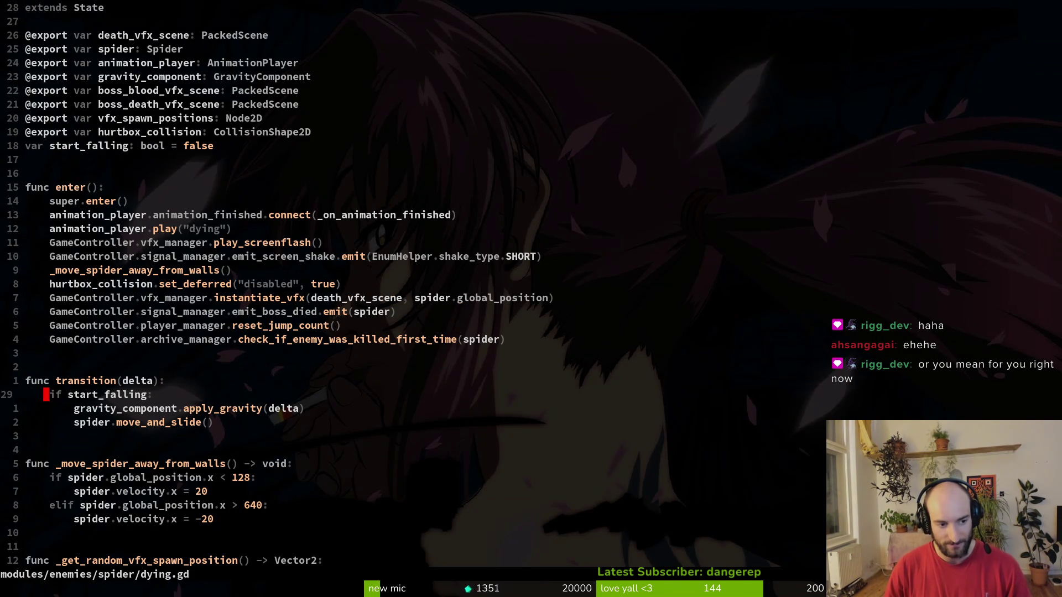
pyautogui.hotkey('shift', 'v')
pyautogui.press('Escape')
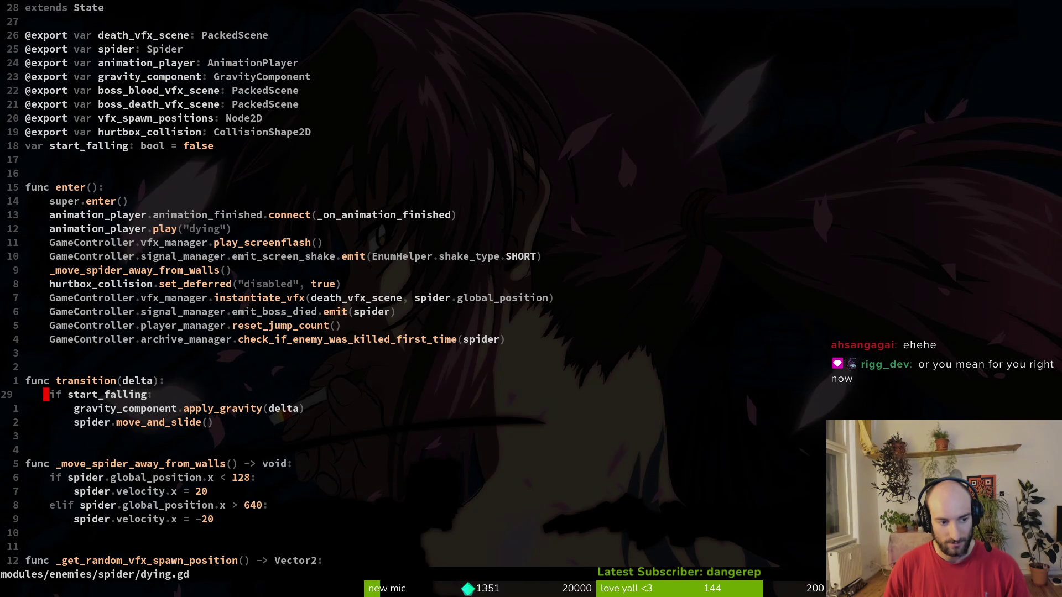
pyautogui.press('d')
pyautogui.press('d')
# Dedent the two lines under func transition, save dying.gd, and run the game in Godot.
pyautogui.hotkey('shift', 'v')
pyautogui.write('j<:w')
pyautogui.press('Return')
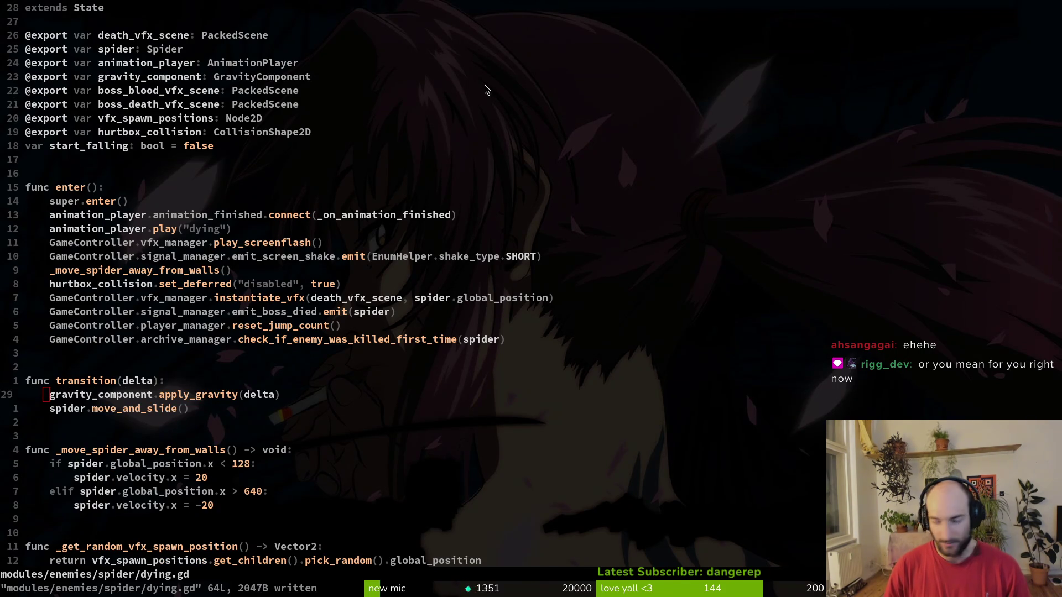
pyautogui.hotkey('alt', 'Tab')
pyautogui.press('F5')
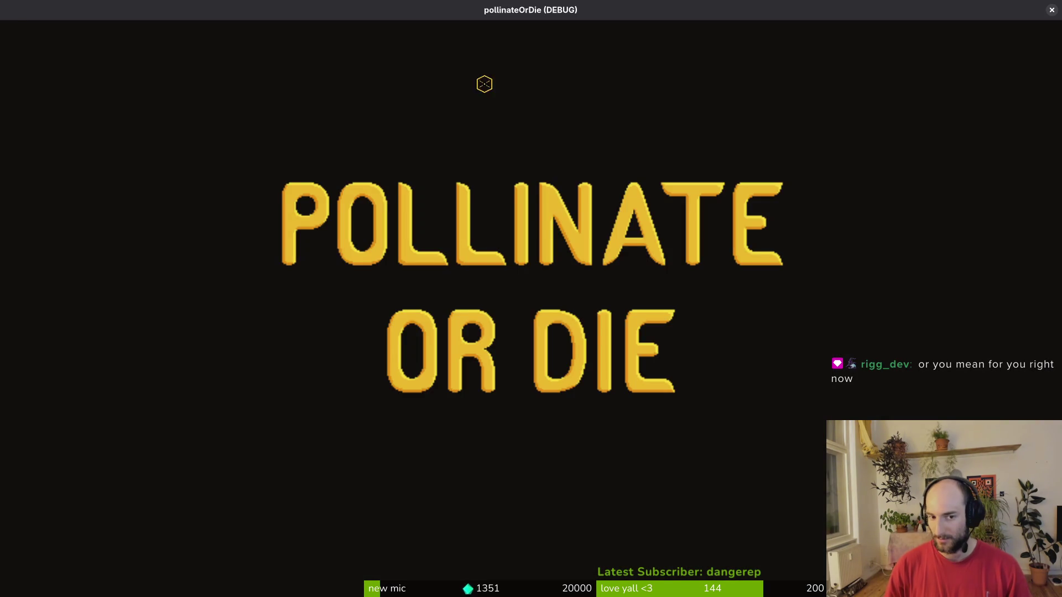
# Continue into the hive, enter the spider boss level, then pause and close the game.
pyautogui.press('Return')
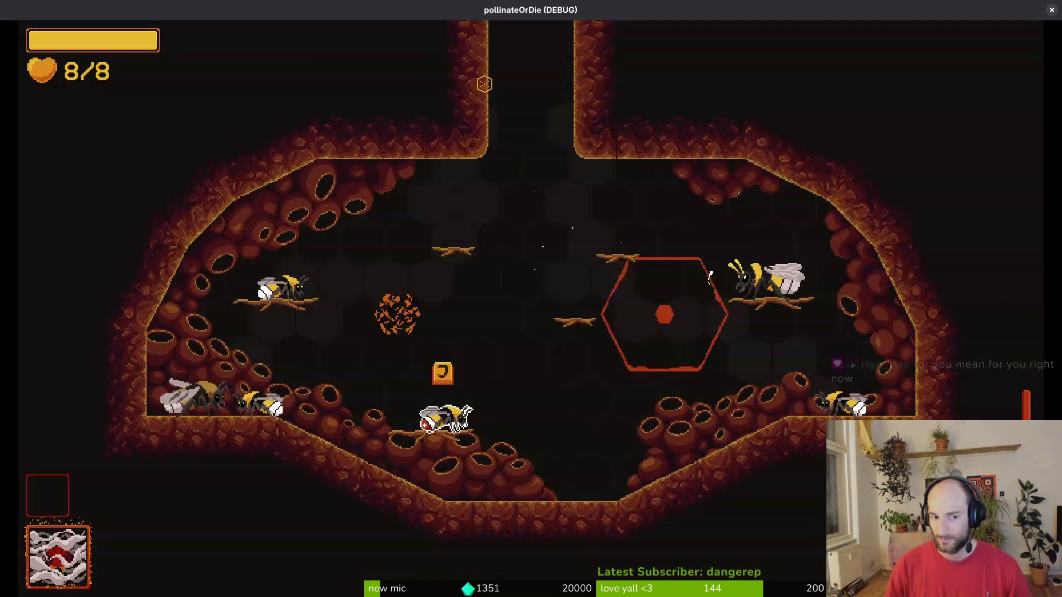
pyautogui.press('Escape')
pyautogui.press('Return')
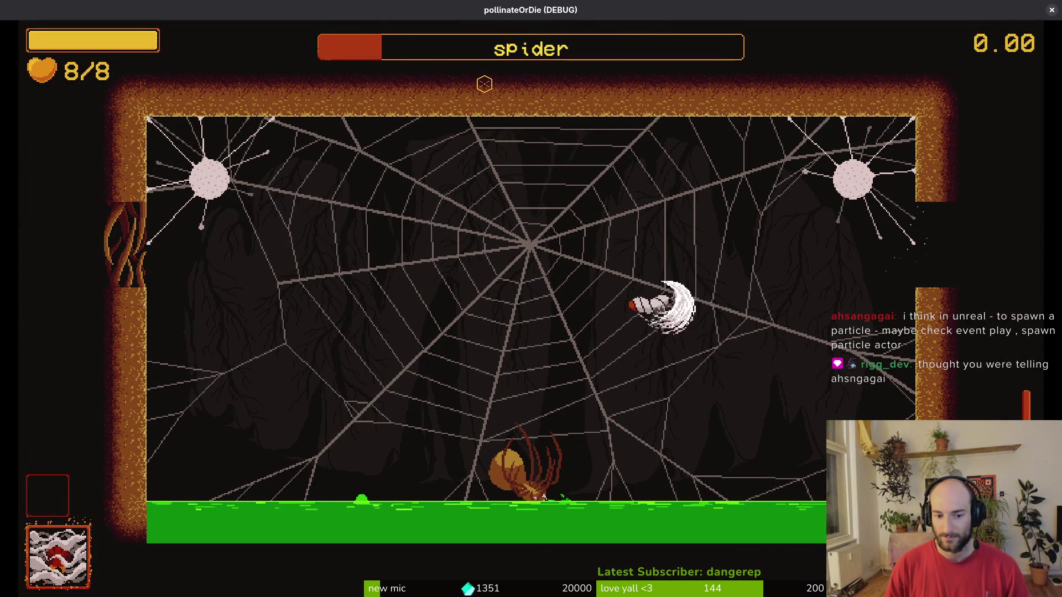
pyautogui.press('Escape')
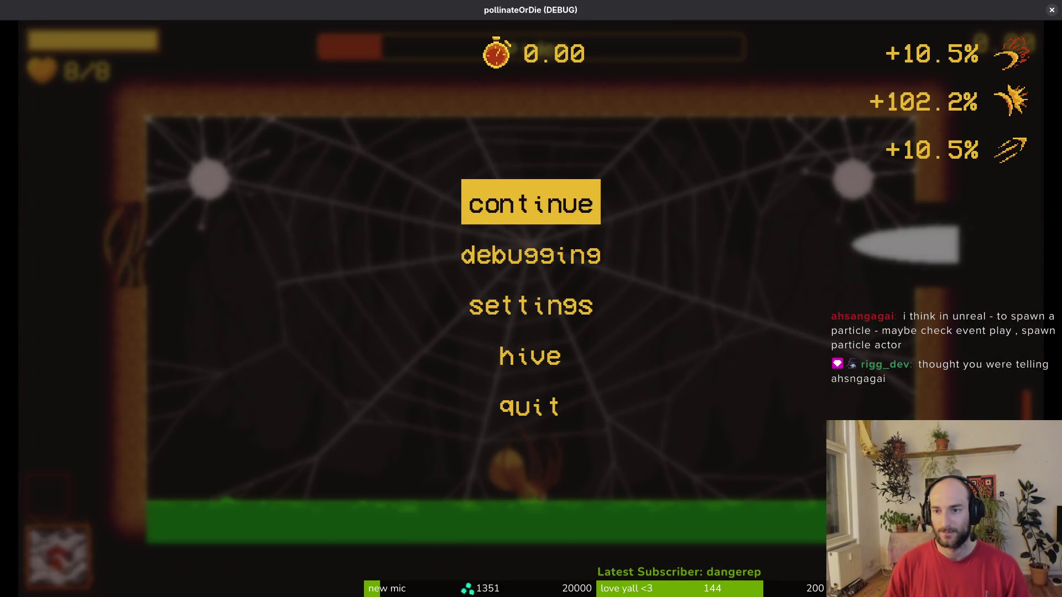
pyautogui.click(1051, 11)
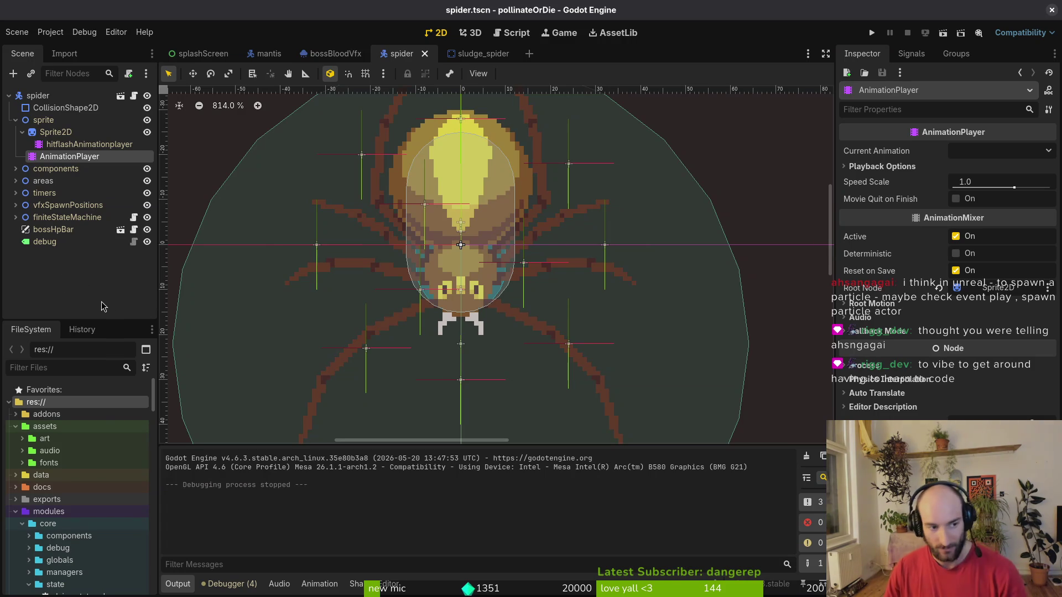
# Inspect the HurtboxComponent's CapsuleShape2D: 12 px radius and 40 px height.
pyautogui.click(17, 121)
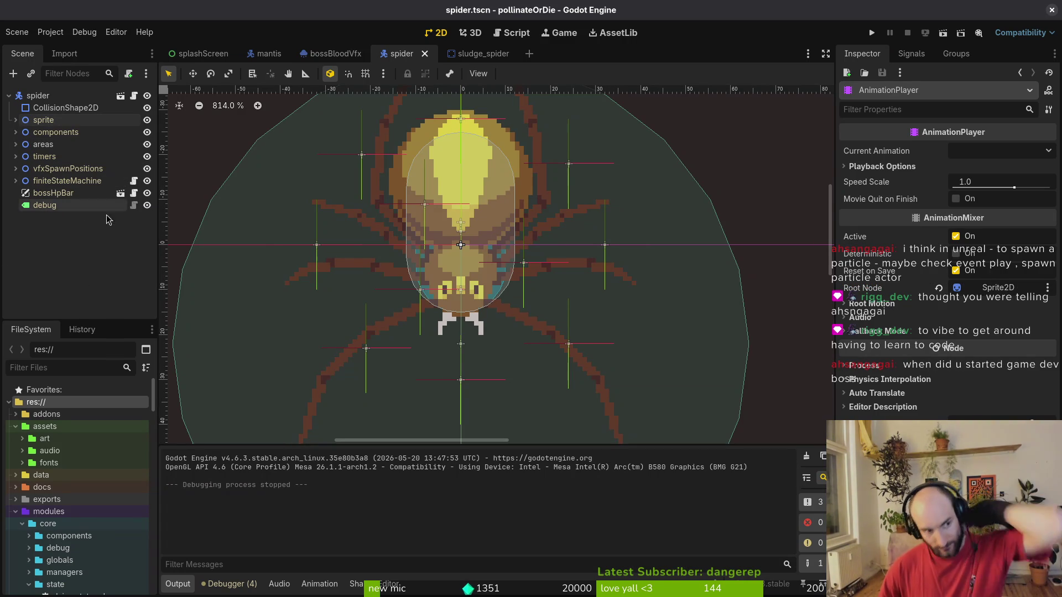
pyautogui.click(15, 144)
pyautogui.click(22, 157)
pyautogui.click(15, 144)
pyautogui.click(16, 133)
pyautogui.click(75, 145)
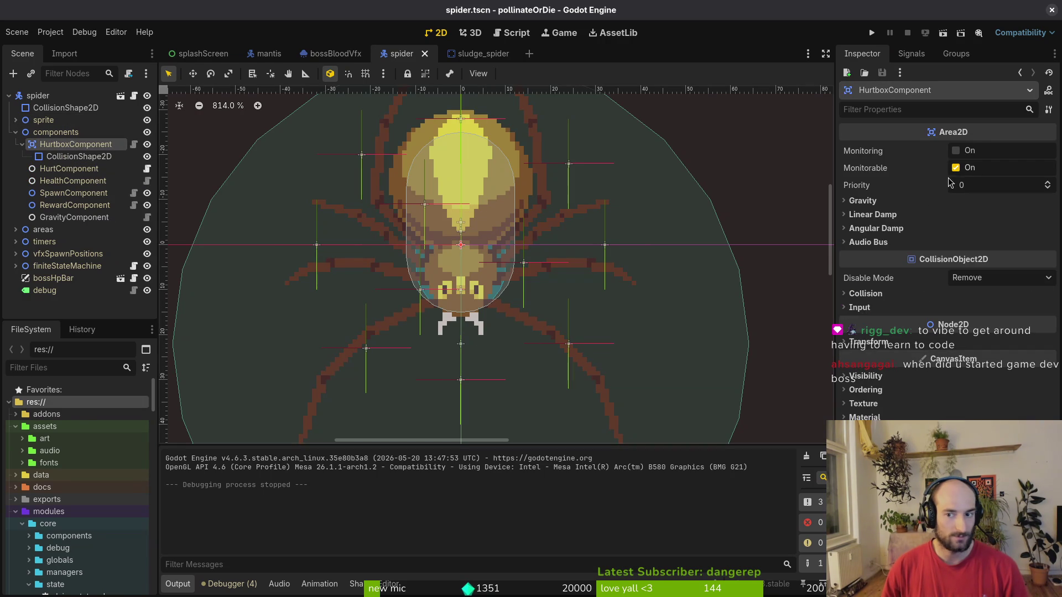
pyautogui.click(85, 157)
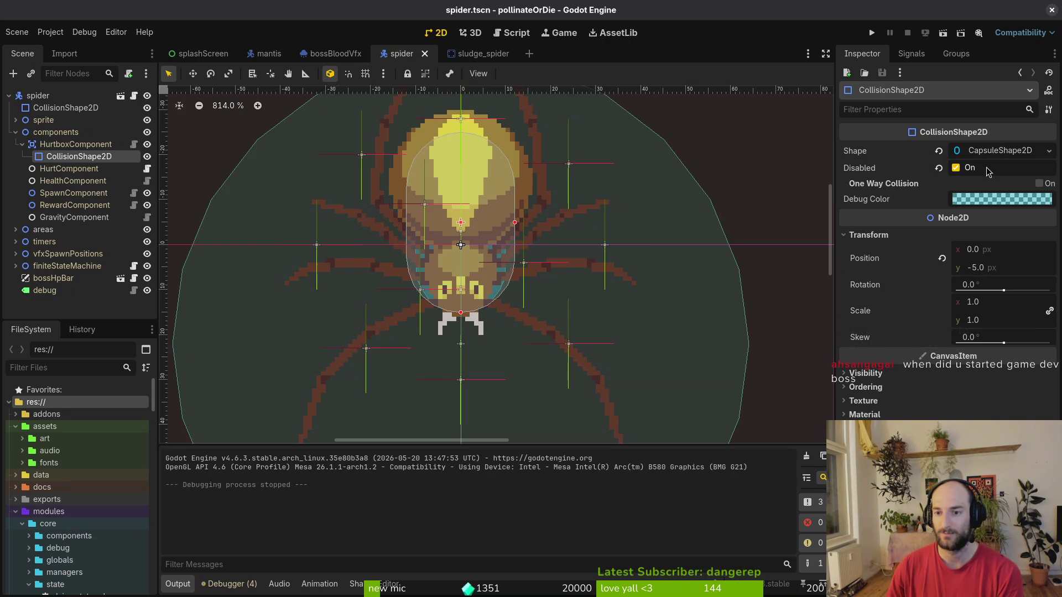
pyautogui.click(994, 152)
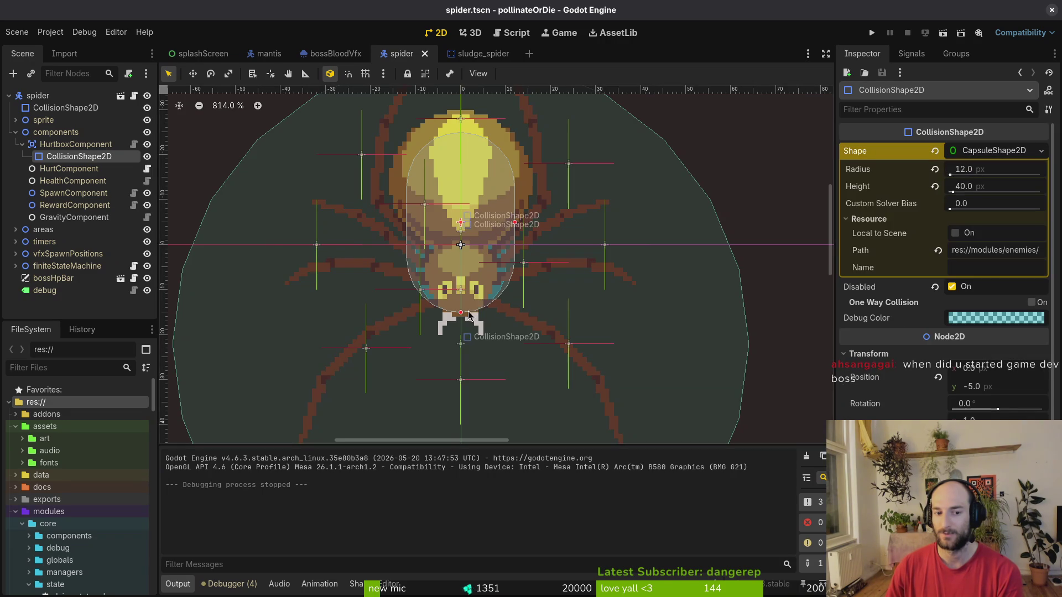
pyautogui.scroll(5, 509, 295)
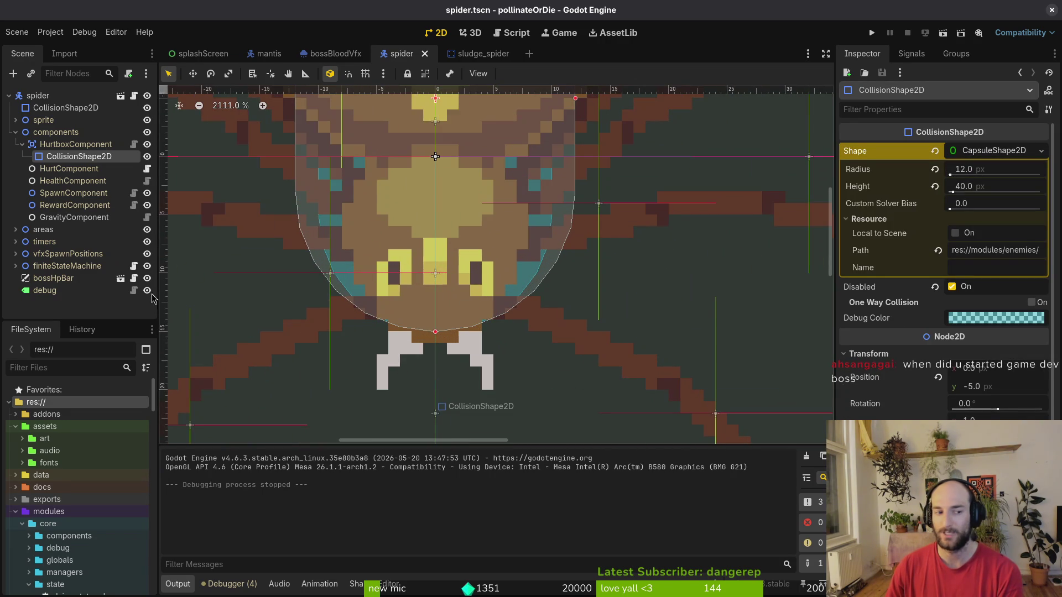
pyautogui.scroll(-10, 534, 276)
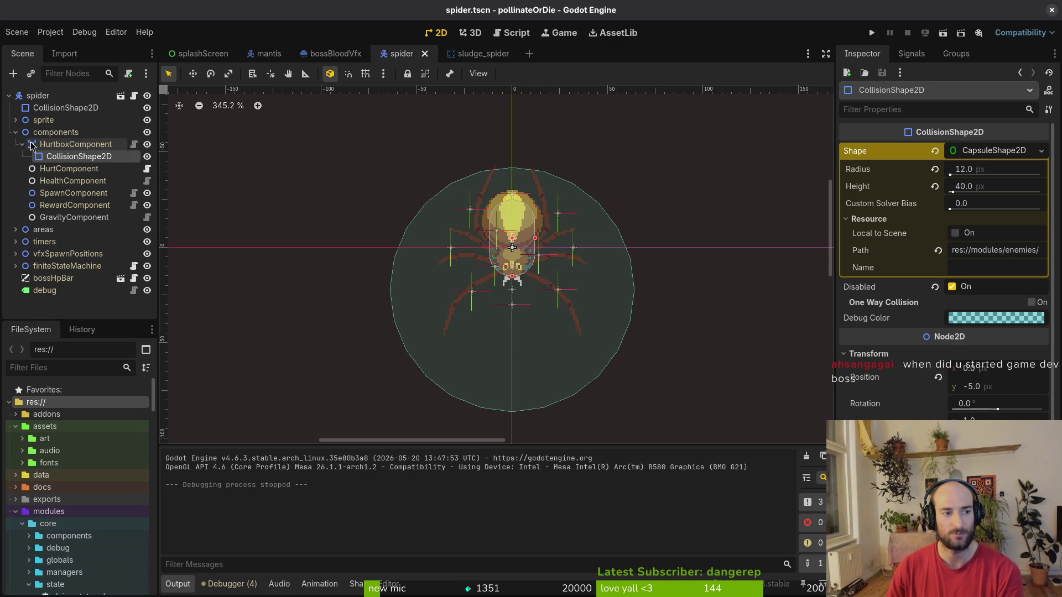
# Inspect the RewardComponent, then the finiteStateMachine's dying state properties.
pyautogui.click(58, 206)
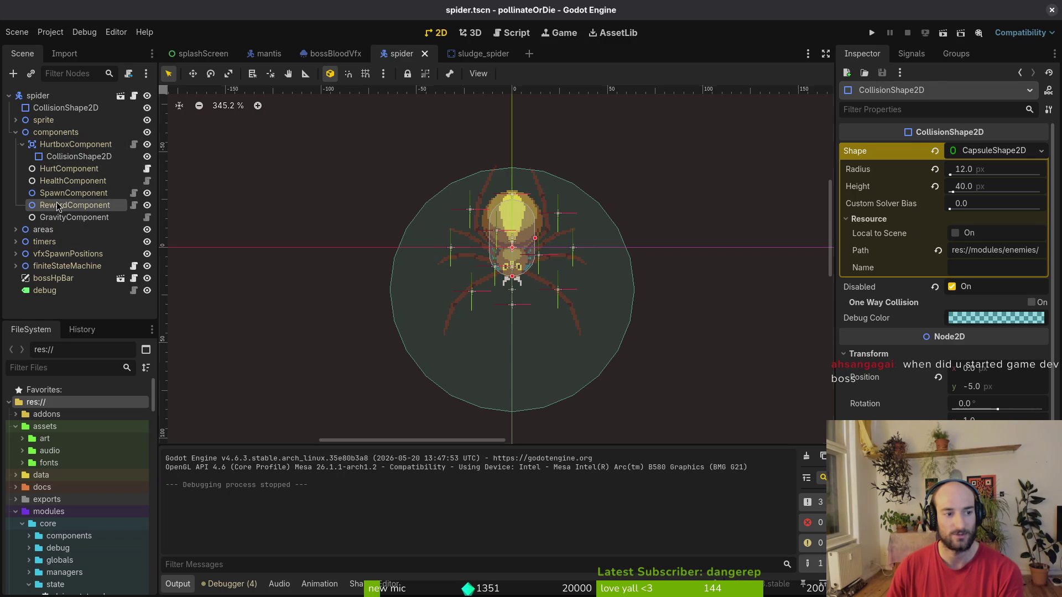
pyautogui.click(16, 266)
pyautogui.click(49, 292)
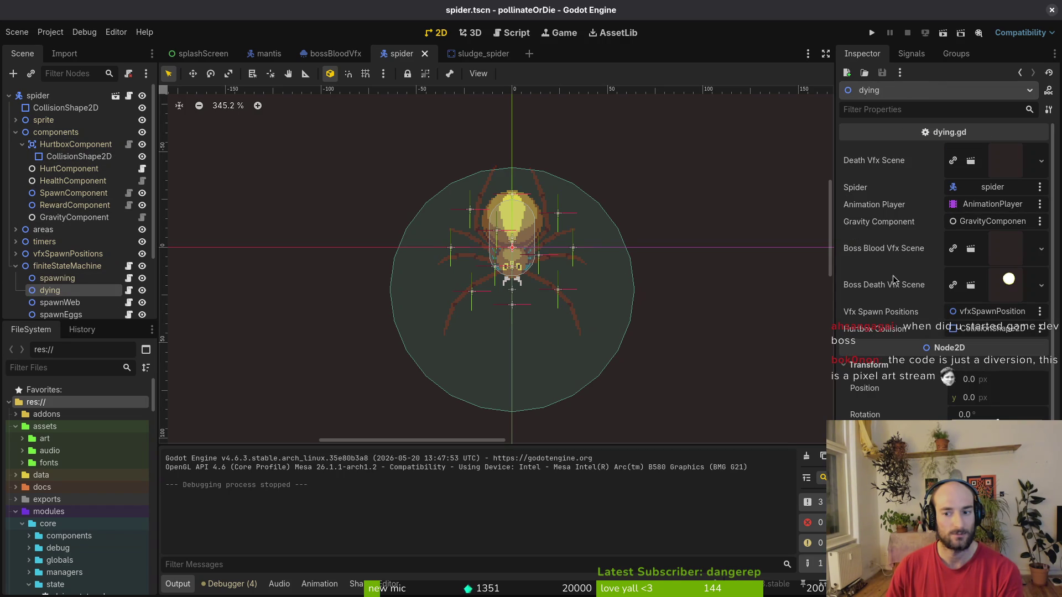
# Assign components/HurtboxComponent/CollisionShape2D as the dying state's Hurtbox Collision, then return to dying.gd.
pyautogui.click(977, 330)
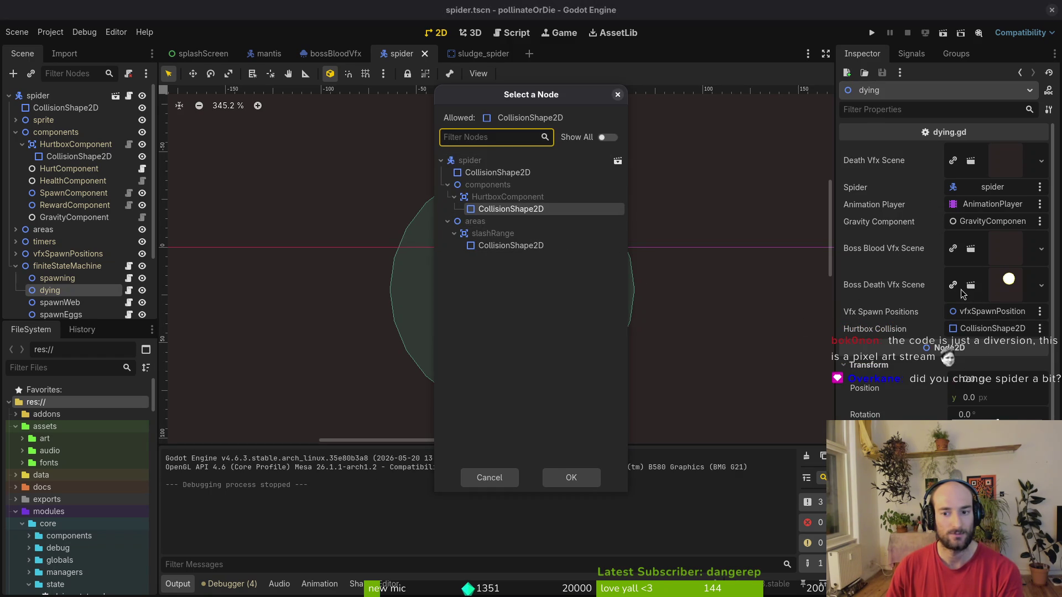
pyautogui.click(575, 476)
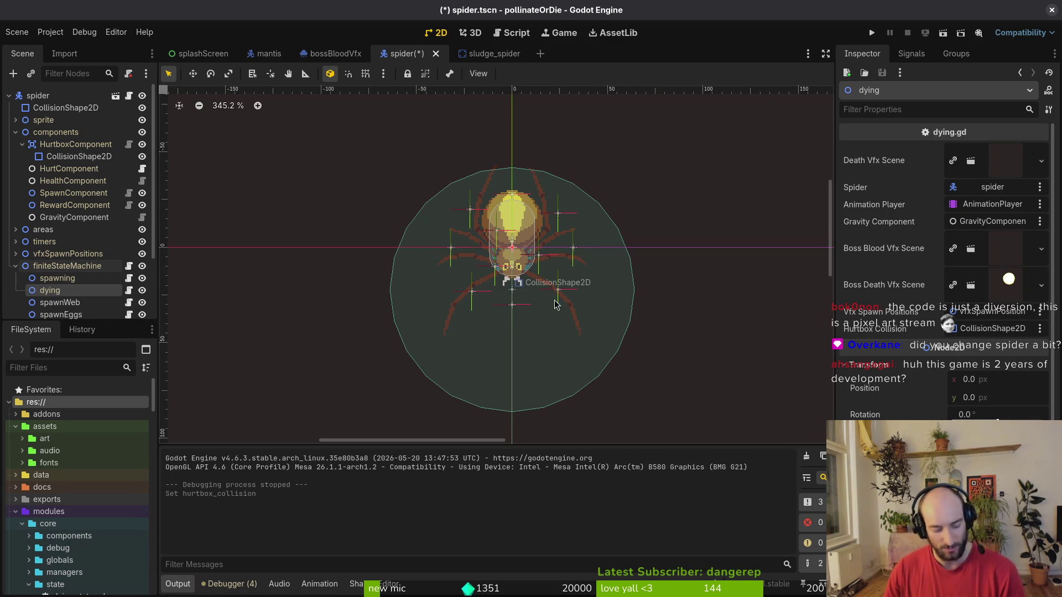
pyautogui.hotkey('alt', 'Tab')
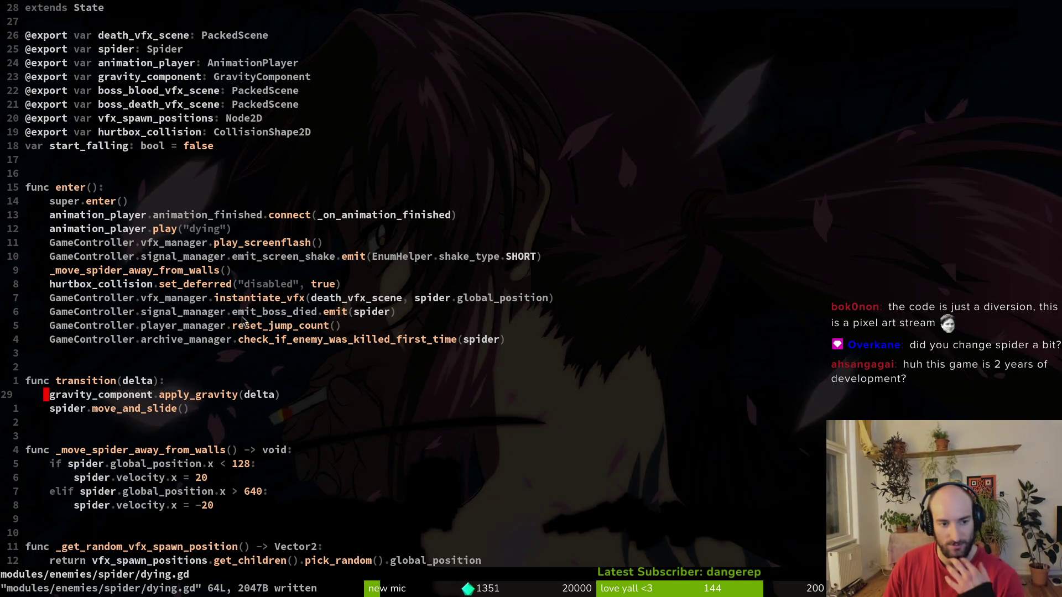
# Review dying.gd's enter function and the 'falling' branch of _on_animation_finished.
pyautogui.click(265, 339)
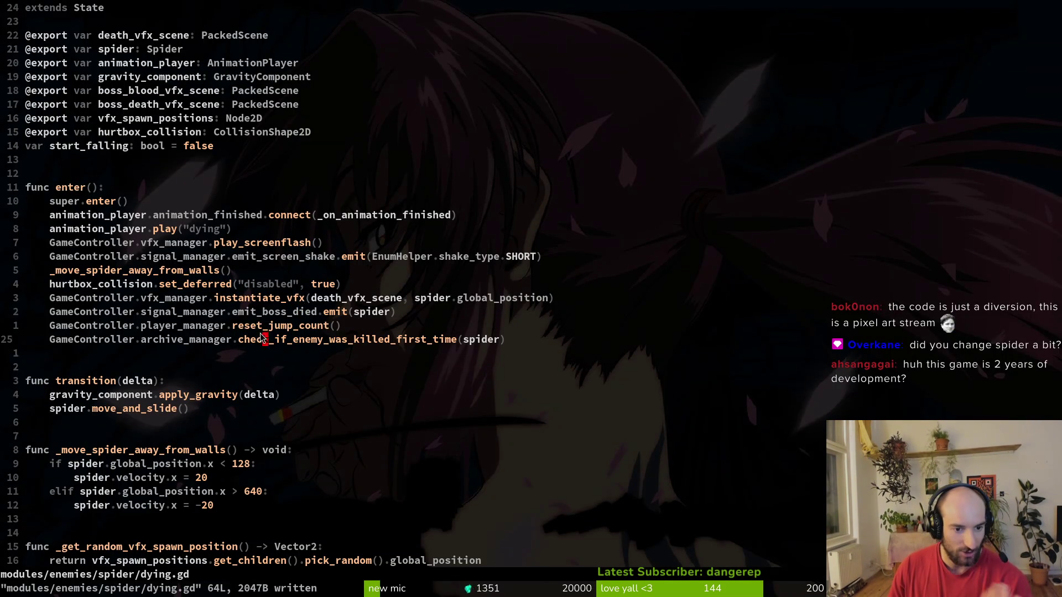
pyautogui.press('y')
pyautogui.press('i')
pyautogui.press('i')
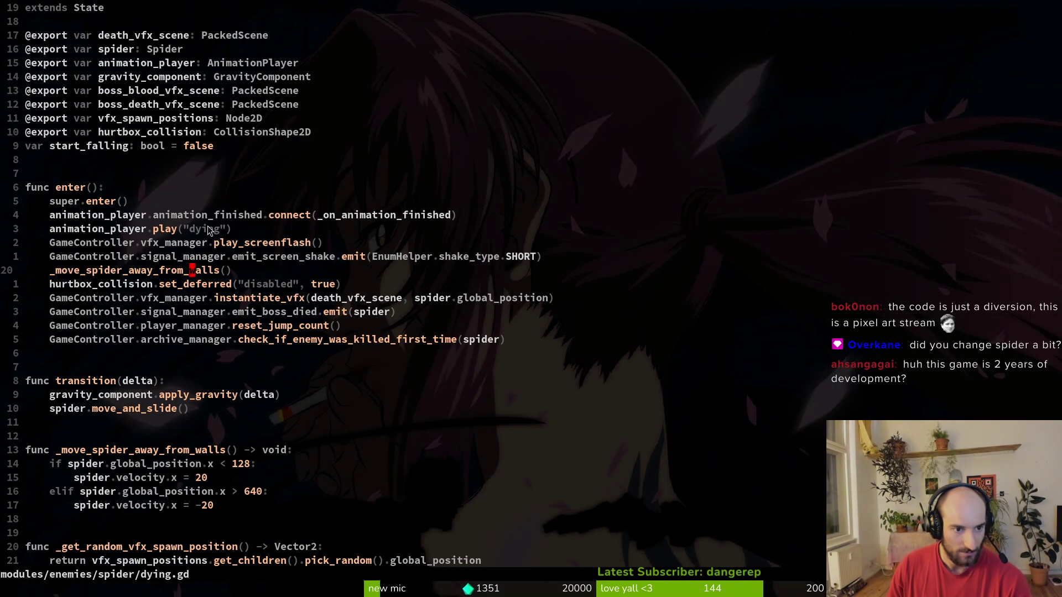
pyautogui.scroll(-6, 250, 321)
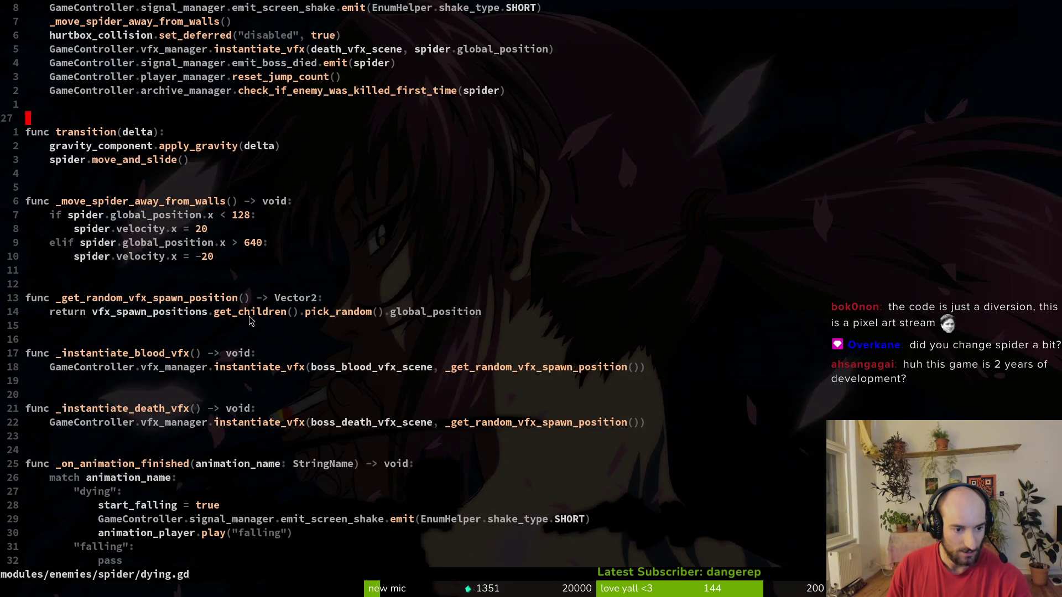
pyautogui.scroll(-6, 242, 332)
pyautogui.click(103, 298)
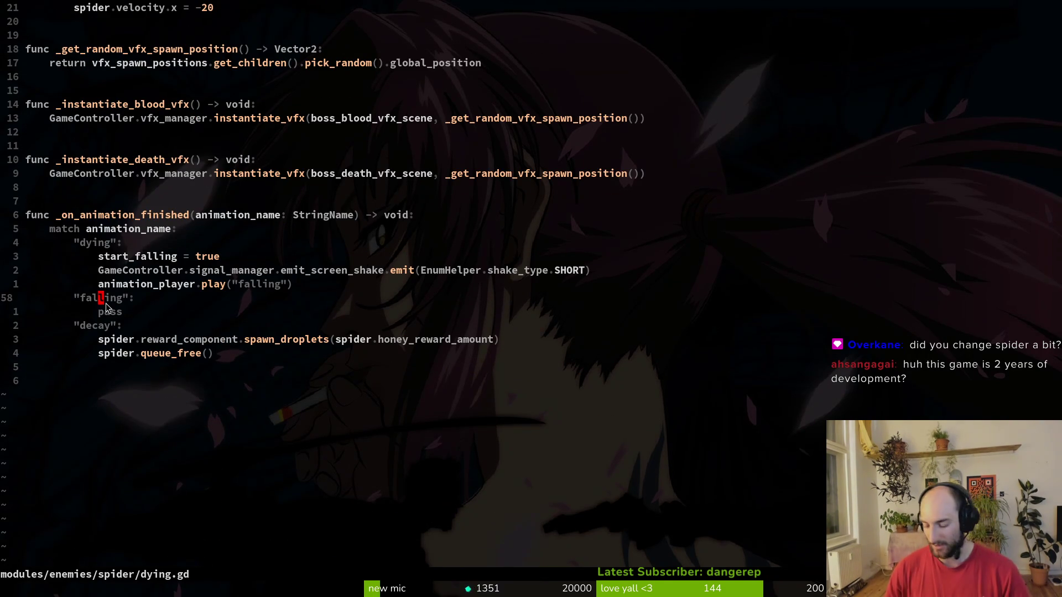
pyautogui.hotkey('alt', 'Tab')
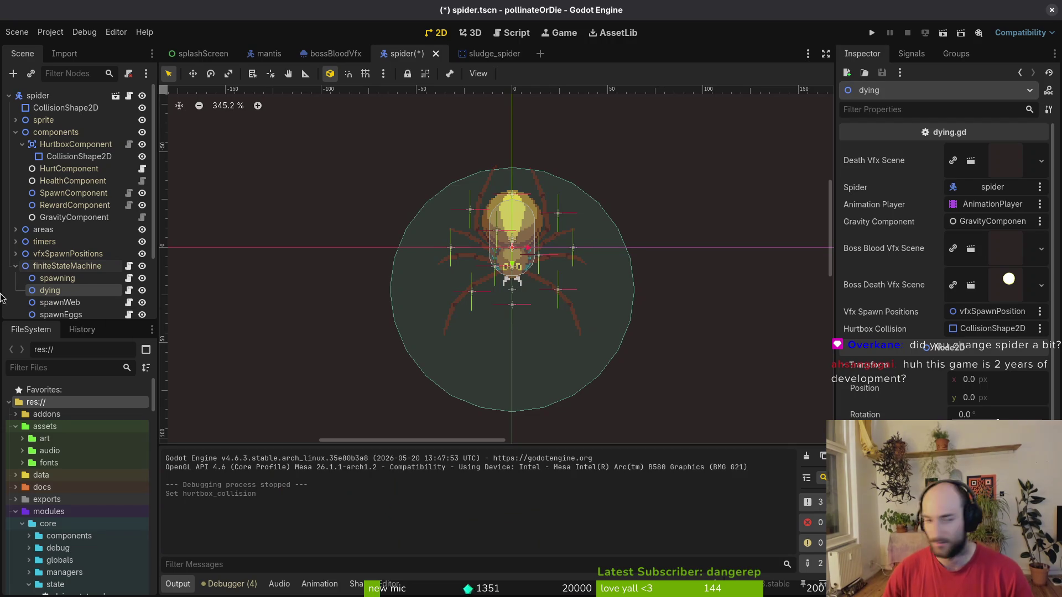
# Check the spider scene's dying-state exports, then move to the falling branch's pass in dying.gd.
pyautogui.scroll(-2, 56, 270)
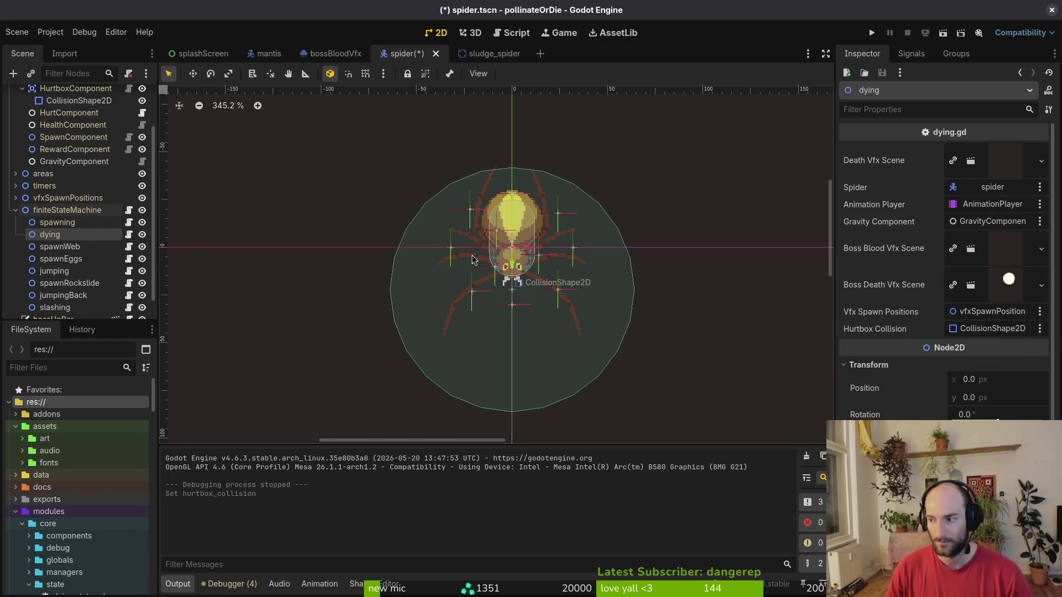
pyautogui.hotkey('alt', 'Tab')
pyautogui.press('j')
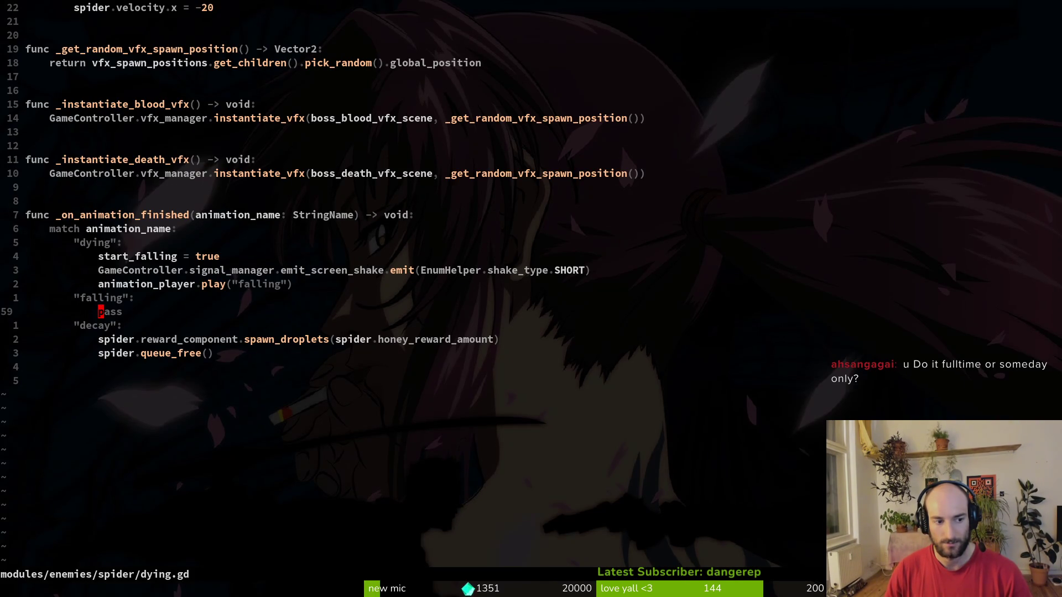
# Step through the start_falling, screen-shake and decay branches of _on_animation_finished.
pyautogui.press('k')
pyautogui.press('k')
pyautogui.press('k')
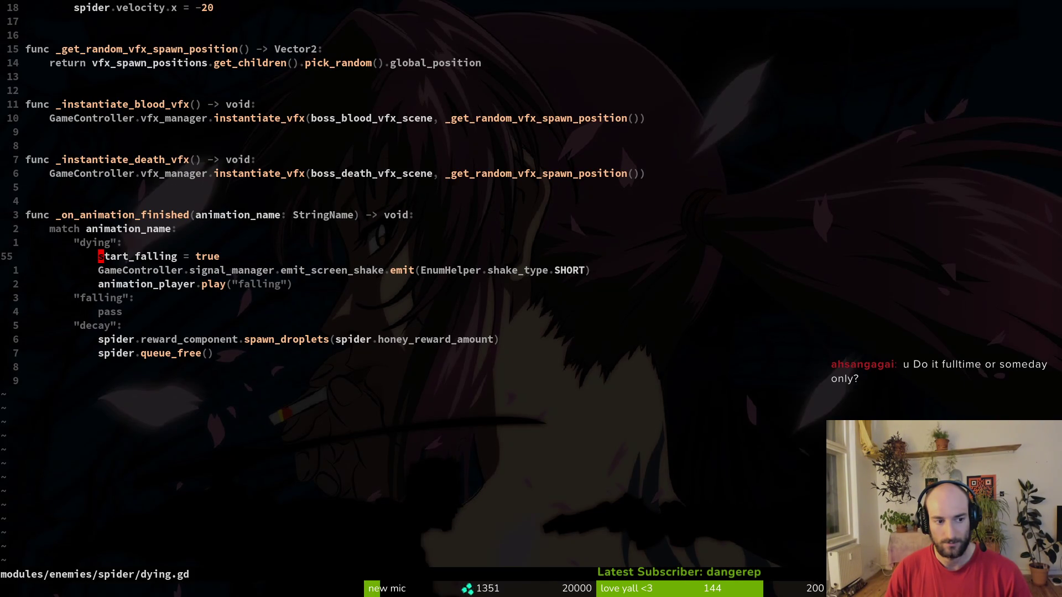
pyautogui.press('j')
pyautogui.press('j')
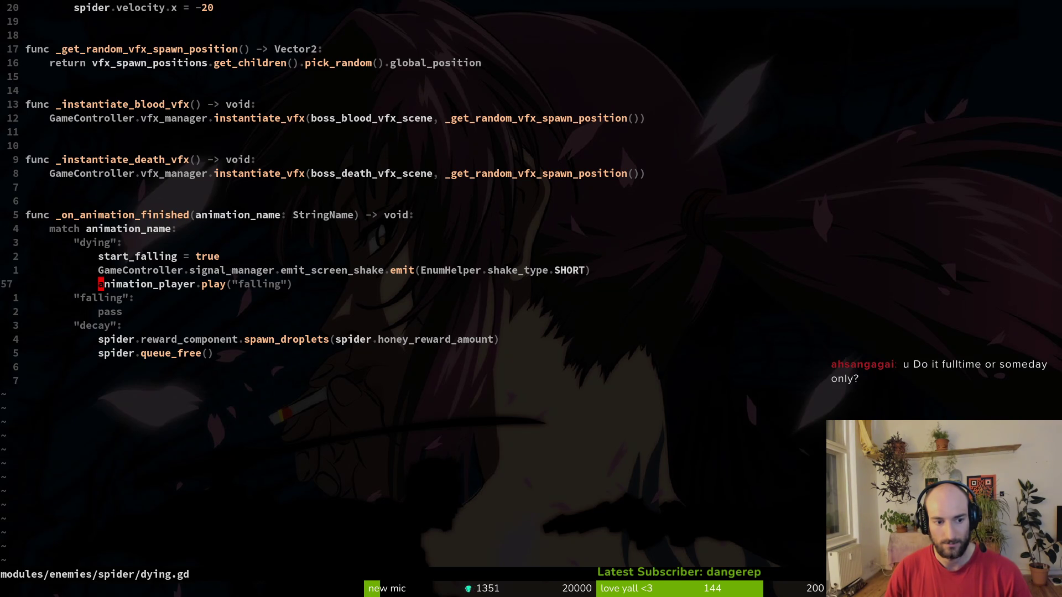
pyautogui.press('j')
pyautogui.press('j')
pyautogui.press('j')
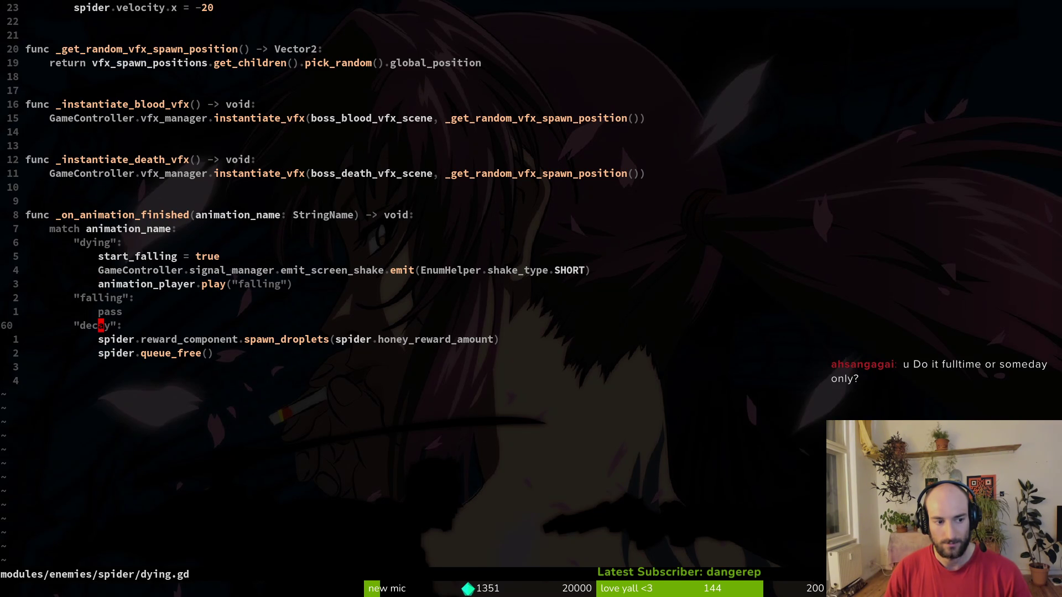
pyautogui.press('k')
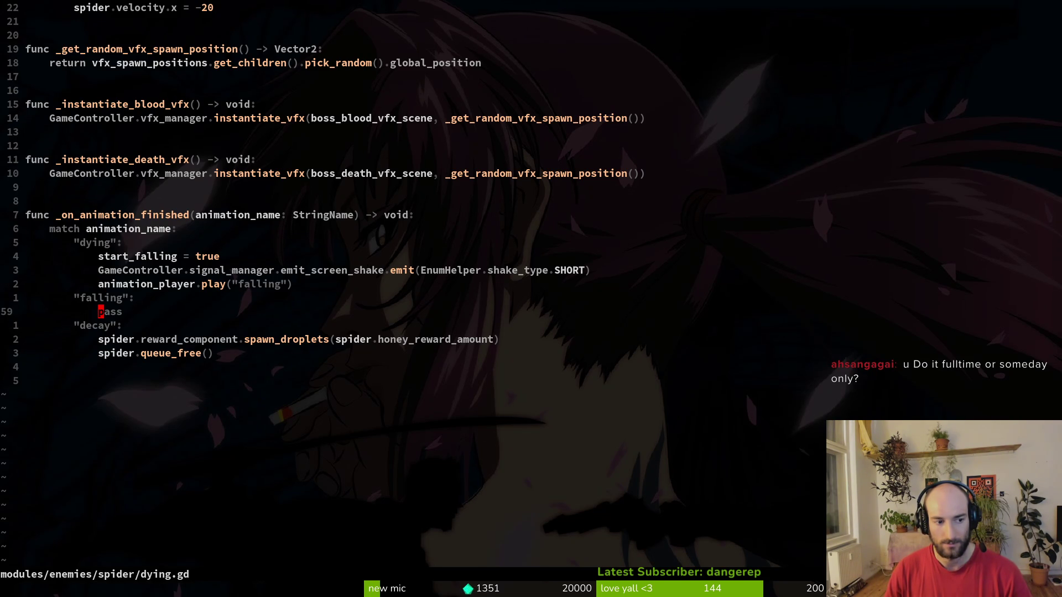
pyautogui.hotkey('alt', 'Tab')
pyautogui.scroll(2, 49, 136)
# Preview the spider AnimationPlayer's 'decay' animation once, then run the game.
pyautogui.click(16, 120)
pyautogui.click(22, 132)
pyautogui.click(69, 157)
pyautogui.click(392, 356)
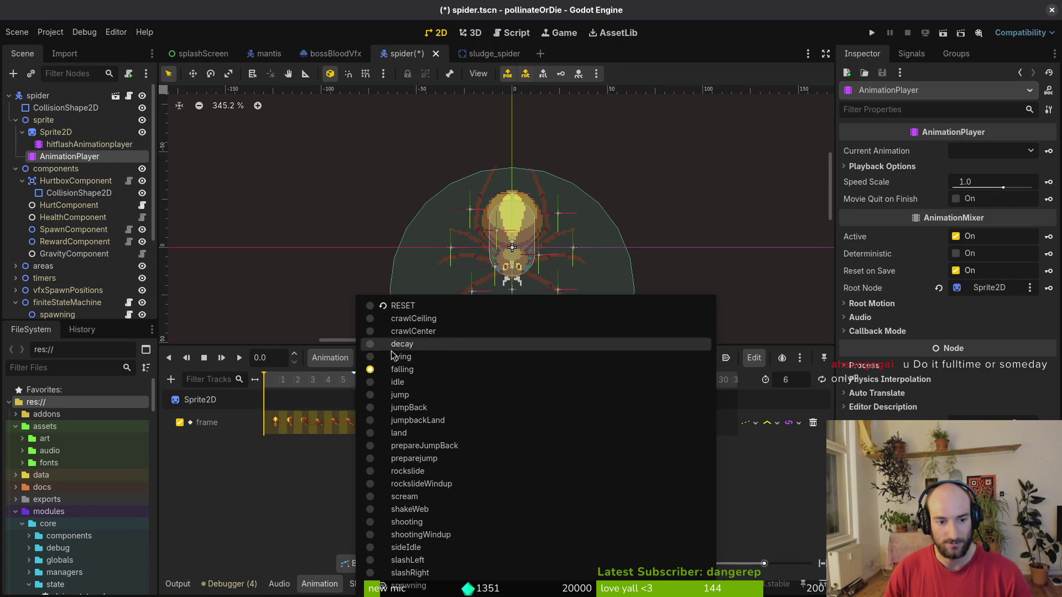
pyautogui.click(427, 352)
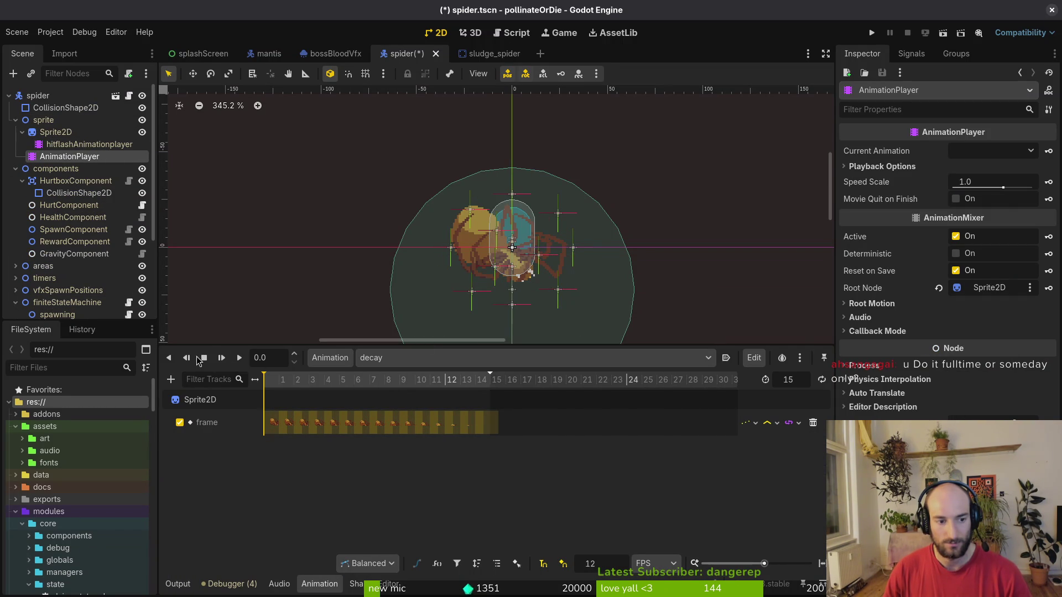
pyautogui.click(239, 358)
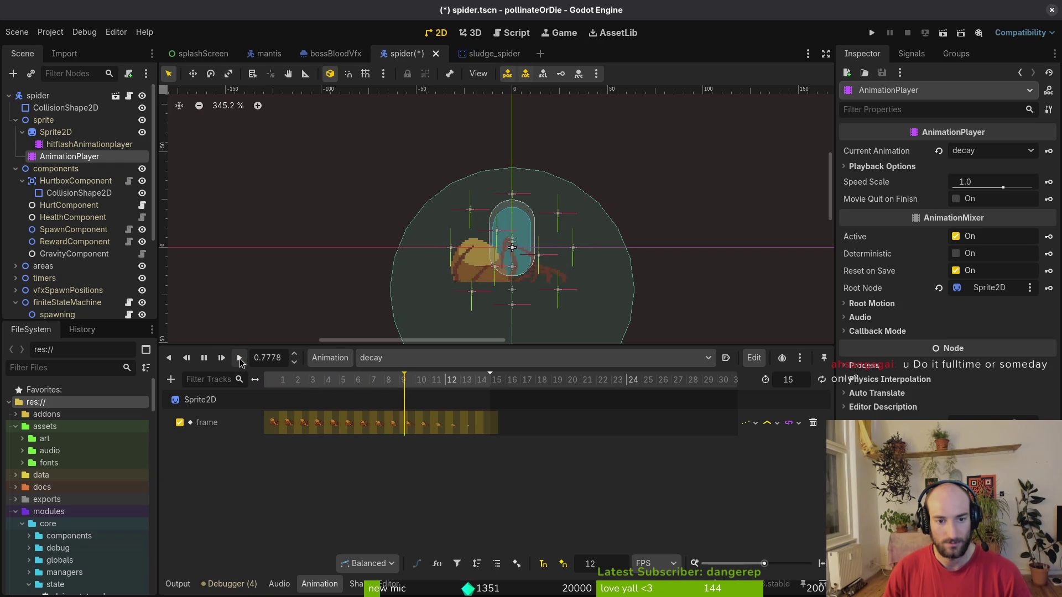
pyautogui.click(204, 358)
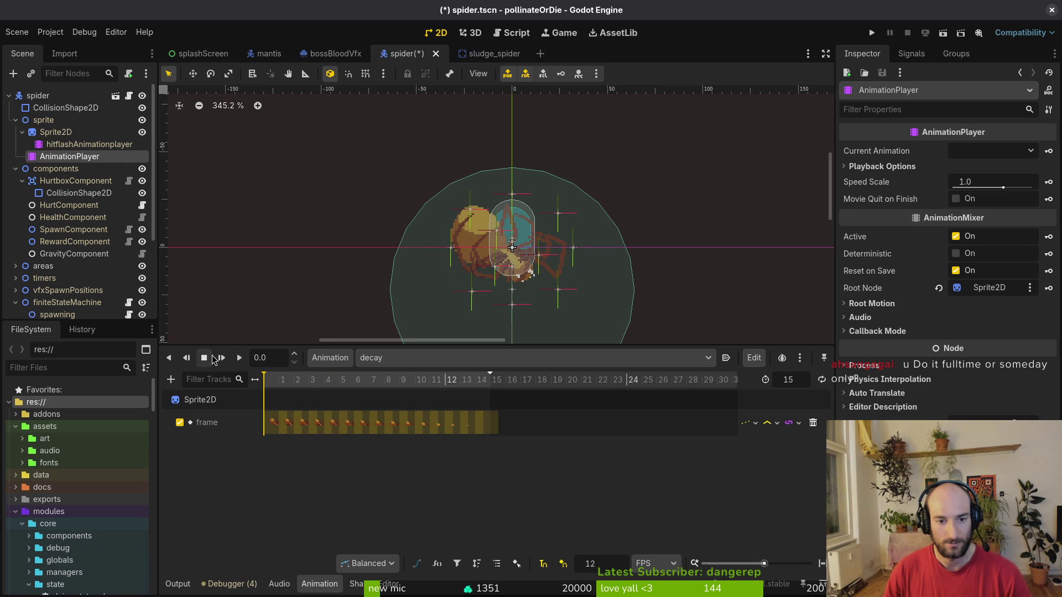
pyautogui.scroll(5, 515, 281)
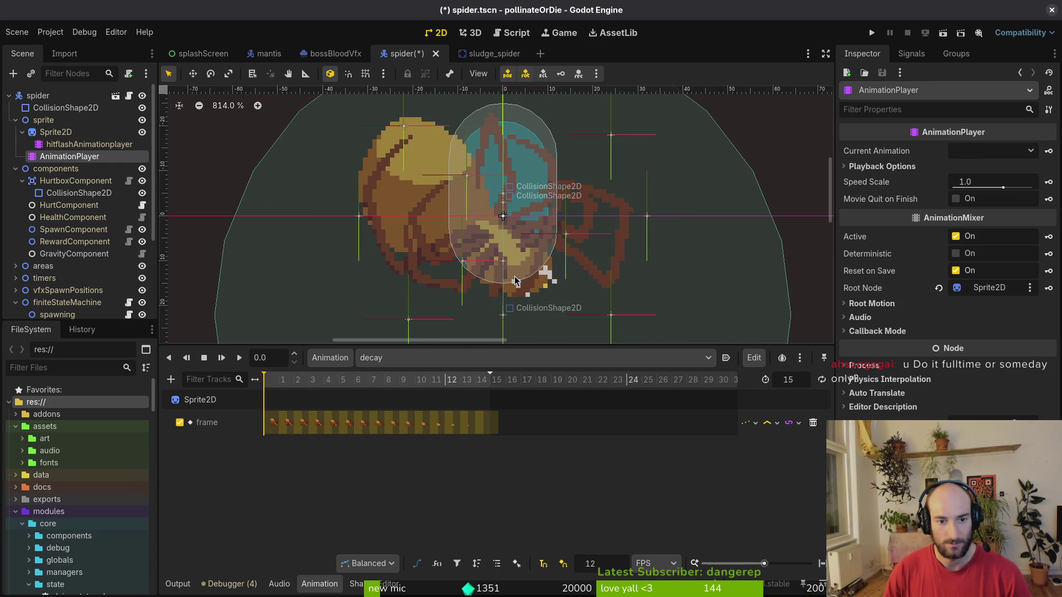
pyautogui.scroll(-2, 515, 281)
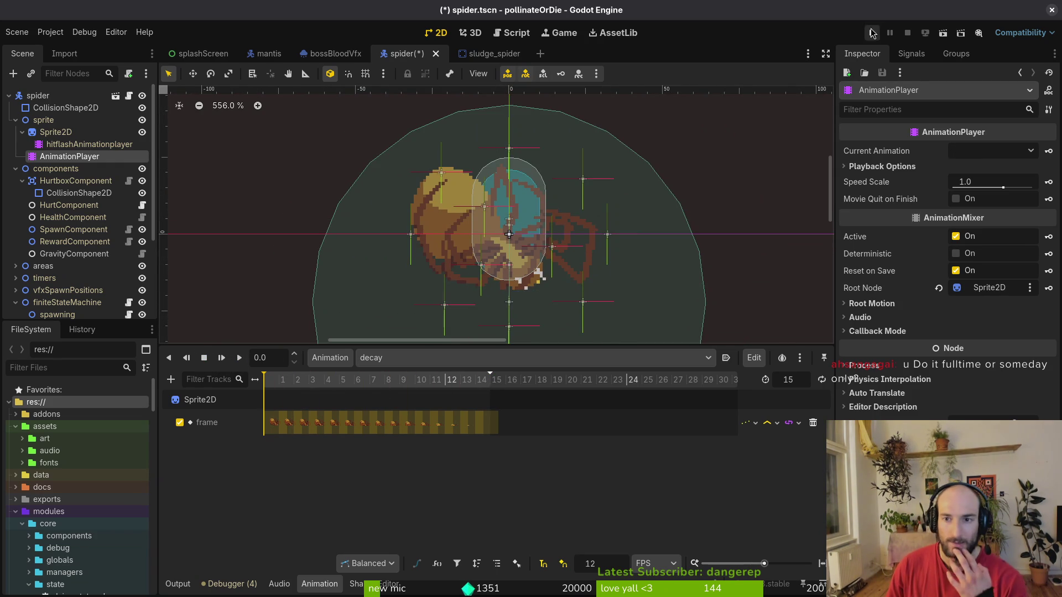
pyautogui.click(872, 33)
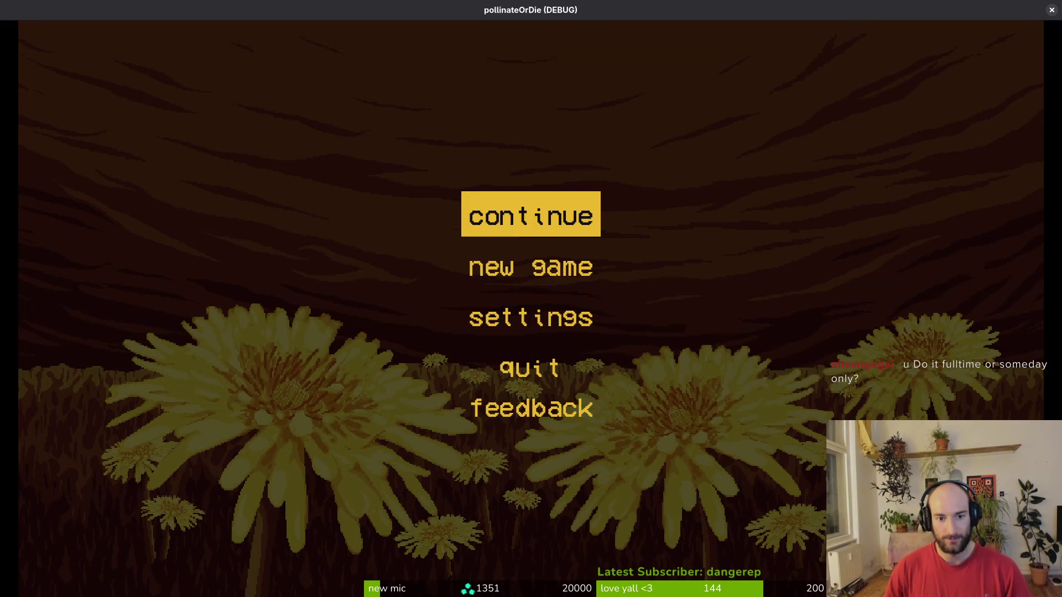
# Continue the saved game and turn on the collisions debug option from the pause menu.
pyautogui.press('Return')
pyautogui.press('Escape')
pyautogui.press('Down')
pyautogui.press('Return')
pyautogui.press('Down')
pyautogui.press('Down')
pyautogui.press('Return')
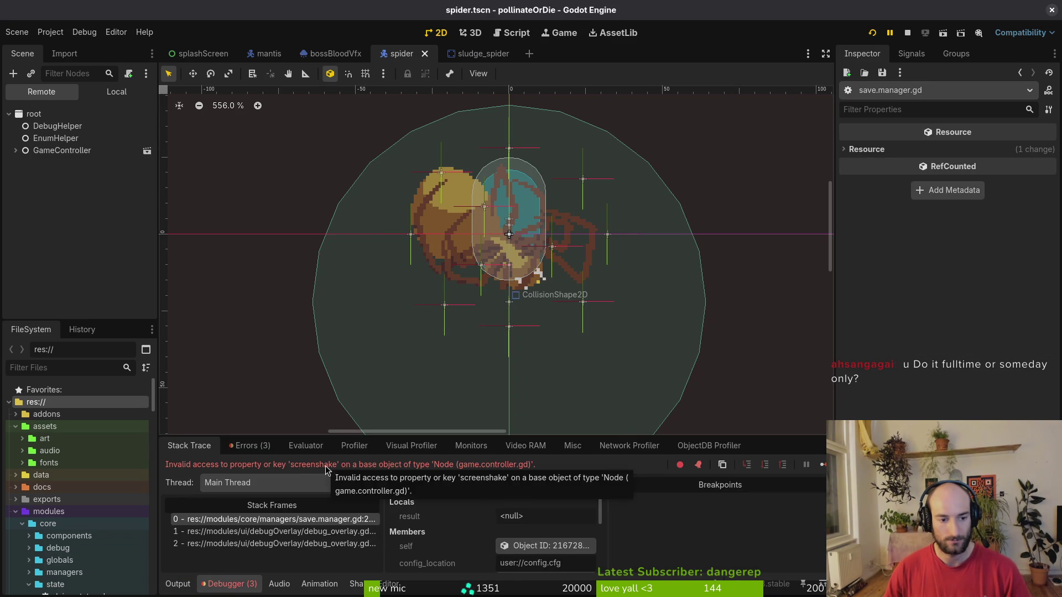
# Check the debugger errors, then delete all 5 files in the pollinateOrDie user data folder.
pyautogui.click(257, 448)
pyautogui.moveTo(385, 519)
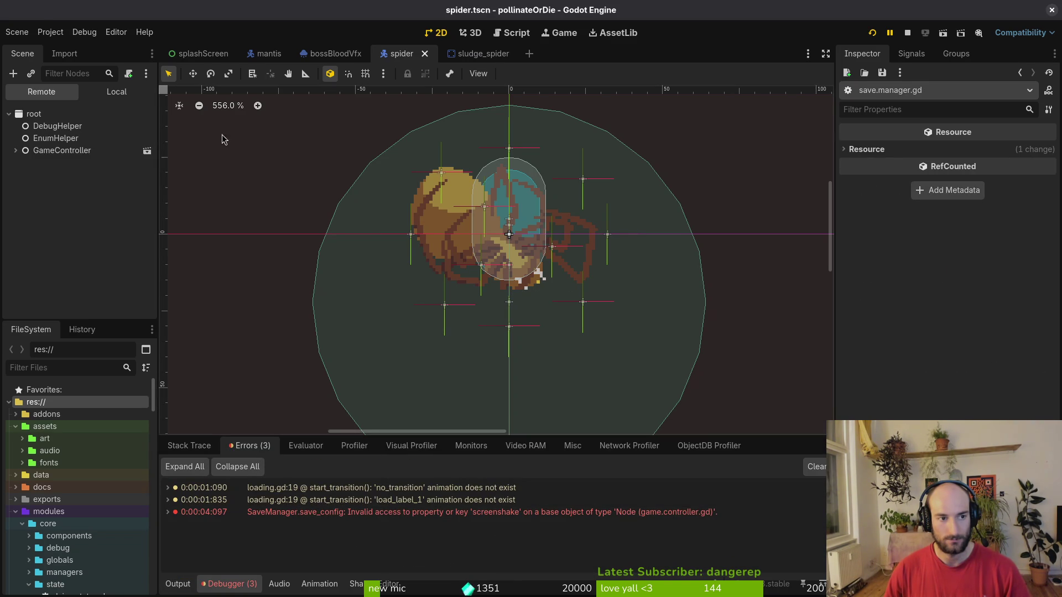
pyautogui.click(51, 32)
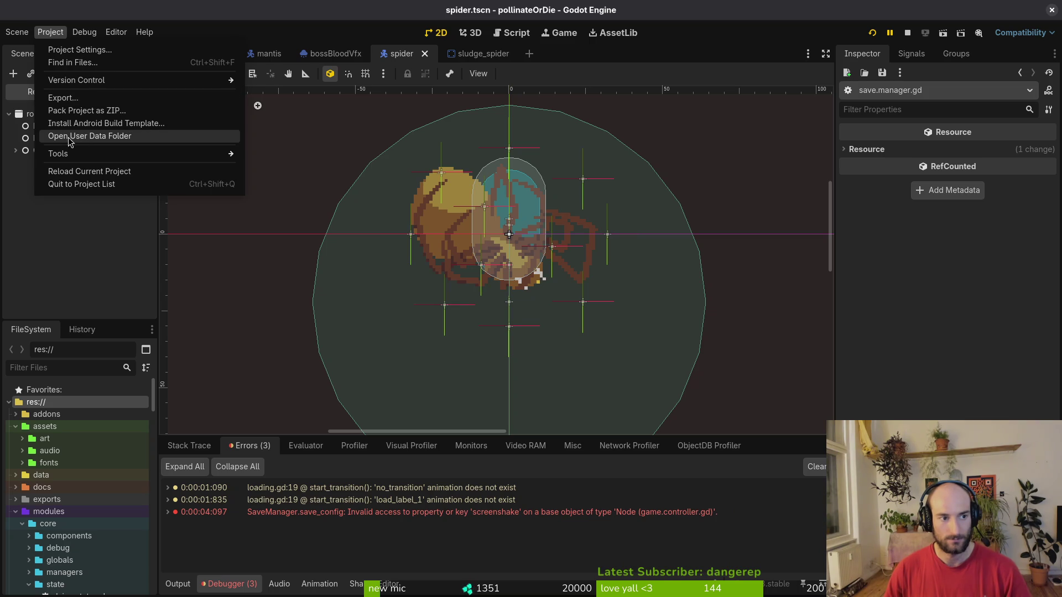
pyautogui.click(90, 136)
pyautogui.hotkey('ctrl', 'a')
pyautogui.press('Delete')
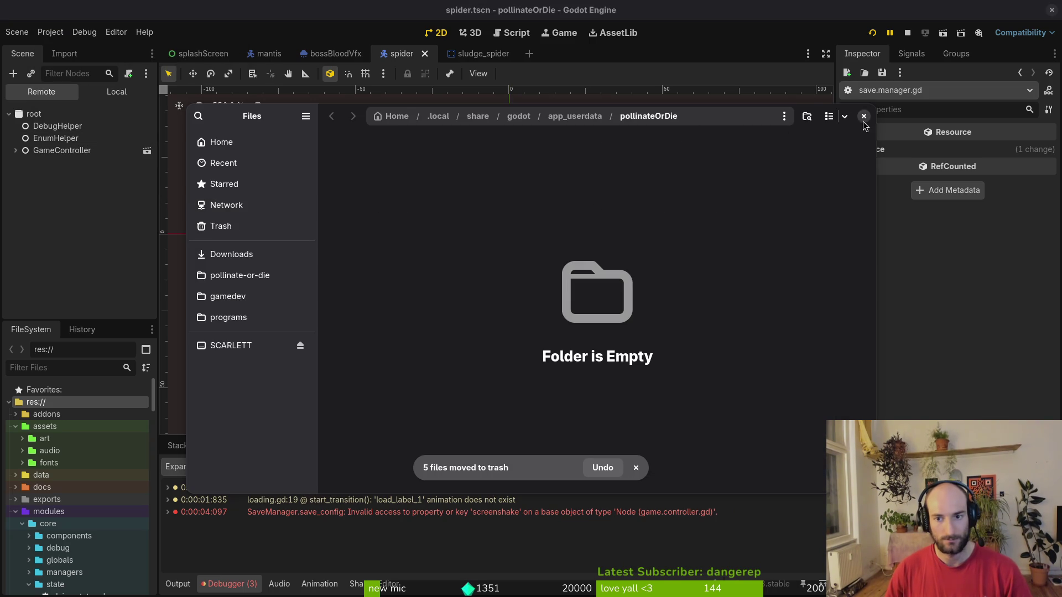
pyautogui.click(864, 115)
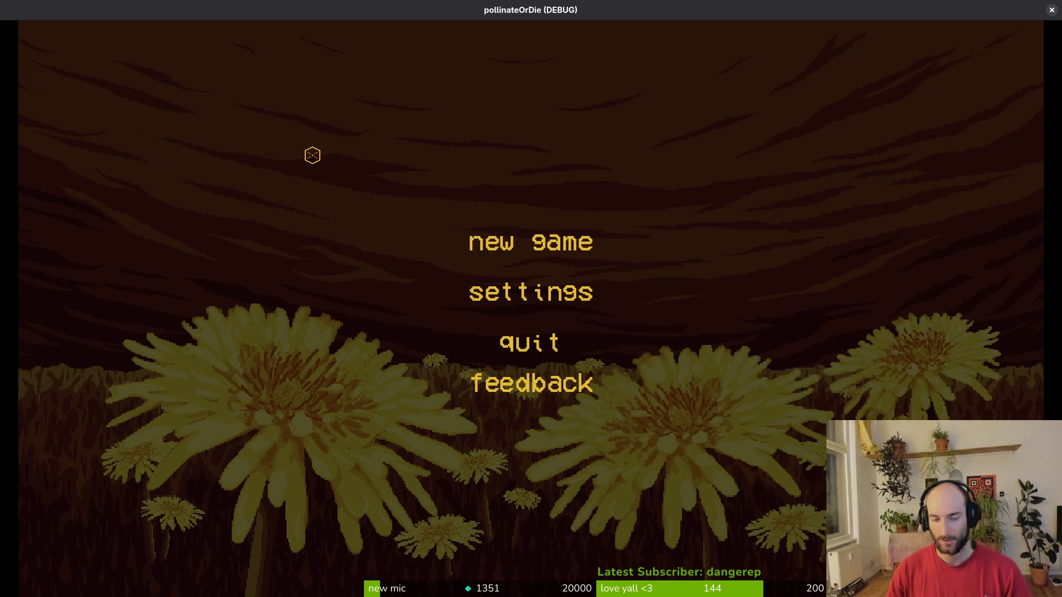
# Start a new game and toggle a debug option in the pause menu's debugging panel.
pyautogui.press('space')
pyautogui.press('space')
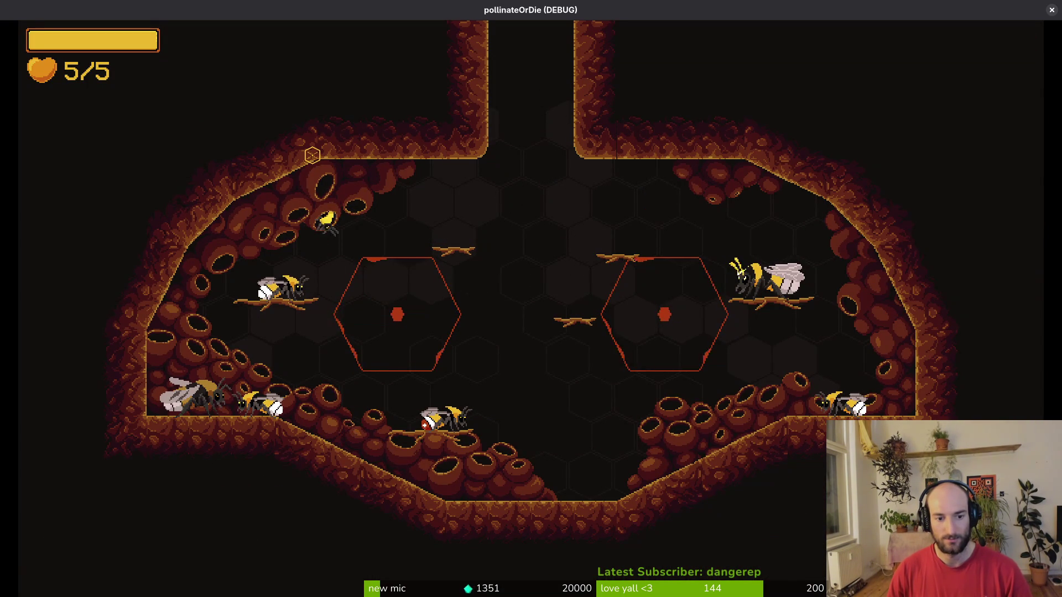
pyautogui.press('Escape')
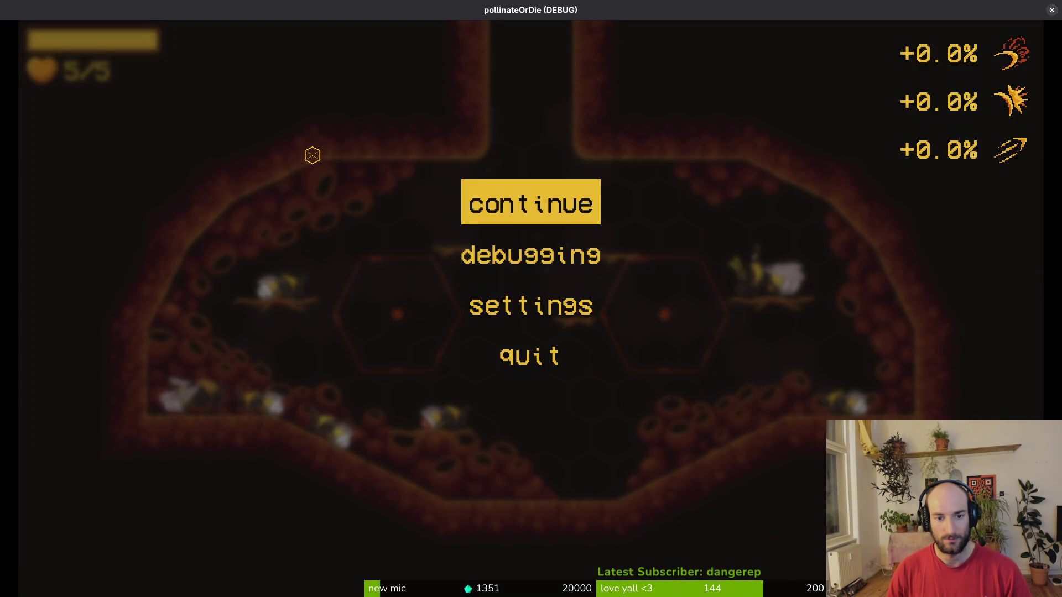
pyautogui.press('Down')
pyautogui.press('space')
pyautogui.press('Down')
pyautogui.press('Down')
pyautogui.press('space')
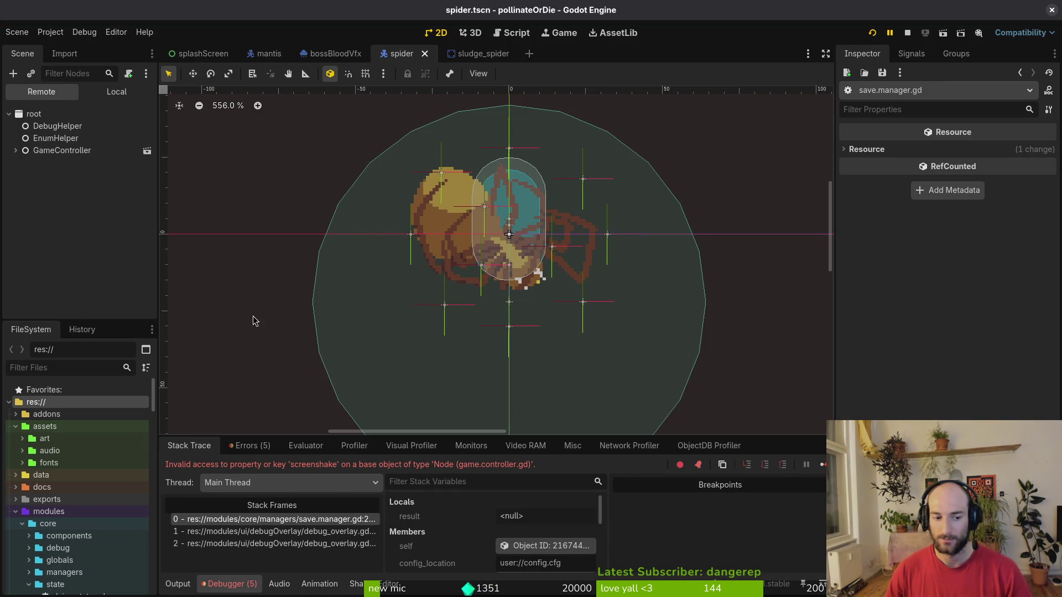
# Open debug_overlay.gd and search it for 'screen' references near update_settings_values.
pyautogui.hotkey('alt', 'Tab')
pyautogui.press('space')
pyautogui.press('f')
pyautogui.press('f')
pyautogui.write('debug_o')
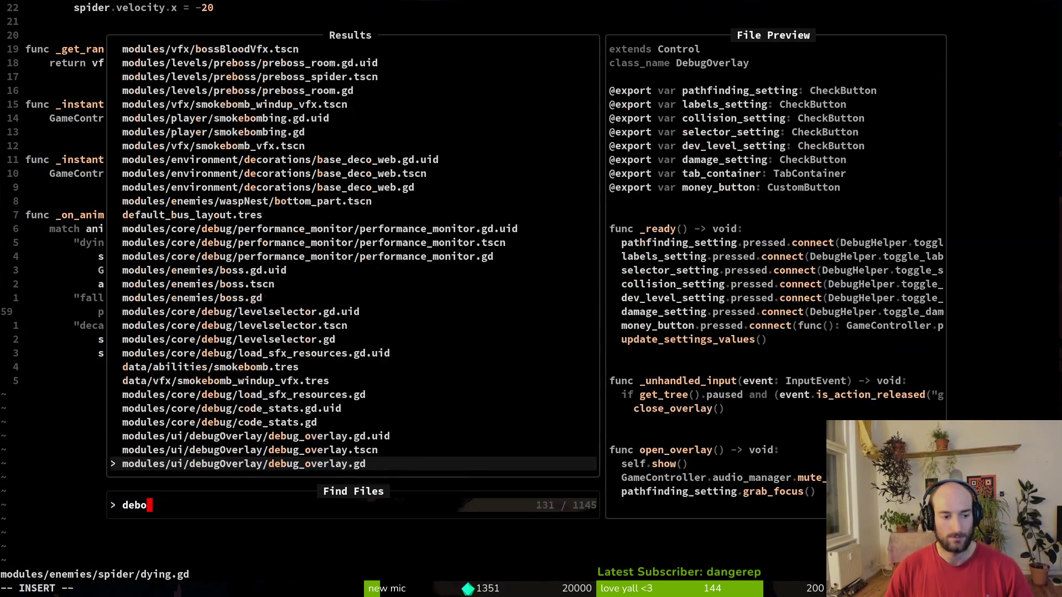
pyautogui.write('v')
pyautogui.press('Return')
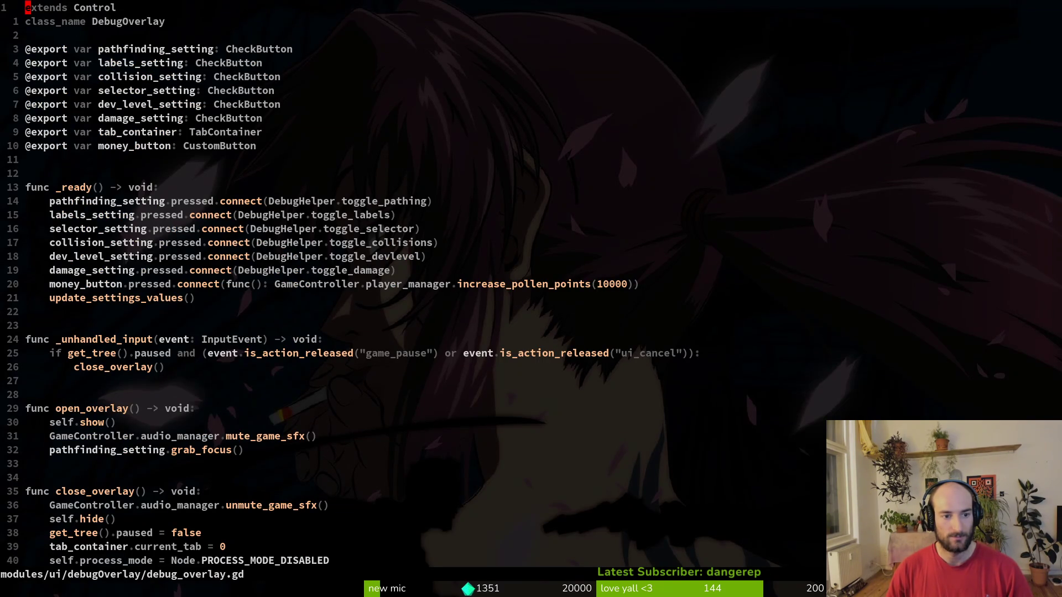
pyautogui.press('2')
pyautogui.press('0')
pyautogui.press('j')
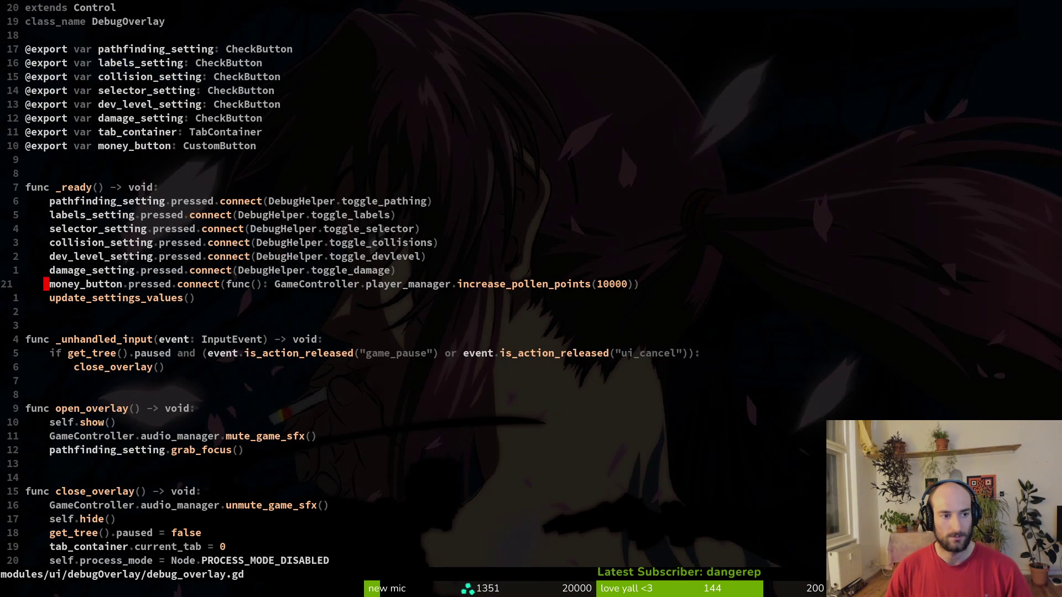
pyautogui.hotkey('ctrl', 'd')
pyautogui.press('j')
pyautogui.press('j')
pyautogui.press('j')
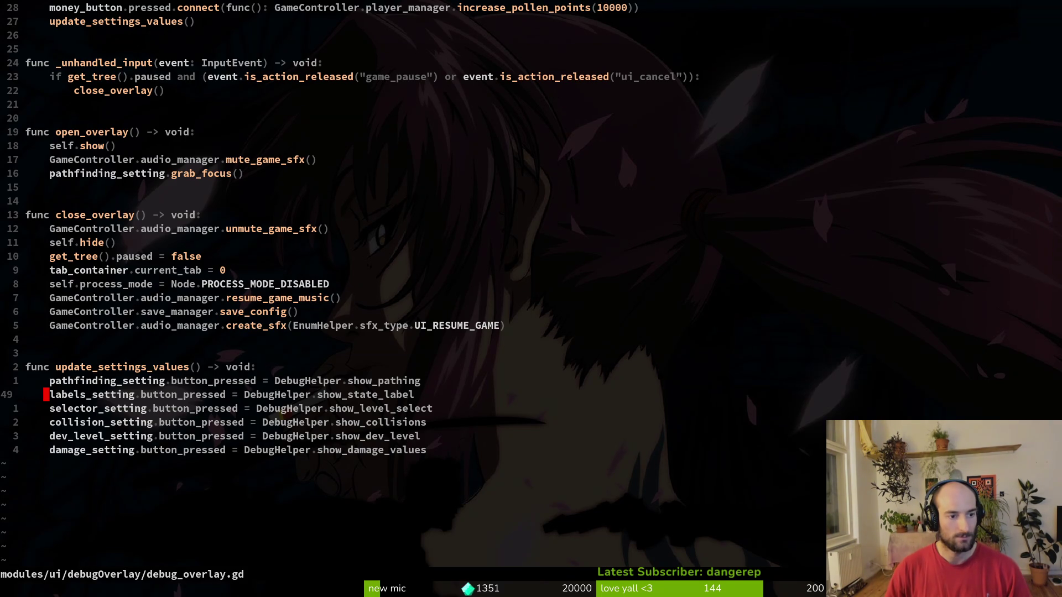
pyautogui.write('/screen')
pyautogui.press('Return')
# Recheck the Godot stack trace, then open save.manager.gd via the file finder.
pyautogui.hotkey('alt', 'Tab')
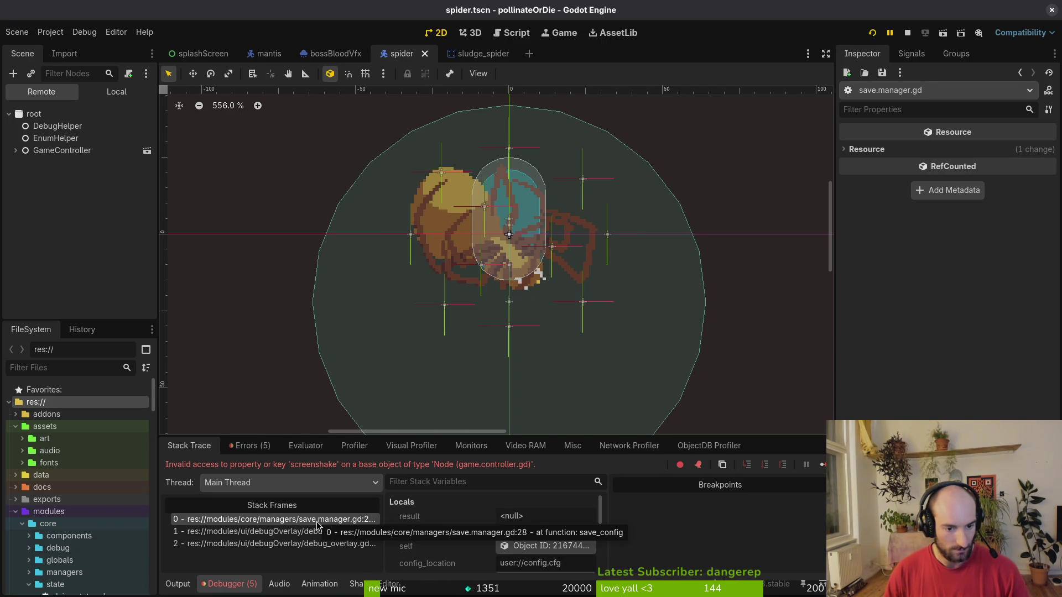
pyautogui.hotkey('alt', 'Tab')
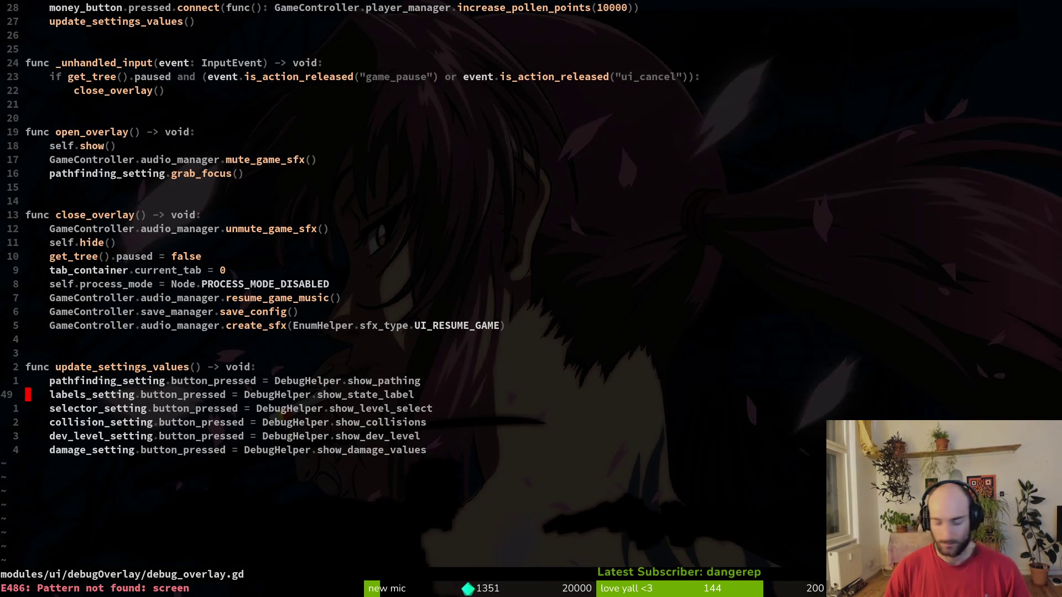
pyautogui.hotkey('ctrl', 'p')
pyautogui.write('savem')
pyautogui.press('Return')
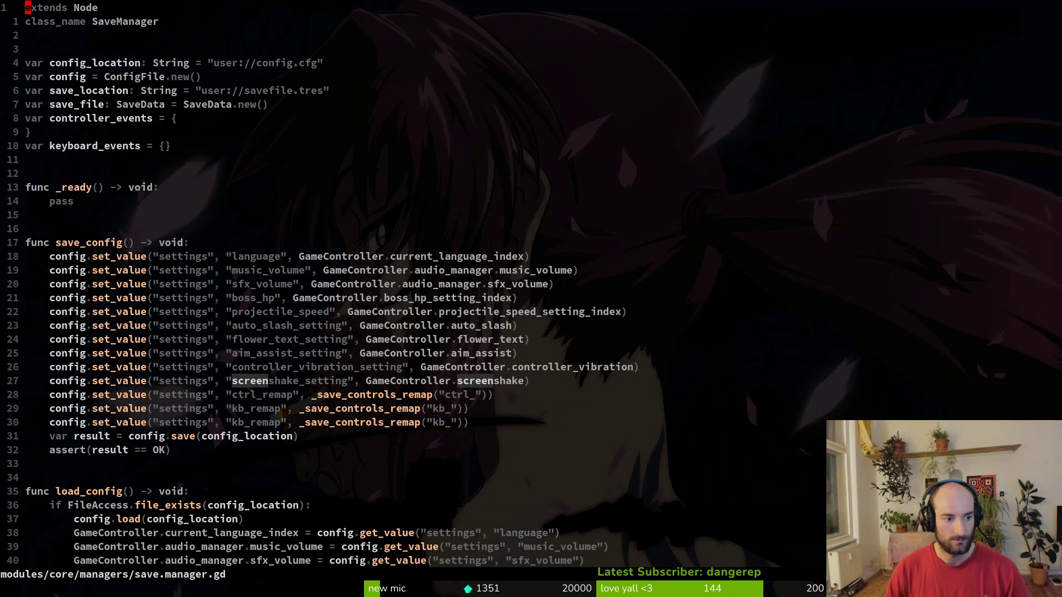
# Undo/redo until save_config keeps only the current_difficulty_index setting, and save.
pyautogui.press('u')
pyautogui.write('u')
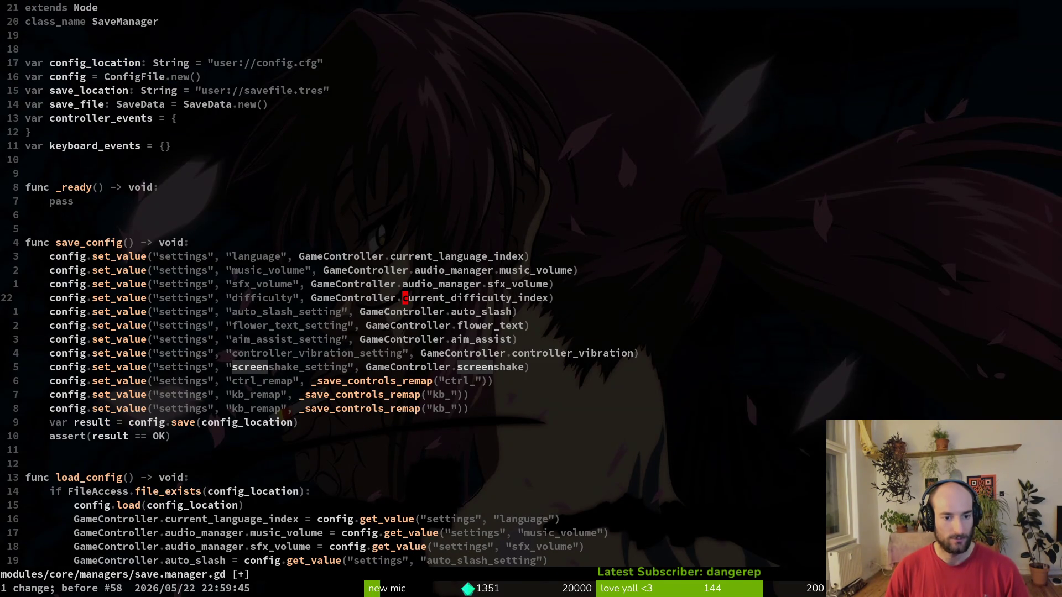
pyautogui.write(':w')
pyautogui.press('Return')
pyautogui.press('u')
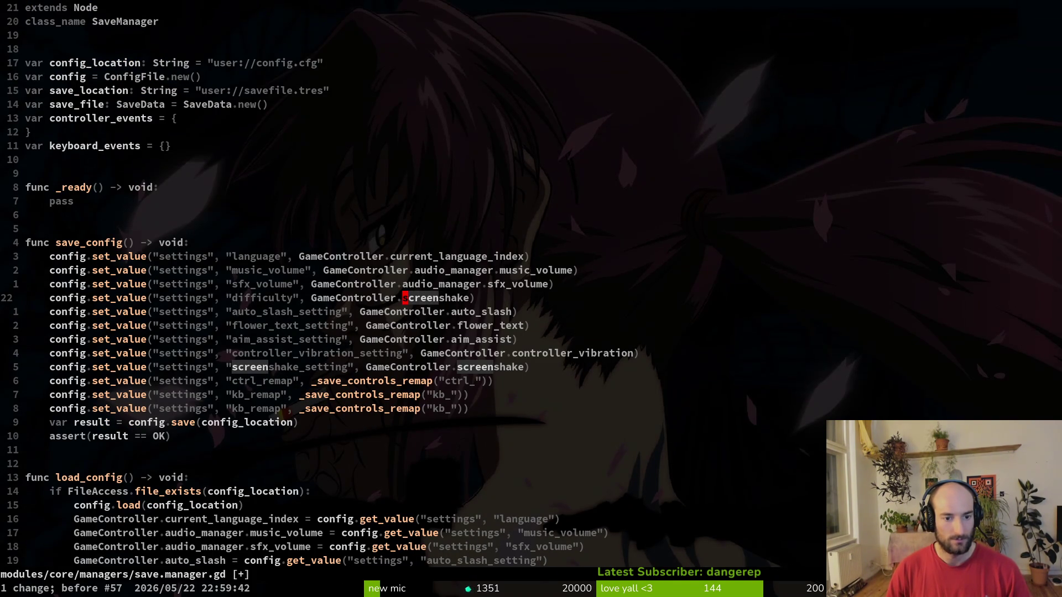
pyautogui.hotkey('ctrl', 'r')
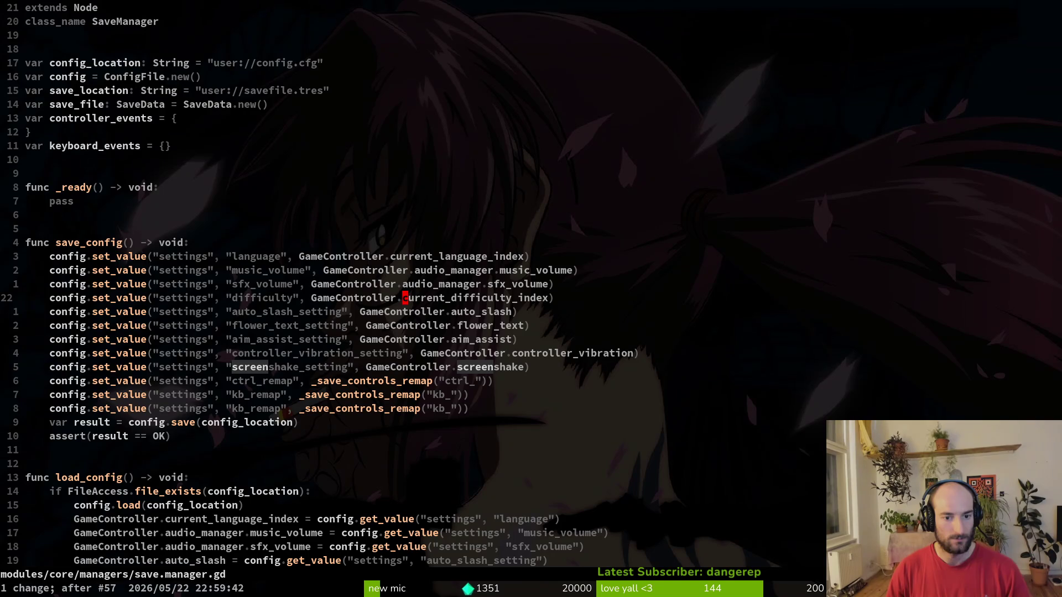
pyautogui.press('u')
pyautogui.hotkey('ctrl', 'r')
pyautogui.press('u')
pyautogui.hotkey('ctrl', 'r')
pyautogui.write(':w')
pyautogui.press('Return')
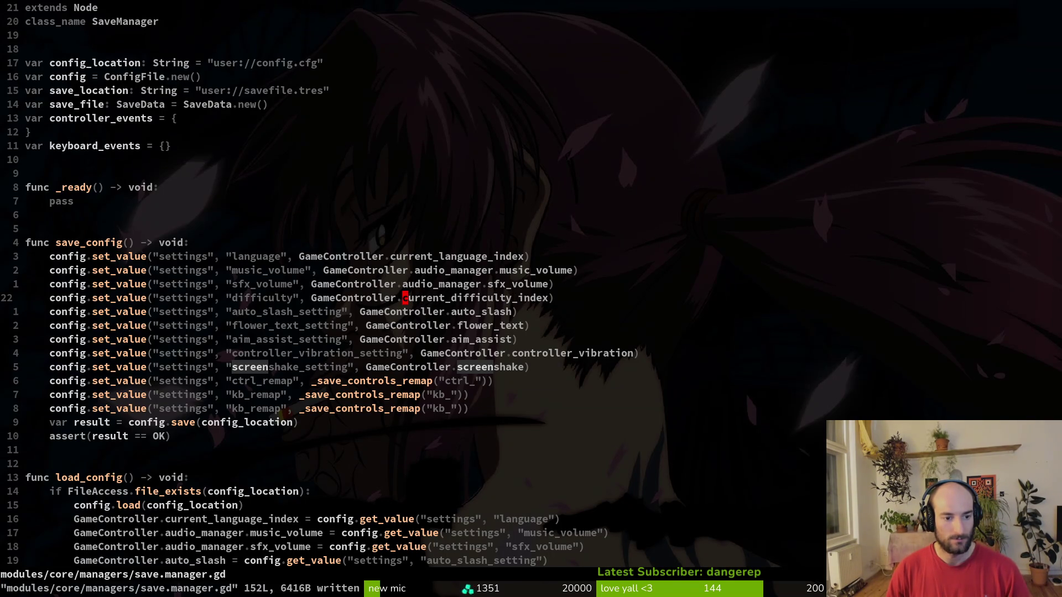
# Change GameController.screenshake to screenshake_setting in save_config, then save and quit.
pyautogui.write('5jww')
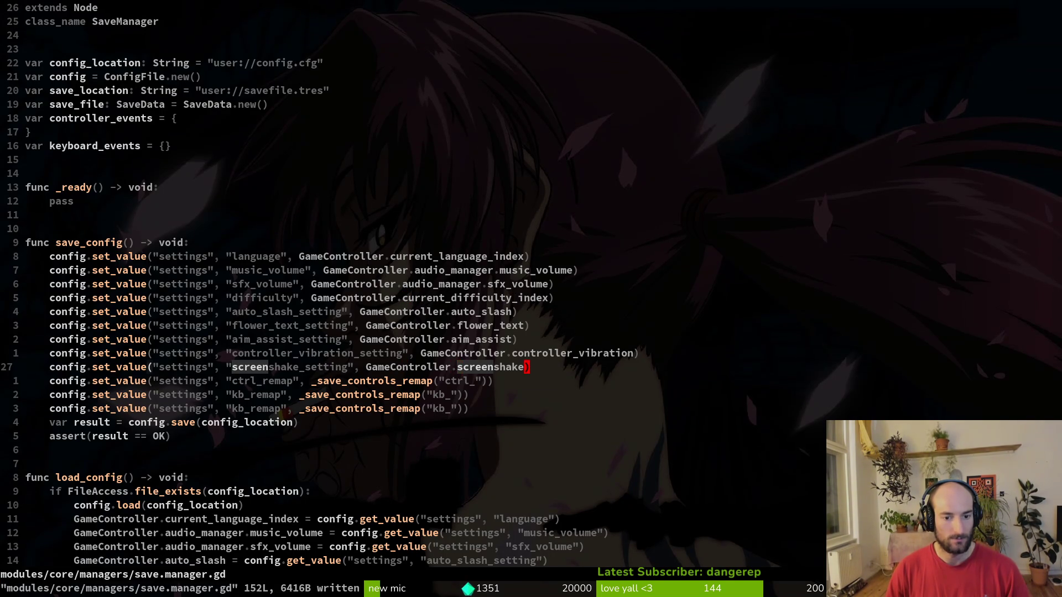
pyautogui.write('ea_')
pyautogui.press('Return')
pyautogui.press('Escape')
pyautogui.write(':w')
pyautogui.press('Return')
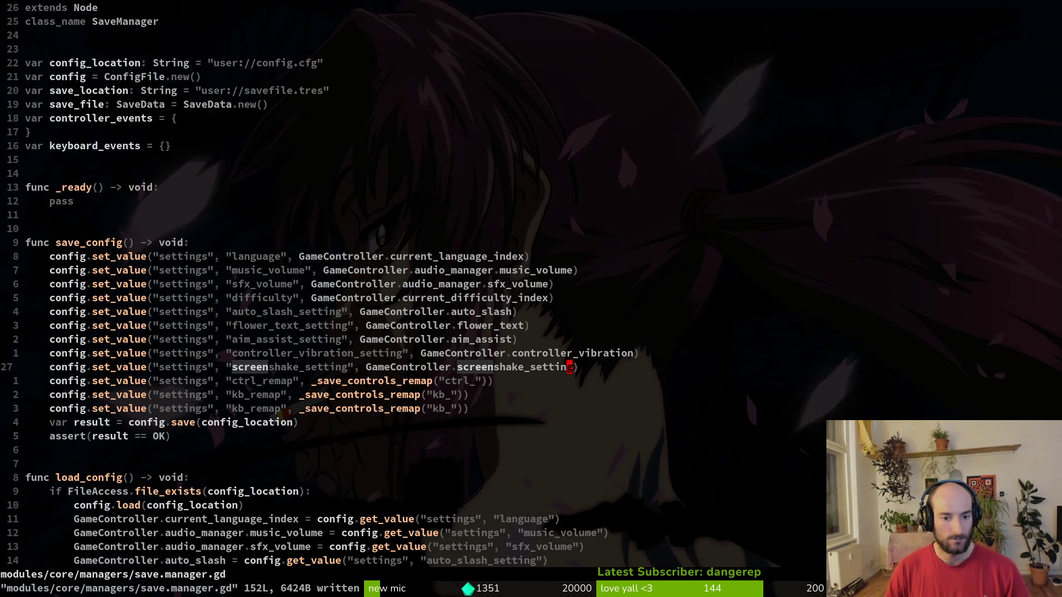
pyautogui.hotkey('ctrl', 'd')
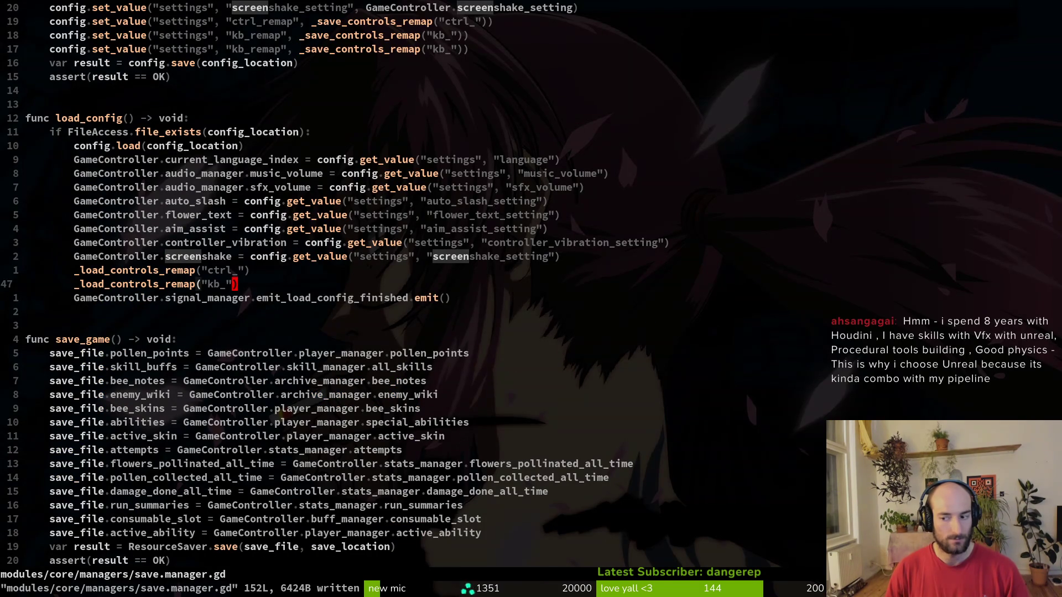
pyautogui.hotkey('ctrl', 'd')
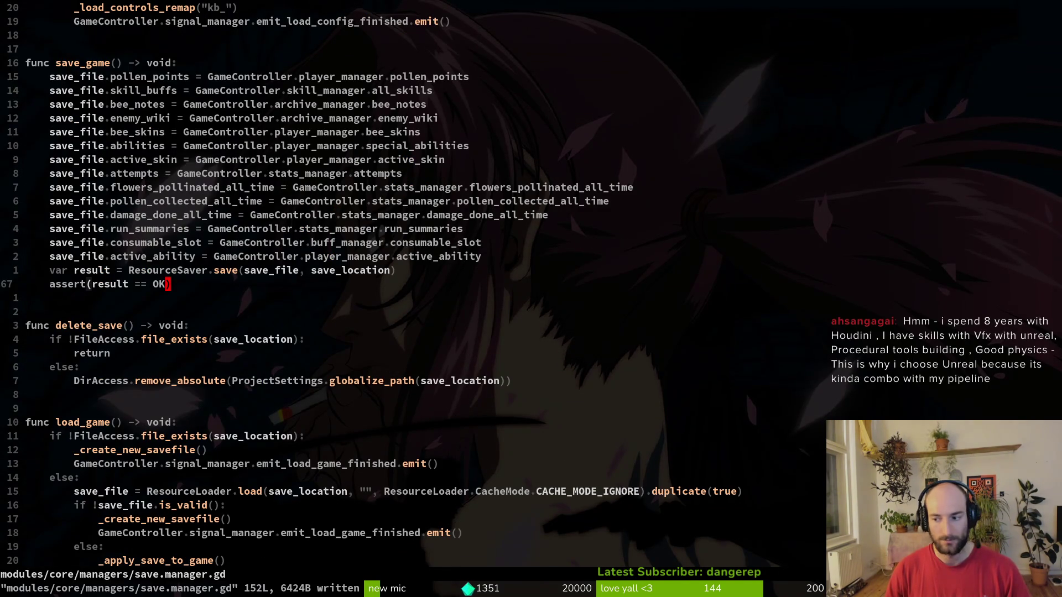
pyautogui.write(':wq')
pyautogui.press('Return')
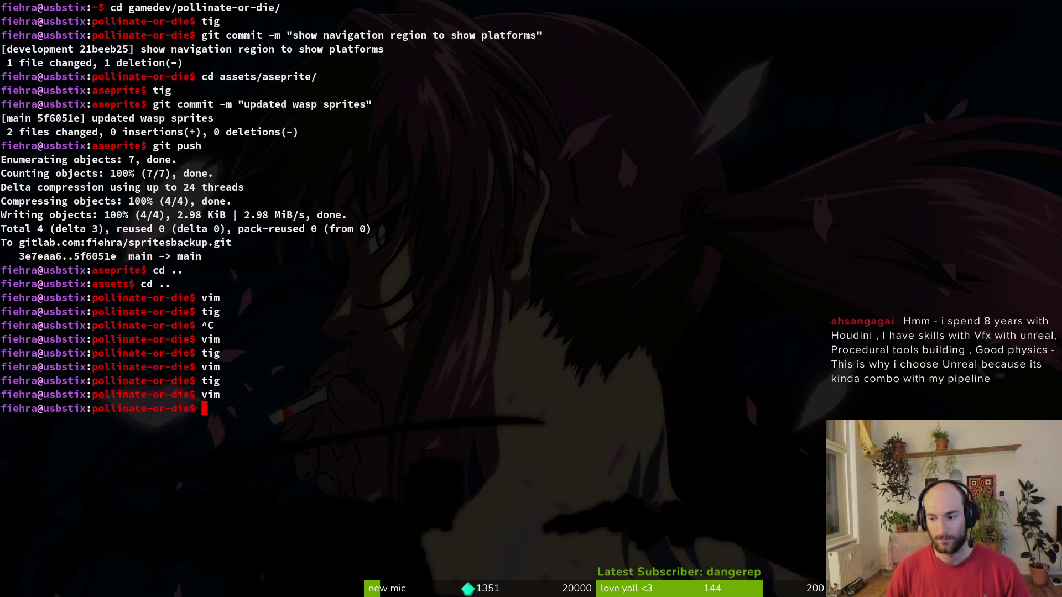
# Run the game, load the spider level, toggle collisions debug and hit the current_difficulty_index error.
pyautogui.hotkey('alt', 'Tab')
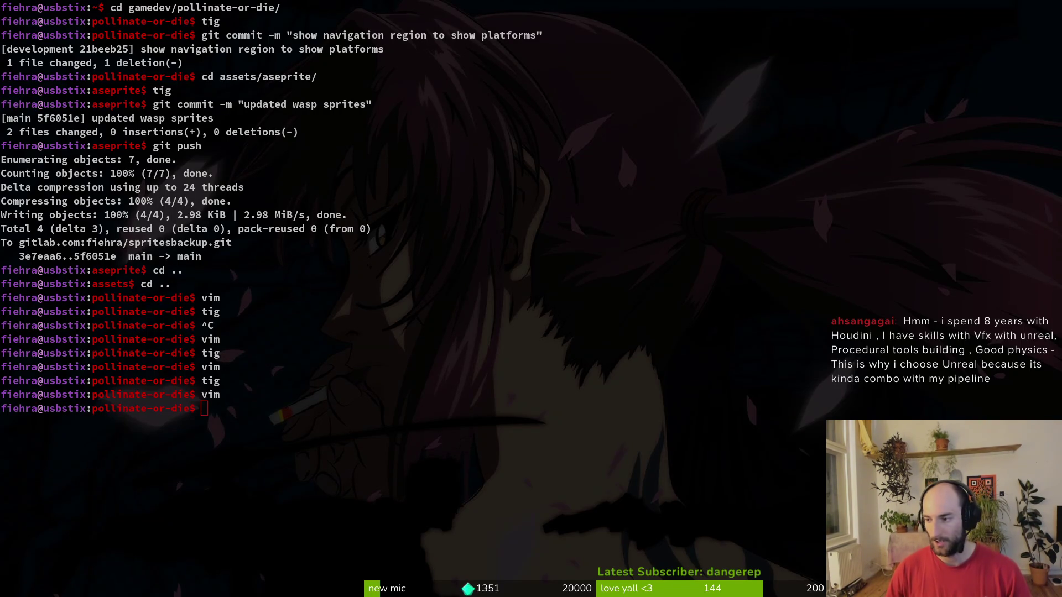
pyautogui.press('F5')
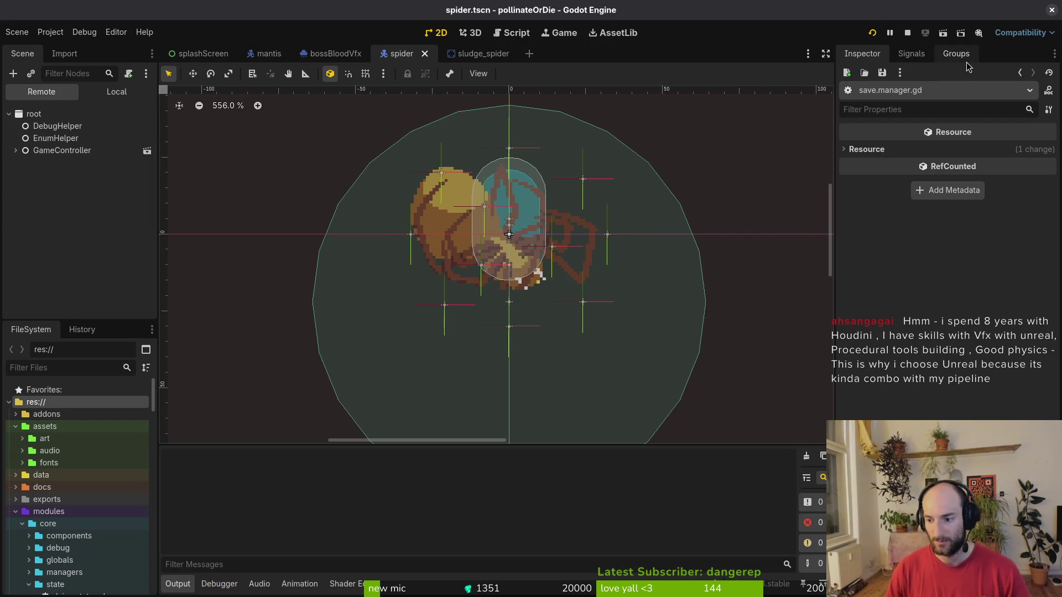
pyautogui.press('Return')
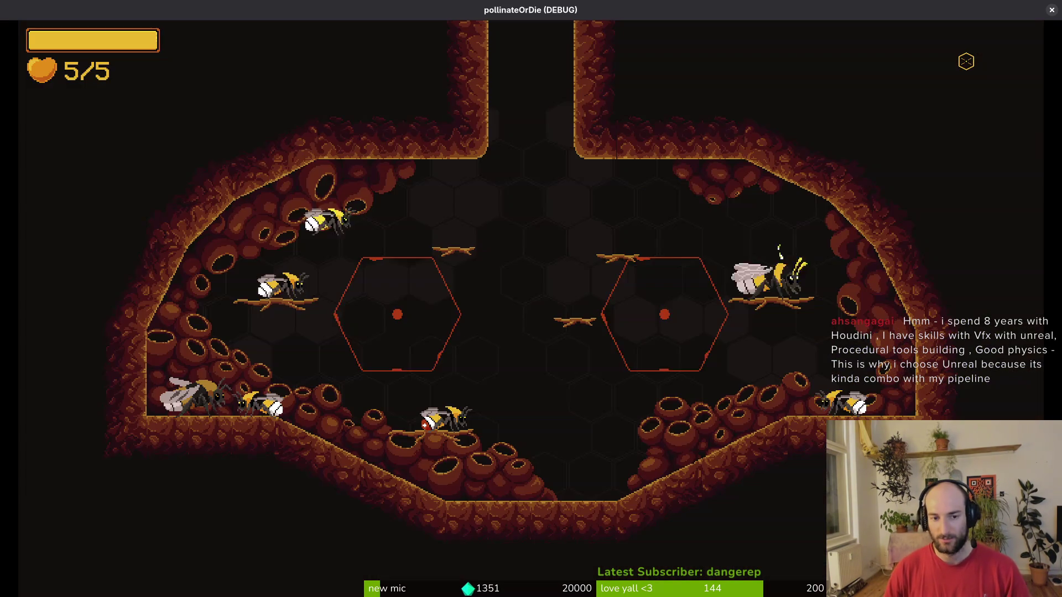
pyautogui.press('Escape')
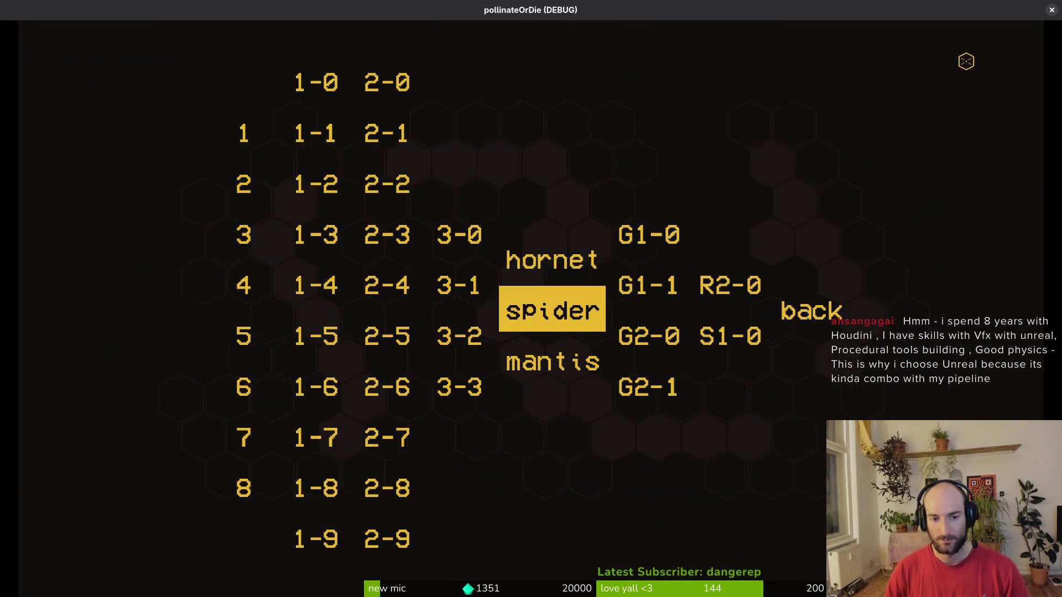
pyautogui.press('Return')
pyautogui.press('Escape')
pyautogui.press('Down')
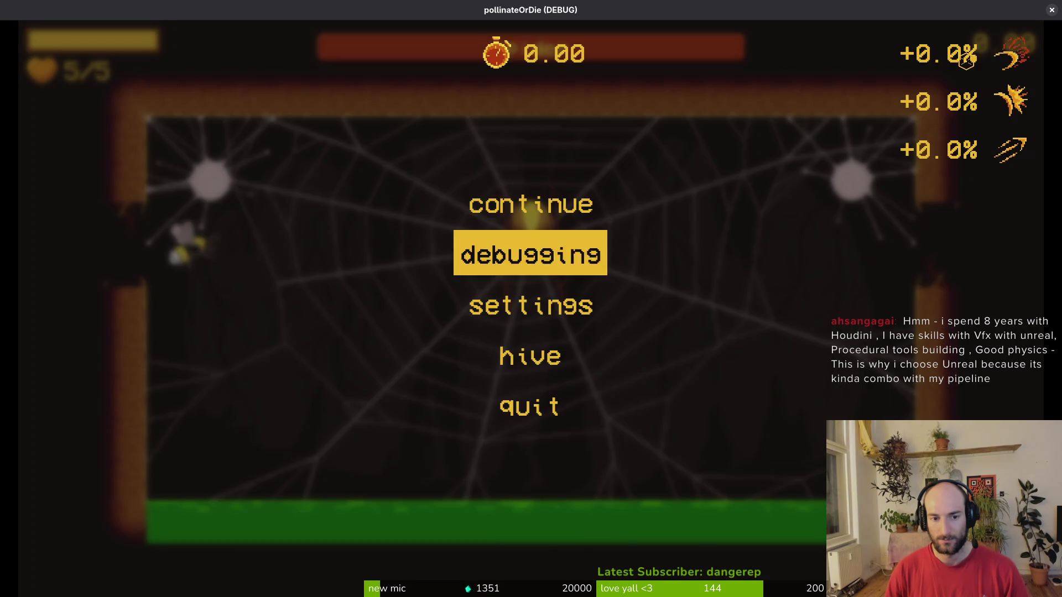
pyautogui.press('Return')
pyautogui.press('Down')
pyautogui.press('Down')
pyautogui.press('Return')
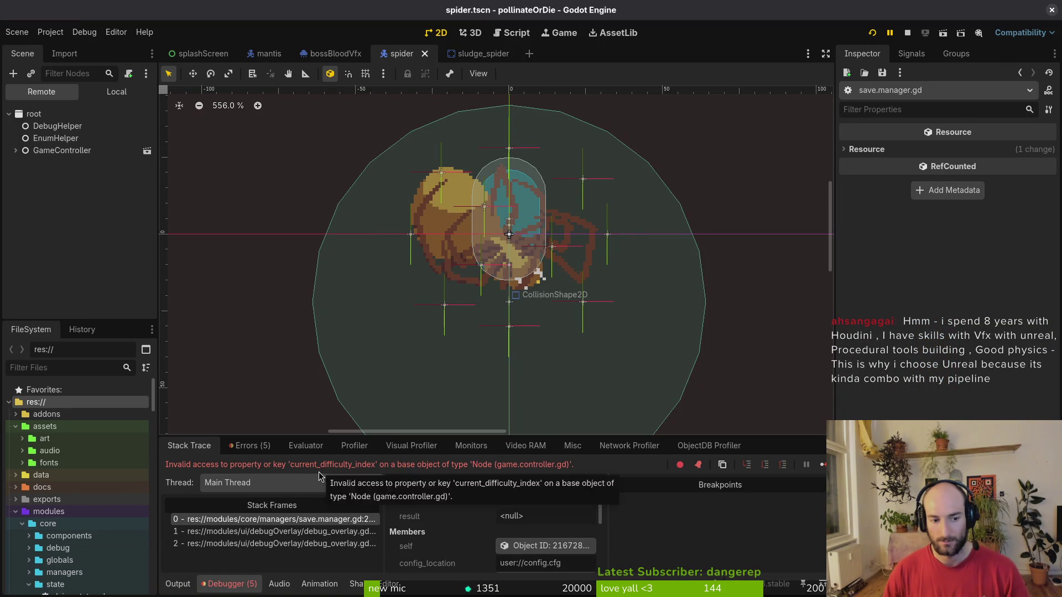
pyautogui.press('F6')
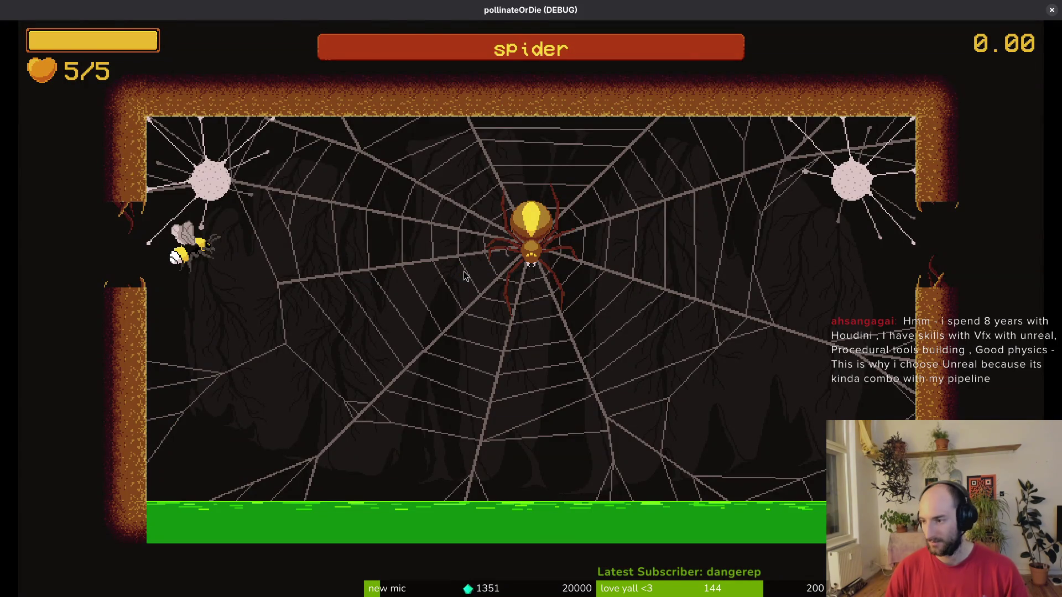
# Relaunch vim in the pollinate-or-die project directory.
pyautogui.press('super+1')
pyautogui.write('vim')
pyautogui.press('Return')
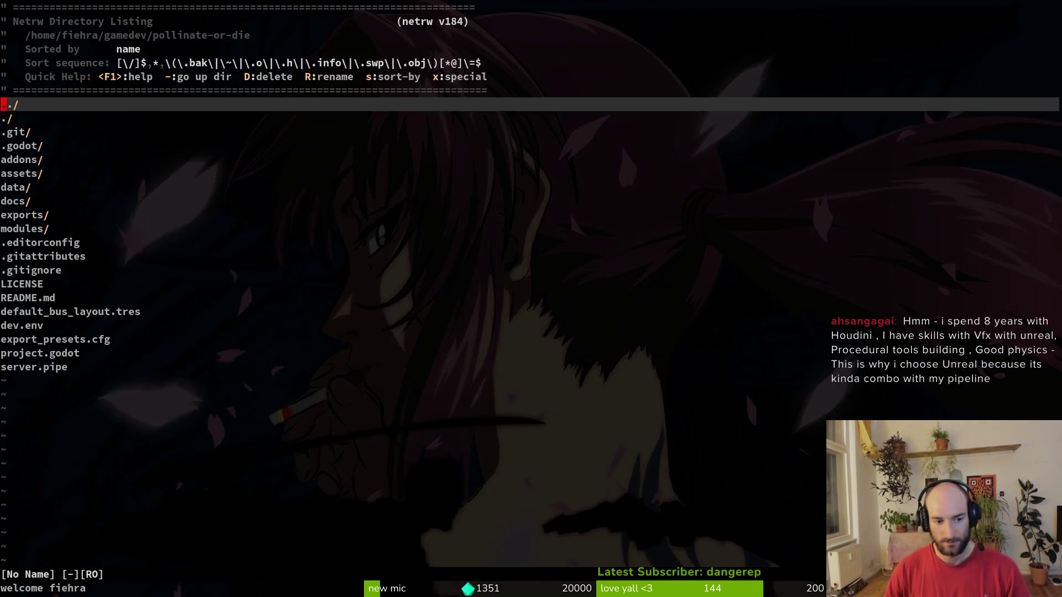
# Open save.manager.gd via the file finder and select its difficulty settings line.
pyautogui.write('sa')
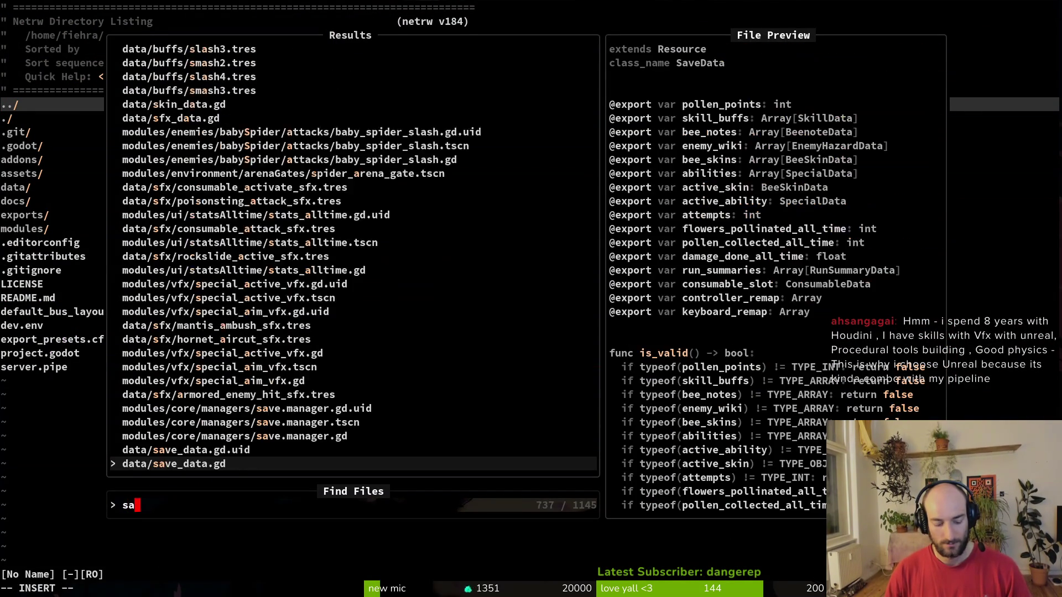
pyautogui.write('ve.m')
pyautogui.press('Return')
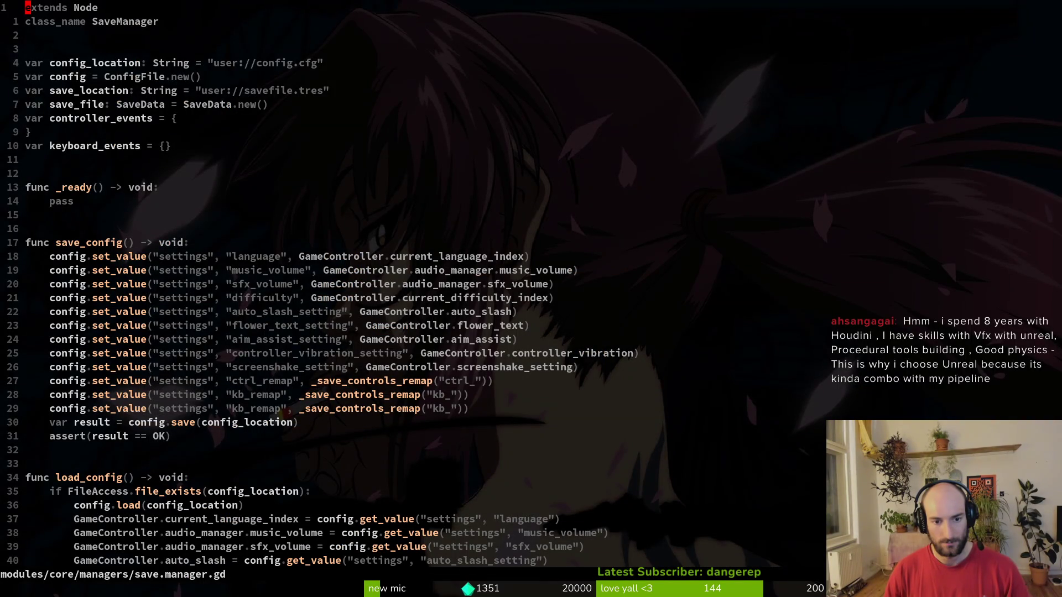
pyautogui.press('j')
pyautogui.press('j')
pyautogui.press('j')
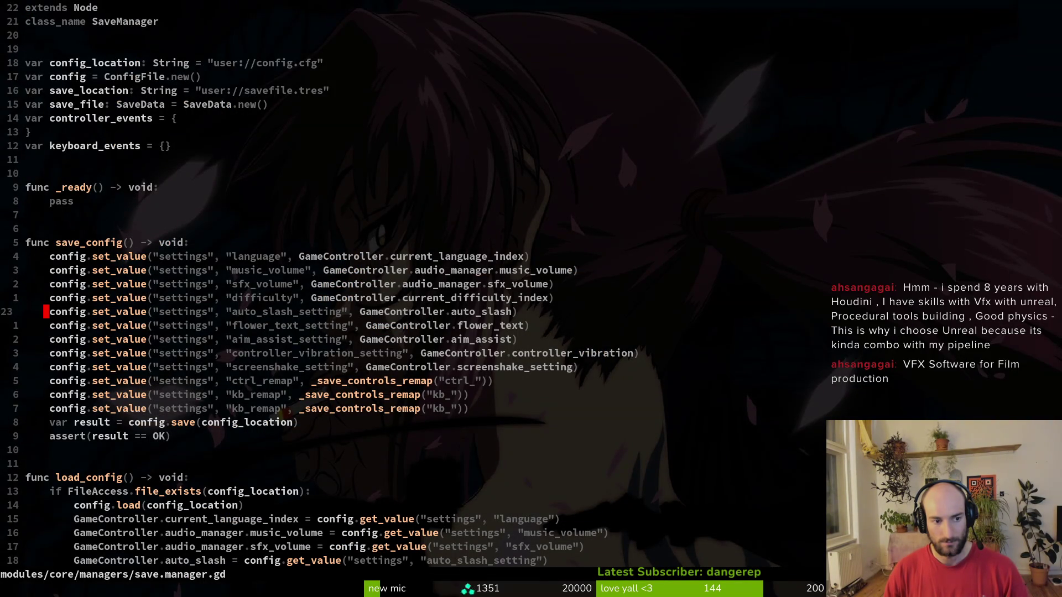
pyautogui.hotkey('shift', 'v')
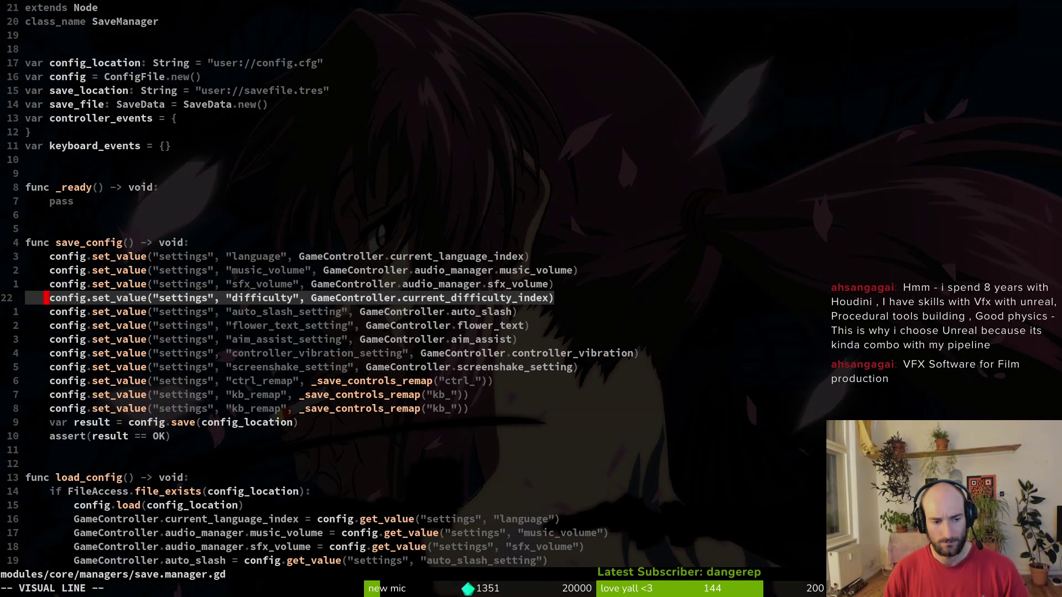
pyautogui.press('y')
# Scroll through load_config and save_game, then back to the difficulty line in save_config.
pyautogui.hotkey('ctrl', 'd')
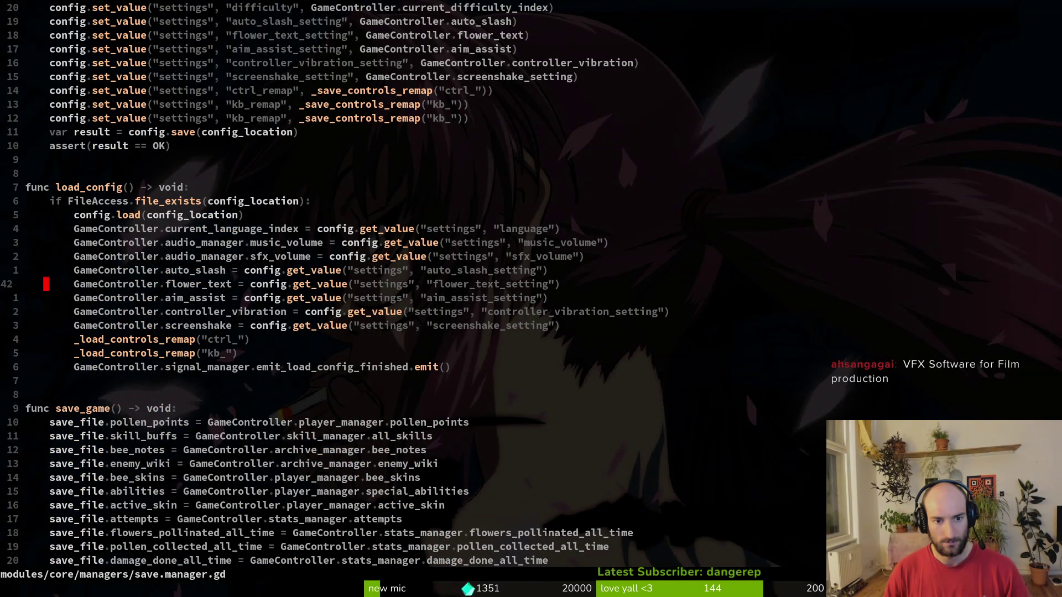
pyautogui.hotkey('ctrl', 'd')
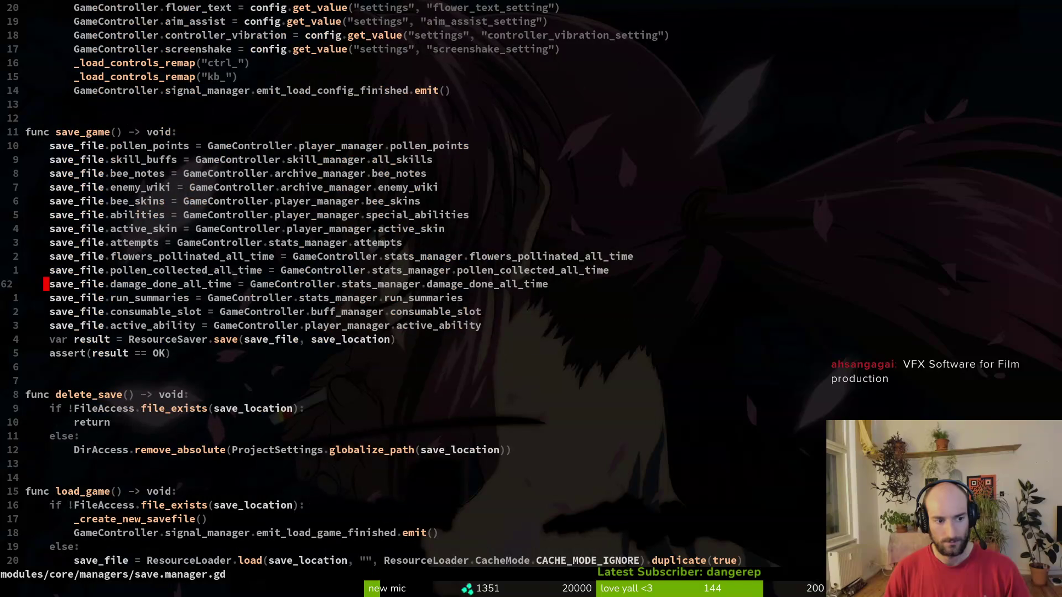
pyautogui.hotkey('ctrl', 'd')
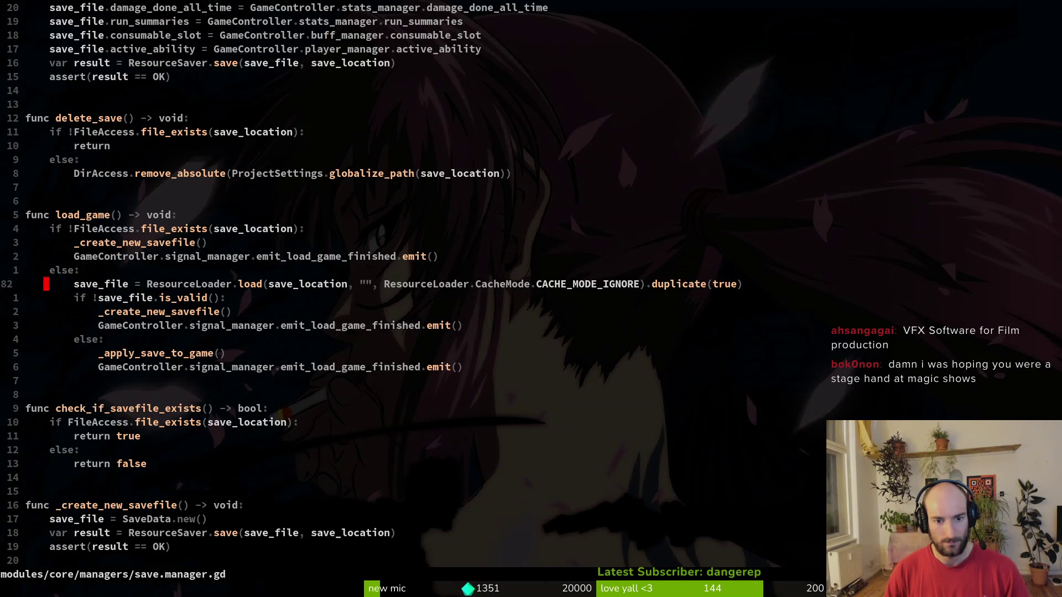
pyautogui.hotkey('ctrl', 'u')
pyautogui.hotkey('ctrl', 'u')
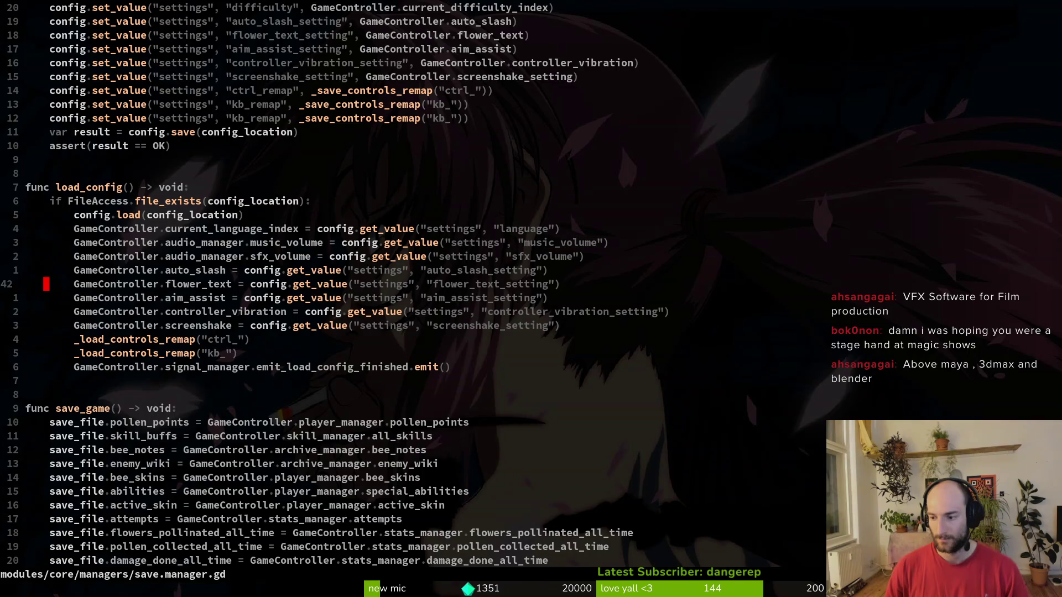
pyautogui.hotkey('ctrl', 'u')
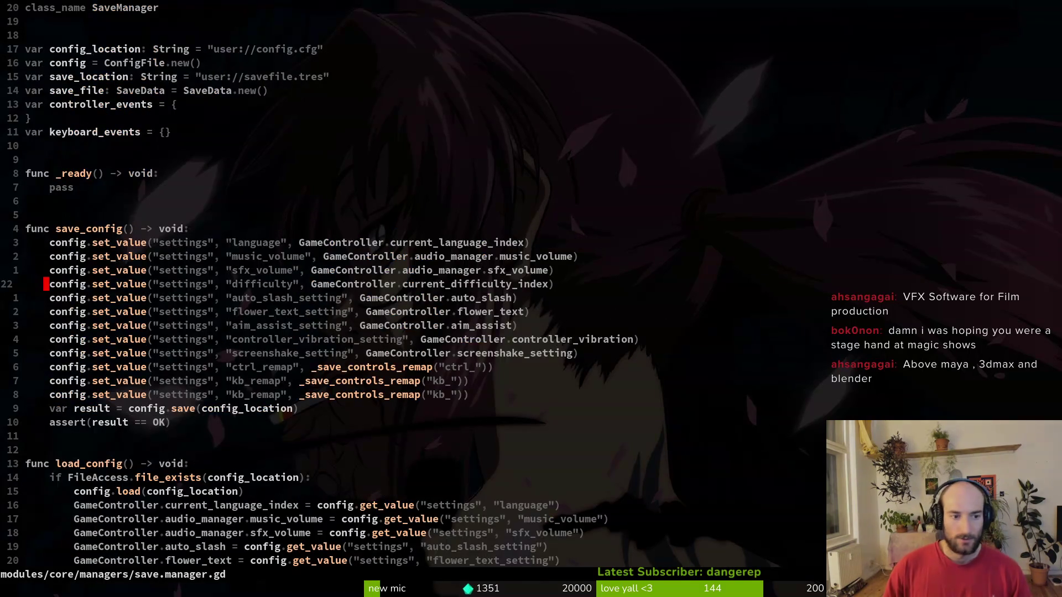
pyautogui.press('j')
pyautogui.press('j')
pyautogui.press('j')
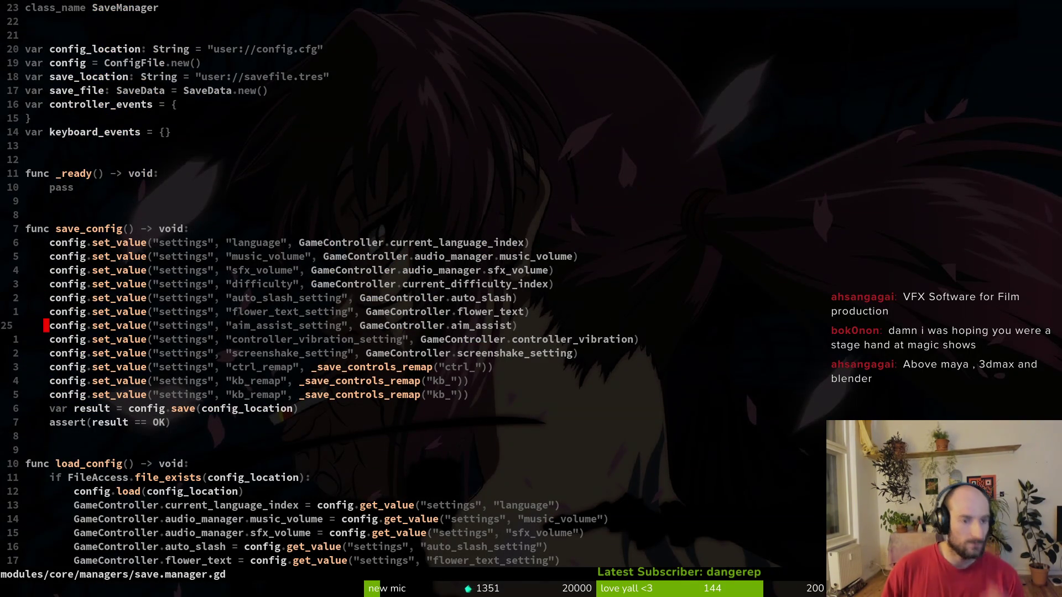
pyautogui.press('j')
pyautogui.press('k')
pyautogui.press('k')
pyautogui.press('k')
pyautogui.hotkey('shift', 'v')
pyautogui.press('Escape')
# Quit Neovim without changes and run tig to view the git commit log.
pyautogui.write(':q')
pyautogui.press('Return')
pyautogui.write('tig')
pyautogui.press('Return')
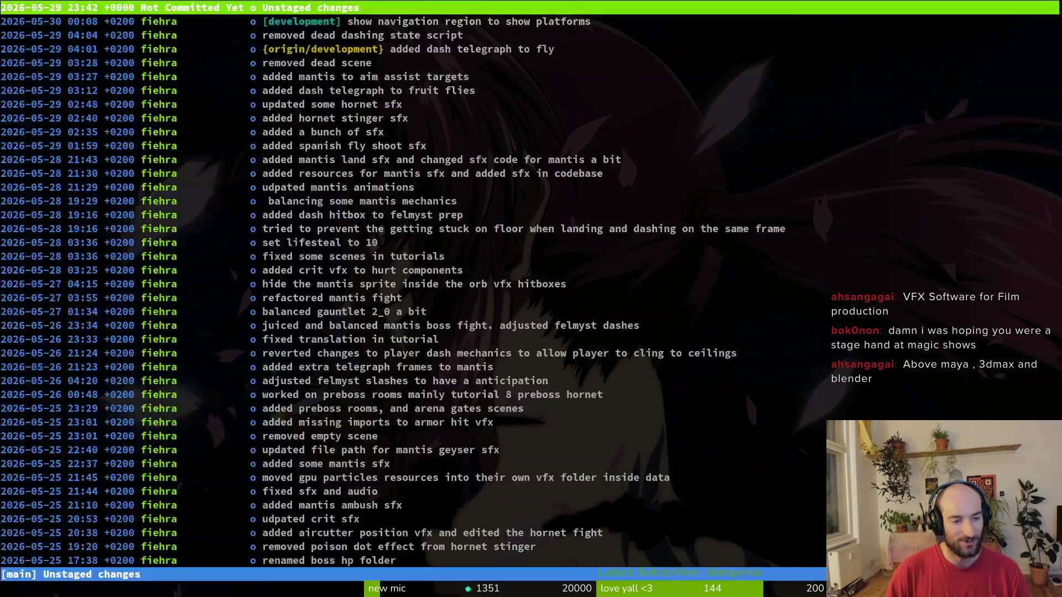
# Revert save.manager.gd's unstaged changes from tig's status view, then relaunch vim.
pyautogui.press('s')
pyautogui.press('j')
pyautogui.press('j')
pyautogui.press('j')
pyautogui.press('Return')
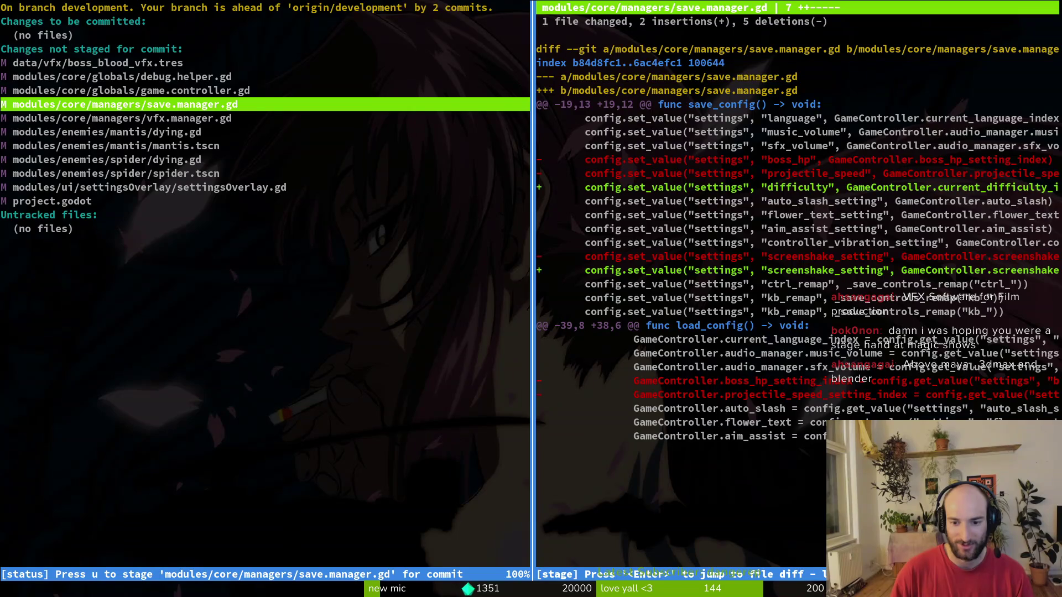
pyautogui.press('!')
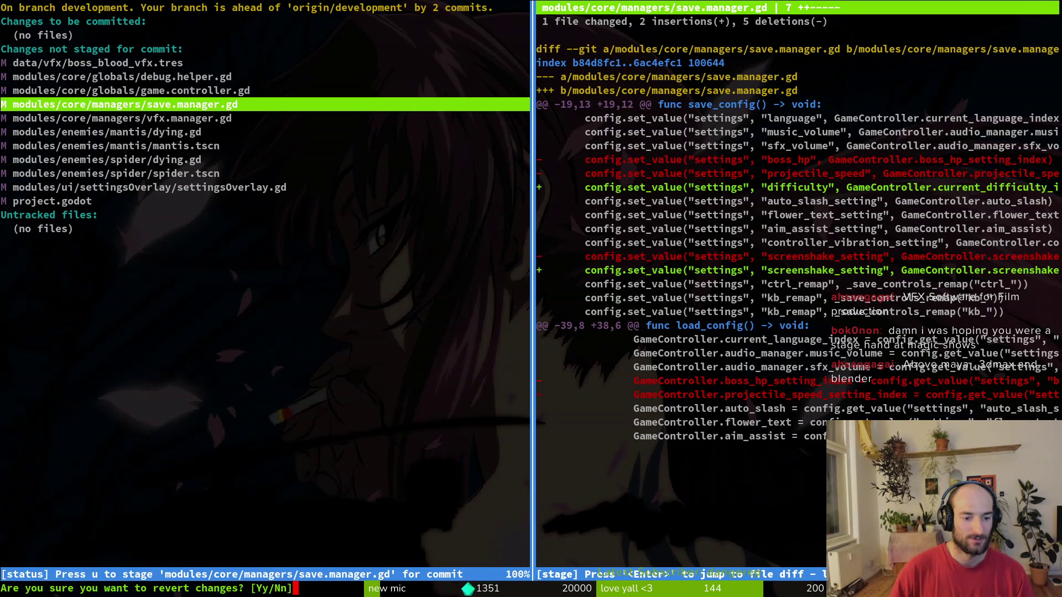
pyautogui.write('yQvim')
pyautogui.press('Return')
# Change save_config's entry to GameController.screenshake_setting in save.manager.gd and save.
pyautogui.write('save')
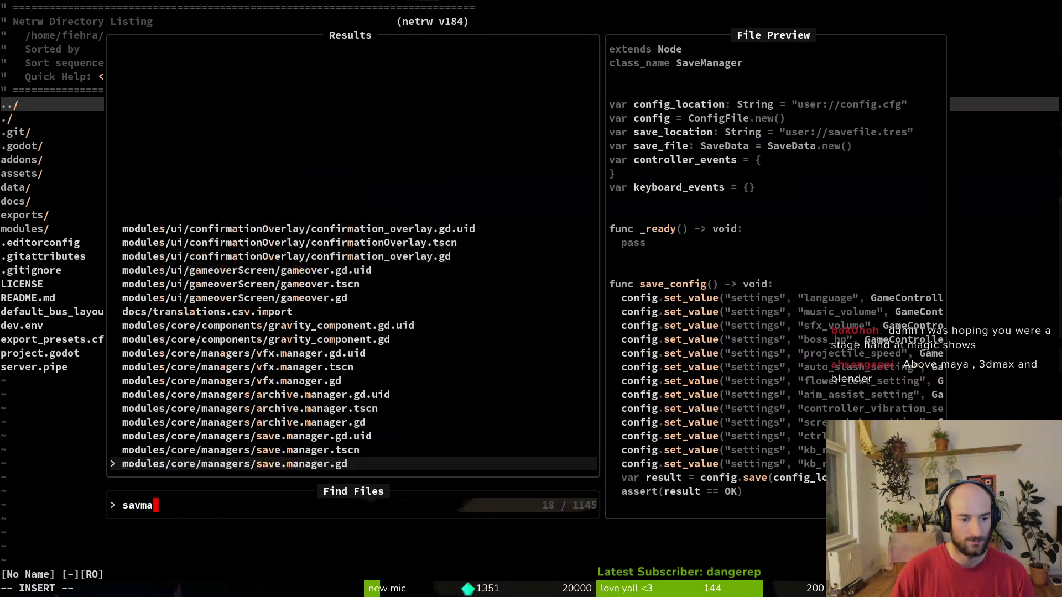
pyautogui.press('Return')
pyautogui.press('j')
pyautogui.press('j')
pyautogui.press('j')
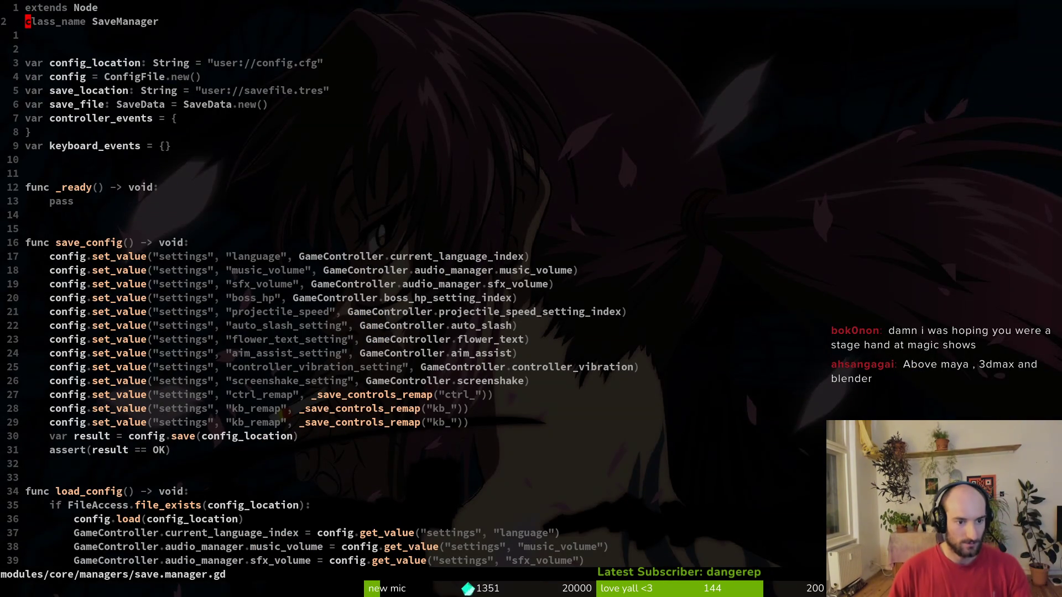
pyautogui.press('j')
pyautogui.press('j')
pyautogui.press('j')
pyautogui.write('$')
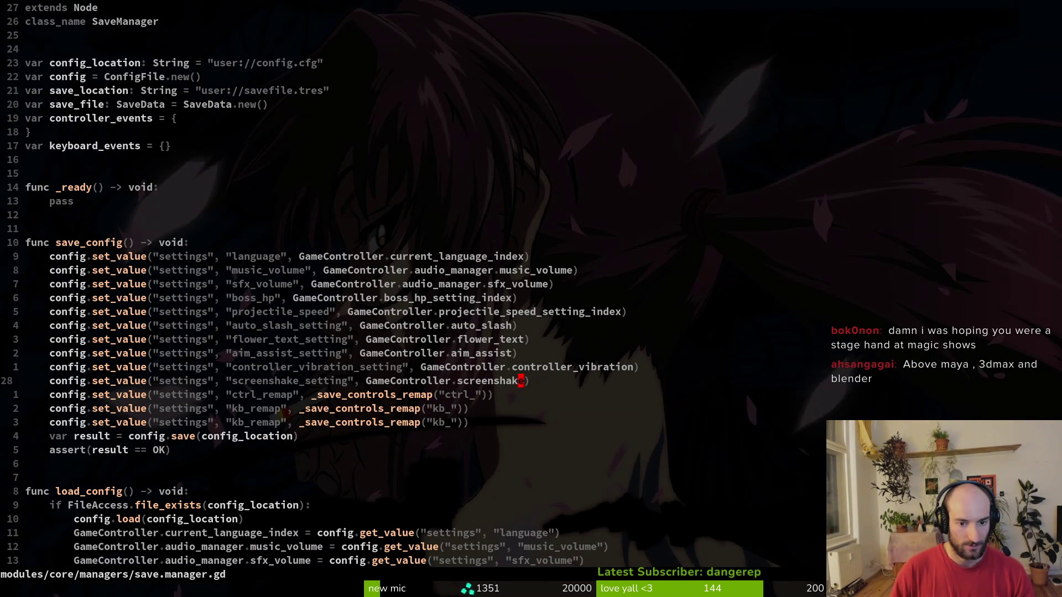
pyautogui.write('i_setting')
pyautogui.press('Escape')
pyautogui.press('b')
pyautogui.hotkey('ctrl', 's')
# Rename screenshake to screenshake_setting in load_config and save the script.
pyautogui.press('2')
pyautogui.press('0')
pyautogui.press('j')
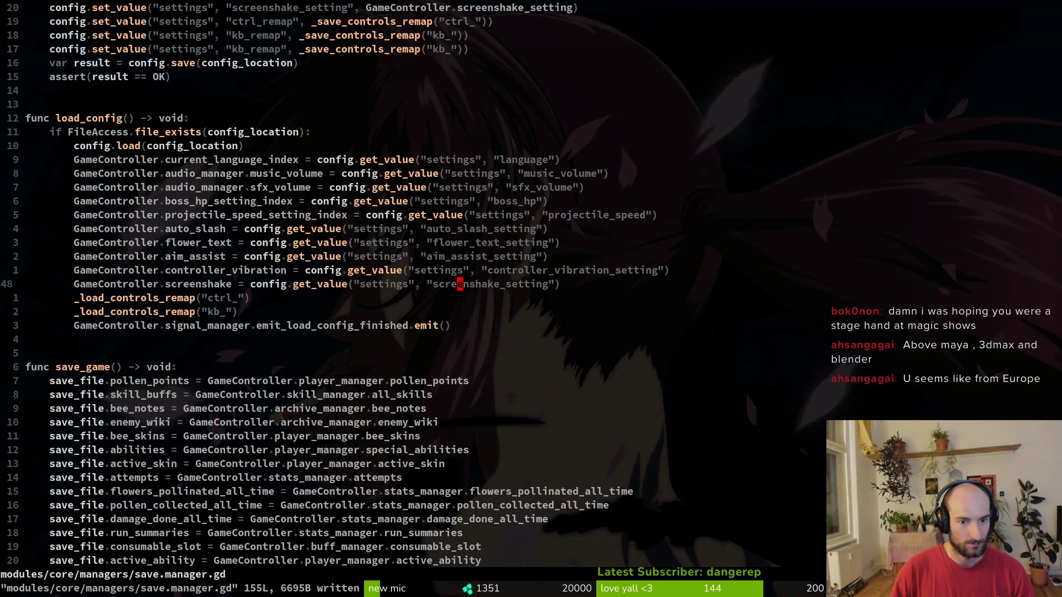
pyautogui.press('b')
pyautogui.press('b')
pyautogui.press('b')
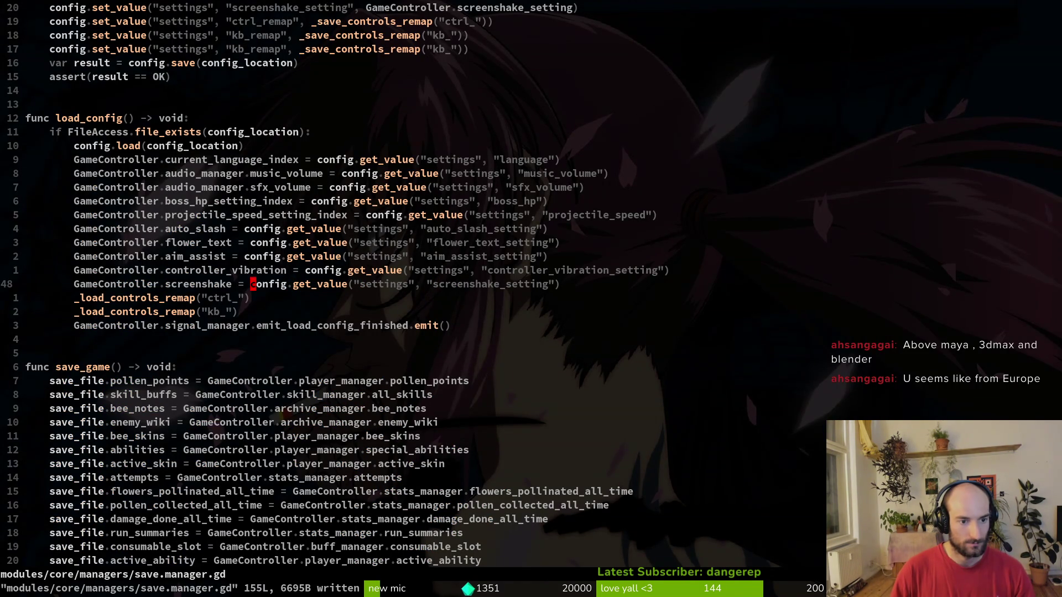
pyautogui.write('cwscreenshake_setting')
pyautogui.press('Escape')
pyautogui.hotkey('ctrl', 's')
pyautogui.press('F5')
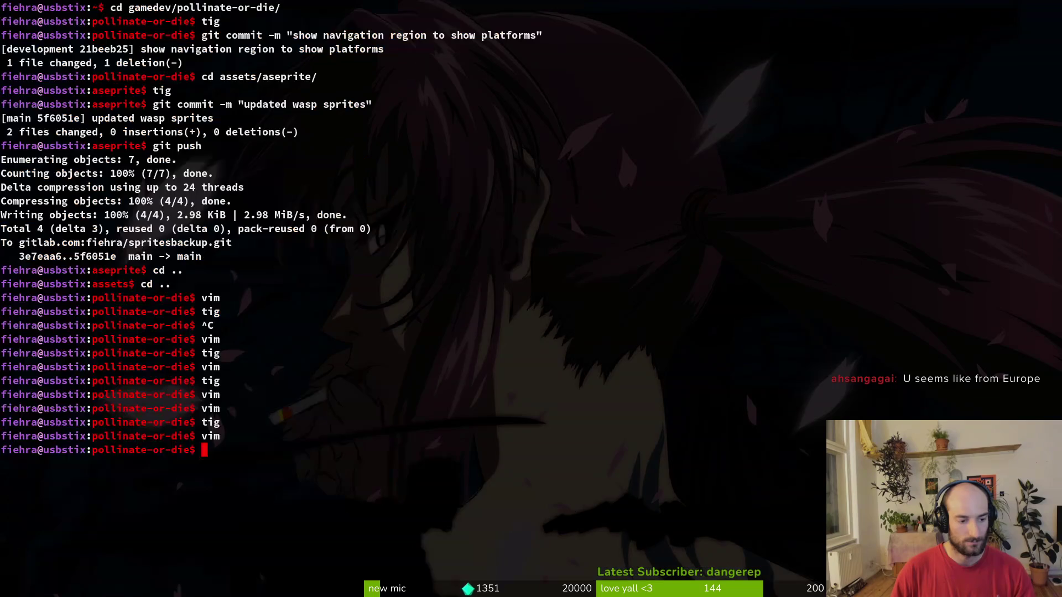
# Relaunch the game, load the spider boss level from debug select, and attack until the spider dies.
pyautogui.press('F8')
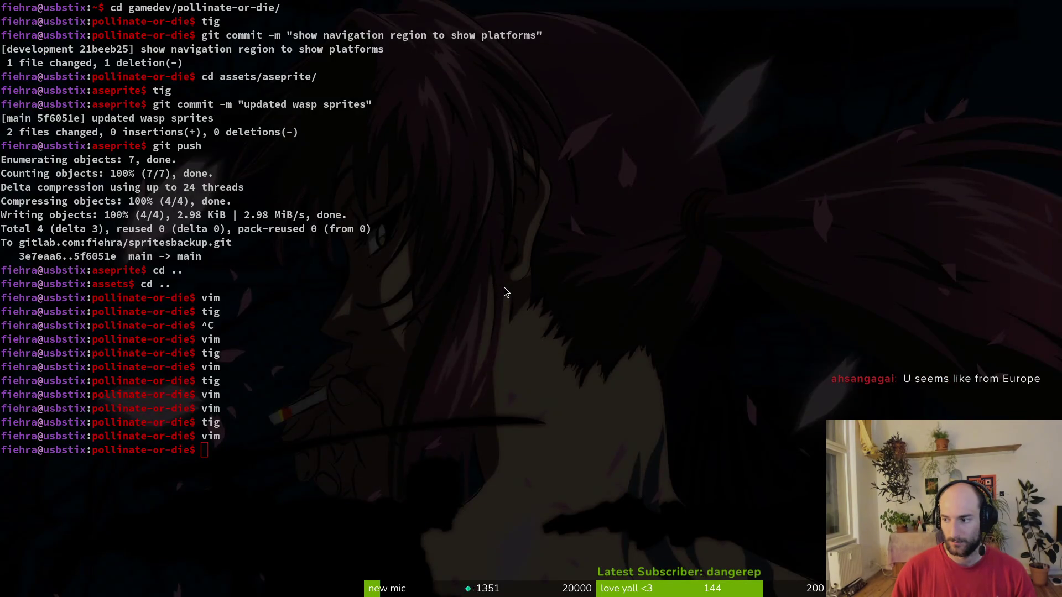
pyautogui.hotkey('alt', 'Tab')
pyautogui.press('F5')
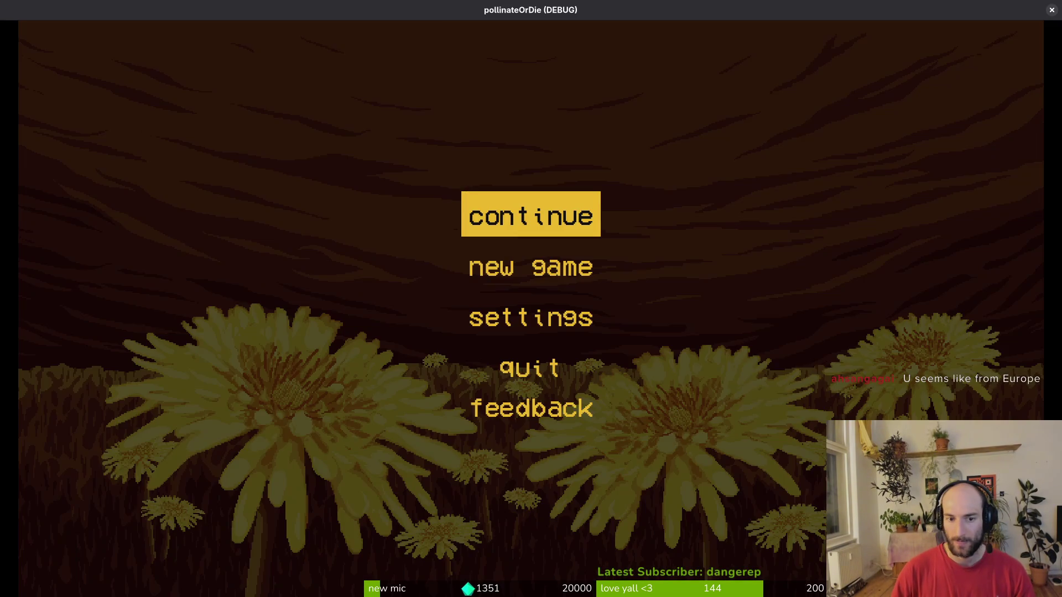
pyautogui.press('Return')
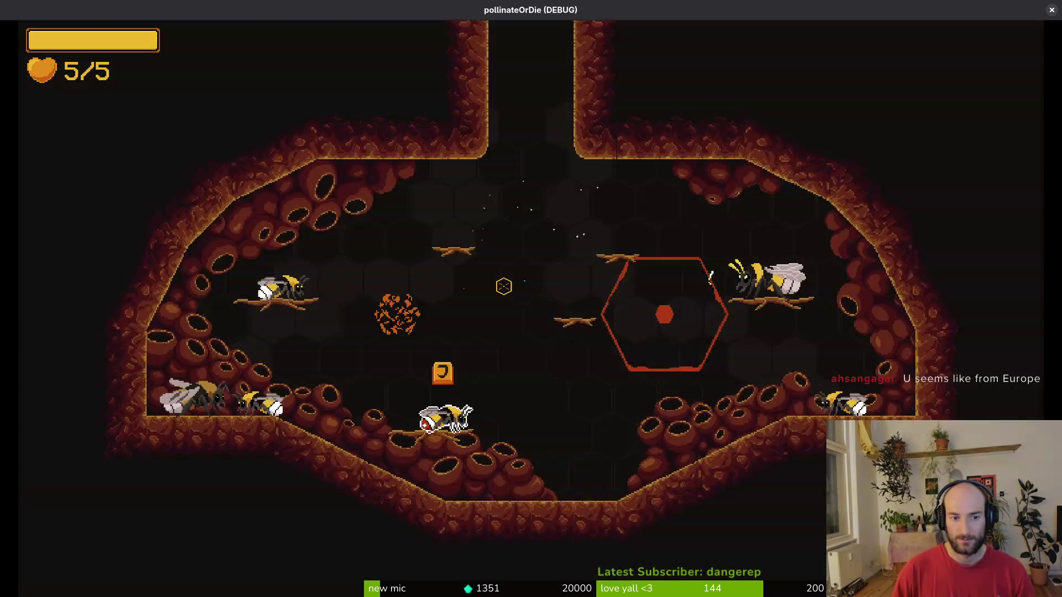
pyautogui.press('Escape')
pyautogui.press('Return')
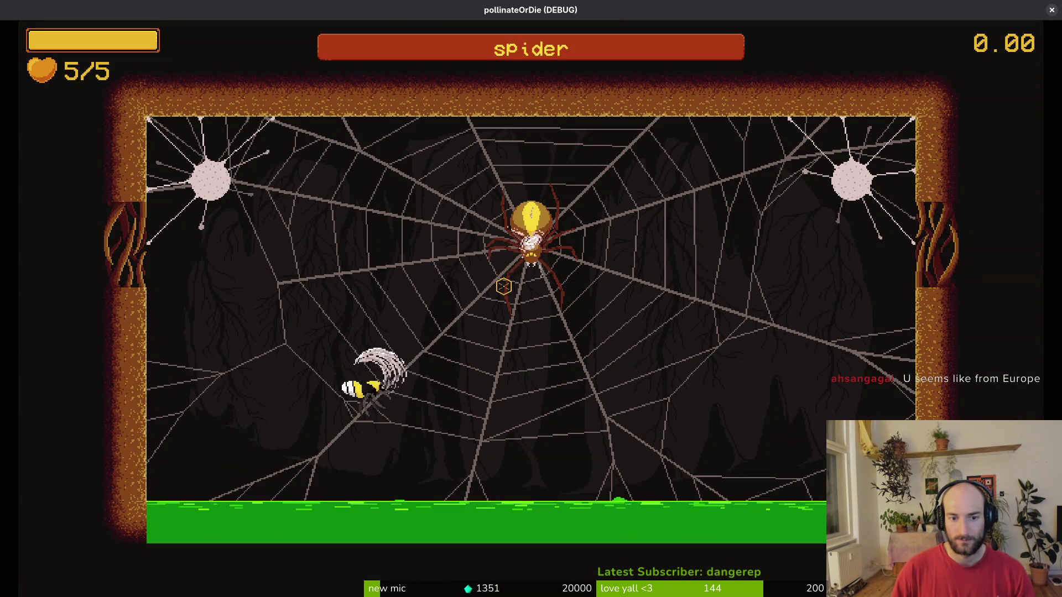
pyautogui.press('space')
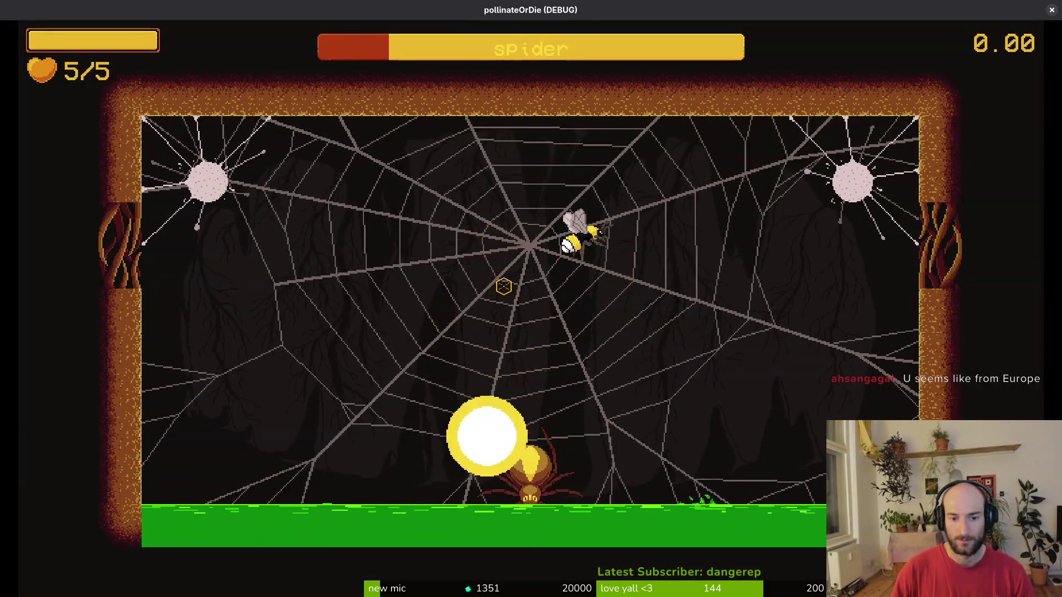
pyautogui.press('space')
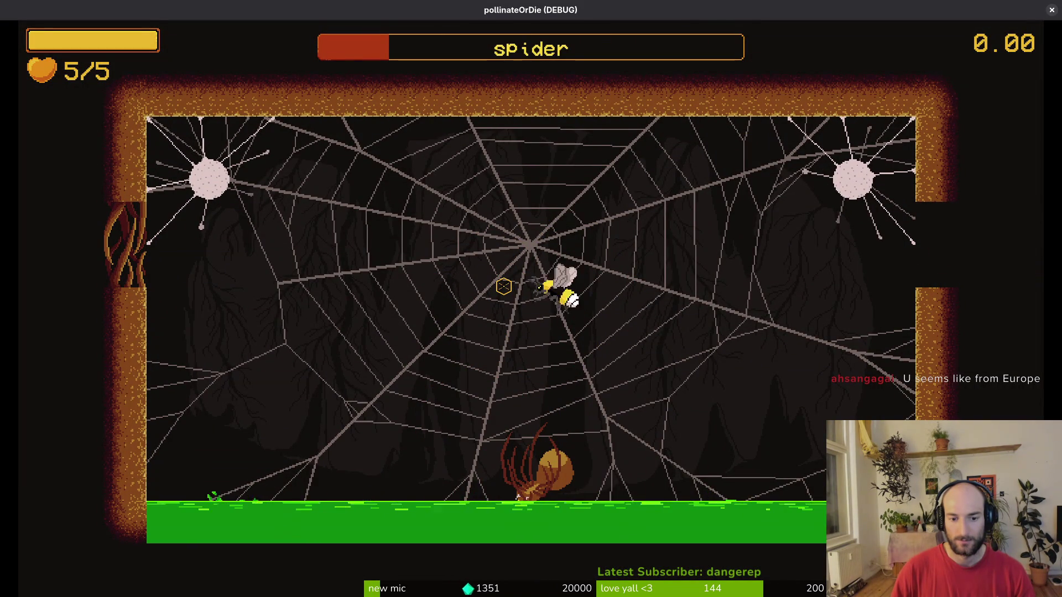
pyautogui.press('Escape')
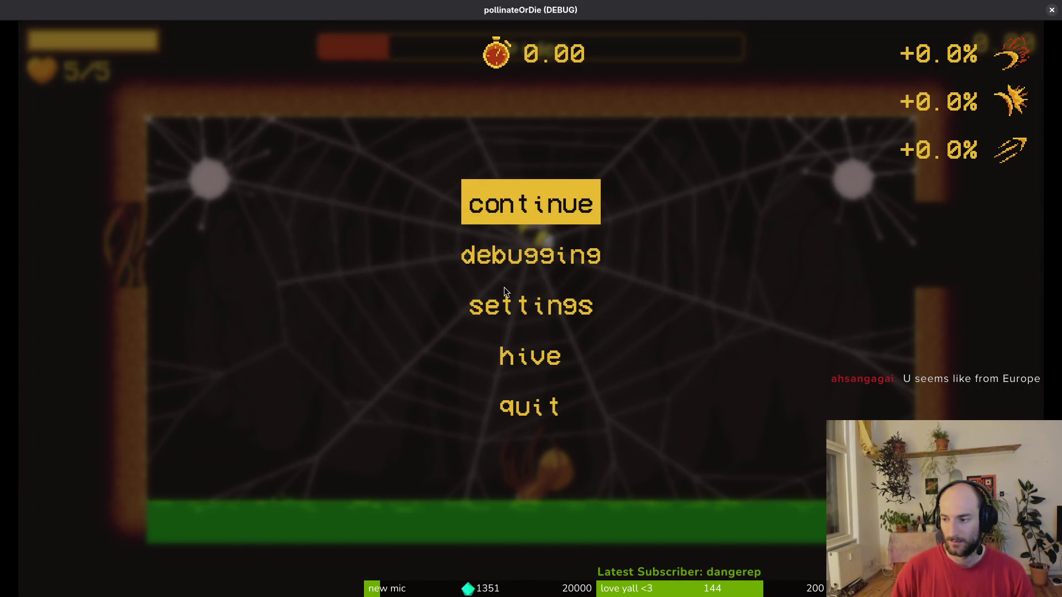
# Open the player's dying.gd in Neovim, close it, and resume the paused game.
pyautogui.hotkey('alt', 'F4')
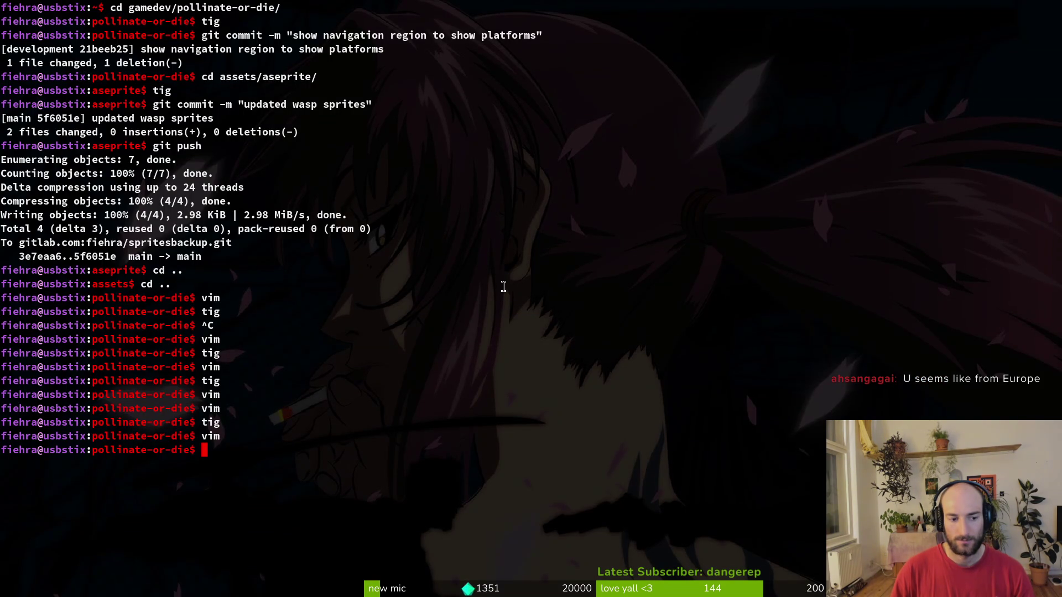
pyautogui.write('vim')
pyautogui.press('Return')
pyautogui.hotkey('ctrl', 'p')
pyautogui.write('dying')
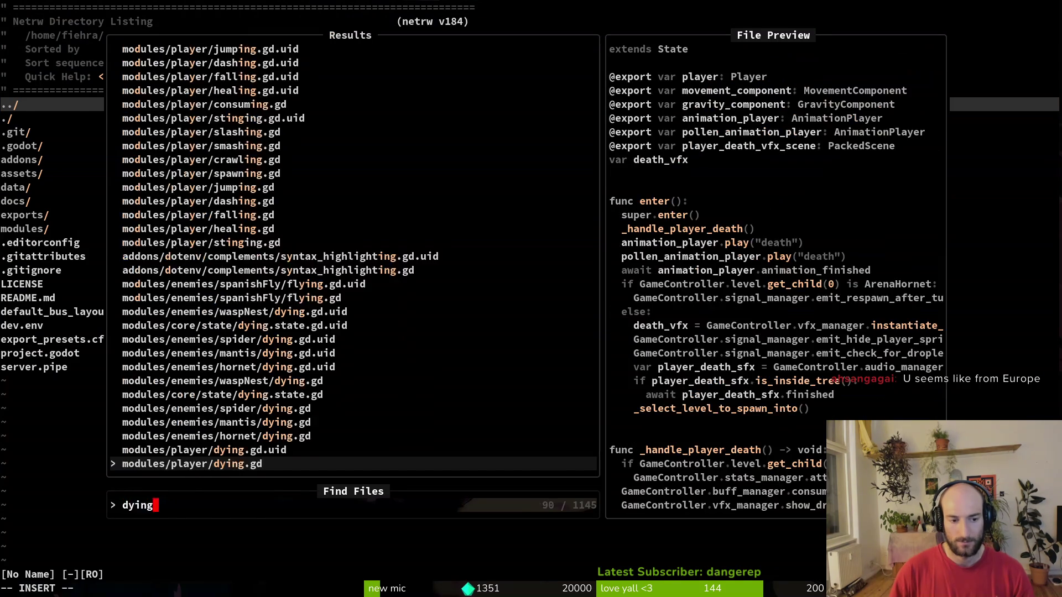
pyautogui.press('Return')
pyautogui.write(':wq')
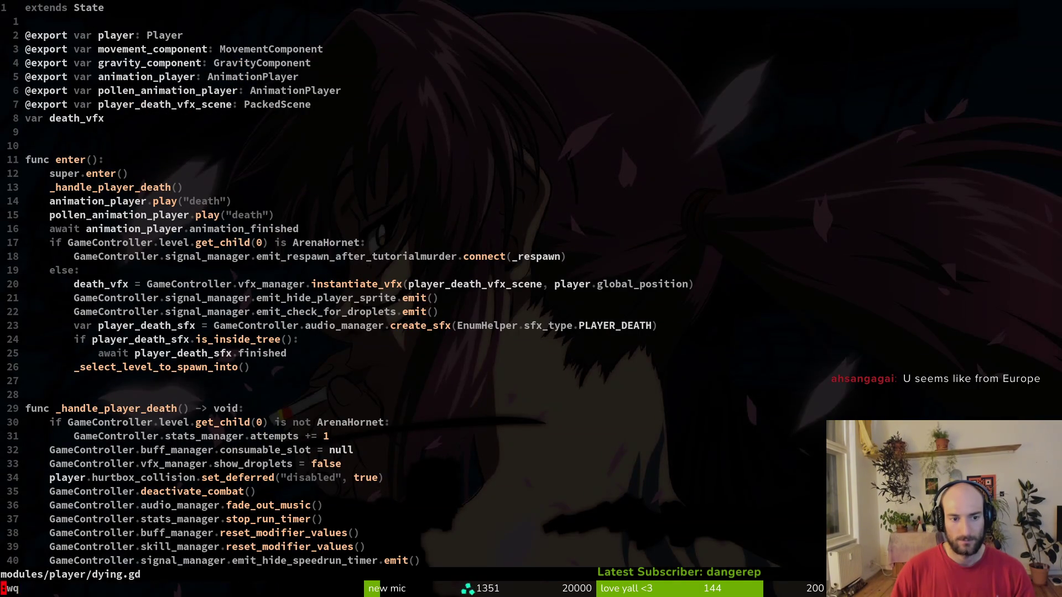
pyautogui.press('Return')
pyautogui.hotkey('alt', 'Tab')
pyautogui.press('Escape')
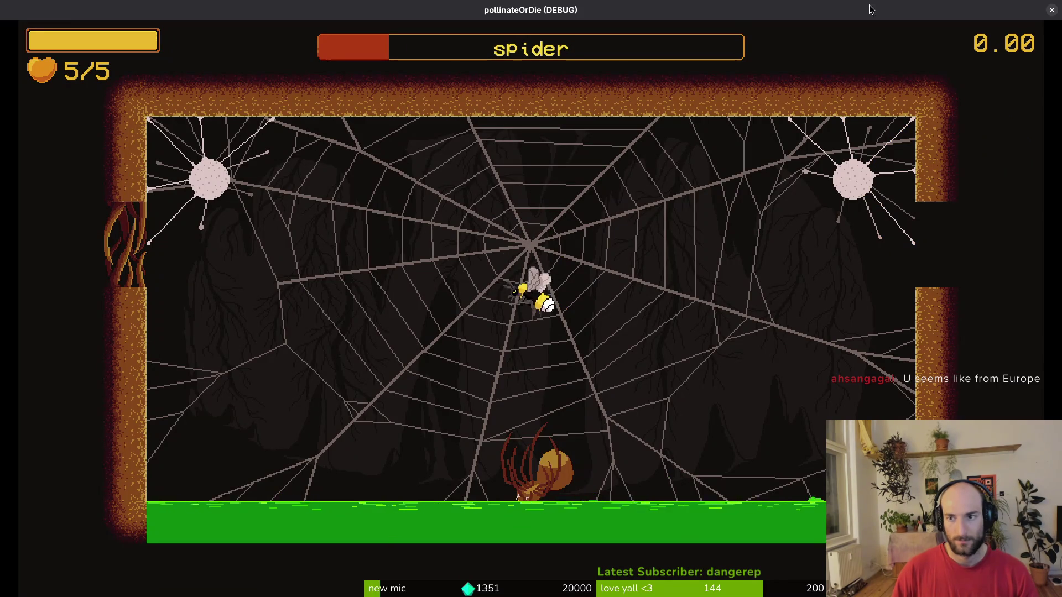
# Enable collision shapes in the debugging options, dash into the spider, then close the game.
pyautogui.press('Escape')
pyautogui.press('Escape')
pyautogui.press('Escape')
pyautogui.press('Down')
pyautogui.press('Return')
pyautogui.press('Down')
pyautogui.press('Down')
pyautogui.press('Escape')
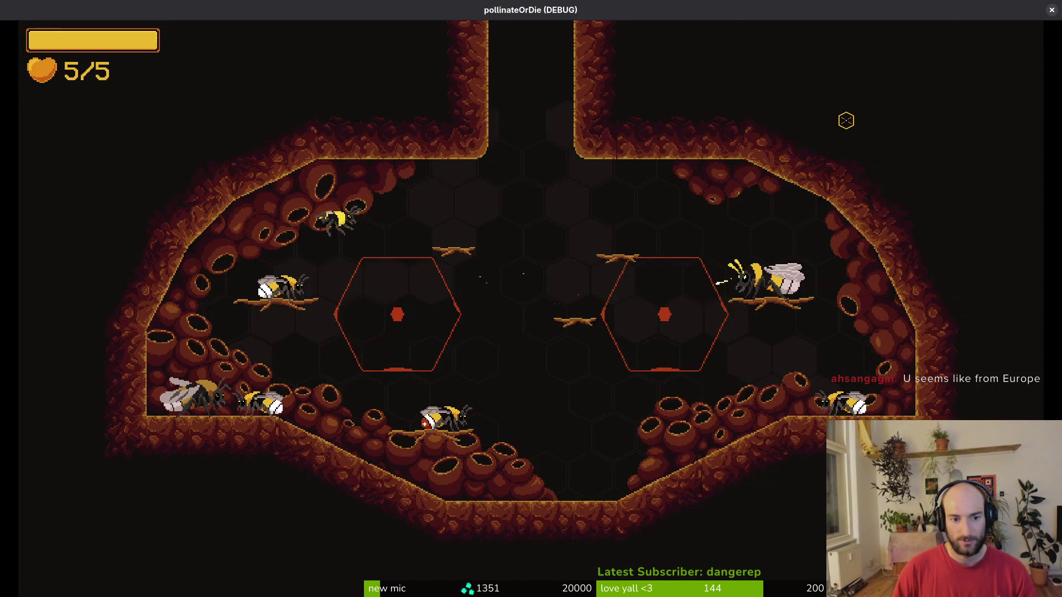
pyautogui.press('Right')
pyautogui.press('Right')
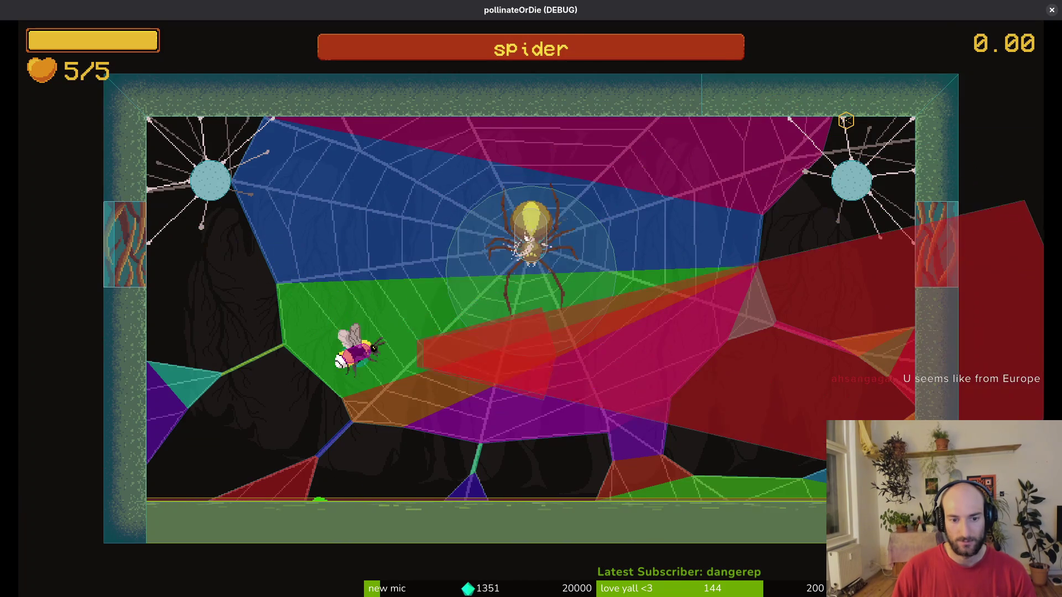
pyautogui.press('Right')
pyautogui.press('Right')
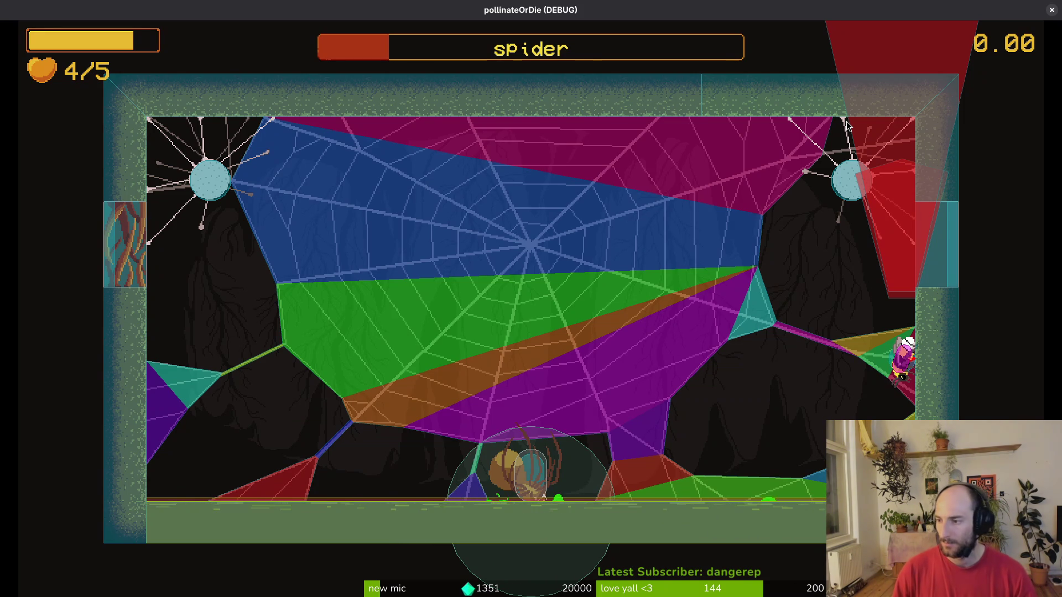
pyautogui.press('Escape')
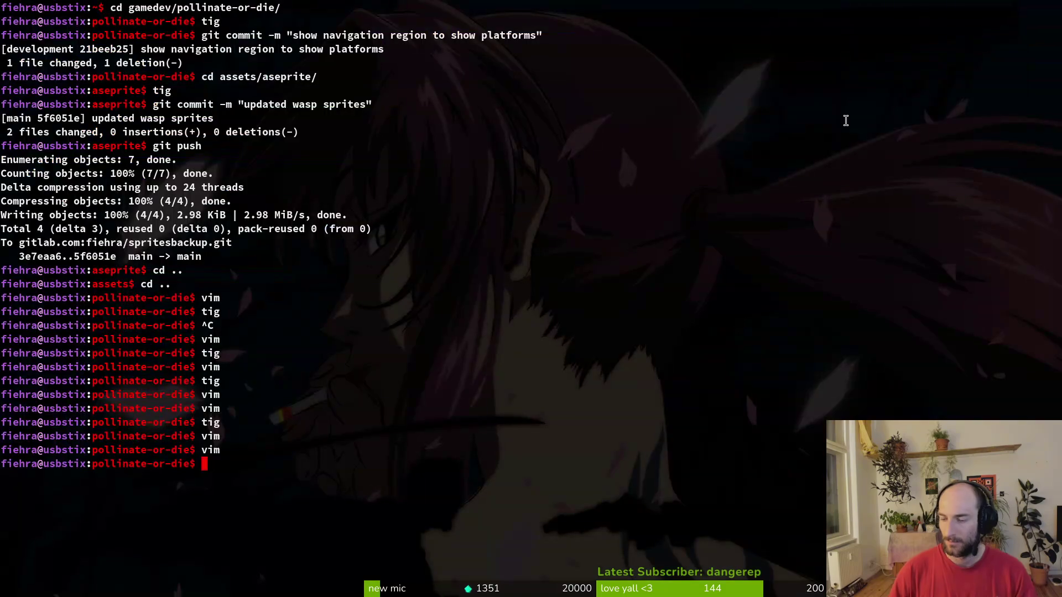
# Delete the hurtbox_collision.set_deferred line from modules/enemies/spider/dying.gd.
pyautogui.write('vim')
pyautogui.press('Return')
pyautogui.hotkey('ctrl', 'p')
pyautogui.write('spiddyin')
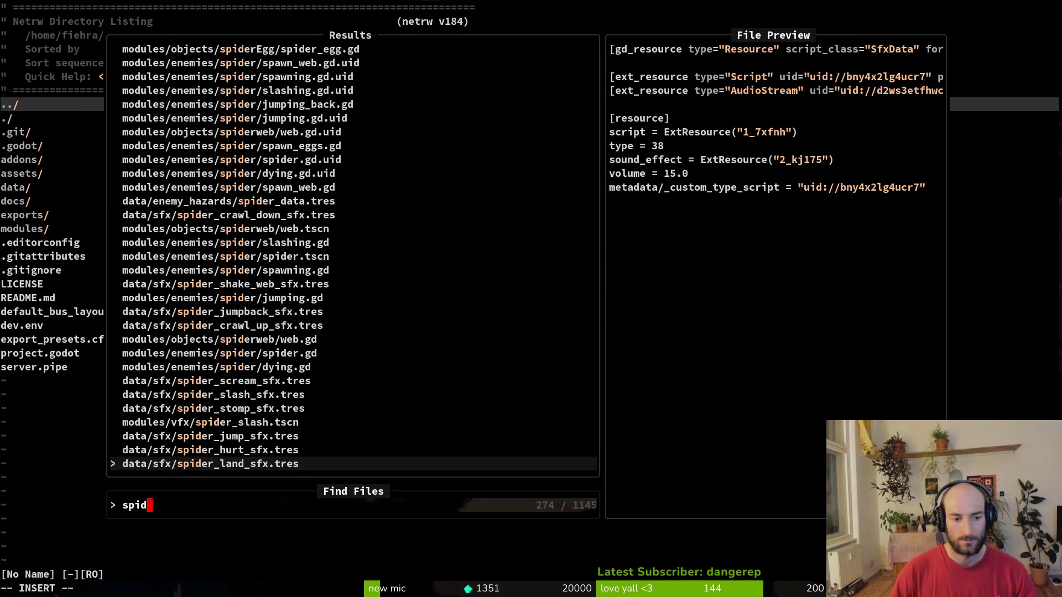
pyautogui.press('Return')
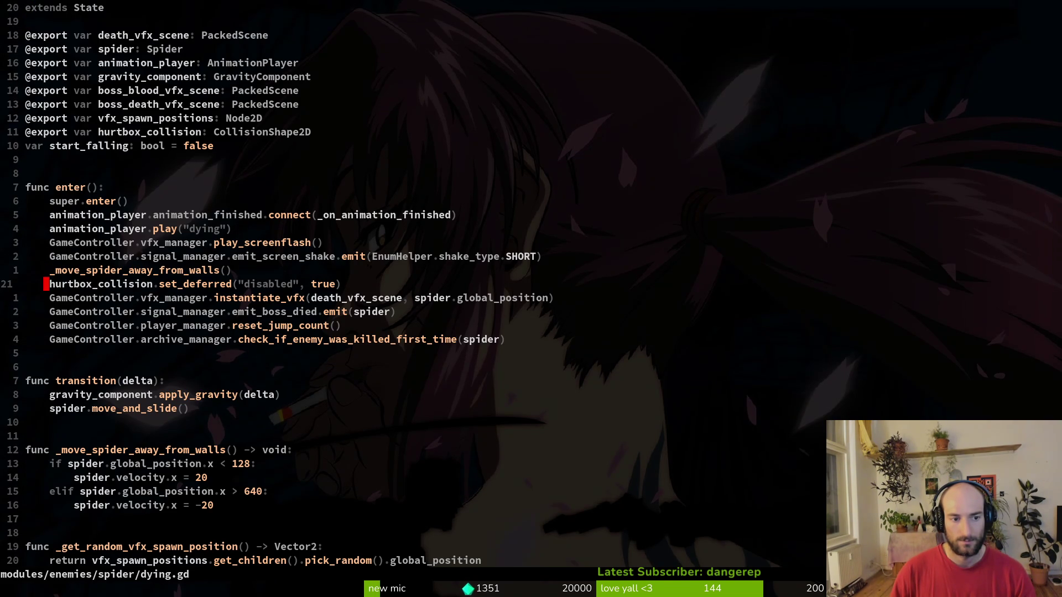
pyautogui.press('d')
pyautogui.press('d')
pyautogui.hotkey('alt', 'Tab')
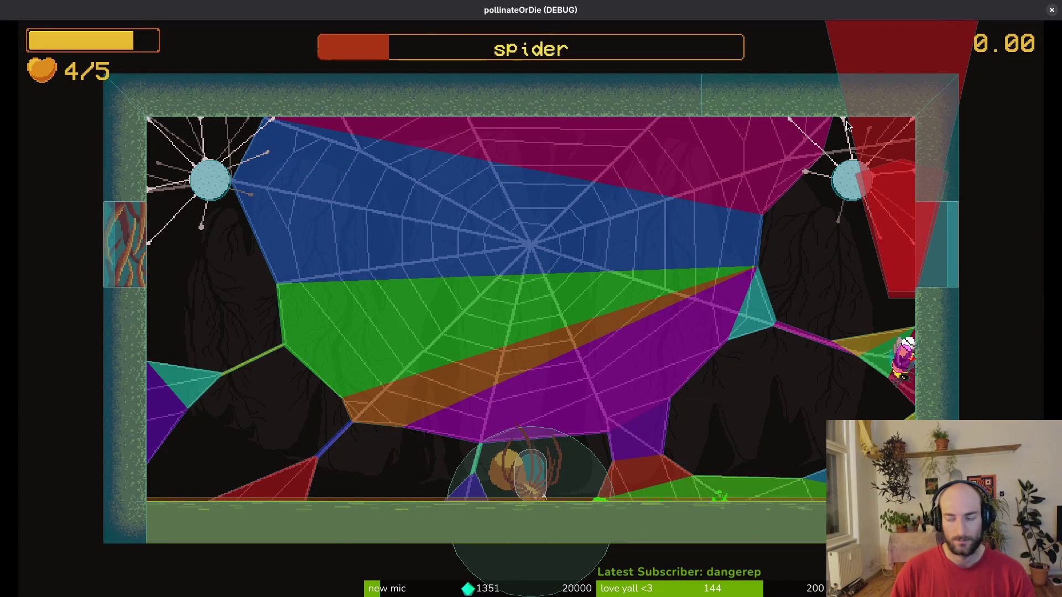
# Restart the game, load the spider arena, and turn on collision shapes in the debugging menu.
pyautogui.press('F5')
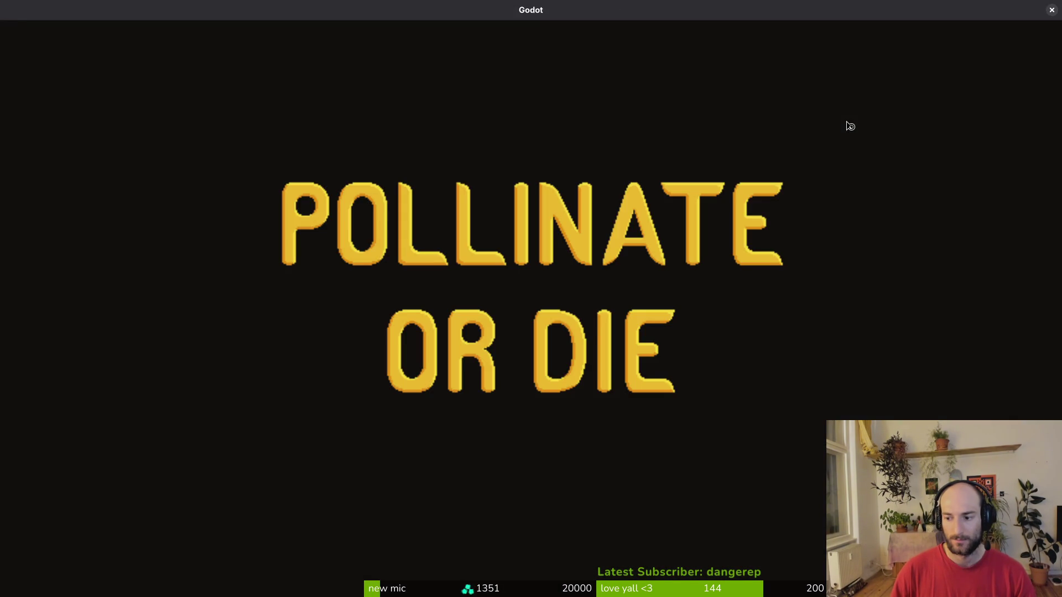
pyautogui.press('Return')
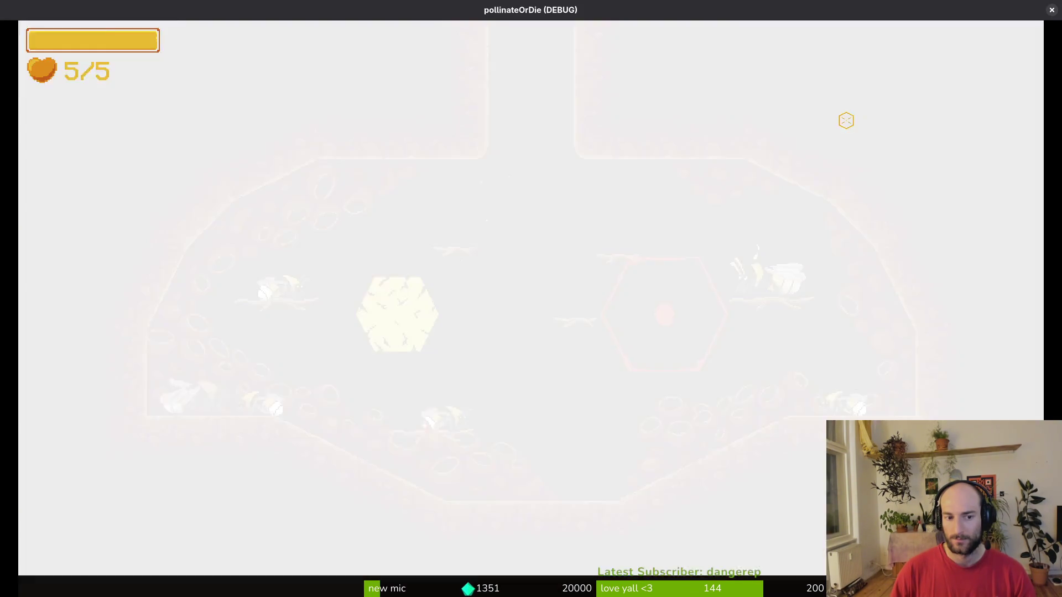
pyautogui.press('F1')
pyautogui.press('Return')
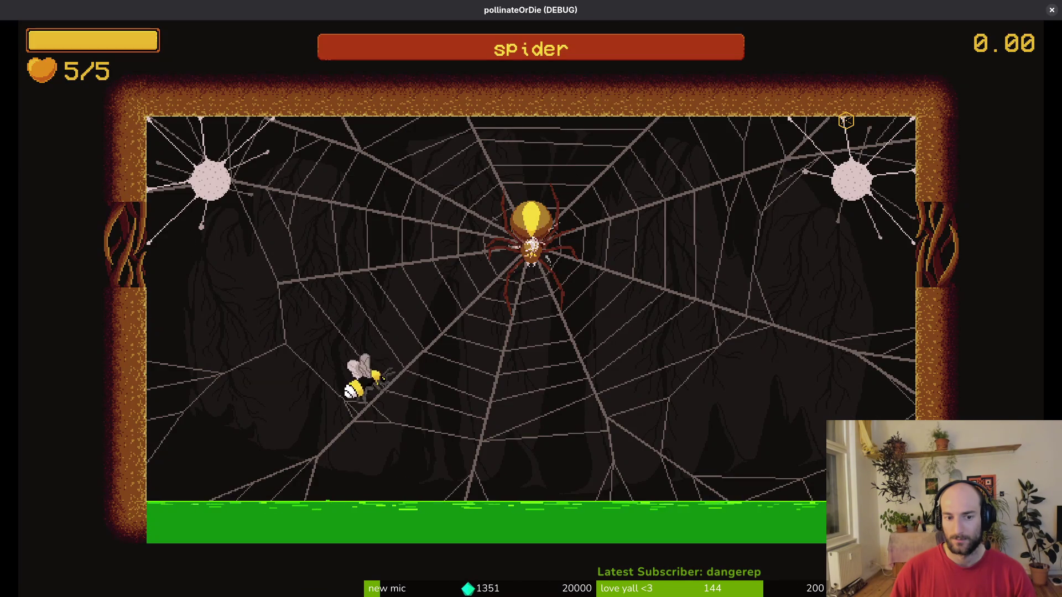
pyautogui.press('Escape')
pyautogui.press('Return')
pyautogui.press('Down')
pyautogui.press('Return')
pyautogui.press('Escape')
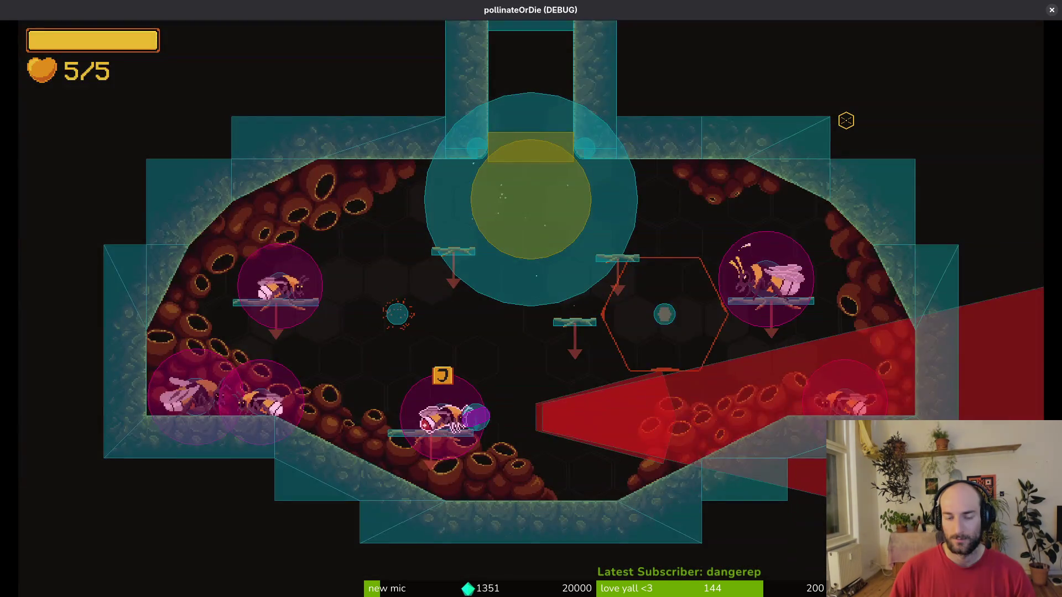
# Reload the spider boss level via debug level select and fly the bee across the web.
pyautogui.press('F1')
pyautogui.press('Return')
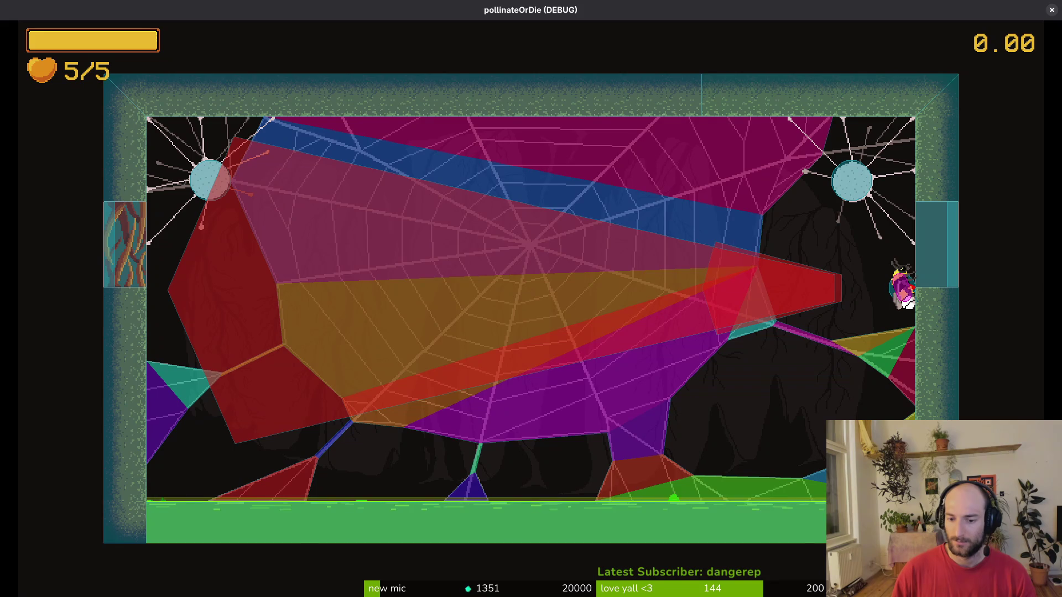
pyautogui.press('Right')
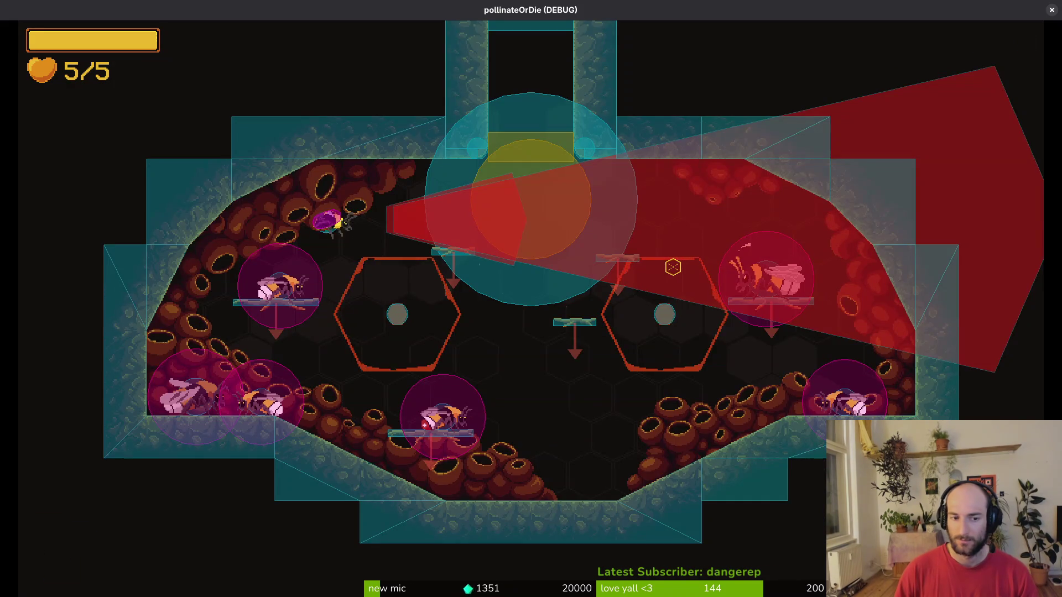
pyautogui.press('Escape')
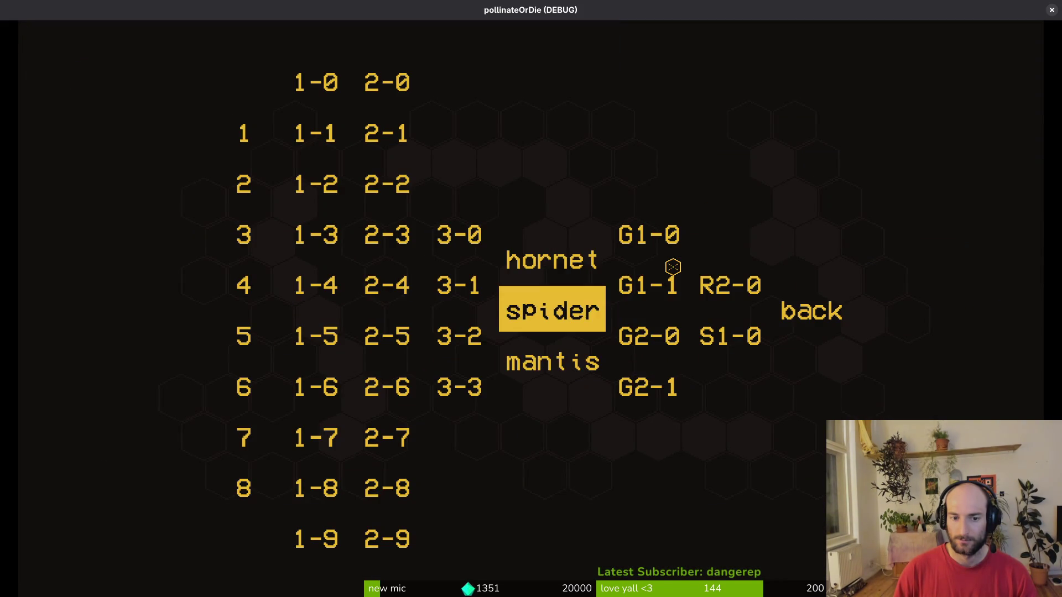
pyautogui.press('Return')
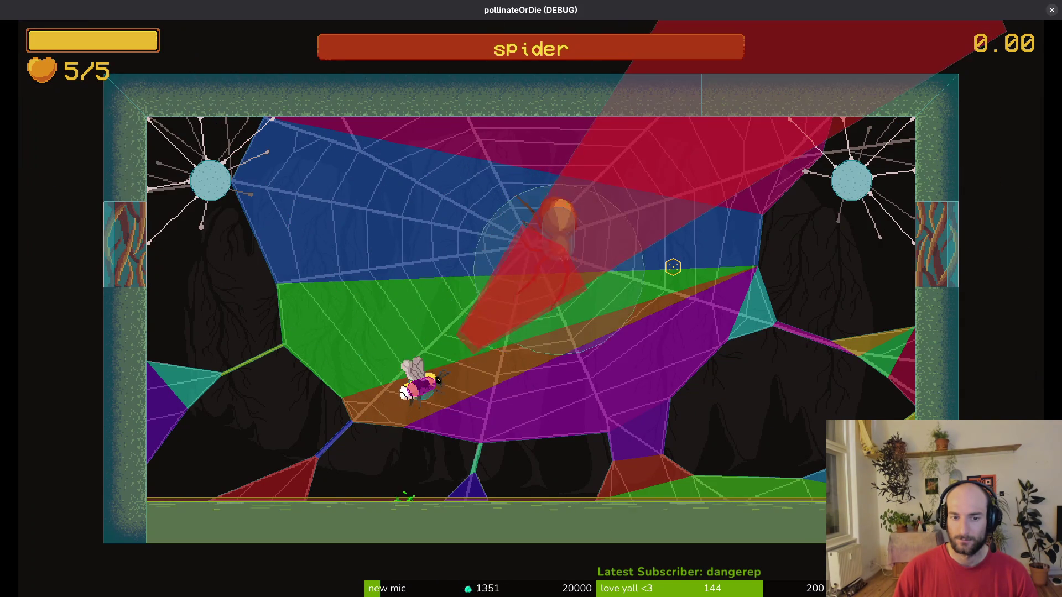
pyautogui.press('Right')
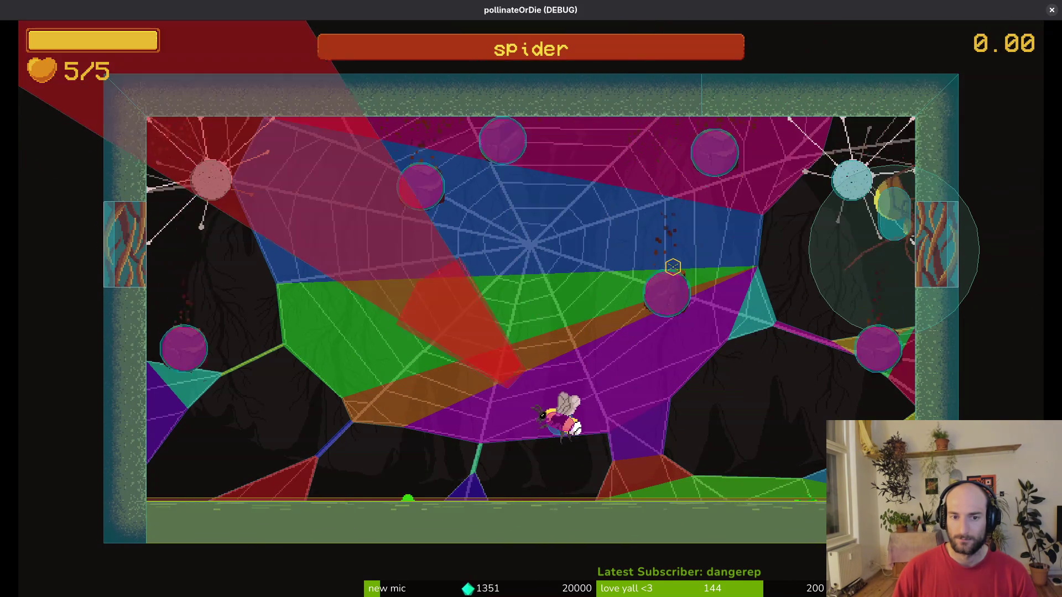